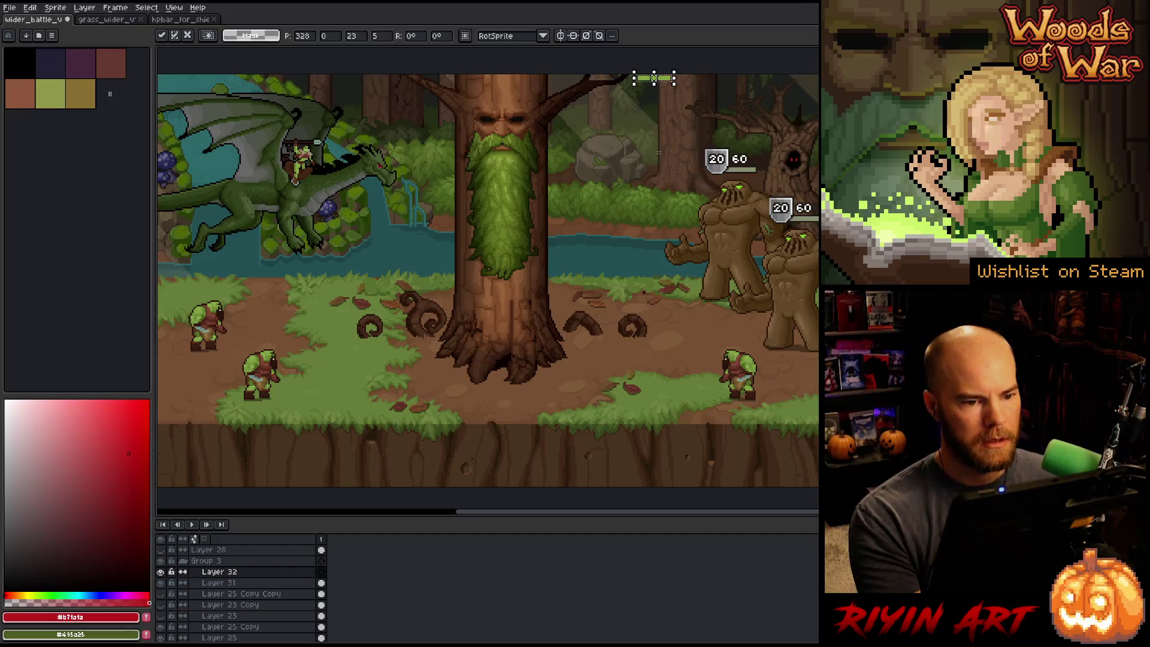
# - Move the health bar down and left beside the tree in the battle scene
pyautogui.moveTo(647, 84)
pyautogui.mouseDown()
pyautogui.moveTo(416, 263)
pyautogui.moveTo(378, 273)
pyautogui.mouseUp()
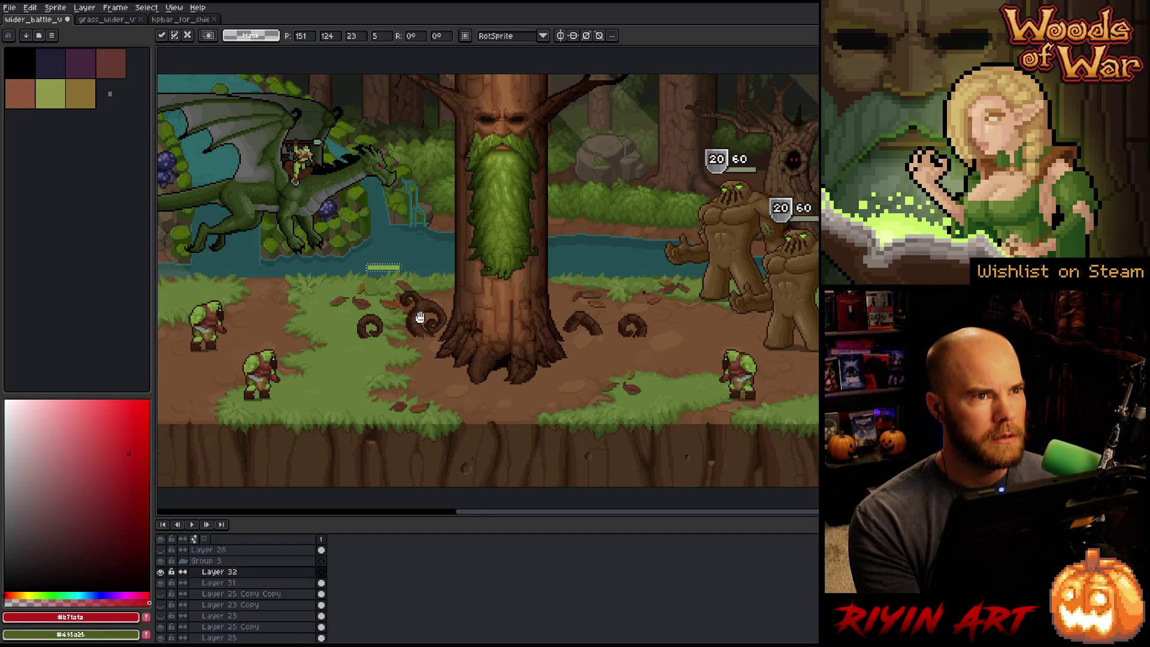
pyautogui.scroll(-1, 420, 317)
pyautogui.hscroll(-2, 366, 325)
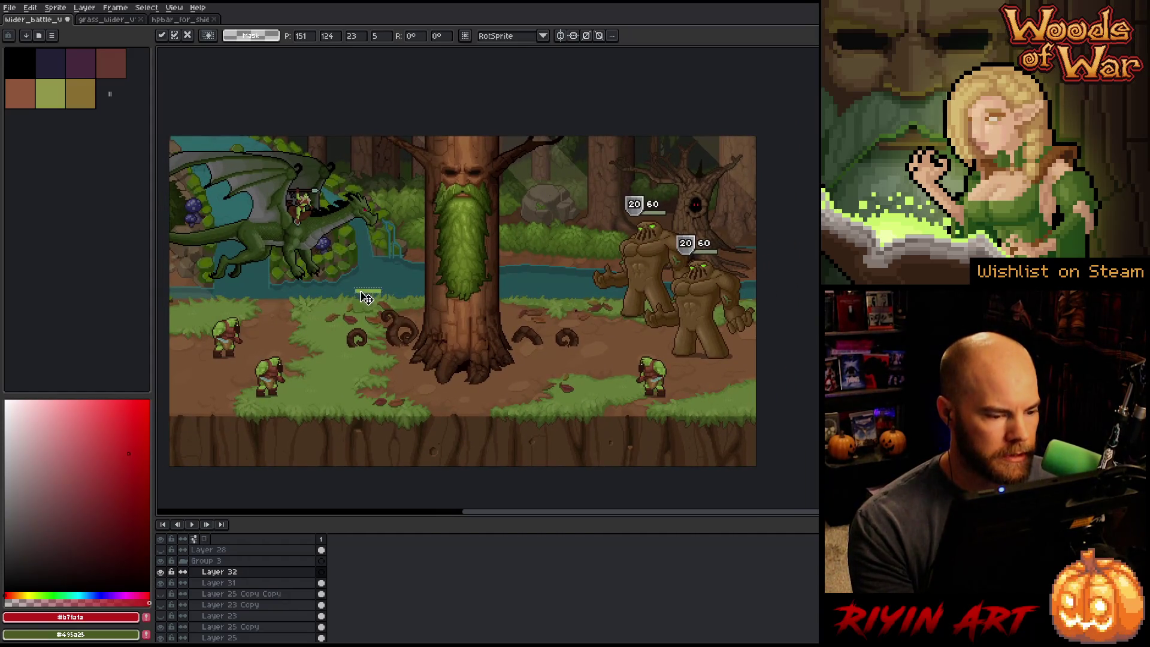
pyautogui.moveTo(367, 298); pyautogui.dragTo(301, 322)
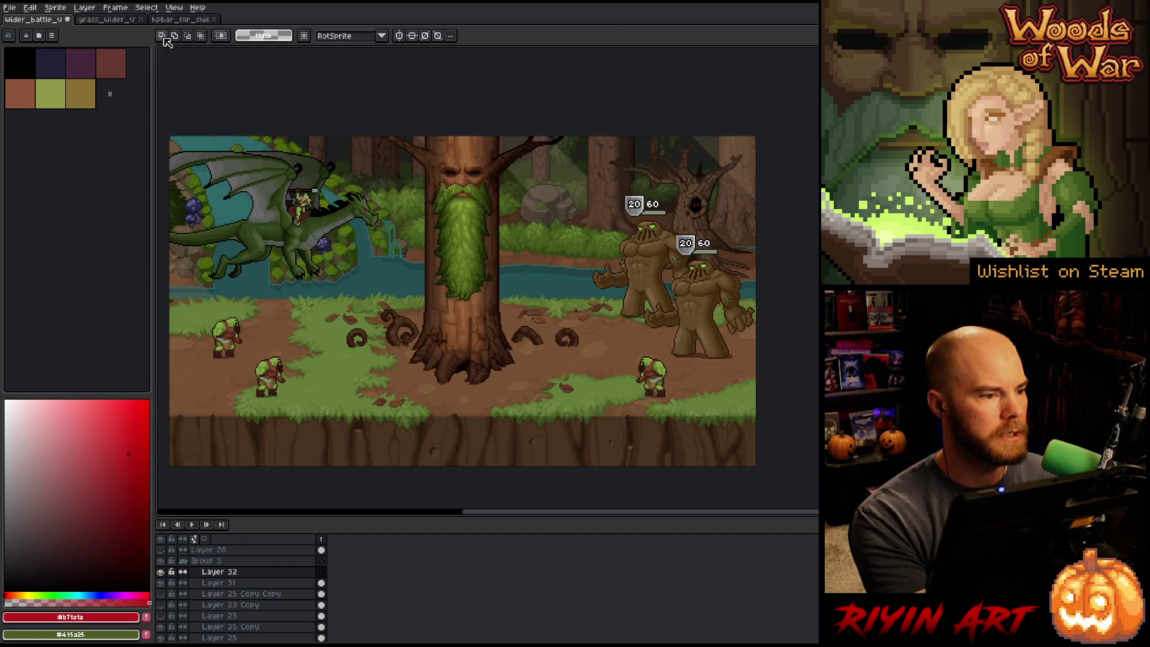
# - Copy the top health bar from the hpbar sprite and paste it into the battle scene
pyautogui.click(180, 19)
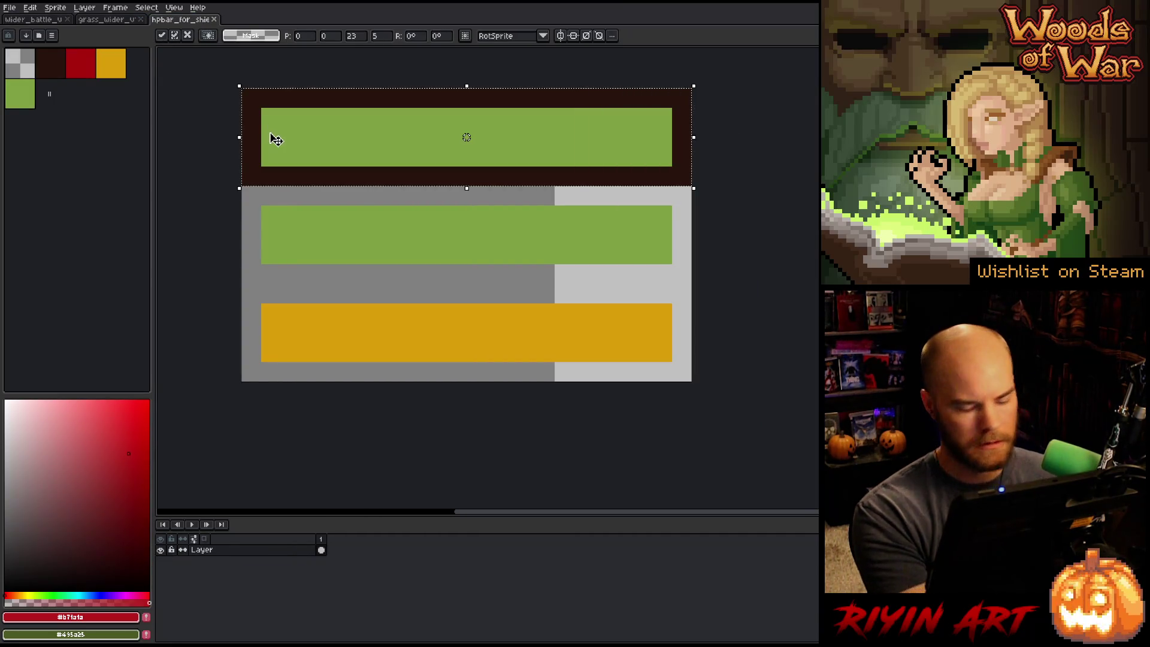
pyautogui.press('Return')
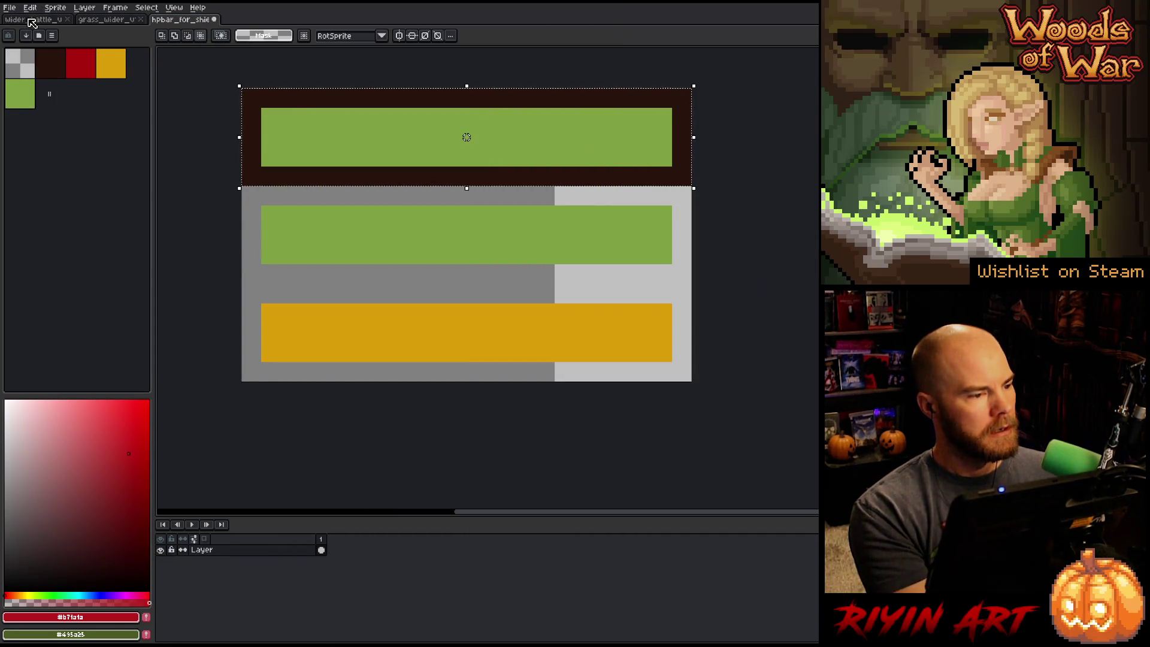
pyautogui.hotkey('ctrl', 'Tab')
pyautogui.hotkey('ctrl', 'v')
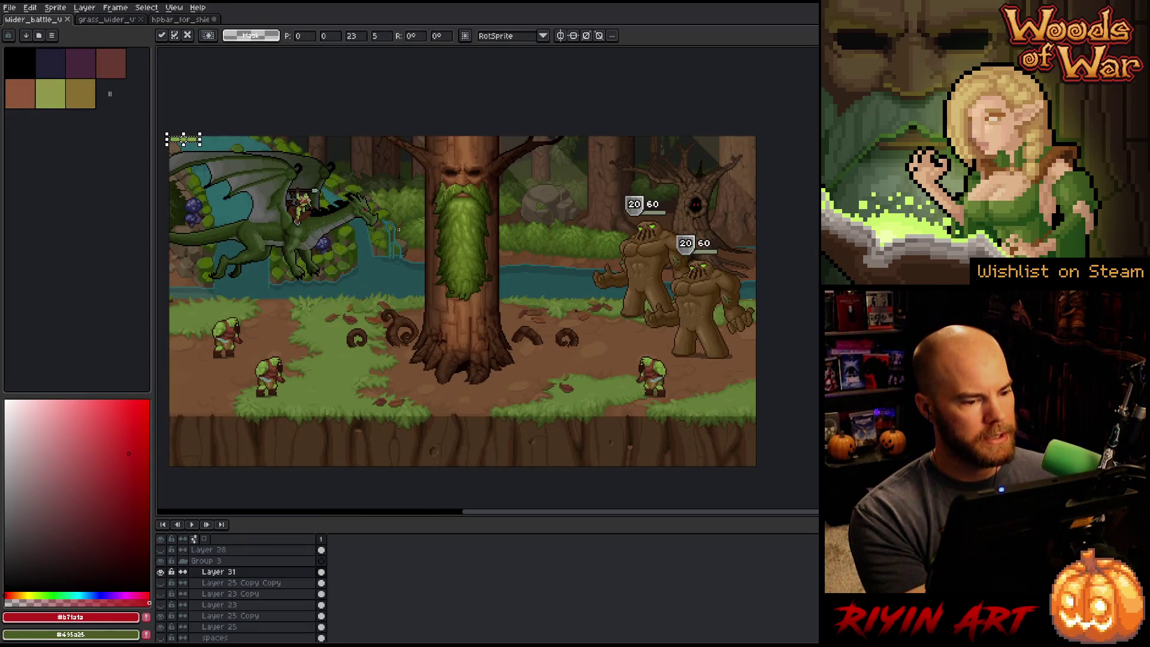
# - Place the pasted bar beside the lower-left goblin, then marquee-select the golem's shield health bar
pyautogui.moveTo(199, 146); pyautogui.dragTo(287, 353)
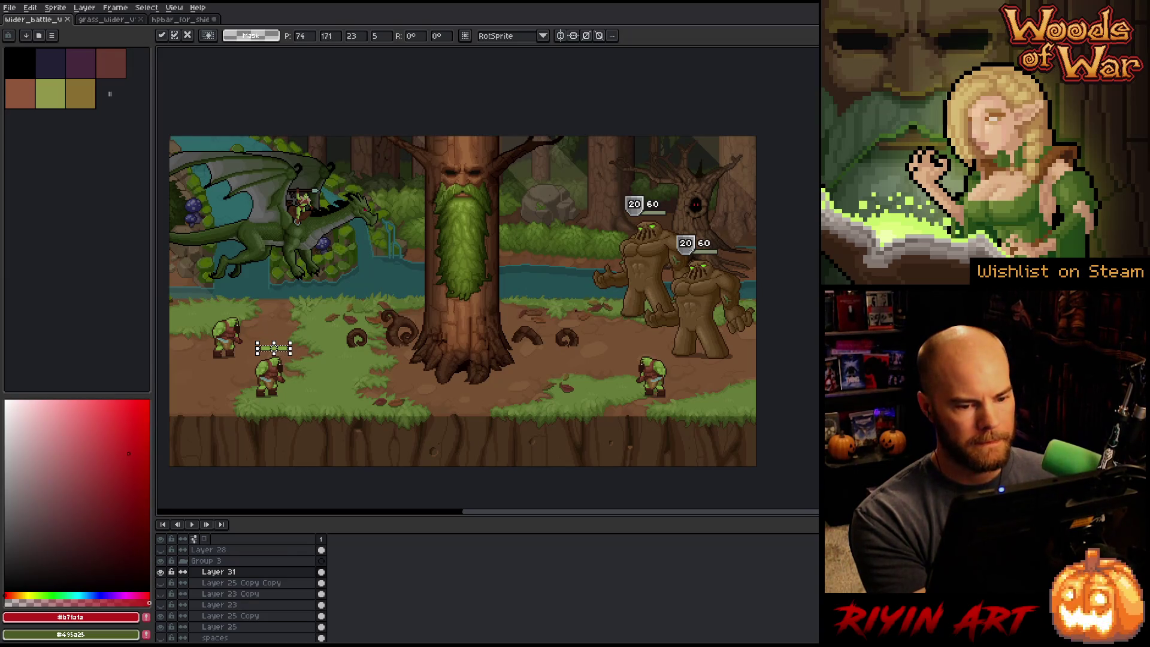
pyautogui.press('Return')
pyautogui.click(694, 251)
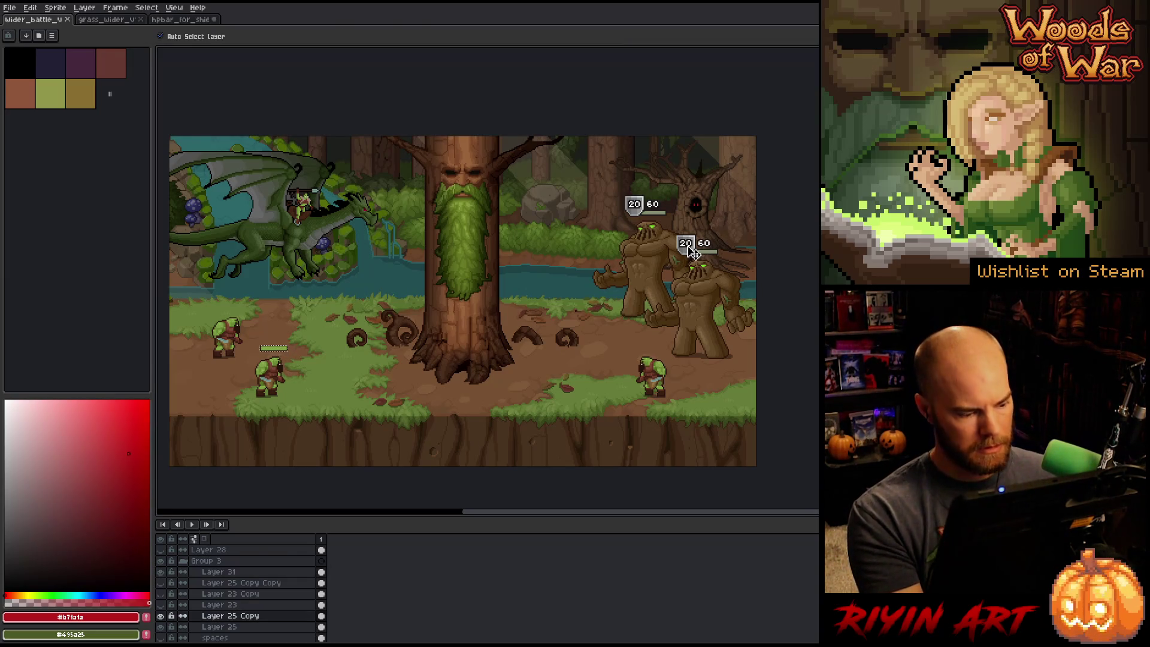
pyautogui.press('m')
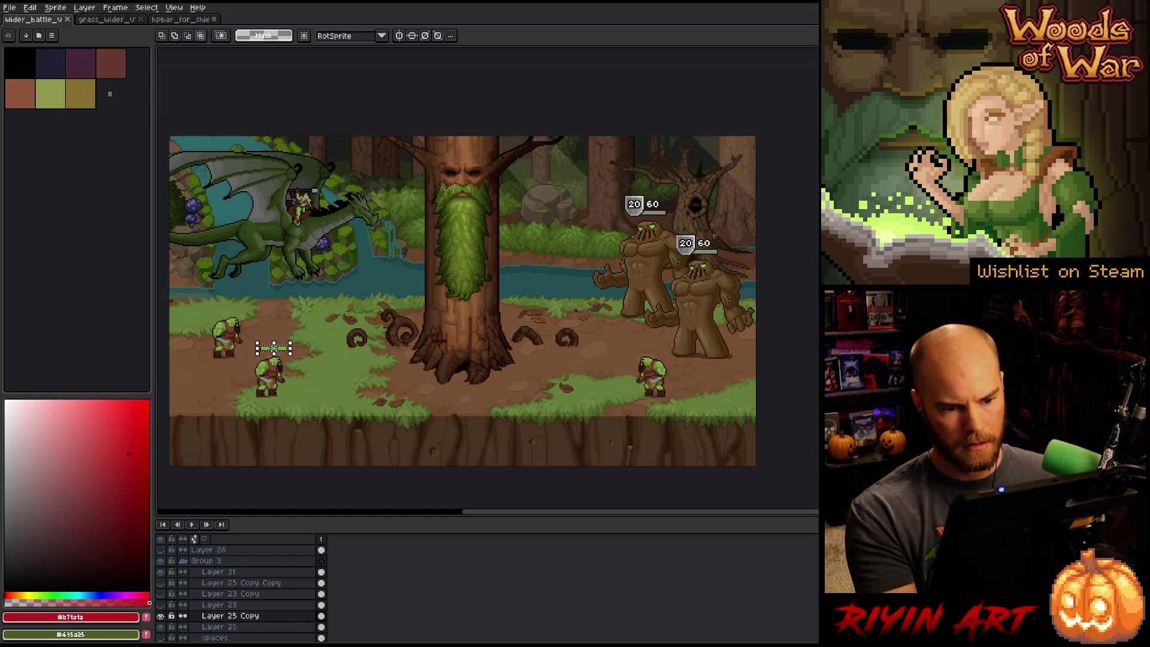
pyautogui.scroll(3, 693, 251)
pyautogui.moveTo(738, 219); pyautogui.dragTo(578, 301)
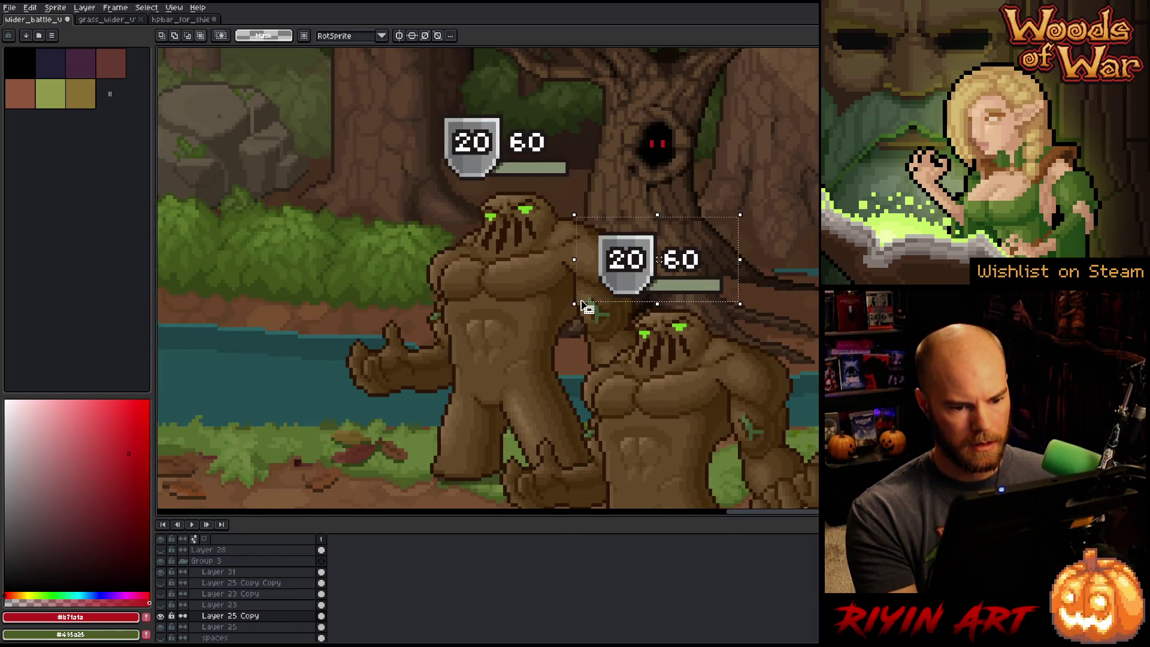
pyautogui.scroll(-3, 581, 303)
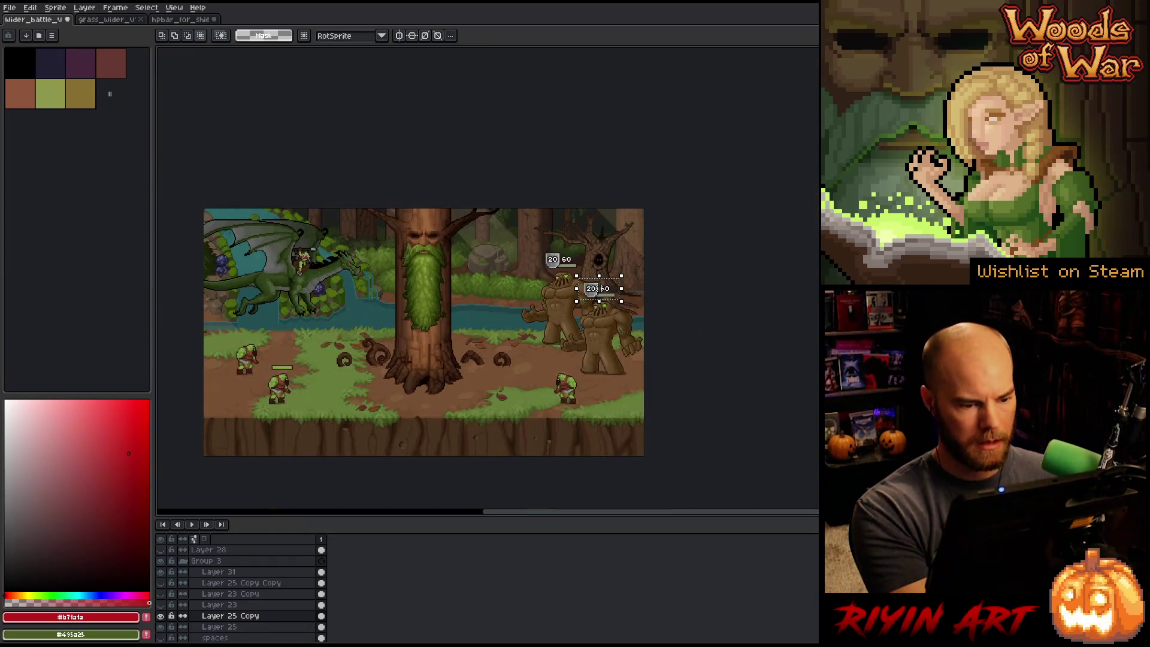
# - Paste the shield health bar onto new Layer 32 and position it beside the left orc
pyautogui.click(230, 573)
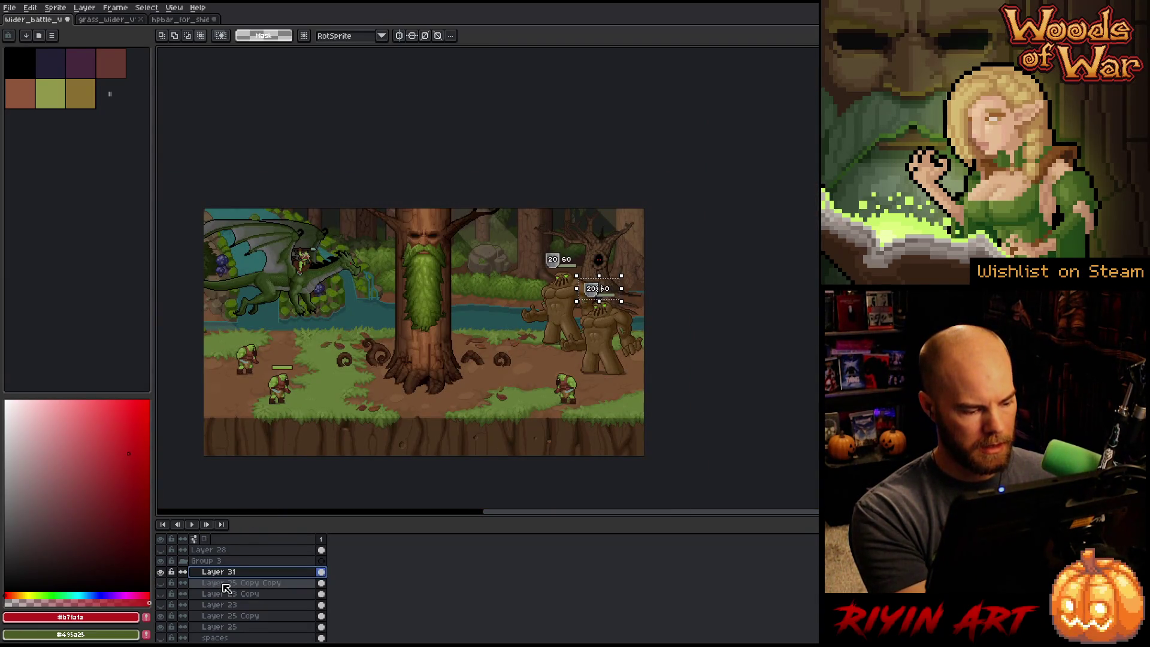
pyautogui.click(225, 584)
pyautogui.hotkey('shift', 'n')
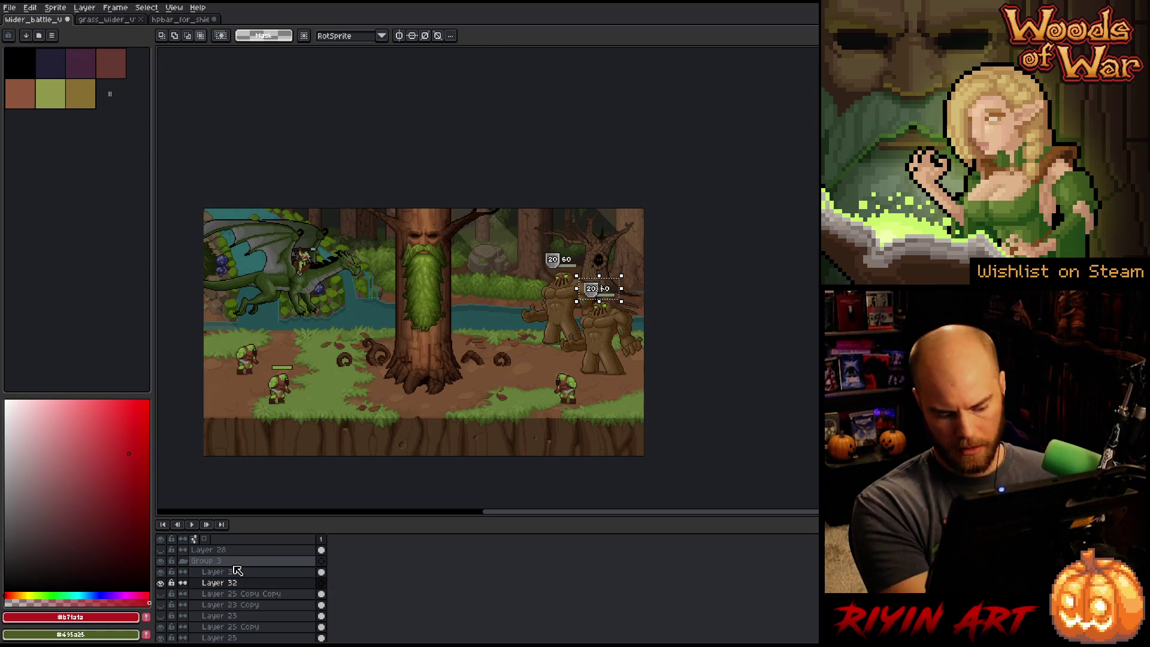
pyautogui.hotkey('ctrl', 'v')
pyautogui.moveTo(600, 292)
pyautogui.mouseDown()
pyautogui.moveTo(254, 369)
pyautogui.moveTo(270, 333)
pyautogui.mouseUp()
pyautogui.scroll(3, 270, 332)
pyautogui.moveTo(281, 278); pyautogui.dragTo(316, 351)
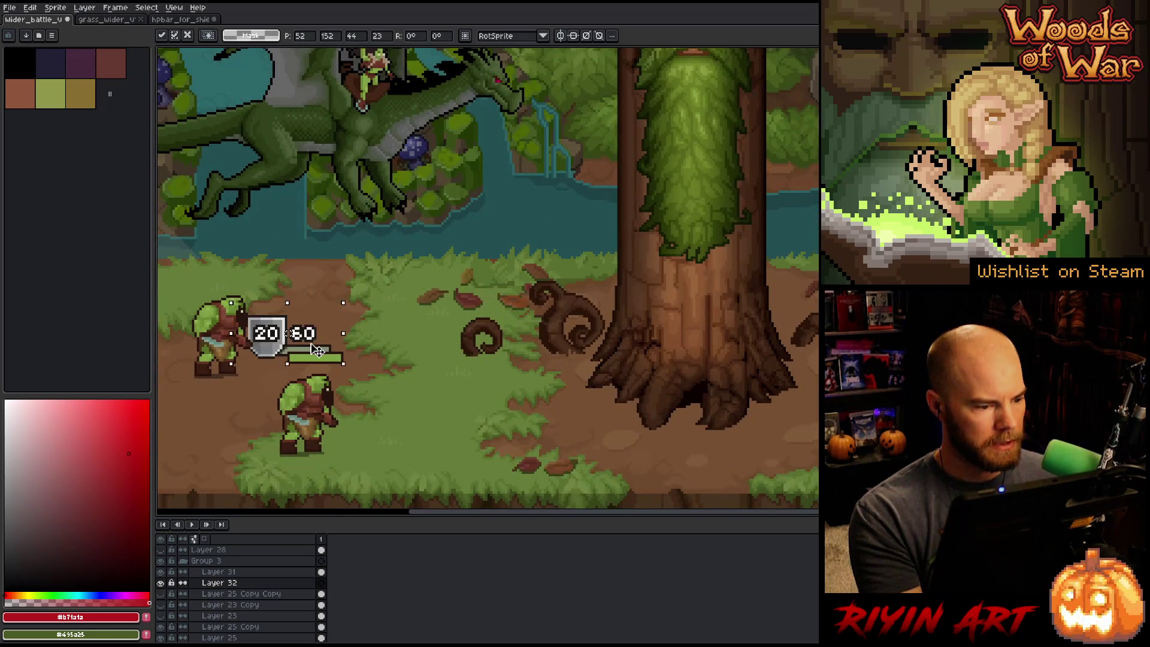
# - Nudge the shield bar slightly right and down, commit it, and toggle Layer 32's visibility
pyautogui.scroll(3, 317, 335)
pyautogui.moveTo(288, 299); pyautogui.dragTo(305, 306)
pyautogui.click(602, 309)
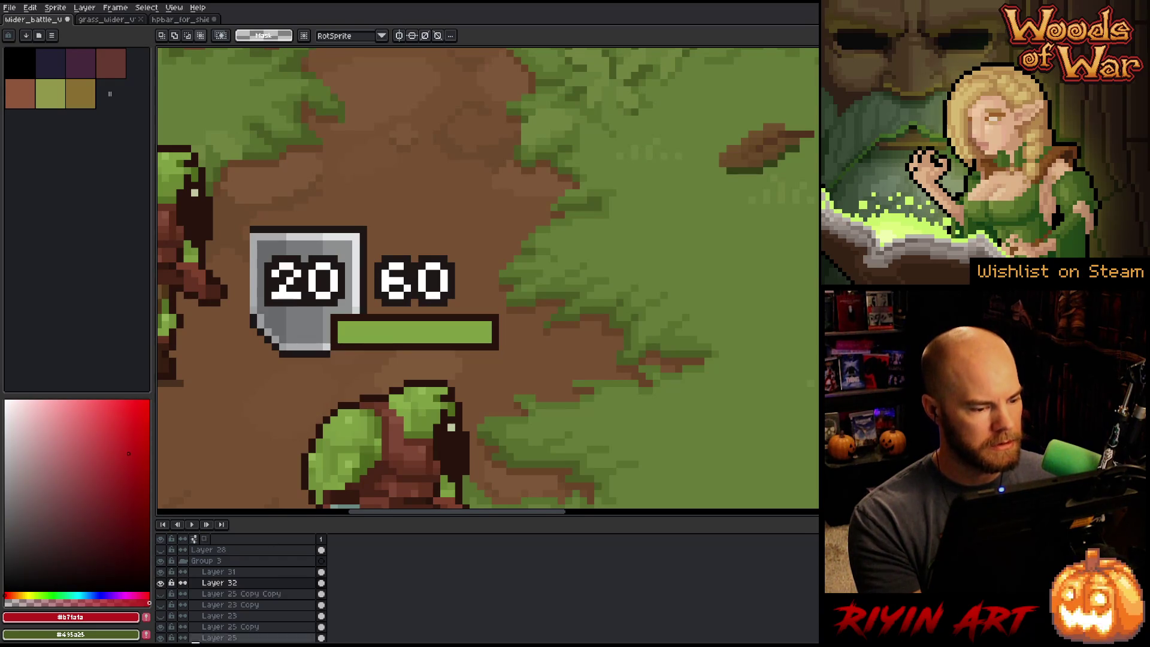
pyautogui.click(160, 584)
pyautogui.click(161, 584)
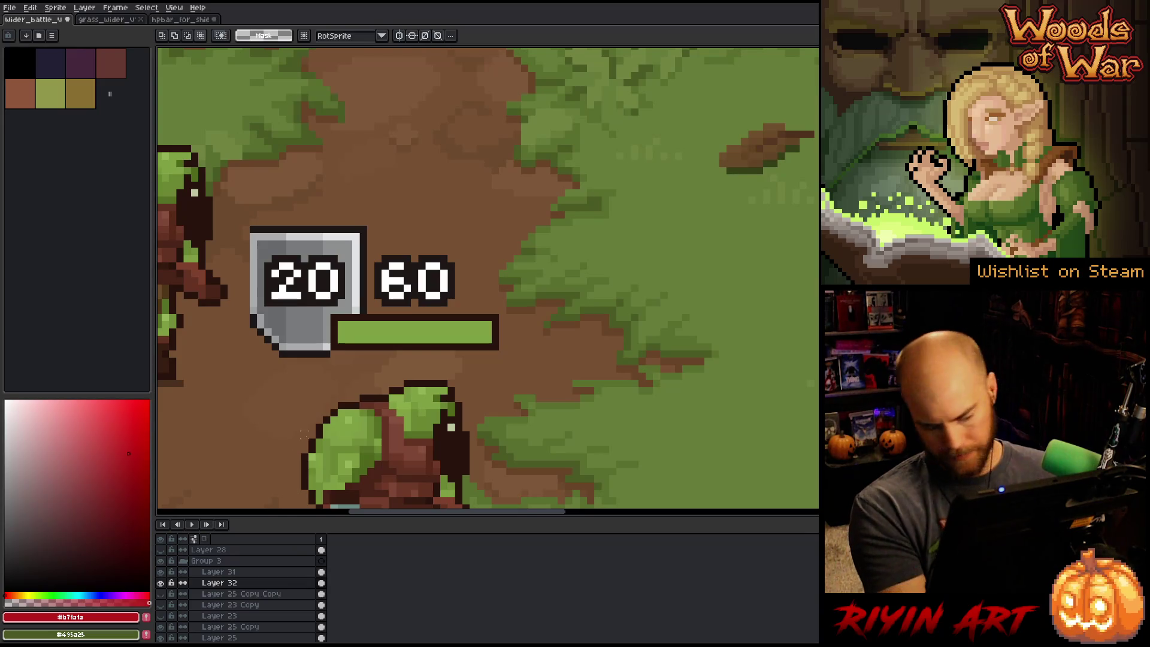
# - Magic-wand select the green bar and its outline, then make Layer 31 active
pyautogui.press('w')
pyautogui.click(378, 317)
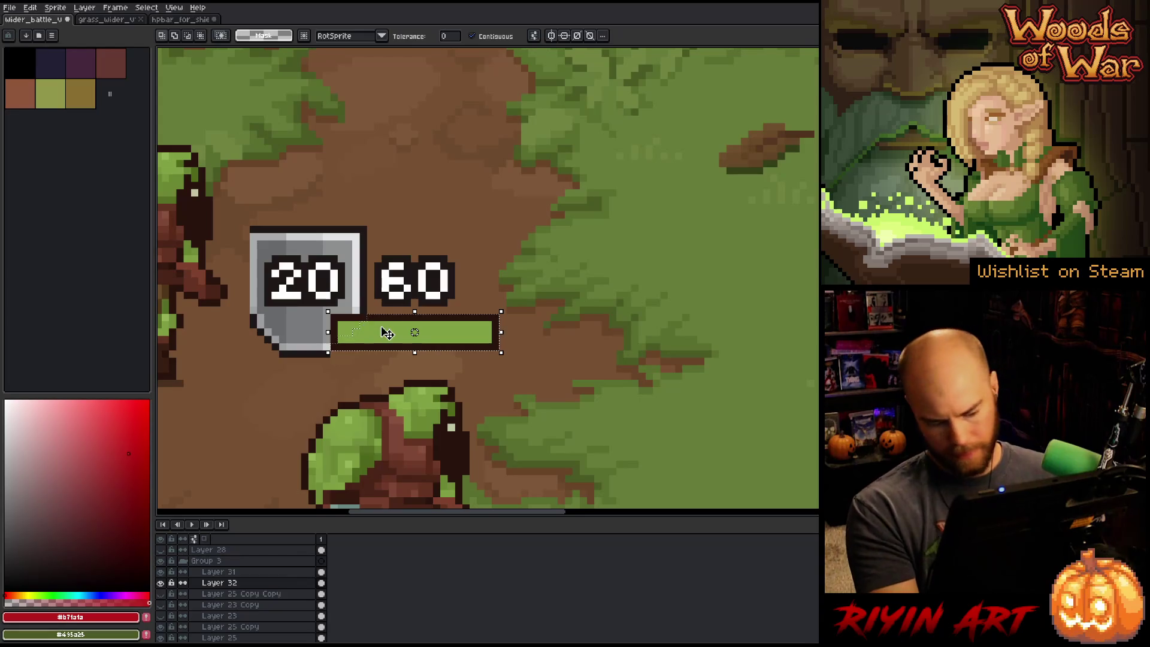
pyautogui.click(233, 574)
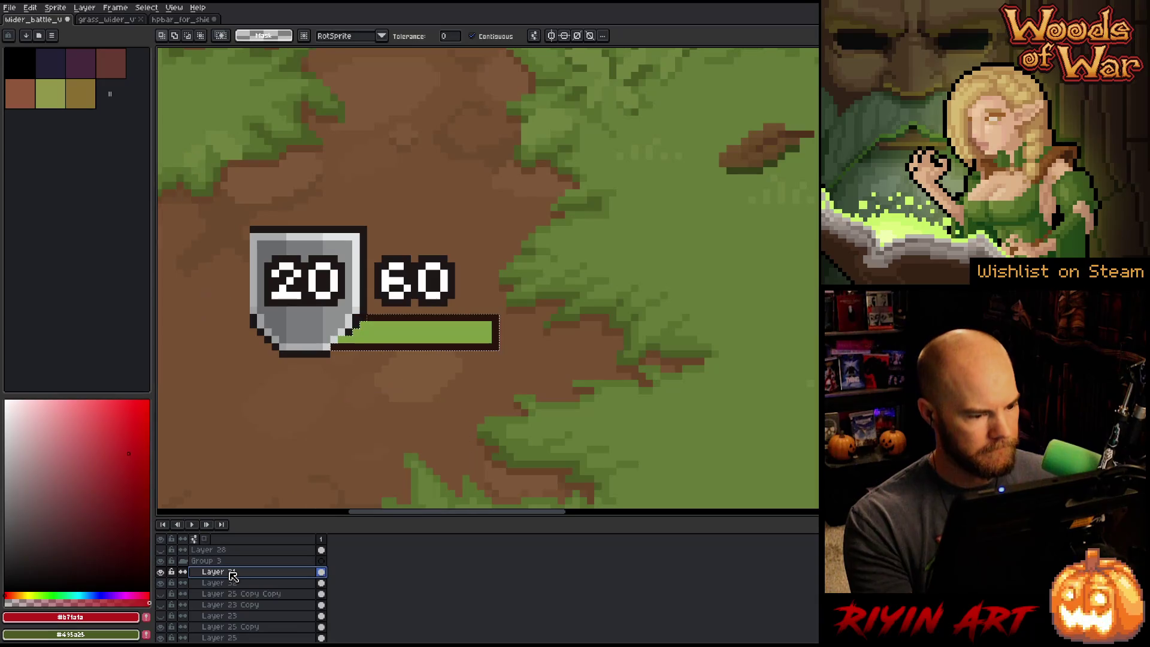
# - Undo, deselect, and pencil a dark outline down the shield's left edge using its outline colour
pyautogui.hotkey('ctrl', 'z')
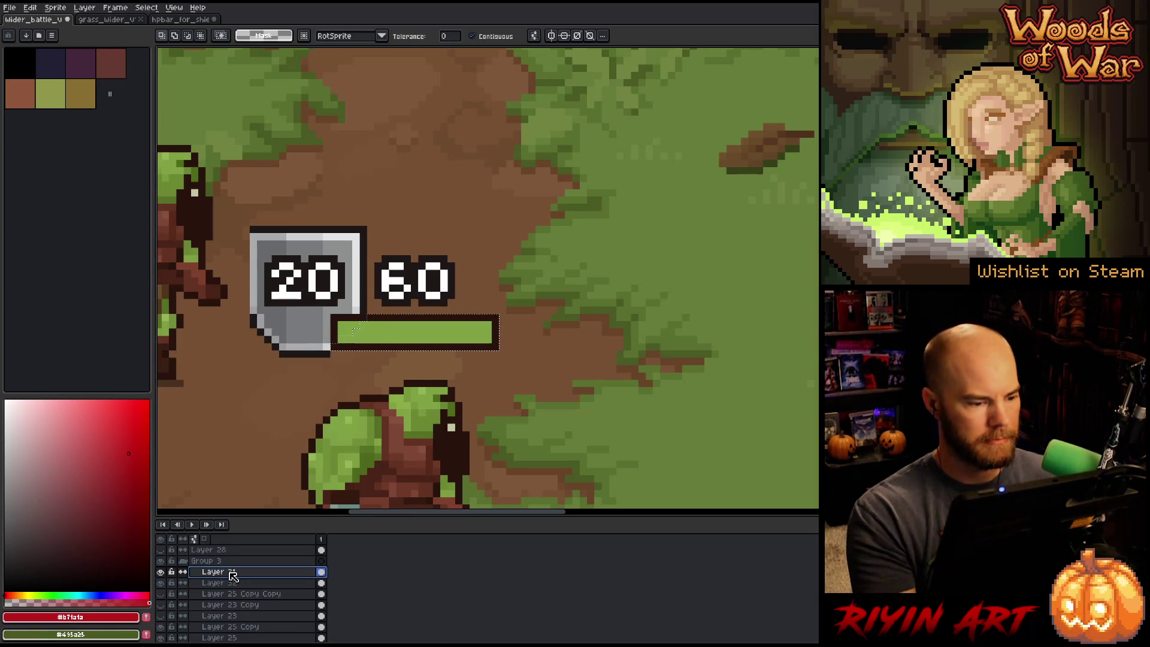
pyautogui.press('b')
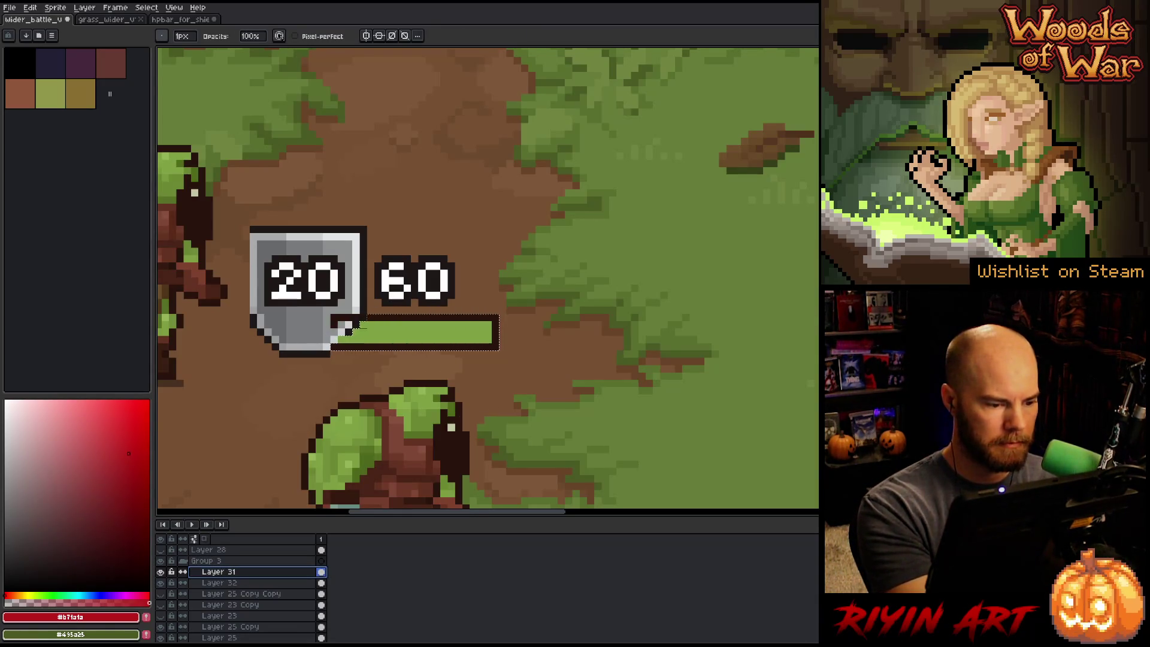
pyautogui.hotkey('ctrl', 'd')
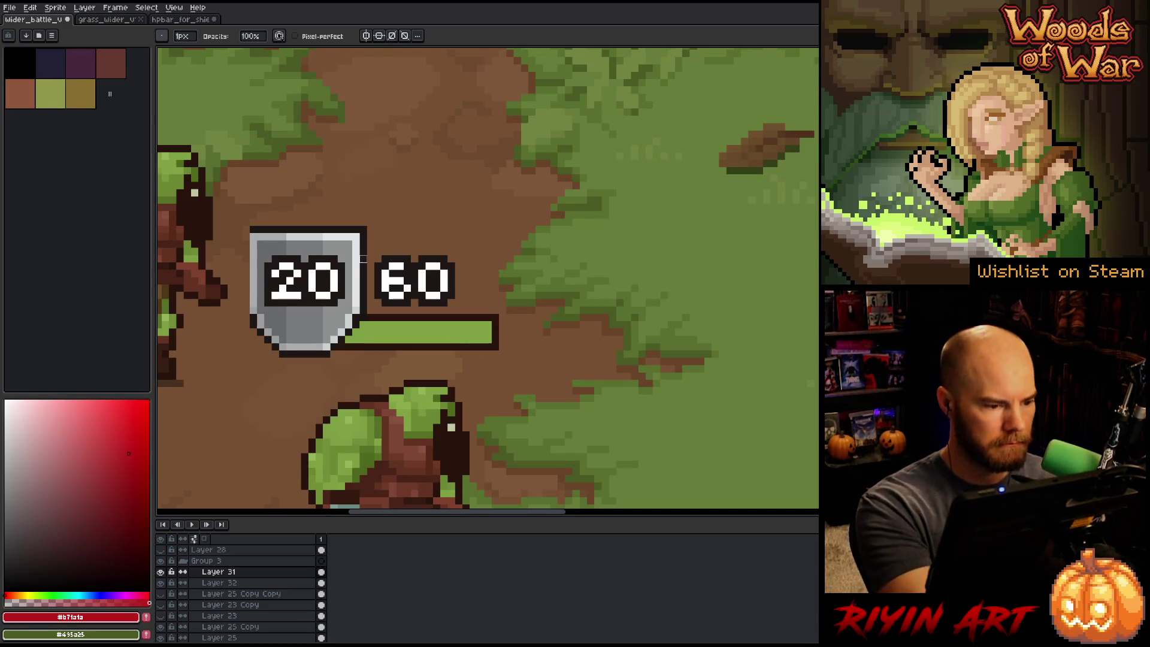
pyautogui.keyDown('alt'); pyautogui.click(246, 235); pyautogui.keyUp('alt')
pyautogui.moveTo(246, 235); pyautogui.dragTo(247, 311)
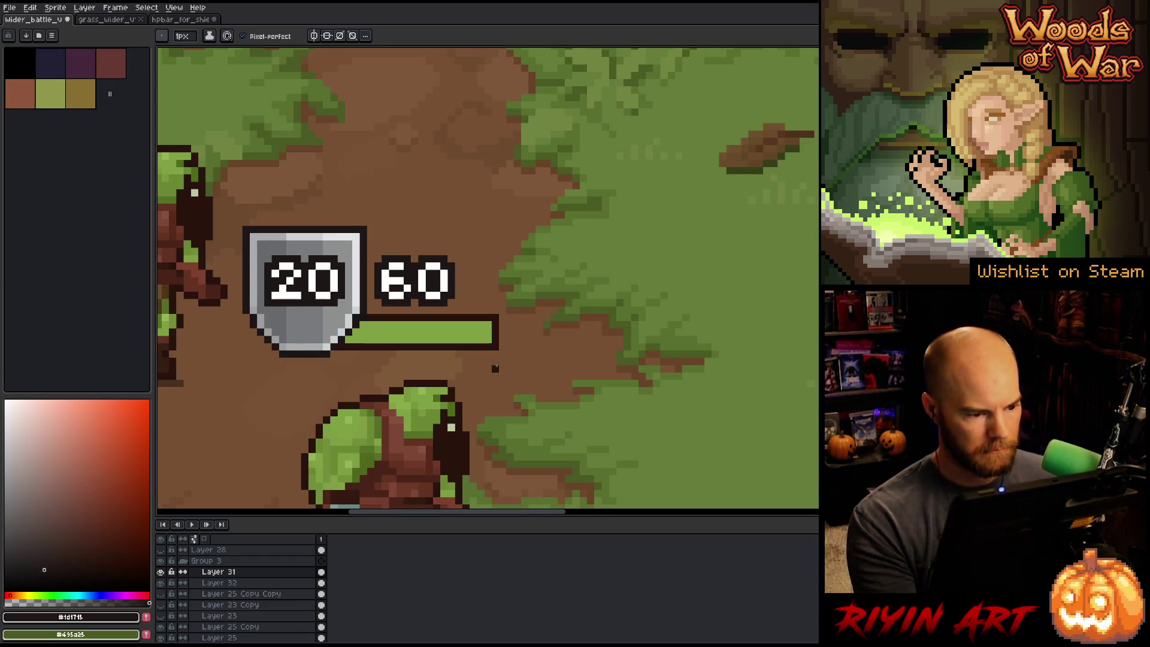
pyautogui.scroll(-5, 494, 368)
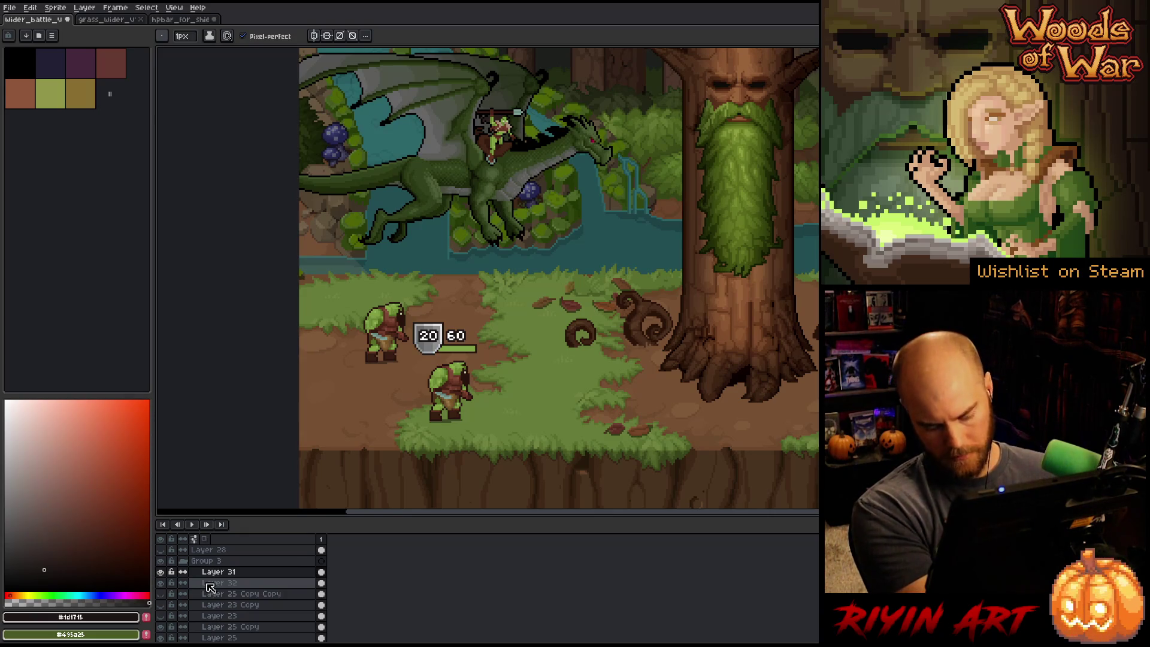
# - Merge Layer 31 down into Layer 32 and check the result by toggling visibility
pyautogui.hotkey('ctrl', 'e')
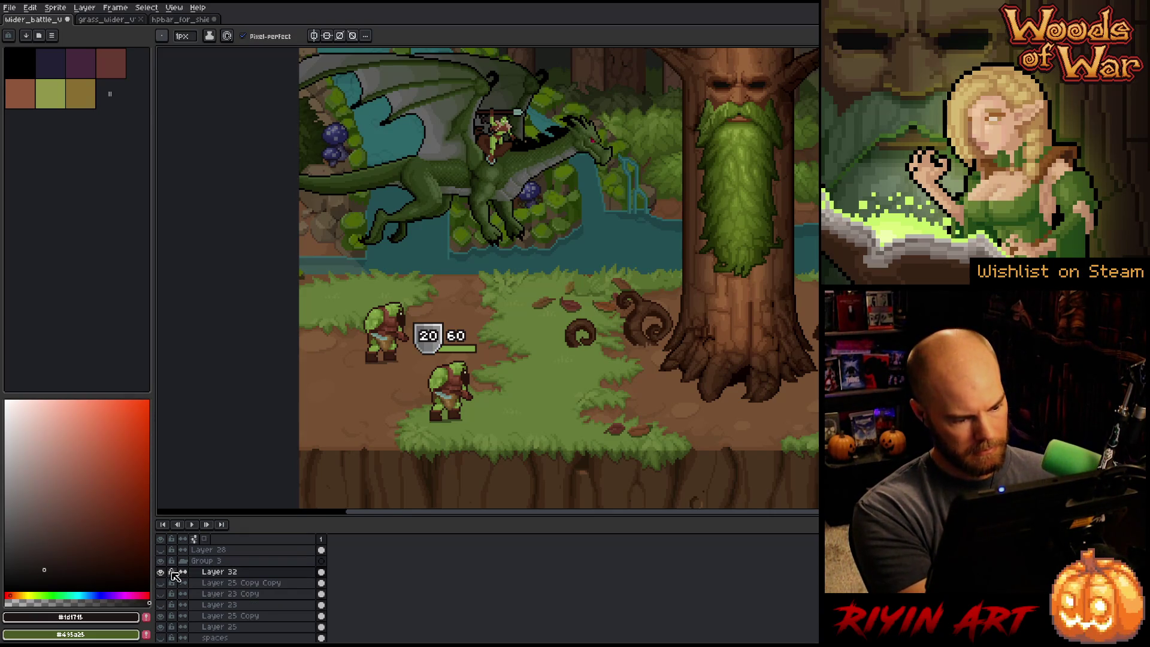
pyautogui.click(161, 572)
pyautogui.click(163, 573)
# - Cut the orc's health bar and paste it onto a new Layer 33
pyautogui.press('m')
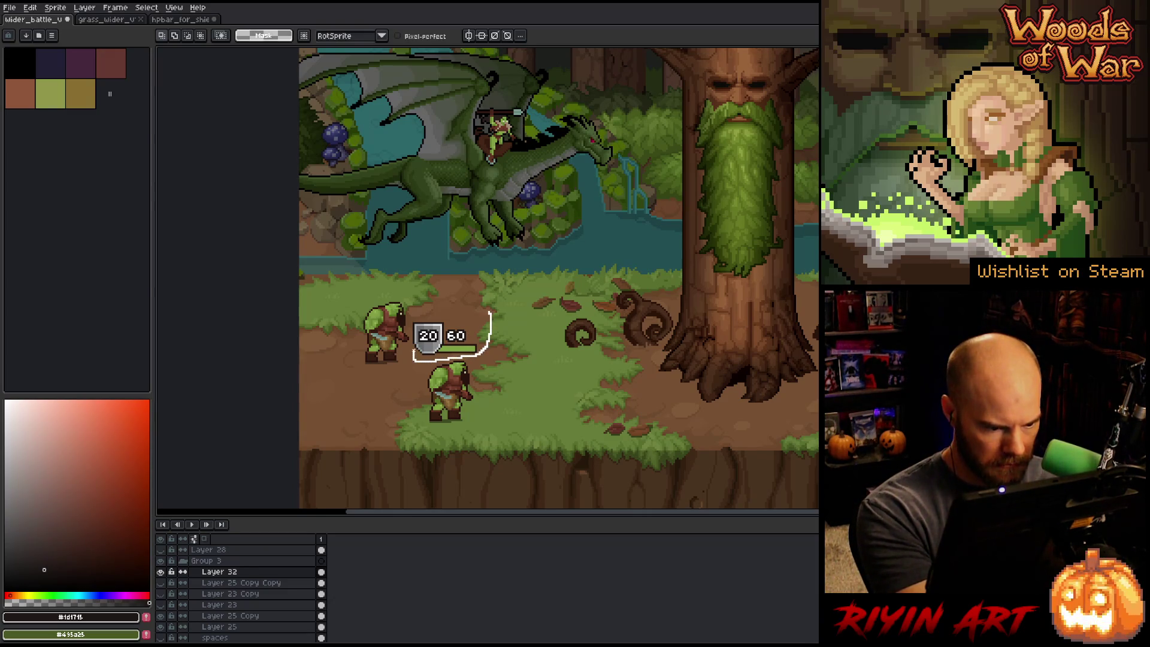
pyautogui.keyDown('ctrl'); pyautogui.click(452, 335); pyautogui.keyUp('ctrl')
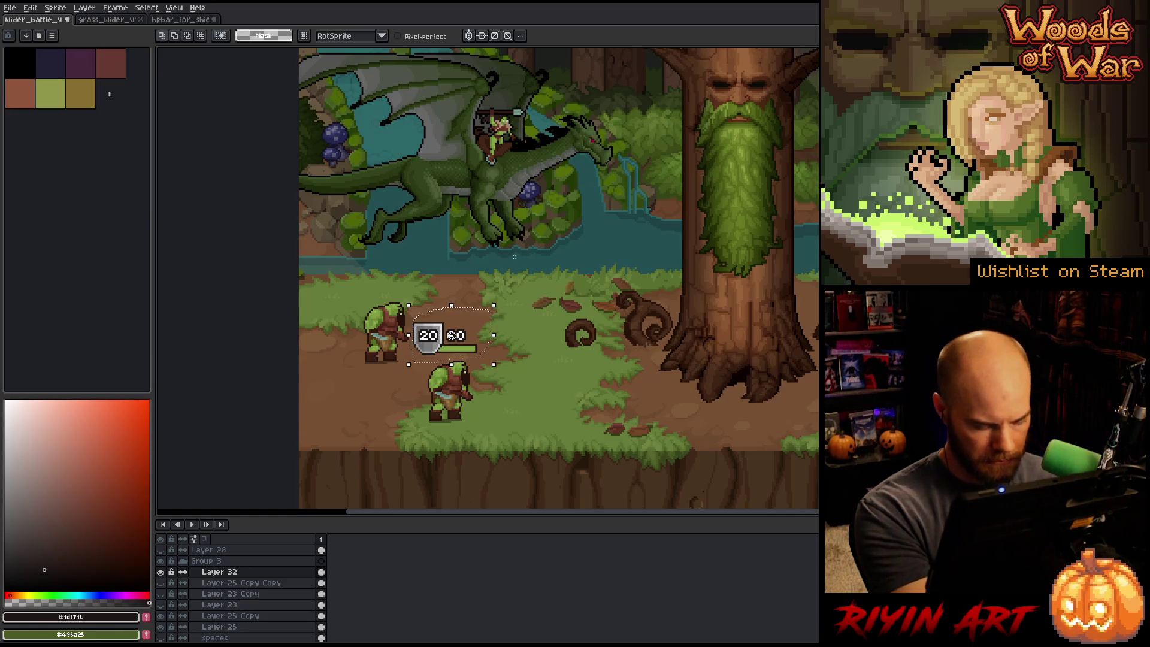
pyautogui.press('Delete')
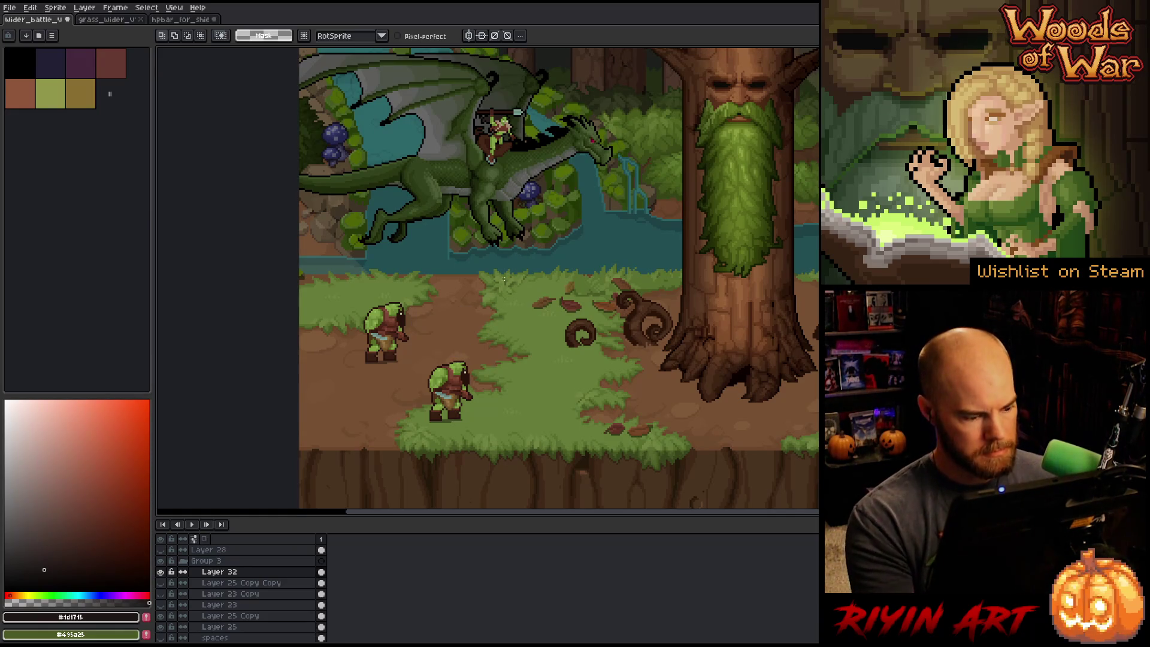
pyautogui.hotkey('shift', 'n')
pyautogui.hotkey('ctrl', 'v')
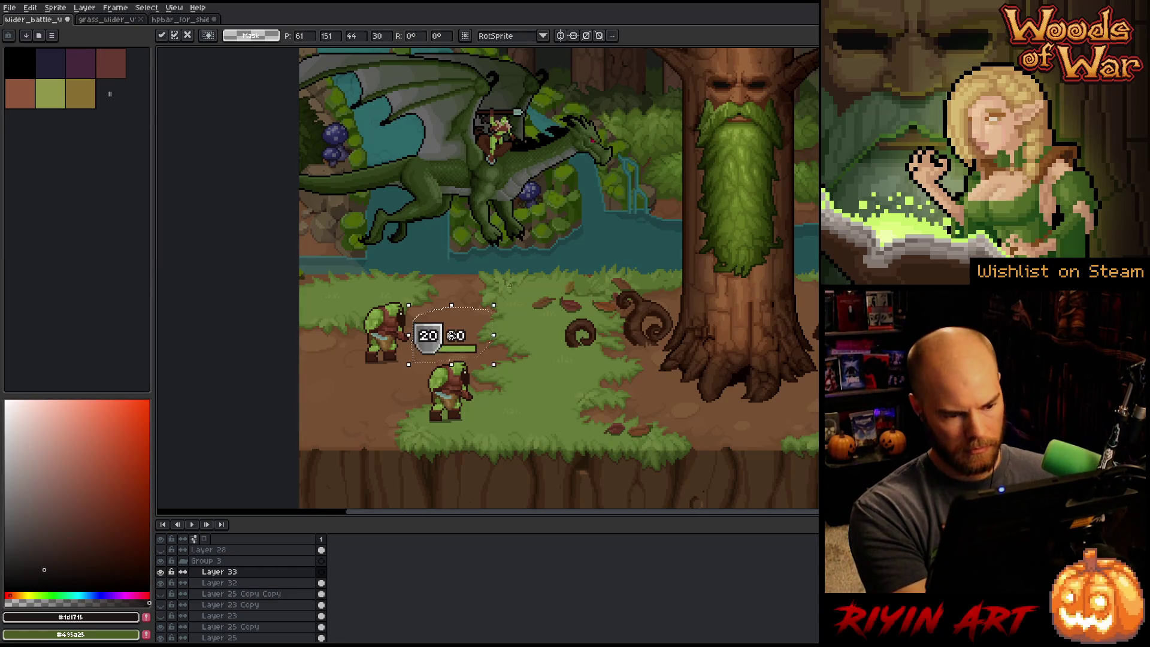
# - Position the Layer 33 health bar just above the orc near the golems and copy it to a new layer
pyautogui.moveTo(476, 353)
pyautogui.mouseDown()
pyautogui.moveTo(258, 398)
pyautogui.moveTo(256, 385)
pyautogui.moveTo(288, 363)
pyautogui.moveTo(765, 263)
pyautogui.moveTo(501, 304)
pyautogui.moveTo(638, 262)
pyautogui.mouseUp()
pyautogui.press('v')
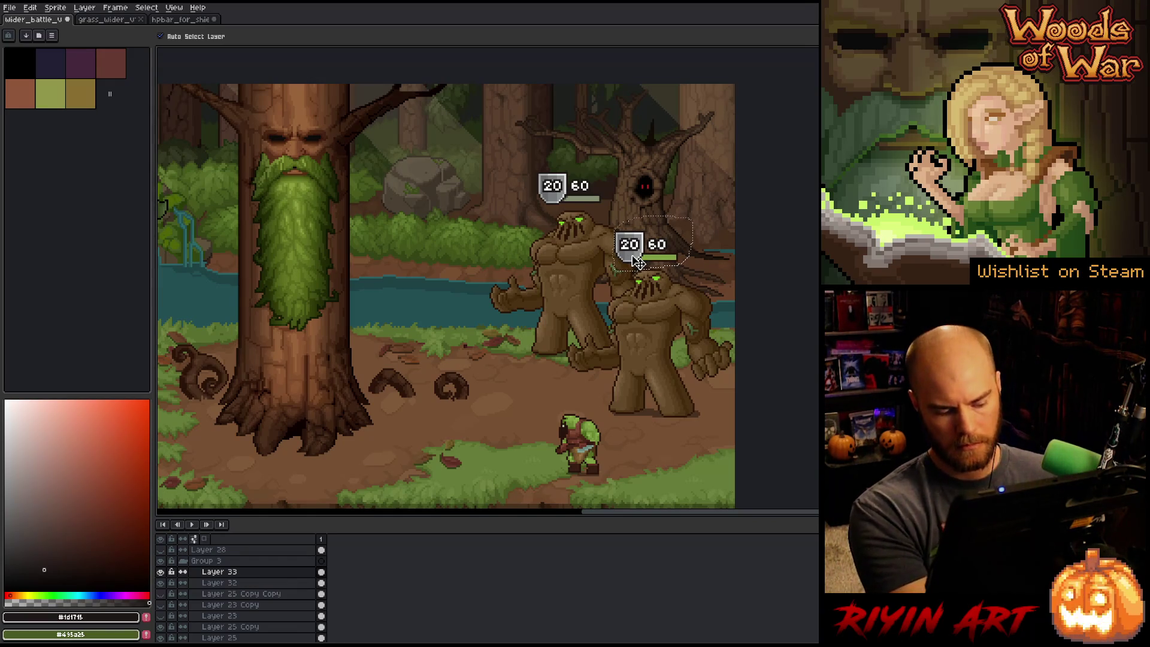
pyautogui.moveTo(639, 262)
pyautogui.mouseDown()
pyautogui.moveTo(635, 408)
pyautogui.moveTo(553, 199)
pyautogui.mouseUp()
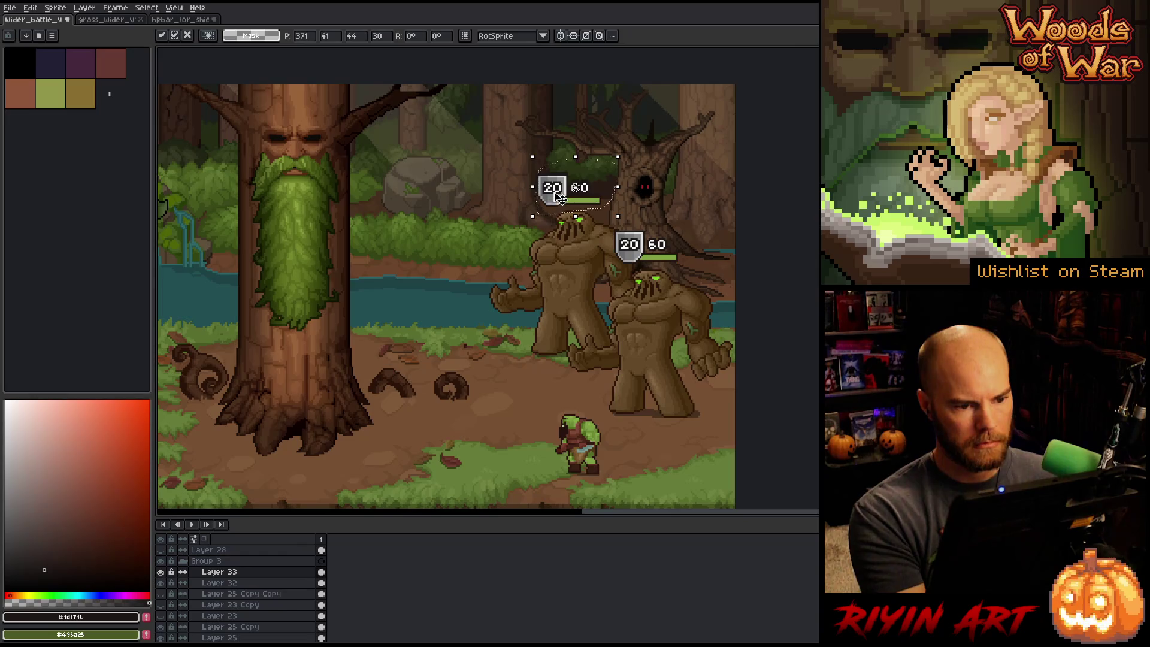
pyautogui.scroll(5, 560, 178)
pyautogui.scroll(-2, 563, 184)
pyautogui.moveTo(606, 174)
pyautogui.mouseDown()
pyautogui.moveTo(652, 345)
pyautogui.moveTo(600, 352)
pyautogui.mouseUp()
pyautogui.scroll(-3, 609, 166)
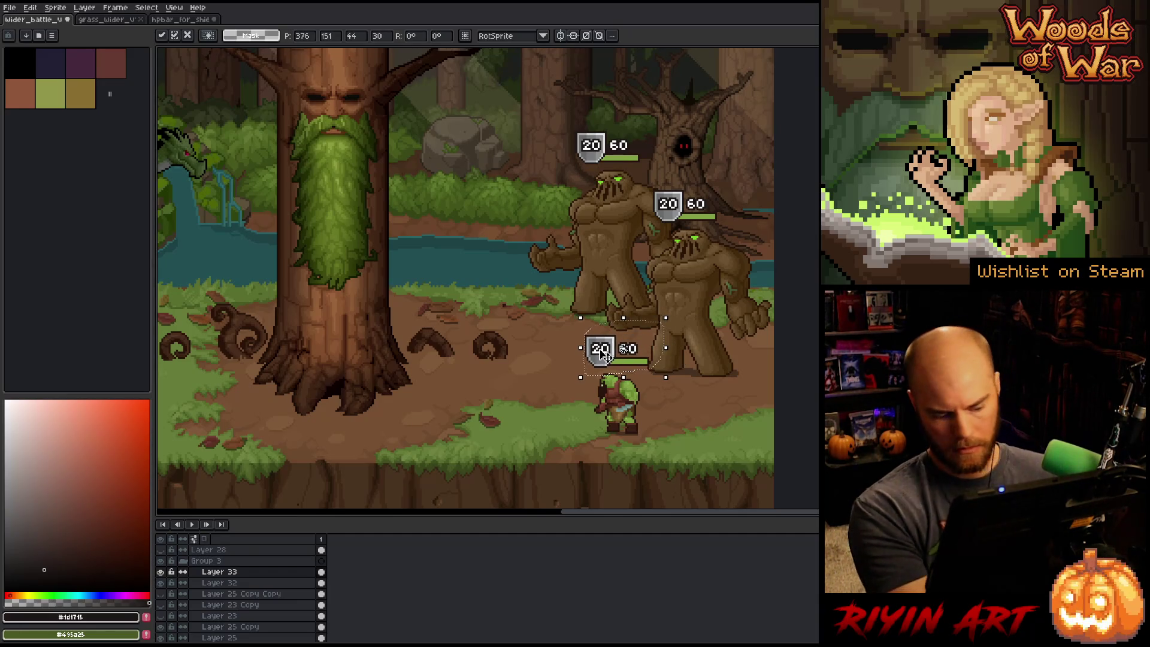
pyautogui.scroll(-2, 531, 338)
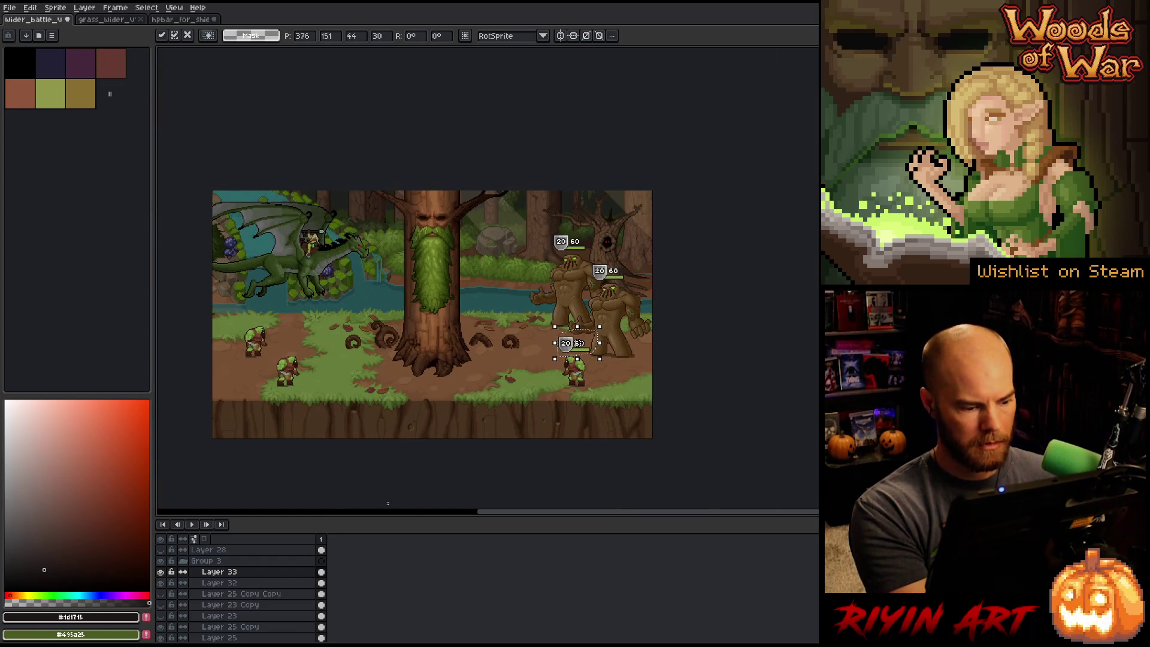
pyautogui.hotkey('ctrl', 'j')
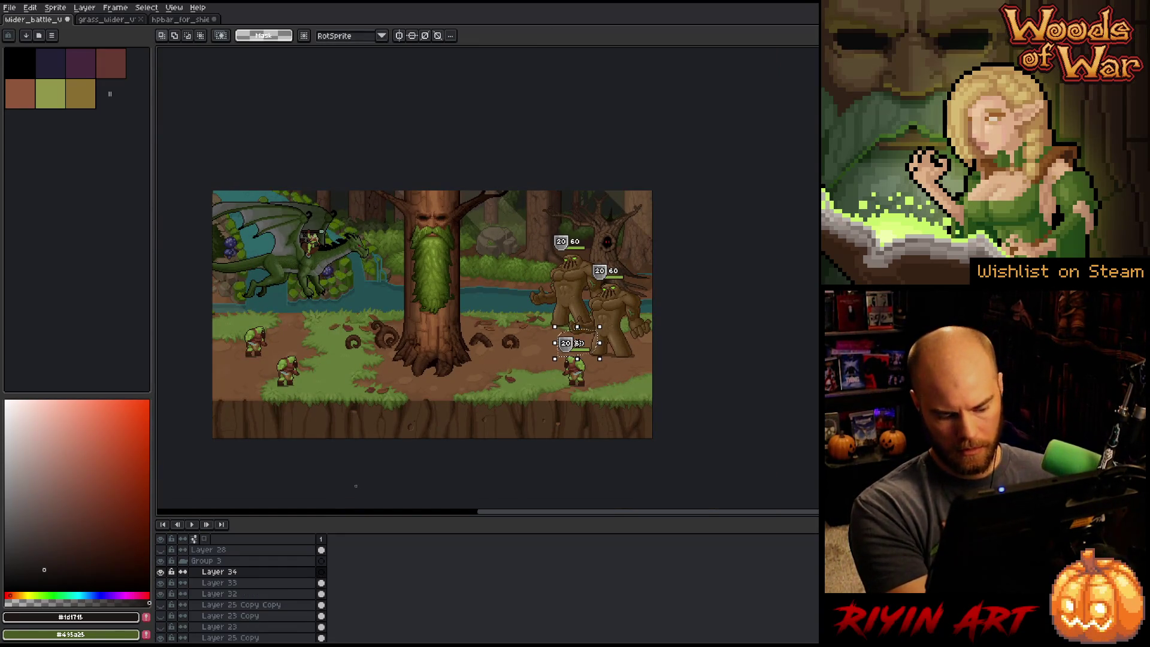
# - Move the copied health bar left toward the orcs and clear the selection
pyautogui.moveTo(579, 343)
pyautogui.mouseDown()
pyautogui.moveTo(290, 343)
pyautogui.moveTo(381, 352)
pyautogui.mouseUp()
pyautogui.scroll(4, 290, 342)
pyautogui.moveTo(489, 391); pyautogui.dragTo(425, 385)
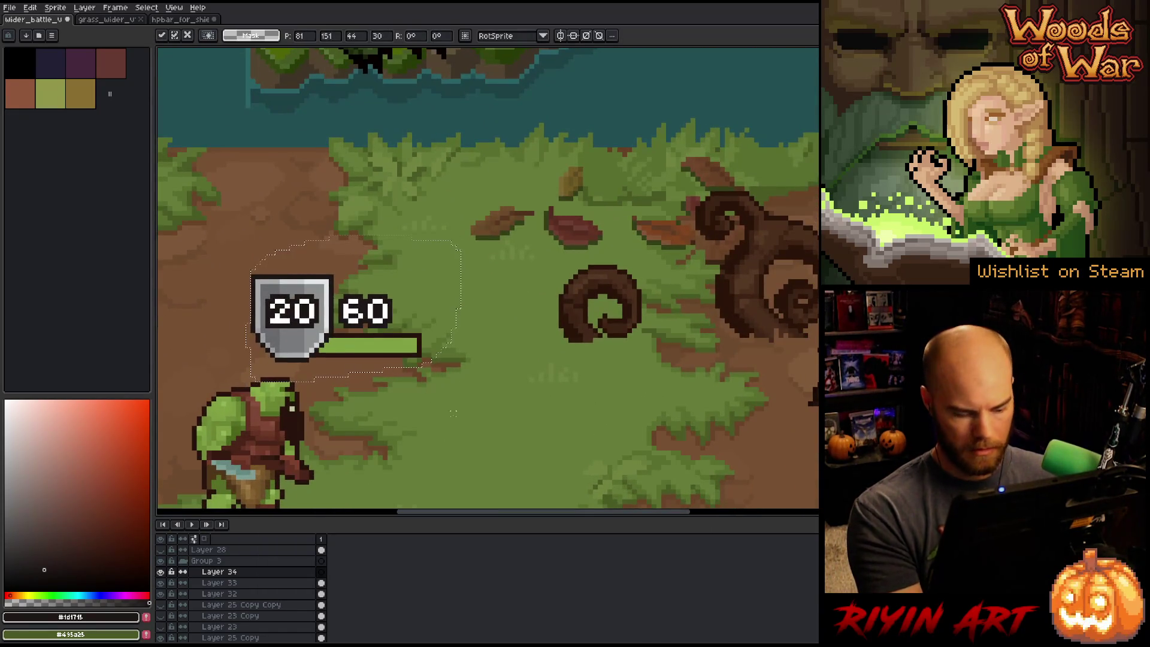
pyautogui.hotkey('ctrl', 'd')
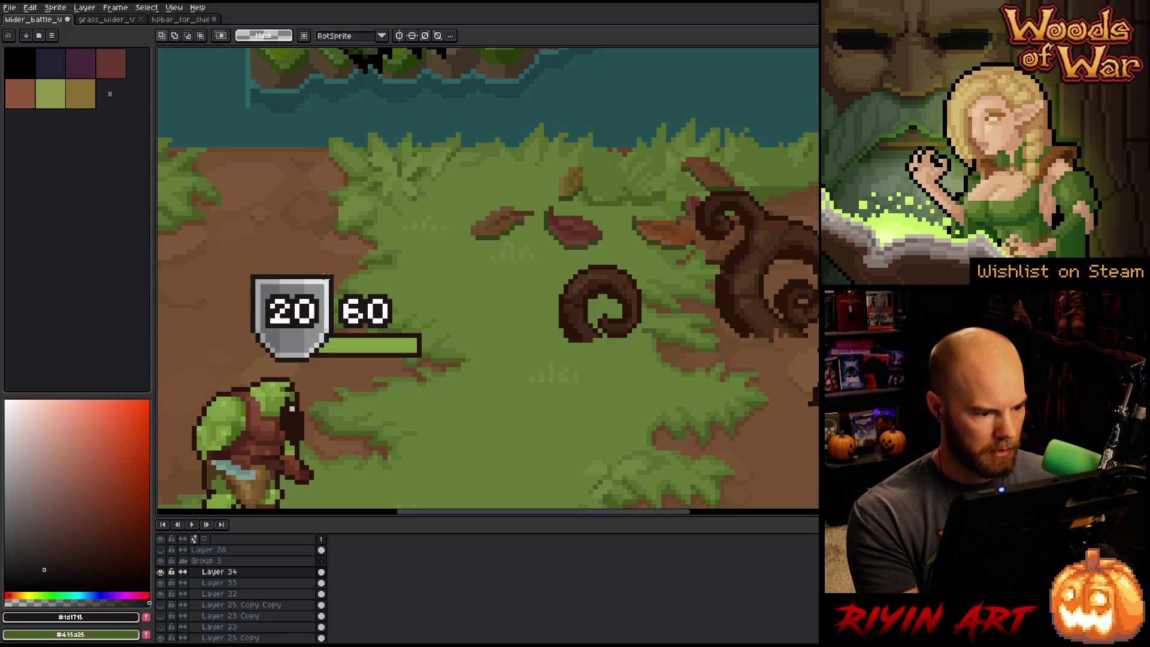
# - Select the shield part of the bar, then duplicate Layer 34 as Layer 34 Copy
pyautogui.moveTo(333, 276); pyautogui.dragTo(234, 370)
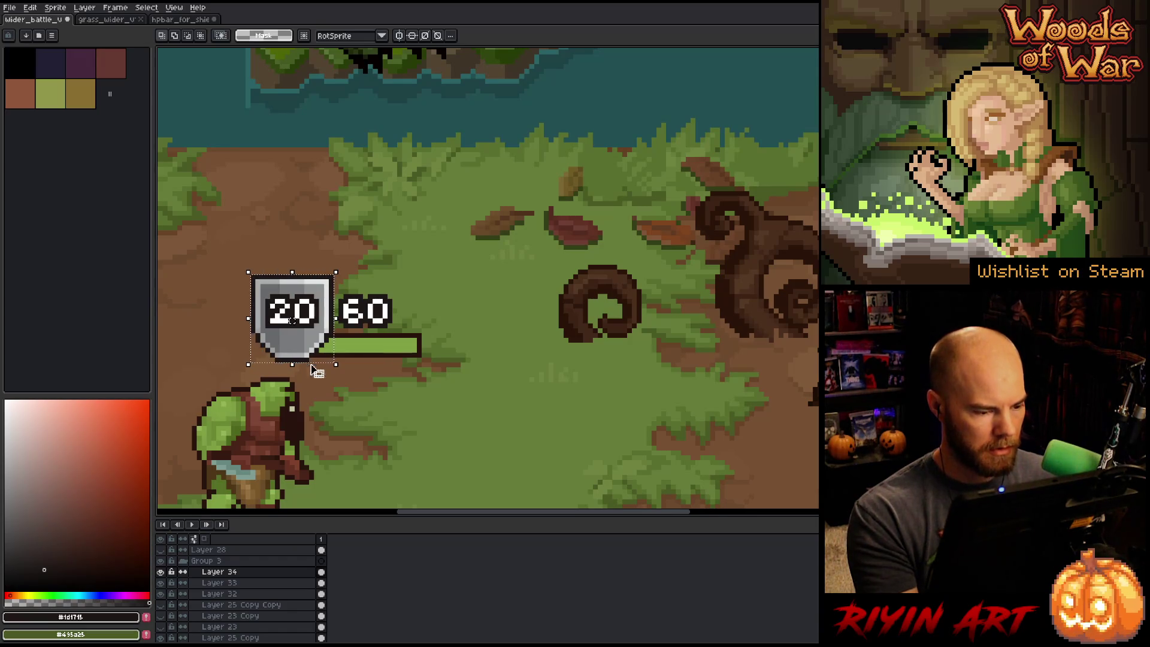
pyautogui.click(288, 343)
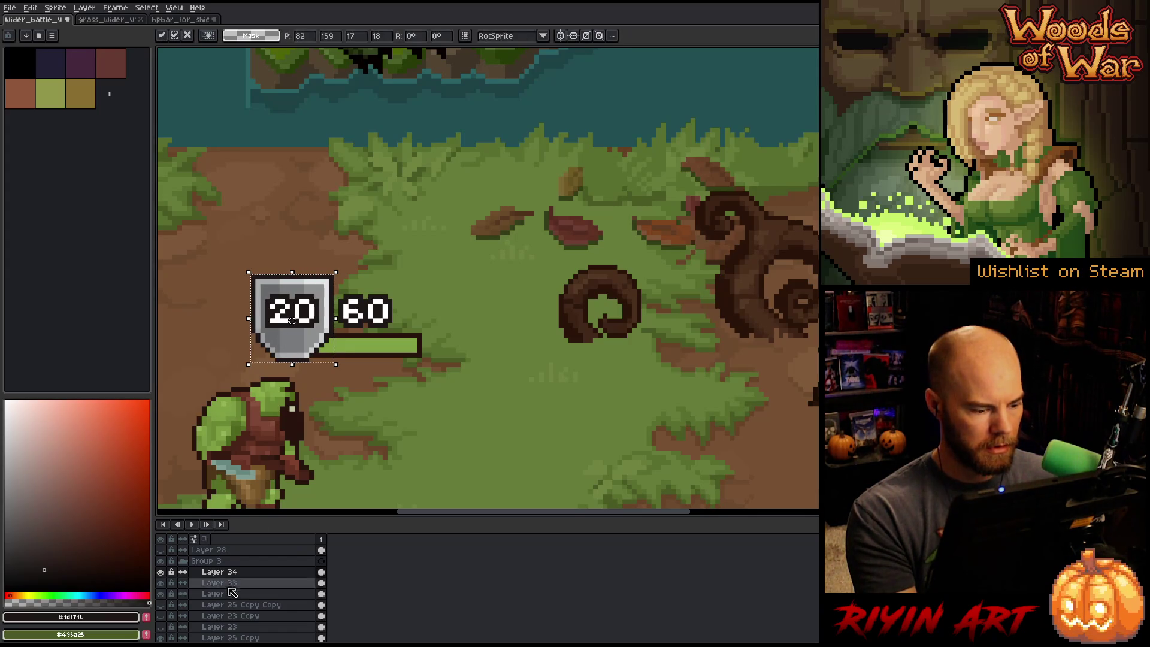
pyautogui.rightClick(223, 566)
pyautogui.click(252, 620)
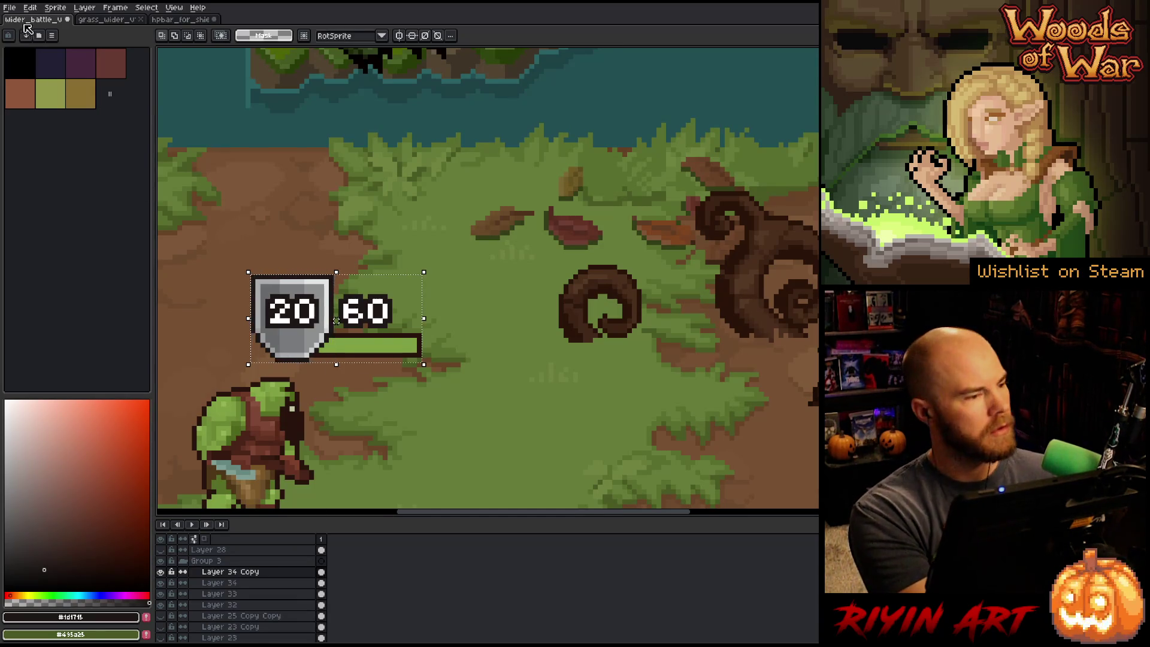
# - Flip the health bar horizontally and move Layer 34 above Layer 34 Copy
pyautogui.click(30, 7)
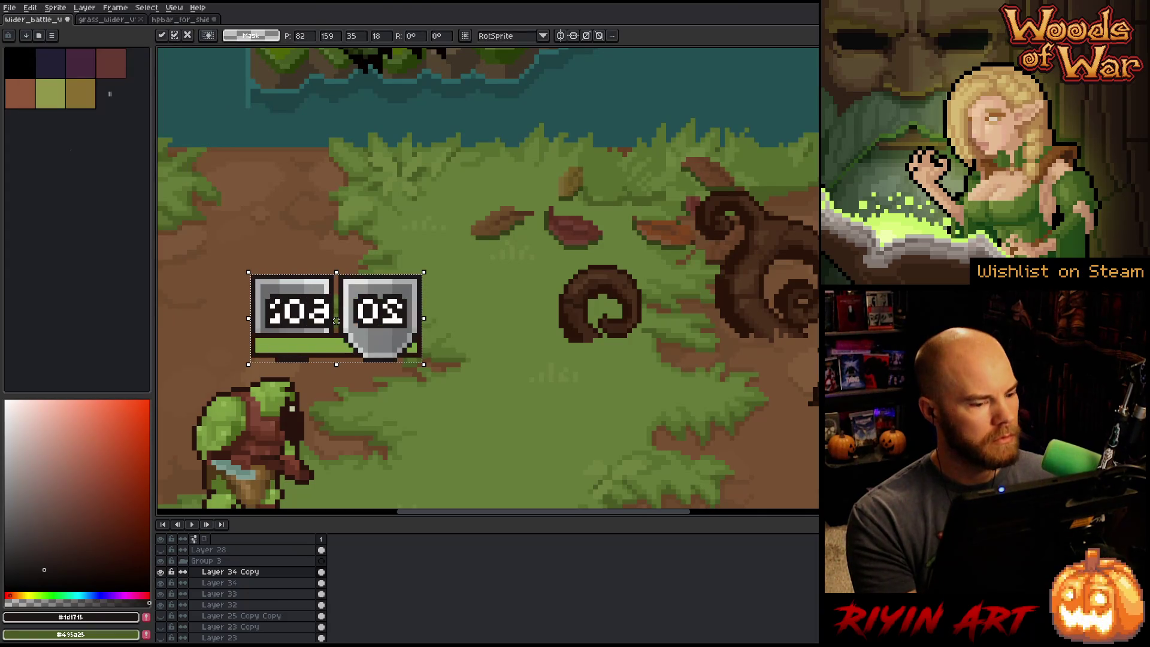
pyautogui.click(76, 154)
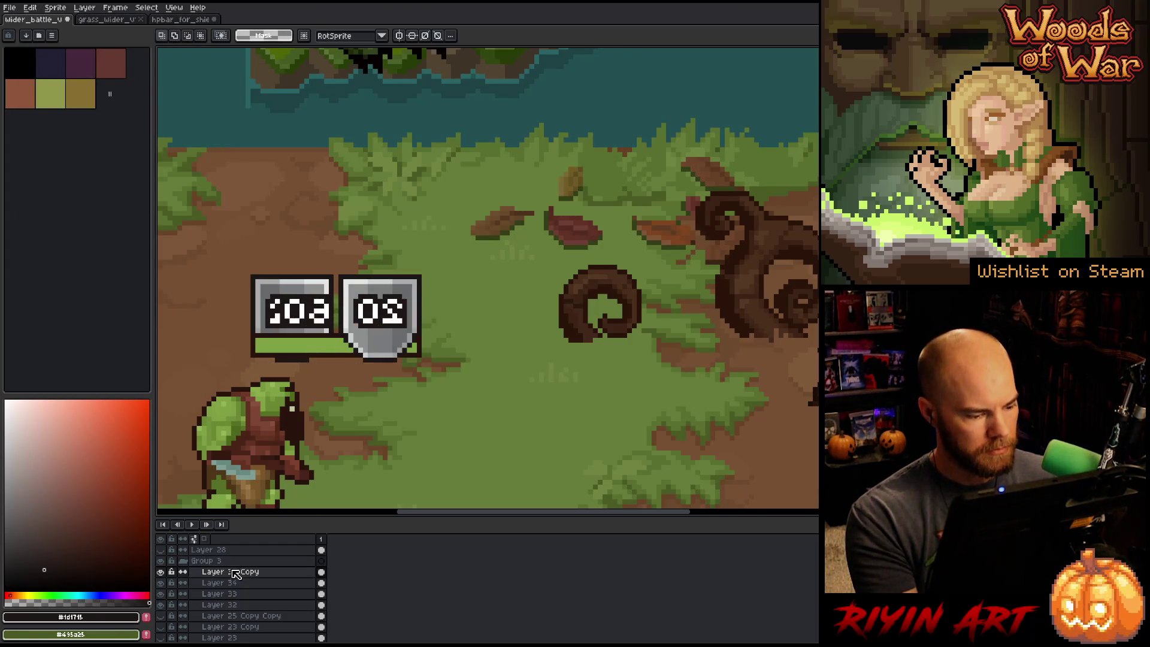
pyautogui.moveTo(234, 582); pyautogui.dragTo(242, 575)
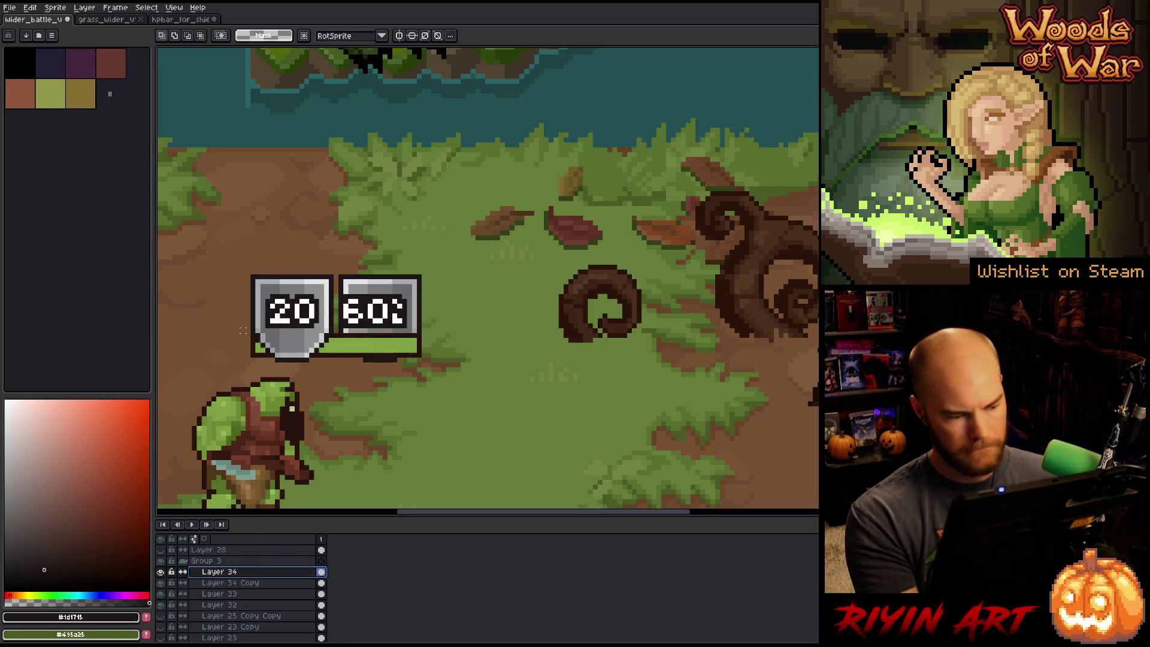
# - Rearrange the pieces so the bar reads 60 followed by the 20 shield
pyautogui.moveTo(208, 232); pyautogui.dragTo(335, 384)
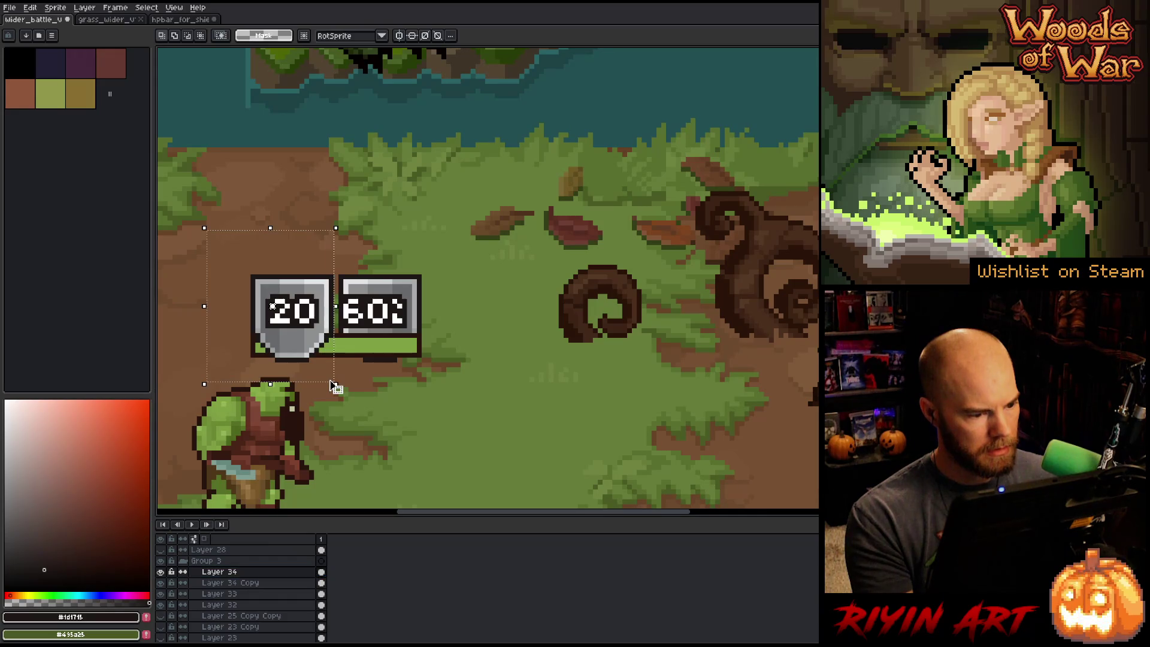
pyautogui.moveTo(440, 260); pyautogui.dragTo(345, 328)
pyautogui.moveTo(397, 299); pyautogui.dragTo(585, 296)
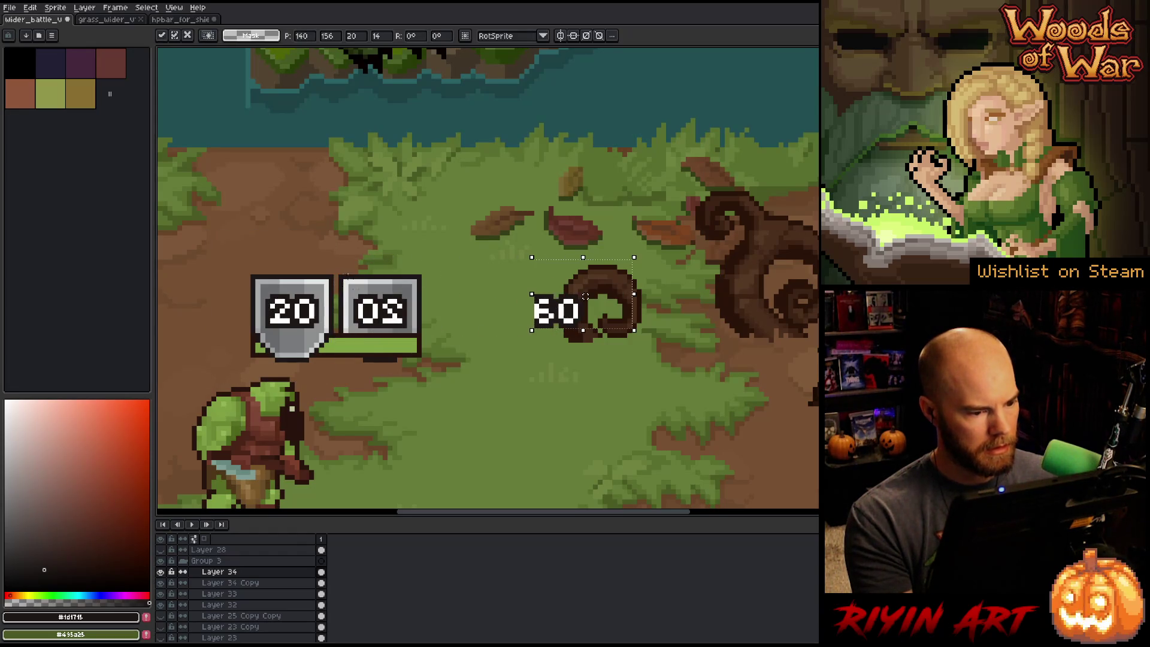
pyautogui.moveTo(195, 252); pyautogui.dragTo(335, 385)
pyautogui.moveTo(283, 330); pyautogui.dragTo(372, 333)
pyautogui.moveTo(495, 239); pyautogui.dragTo(633, 380)
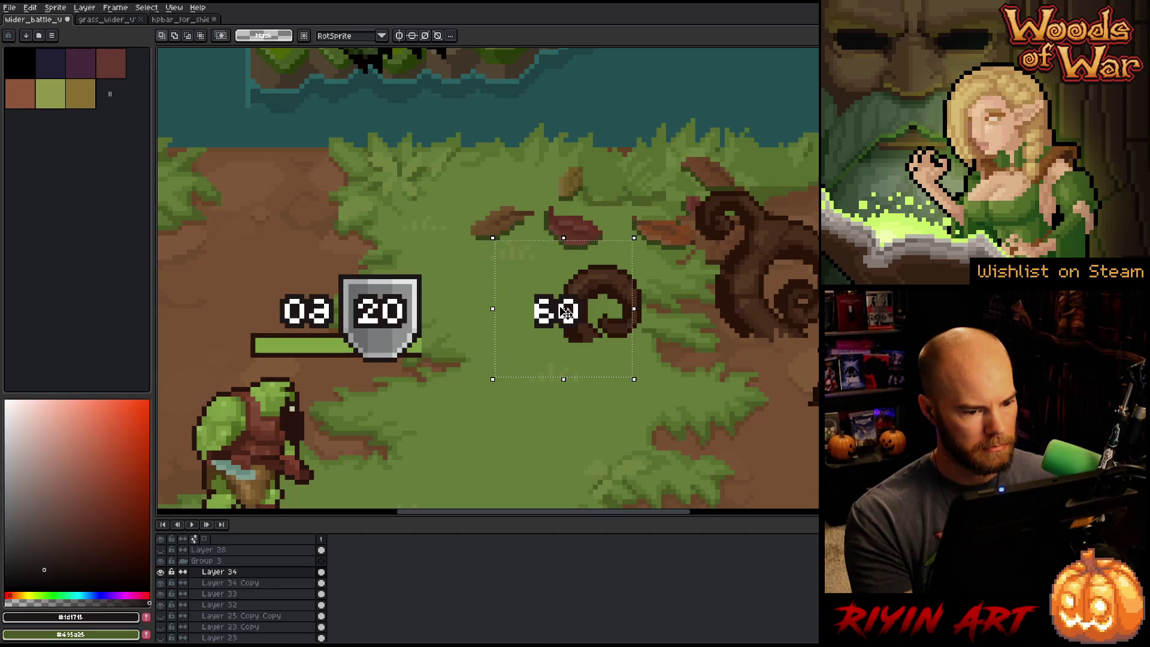
pyautogui.moveTo(547, 329); pyautogui.dragTo(296, 334)
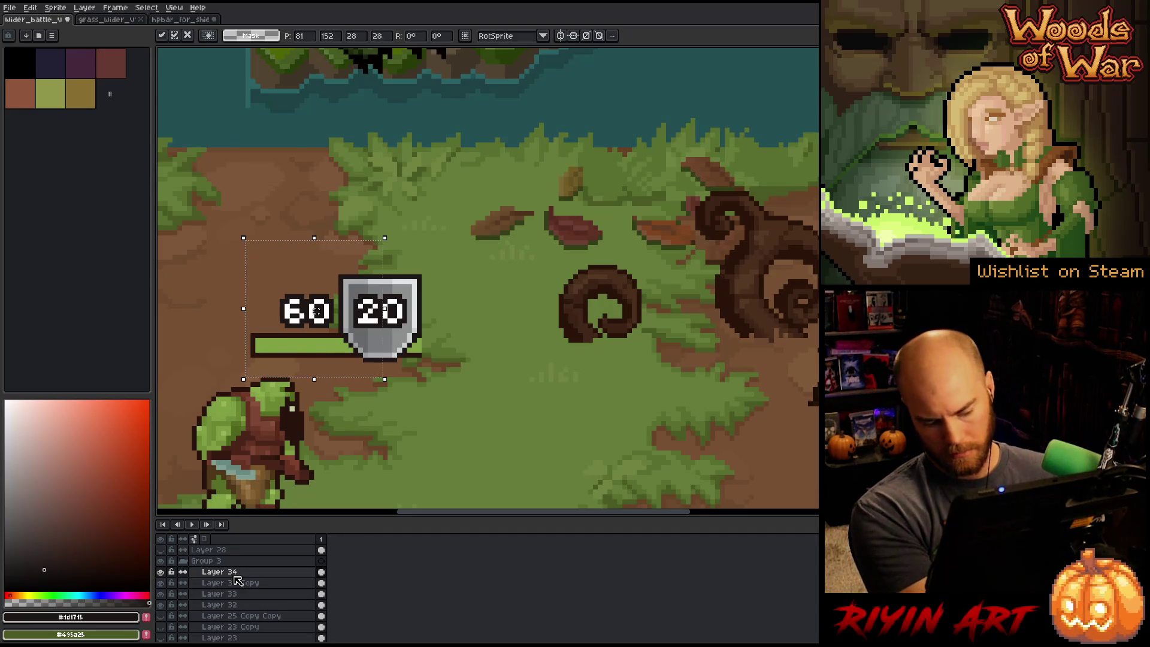
# - Merge the rearranged numbers down and touch up so green no longer extends past the shield
pyautogui.hotkey('ctrl', 'e')
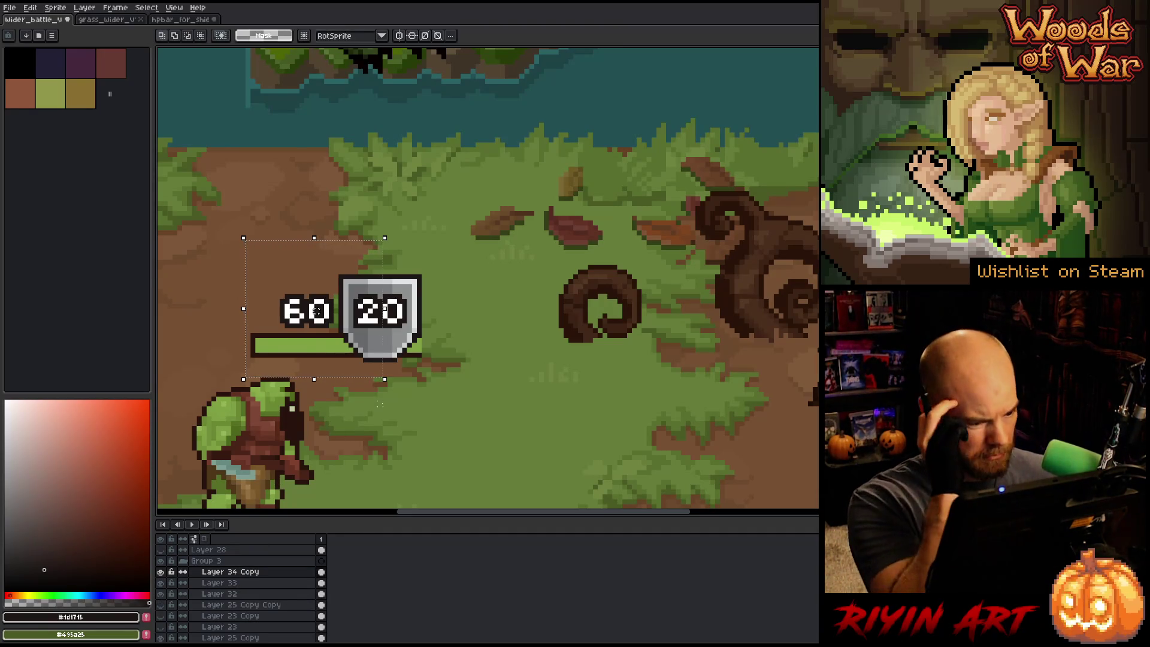
pyautogui.hotkey('ctrl', 'd')
pyautogui.press('b')
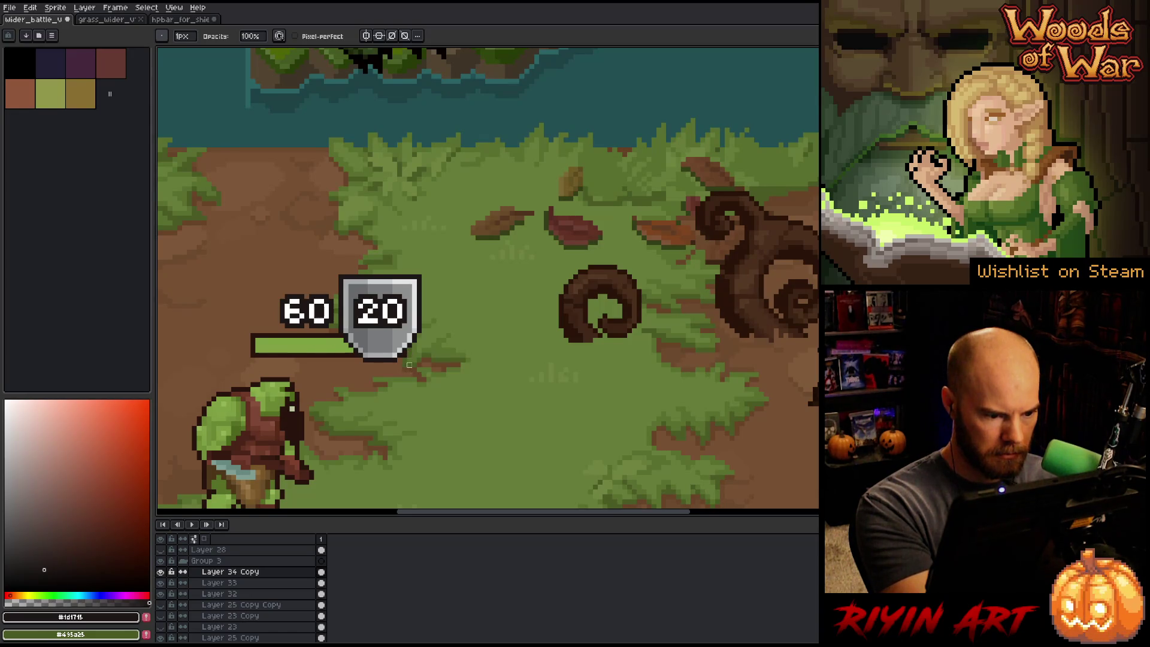
pyautogui.press('e')
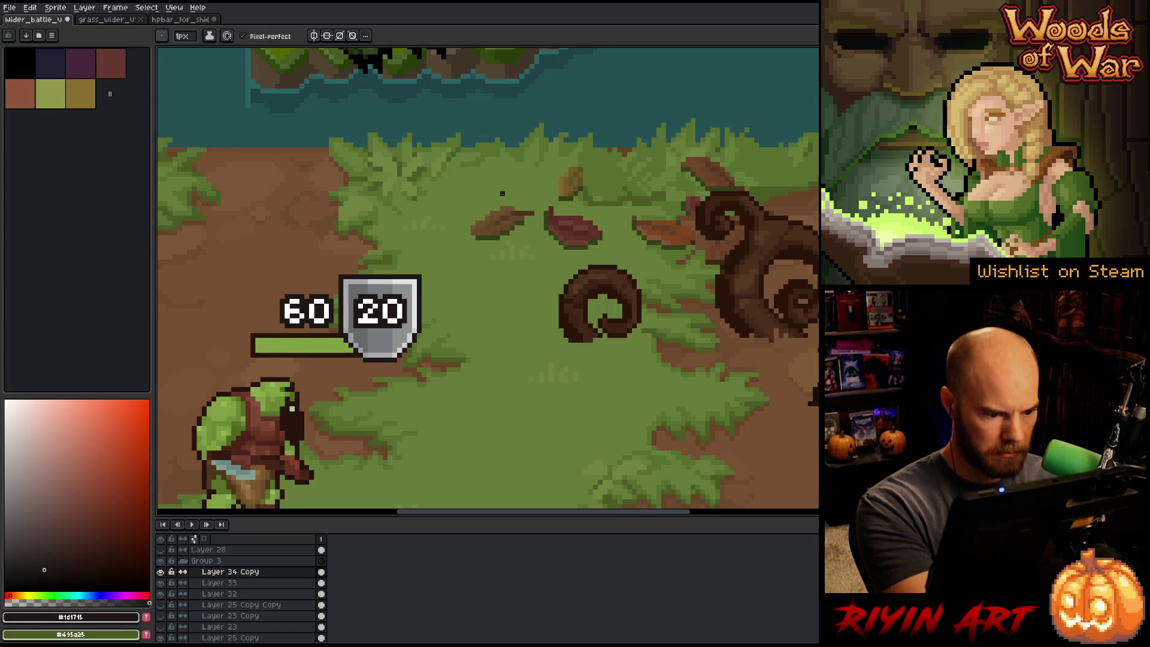
pyautogui.scroll(-1, 447, 308)
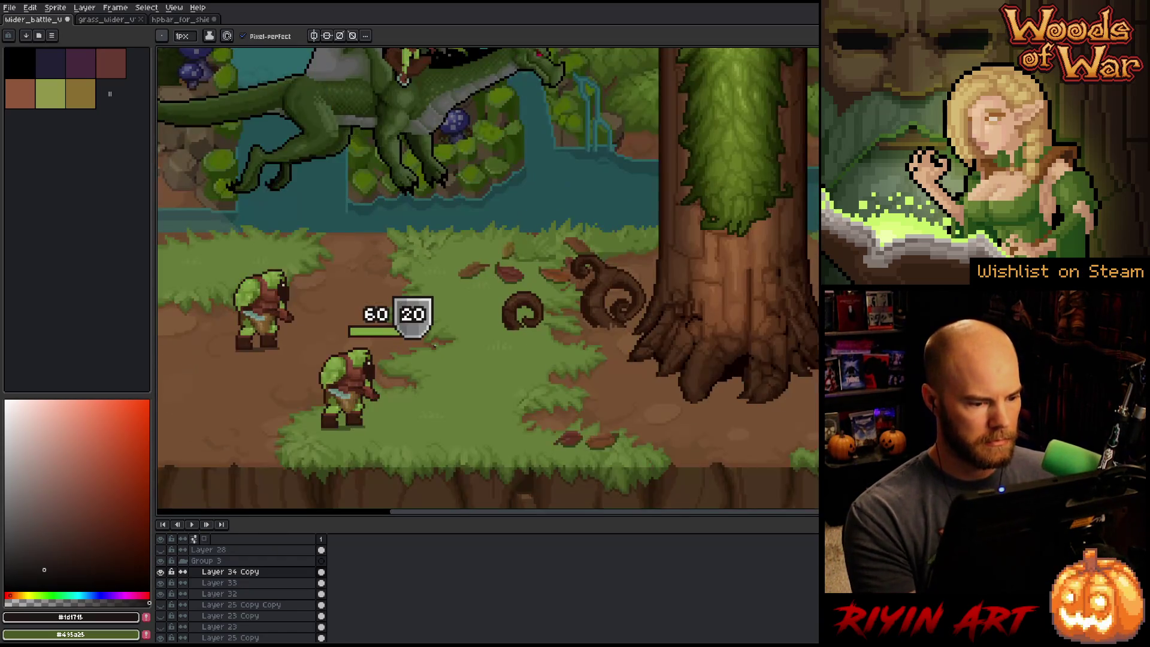
pyautogui.scroll(-1, 435, 346)
pyautogui.press('space')
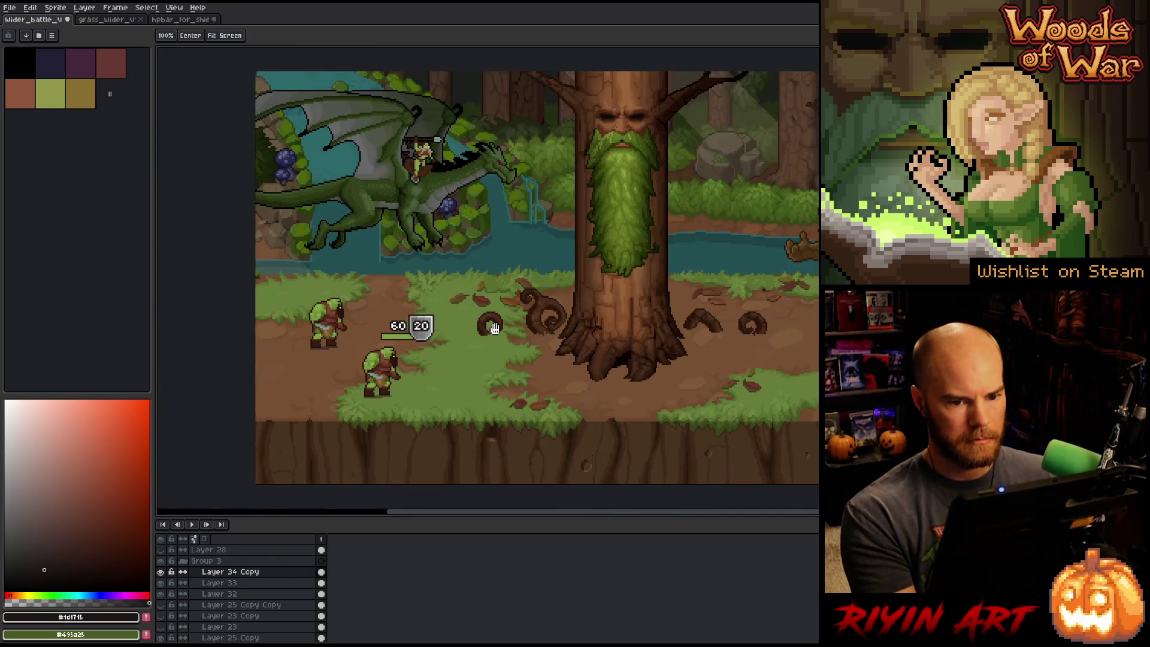
# - Select the mirrored 60/20 health bar and move it above the lower orc
pyautogui.moveTo(494, 328); pyautogui.dragTo(415, 354)
pyautogui.press('m')
pyautogui.moveTo(387, 307); pyautogui.dragTo(279, 388)
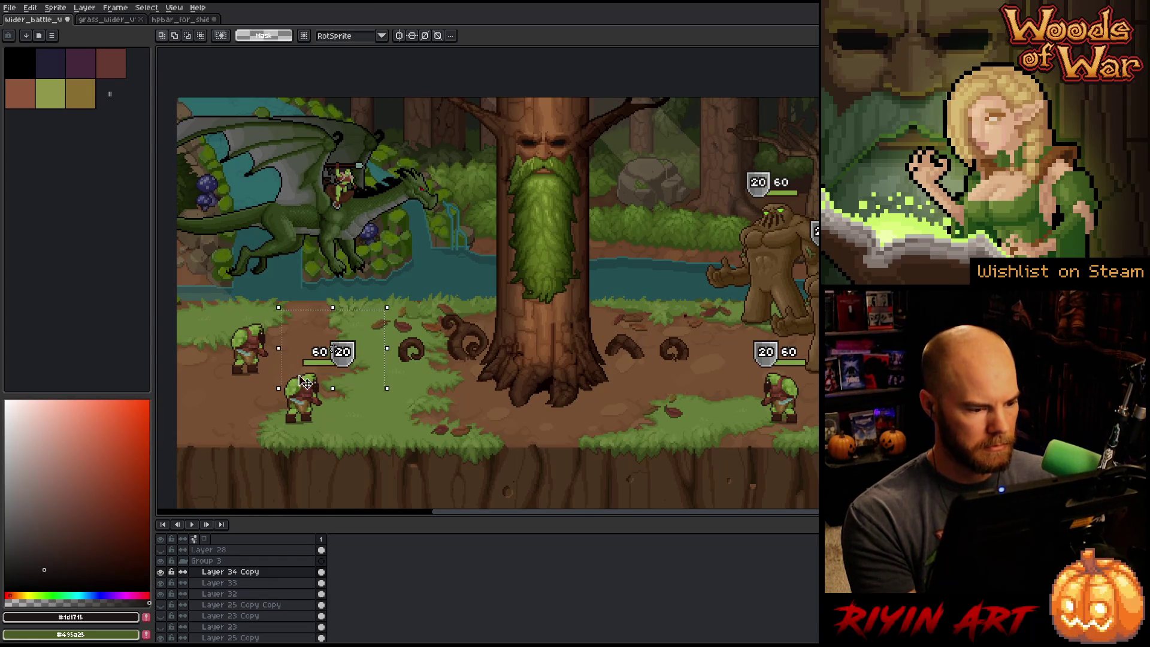
pyautogui.moveTo(363, 358); pyautogui.dragTo(350, 354)
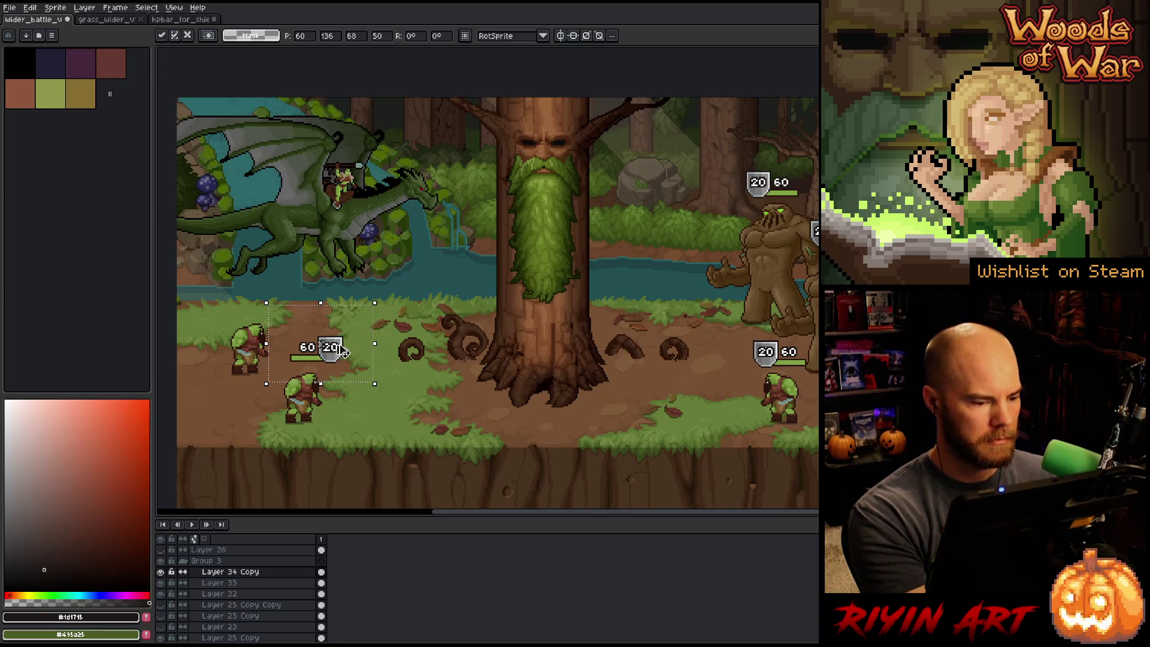
# - Place a copy of the mirrored bar above the upper orc, then pan left toward the dragon rider
pyautogui.moveTo(342, 352)
pyautogui.mouseDown()
pyautogui.moveTo(284, 308)
pyautogui.moveTo(392, 298)
pyautogui.moveTo(421, 240)
pyautogui.mouseUp()
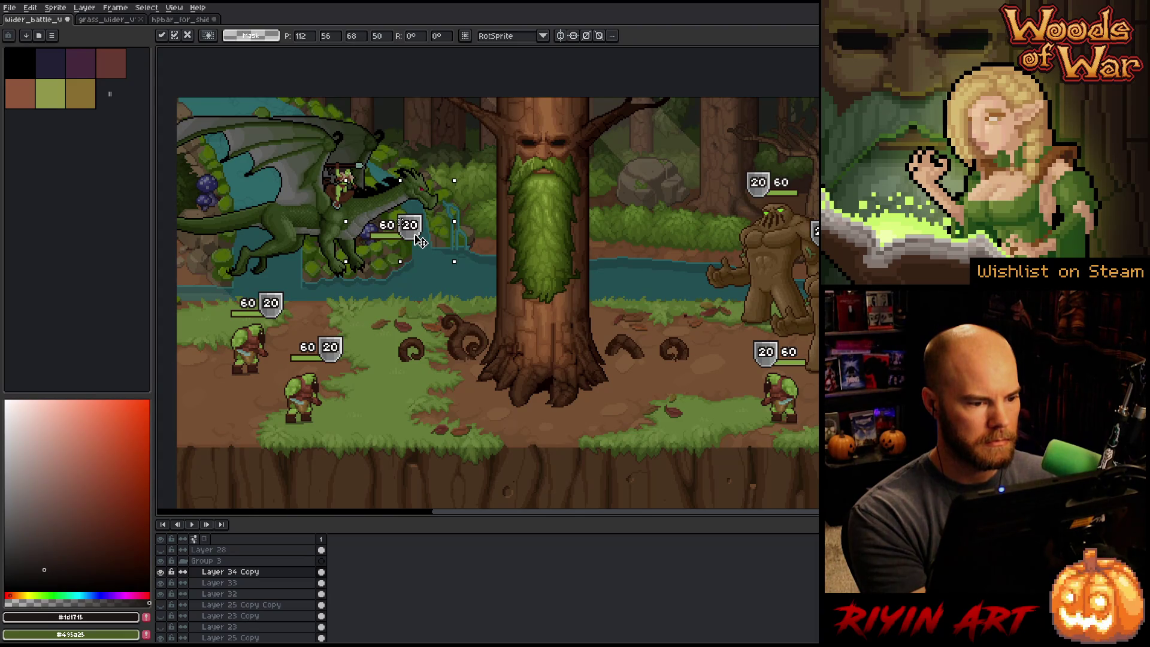
pyautogui.press('h')
pyautogui.scroll(-1, 471, 355)
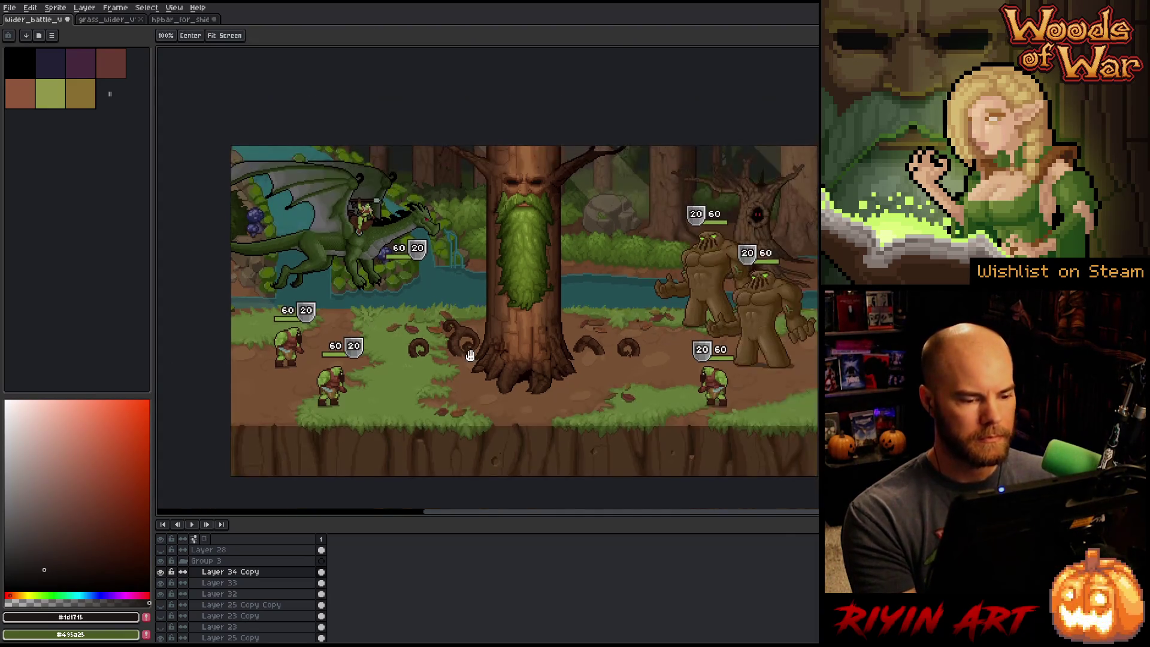
pyautogui.moveTo(470, 356); pyautogui.dragTo(434, 368)
pyautogui.press('m')
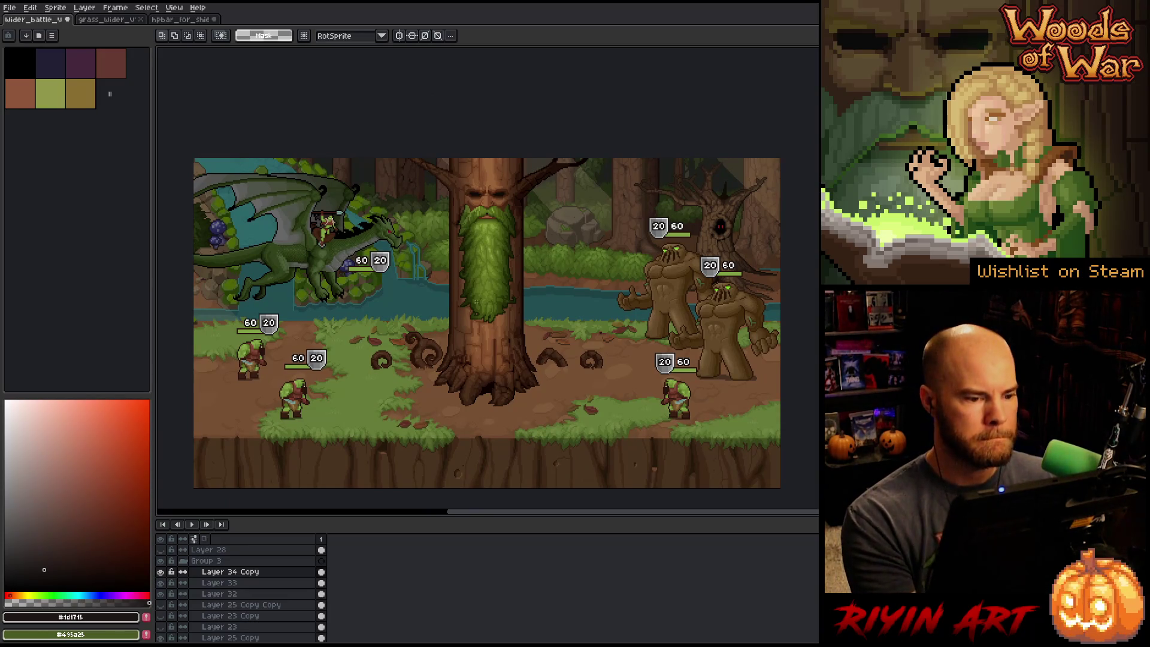
pyautogui.press('h')
pyautogui.moveTo(504, 338); pyautogui.dragTo(475, 341)
pyautogui.press('m')
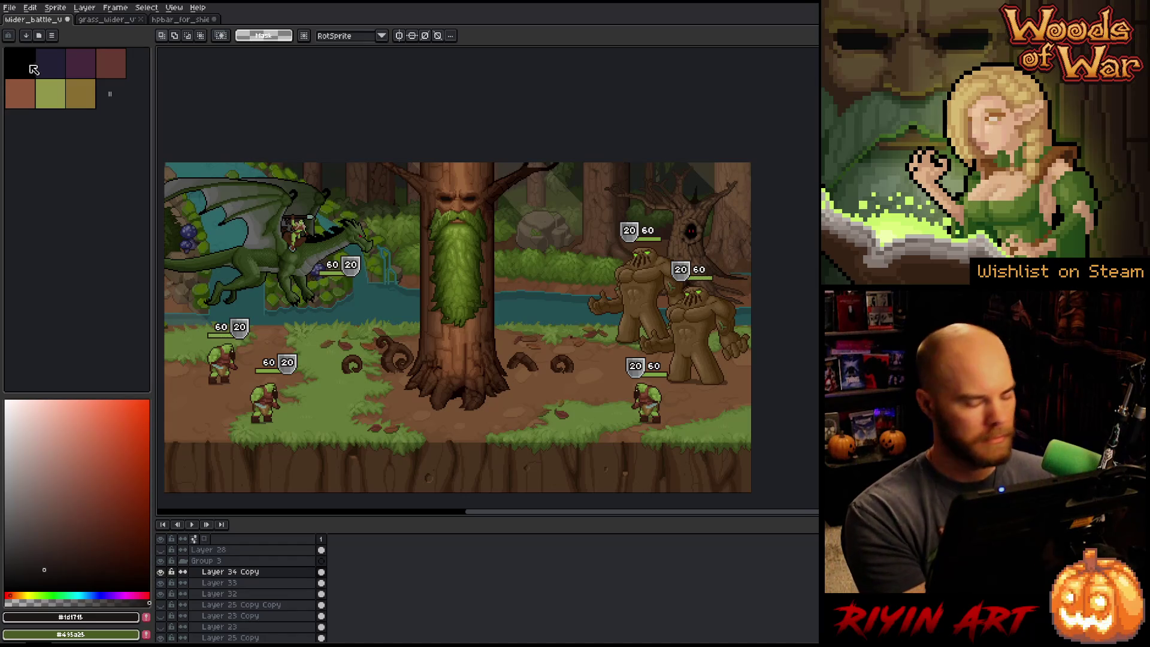
pyautogui.rightClick(555, 293)
pyautogui.press('Escape')
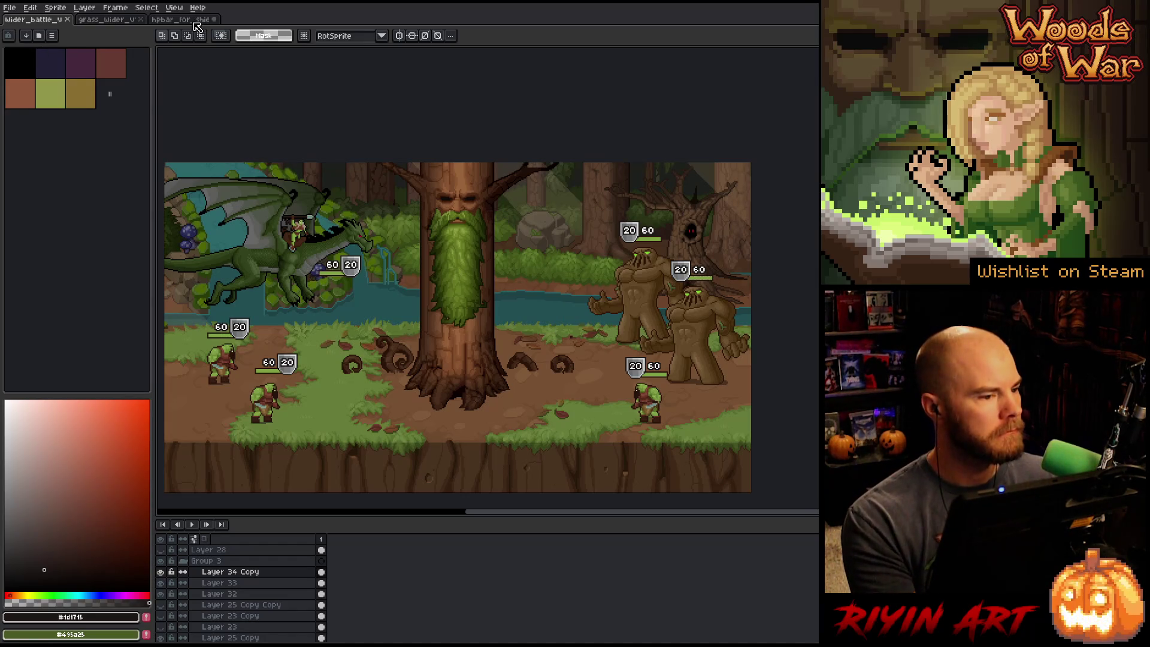
# - Close the hpbar_for_shield sprite without saving and return to the battle mockup
pyautogui.click(186, 19)
pyautogui.click(214, 19)
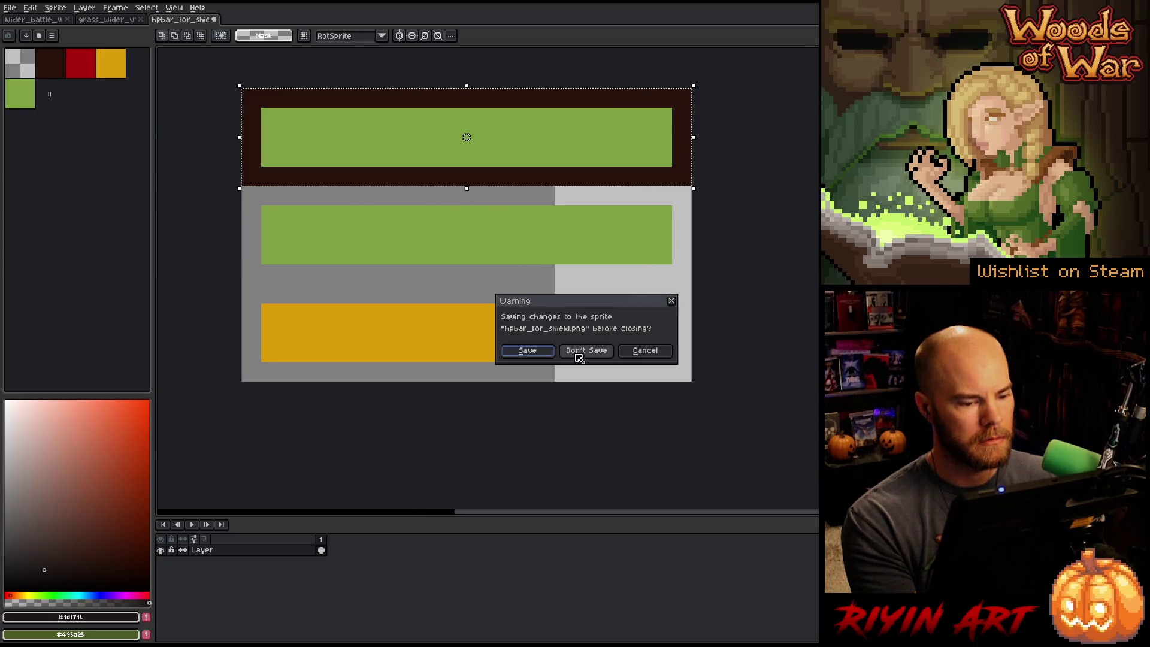
pyautogui.click(578, 351)
pyautogui.click(26, 20)
# - Open the File Open dialog and check the recent folder locations list
pyautogui.click(9, 7)
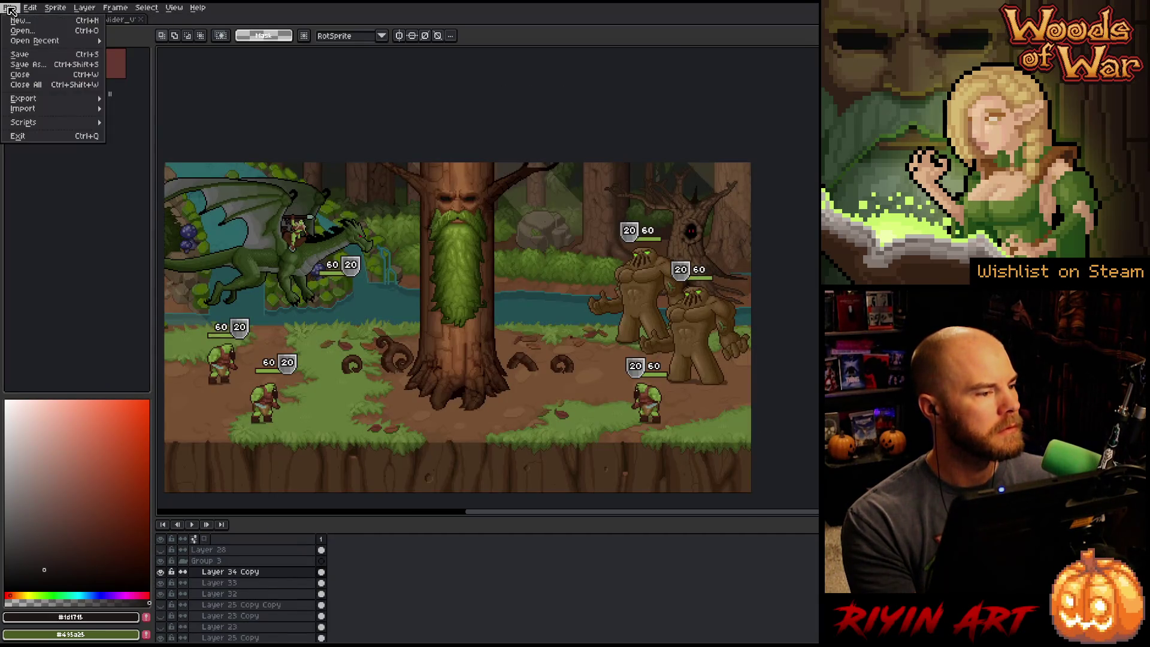
pyautogui.click(32, 33)
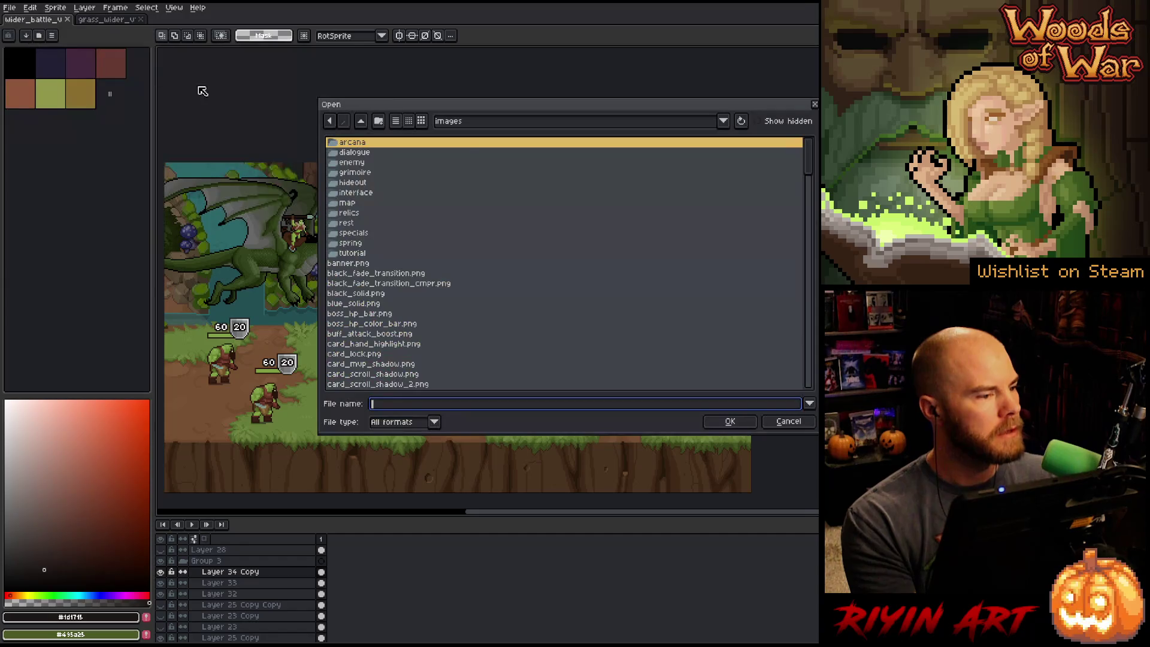
pyautogui.click(453, 123)
pyautogui.click(454, 124)
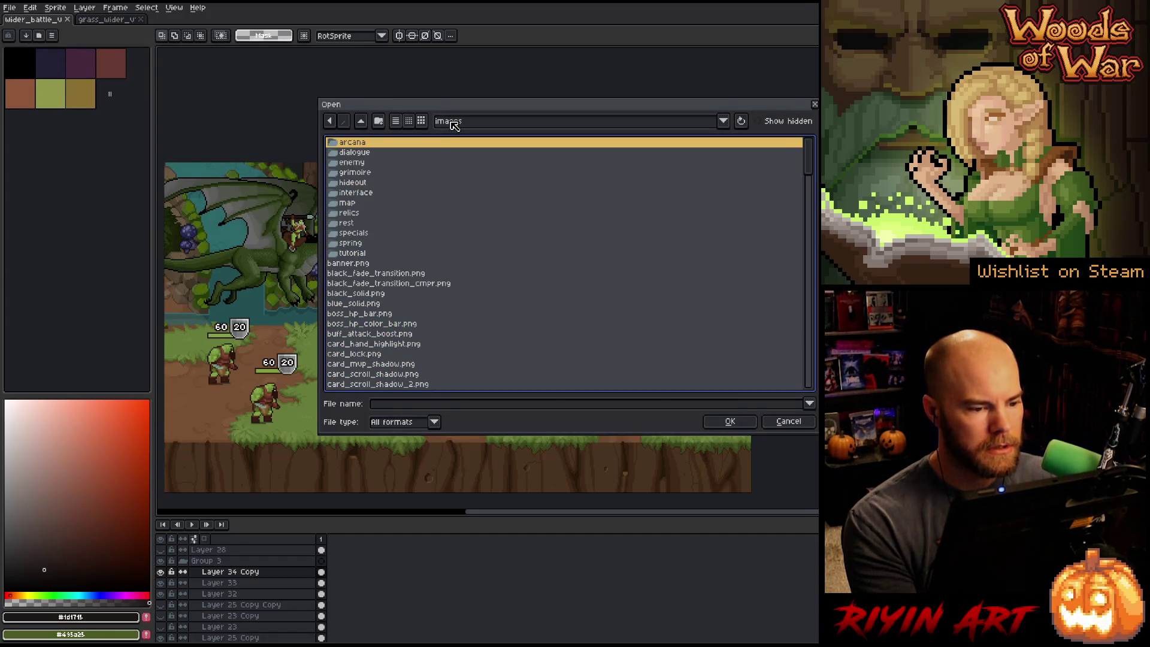
pyautogui.click(469, 124)
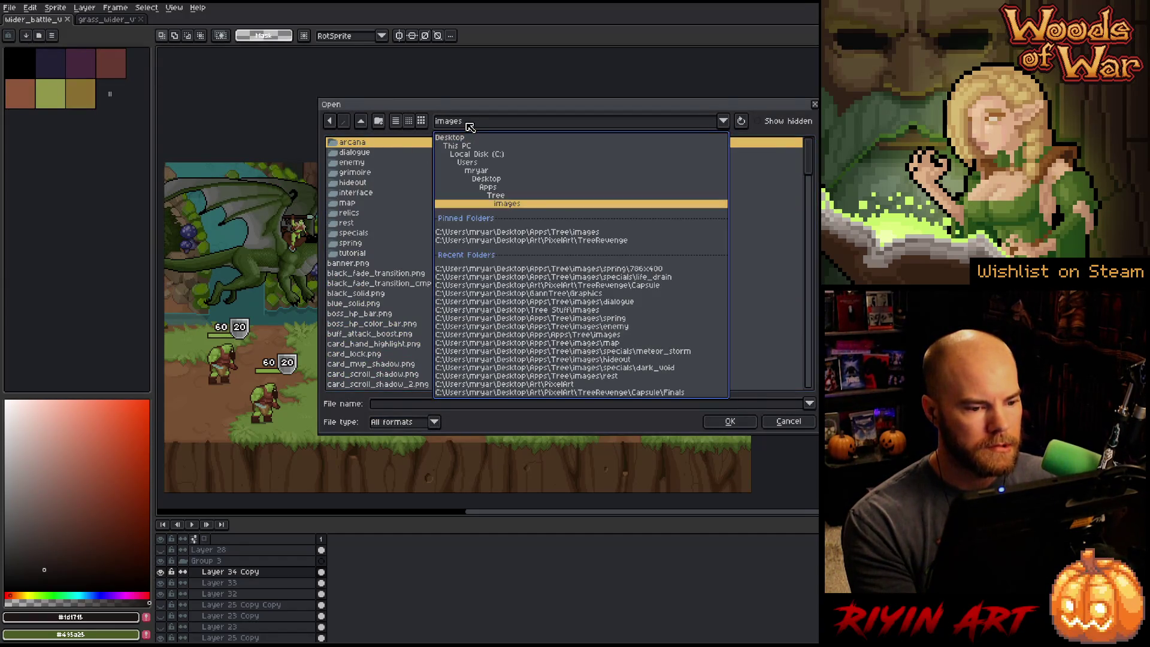
pyautogui.click(470, 127)
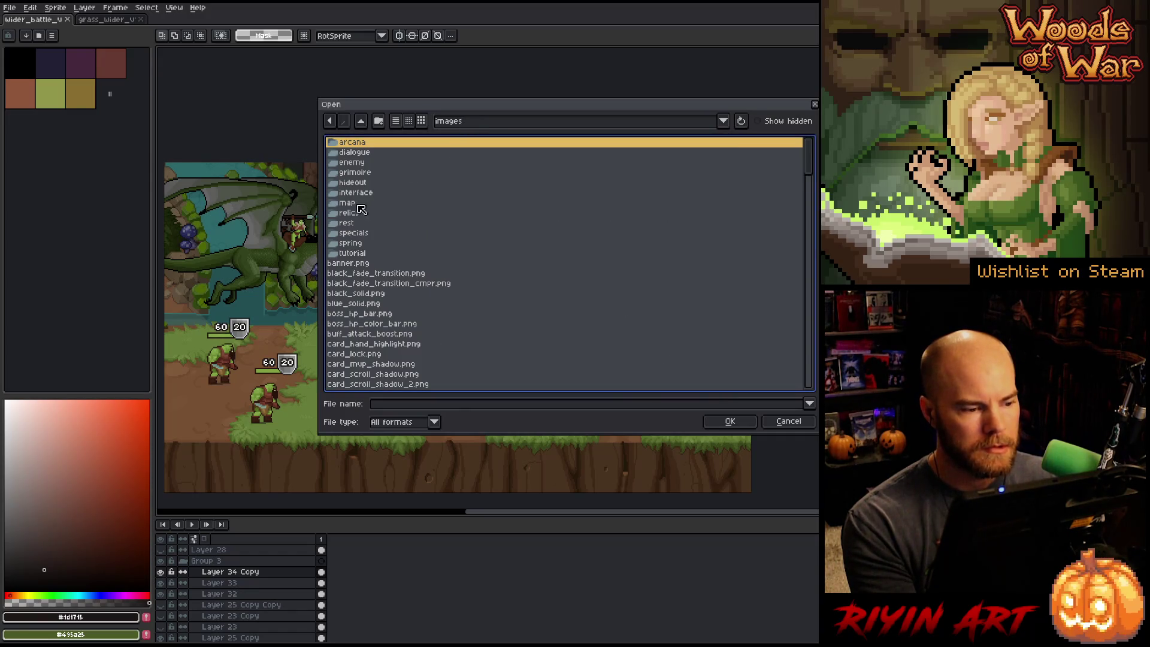
# - Browse into the spring folder, select f2_leaf_mid1.png, and switch to thumbnail view
pyautogui.doubleClick(353, 243)
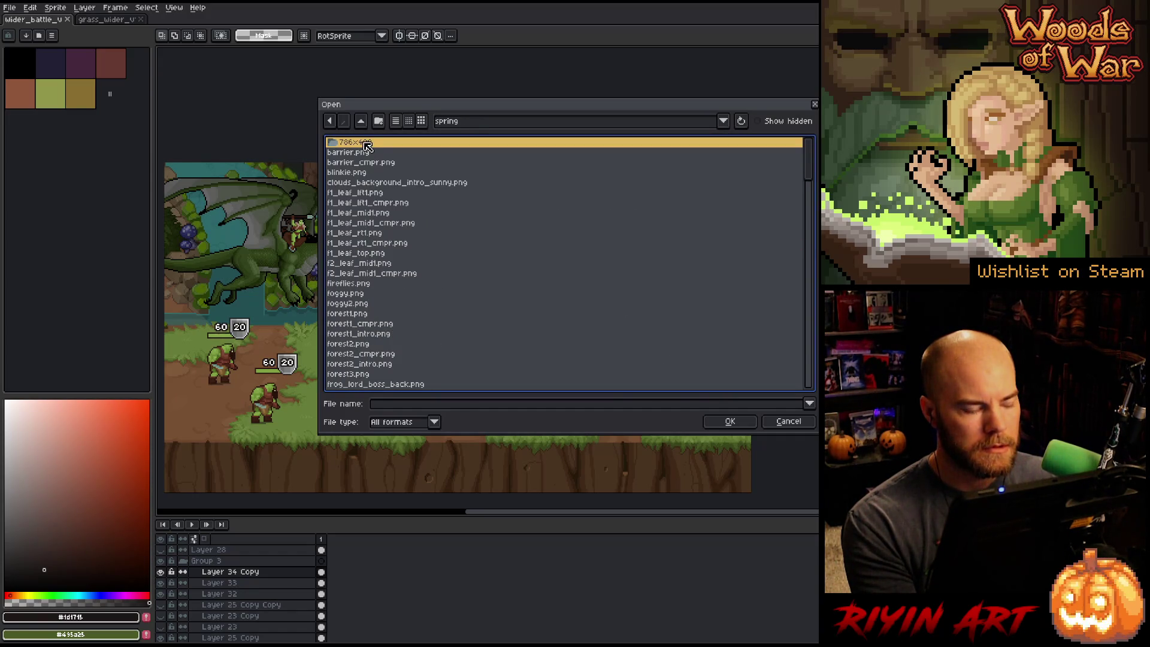
pyautogui.doubleClick(365, 145)
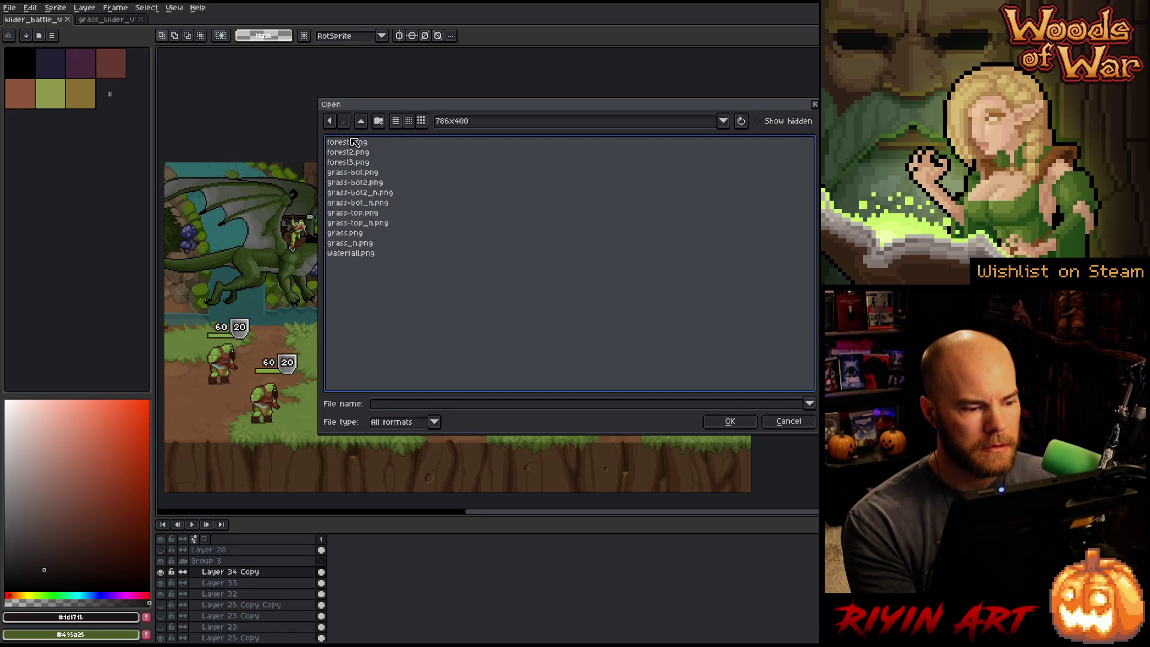
pyautogui.click(329, 121)
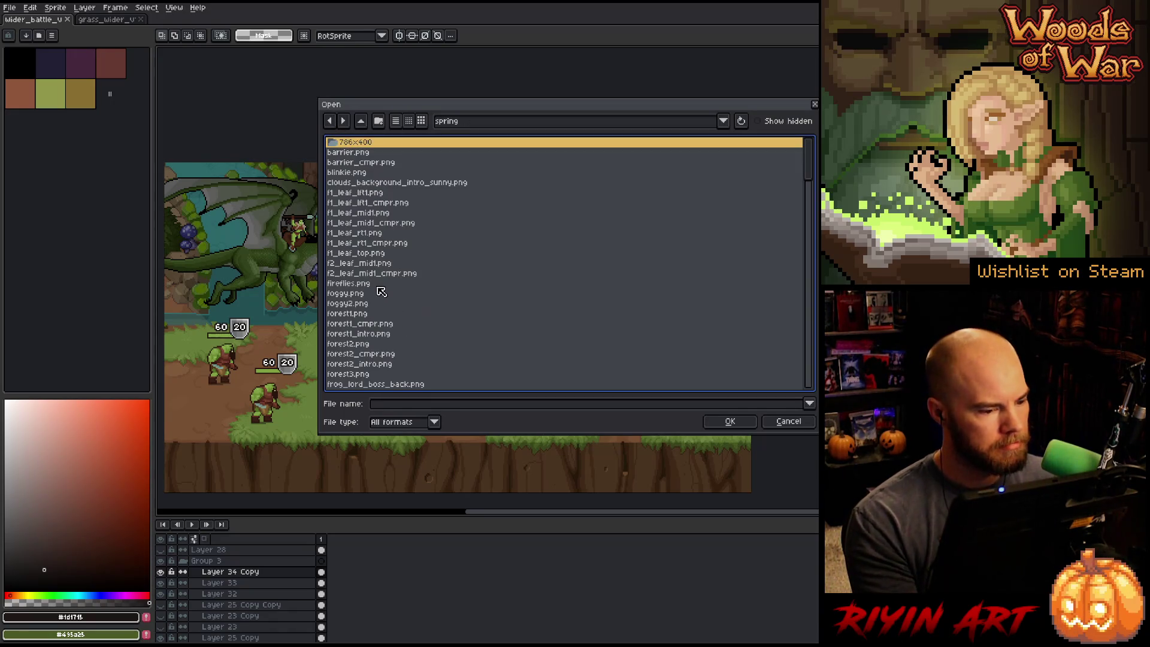
pyautogui.click(377, 264)
pyautogui.click(422, 122)
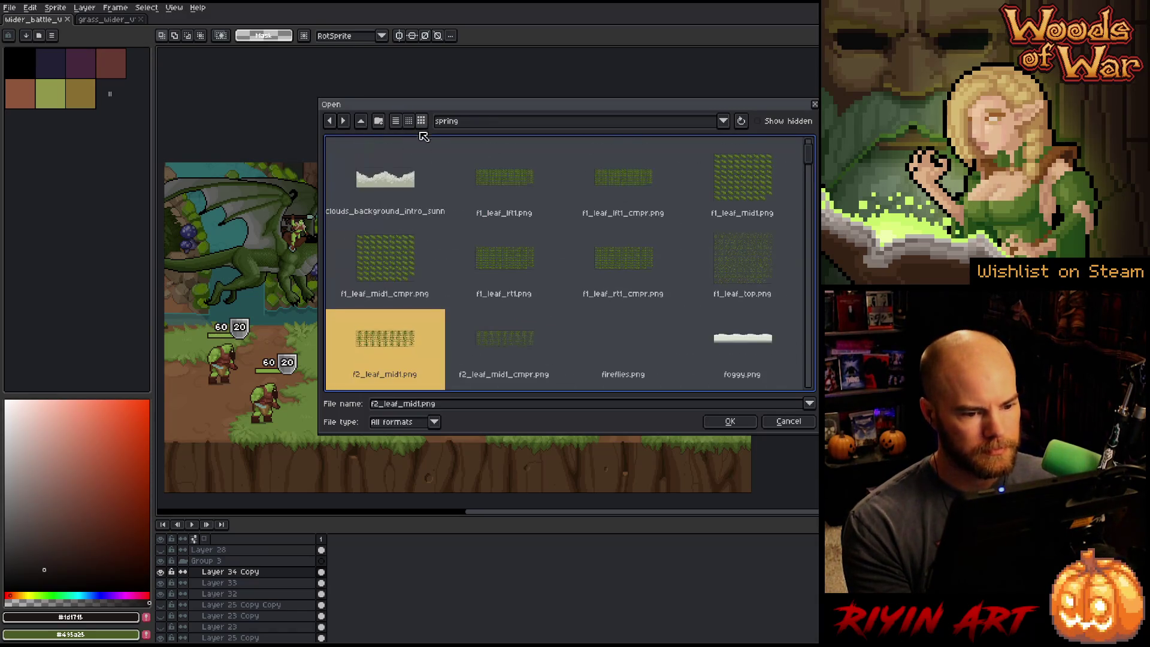
# - Browse the spring folder's leaf files, picking f2_leaf_mid1_cmpr, f1_leaf_rt1, f1_leaf_rt1_cmpr and f1_leaf_top
pyautogui.scroll(2, 505, 268)
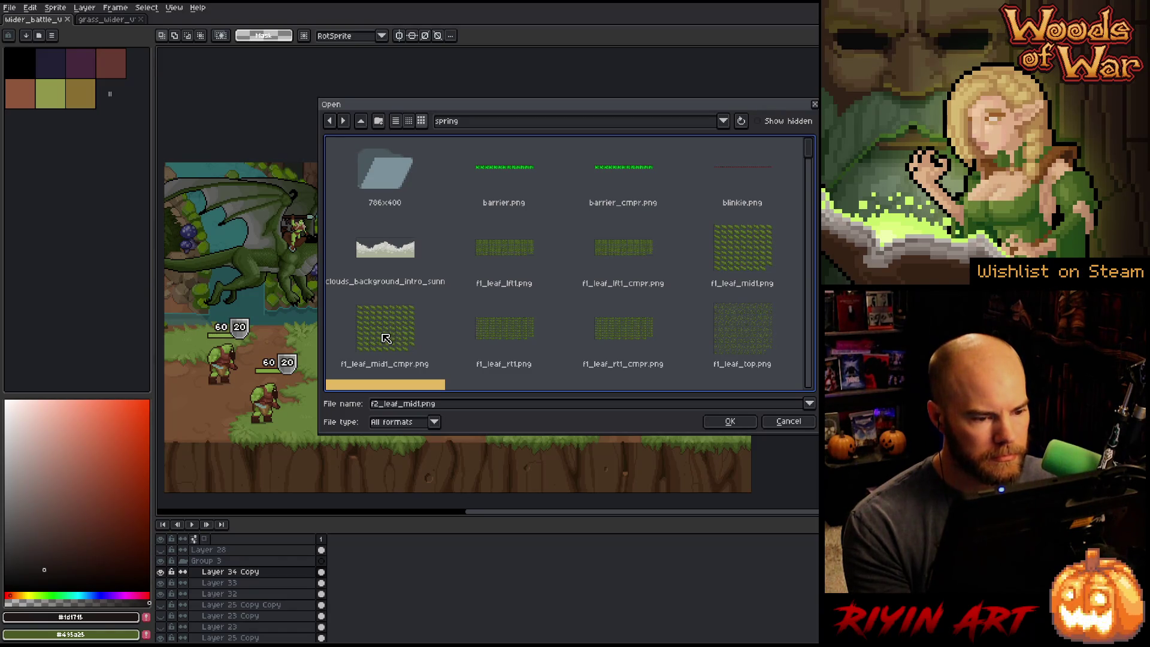
pyautogui.scroll(-1, 388, 335)
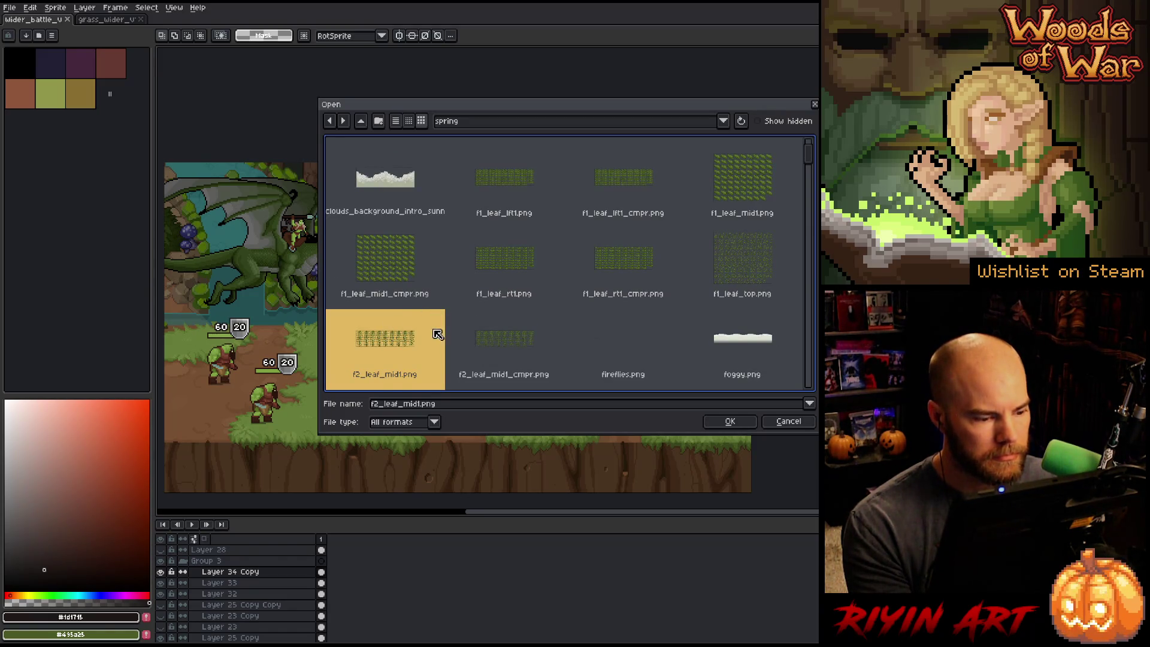
pyautogui.click(510, 355)
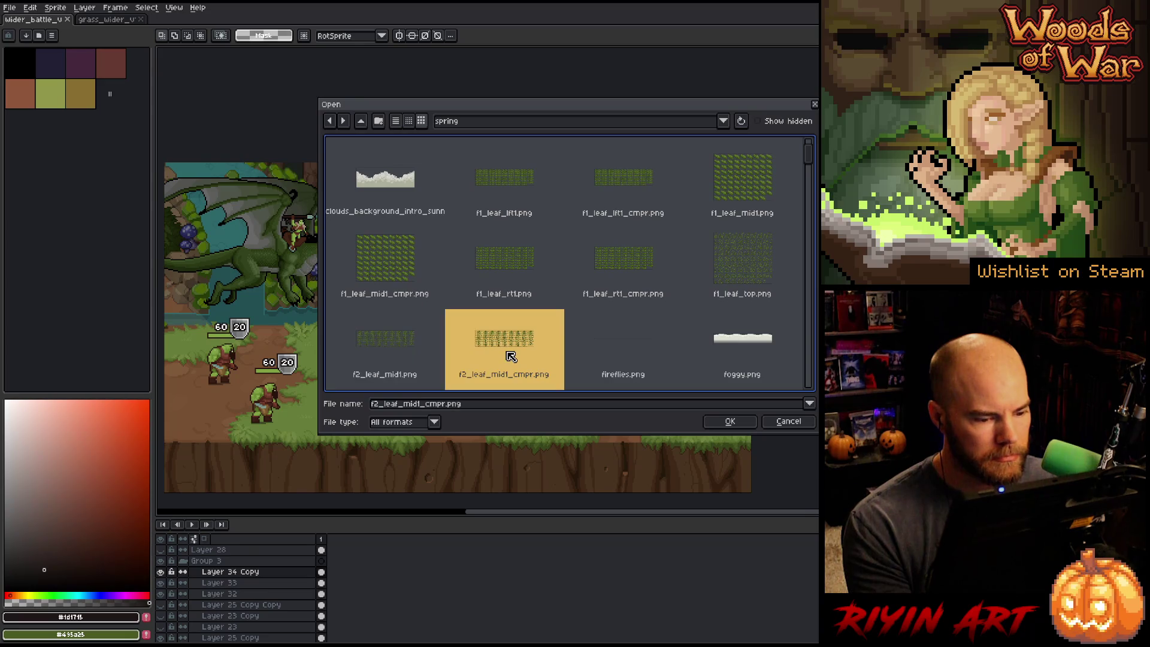
pyautogui.click(523, 272)
pyautogui.click(630, 268)
pyautogui.click(748, 274)
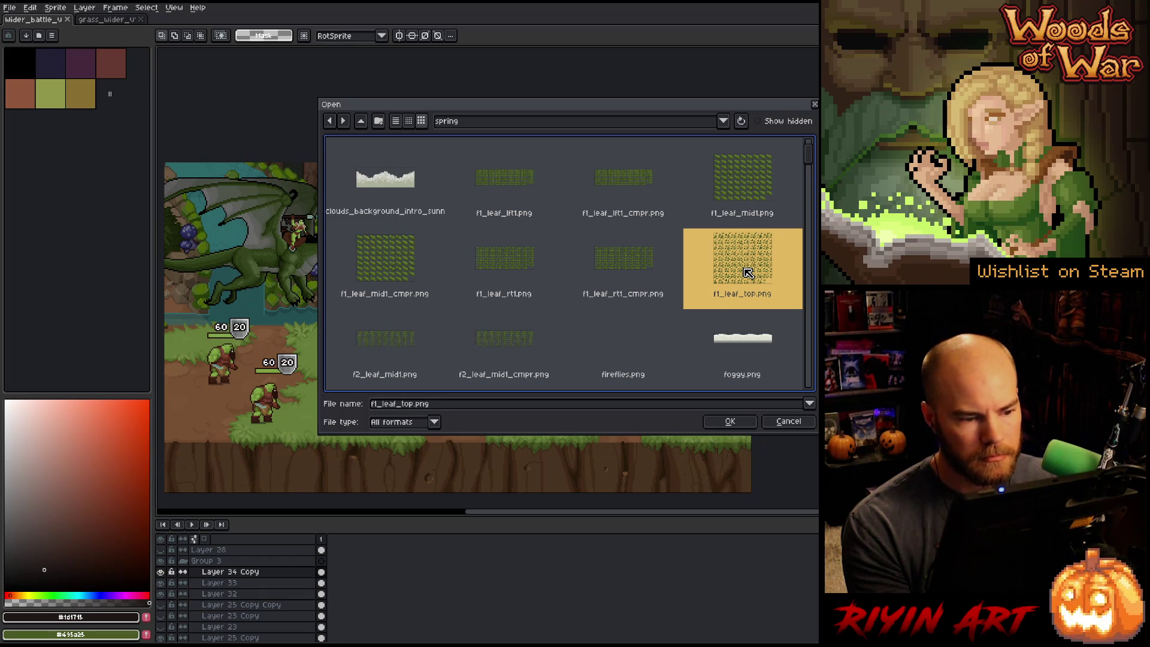
# - Multi-select Leaf_1.png and LeafBack_1.png and open both sprite sheets
pyautogui.scroll(1, 748, 273)
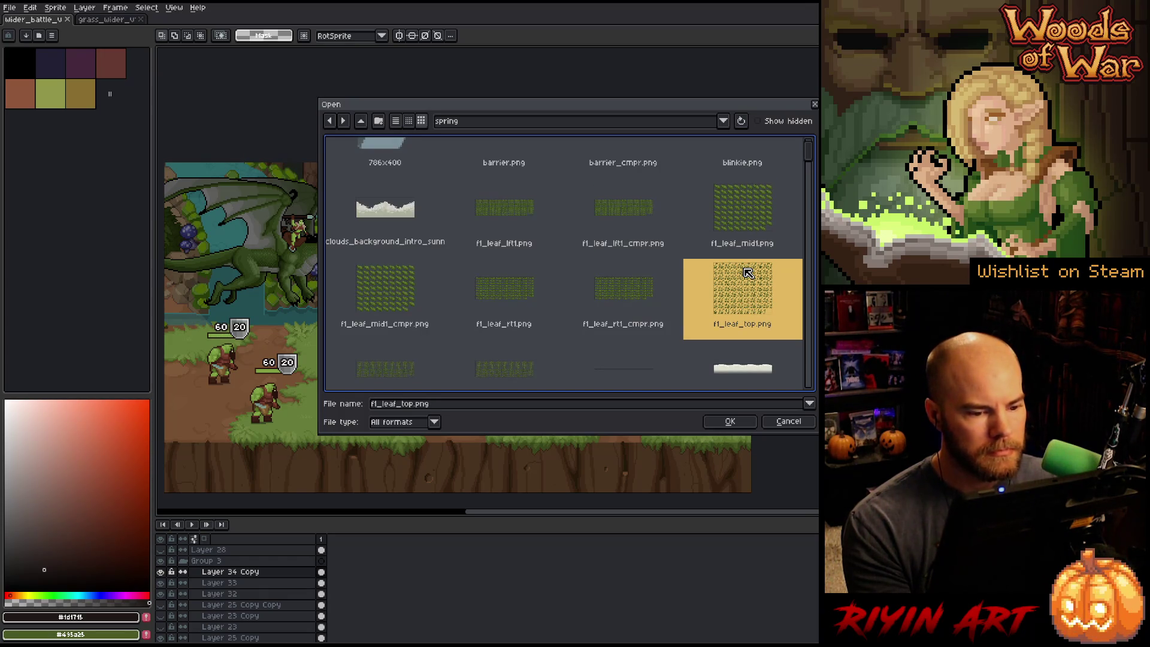
pyautogui.scroll(1, 748, 273)
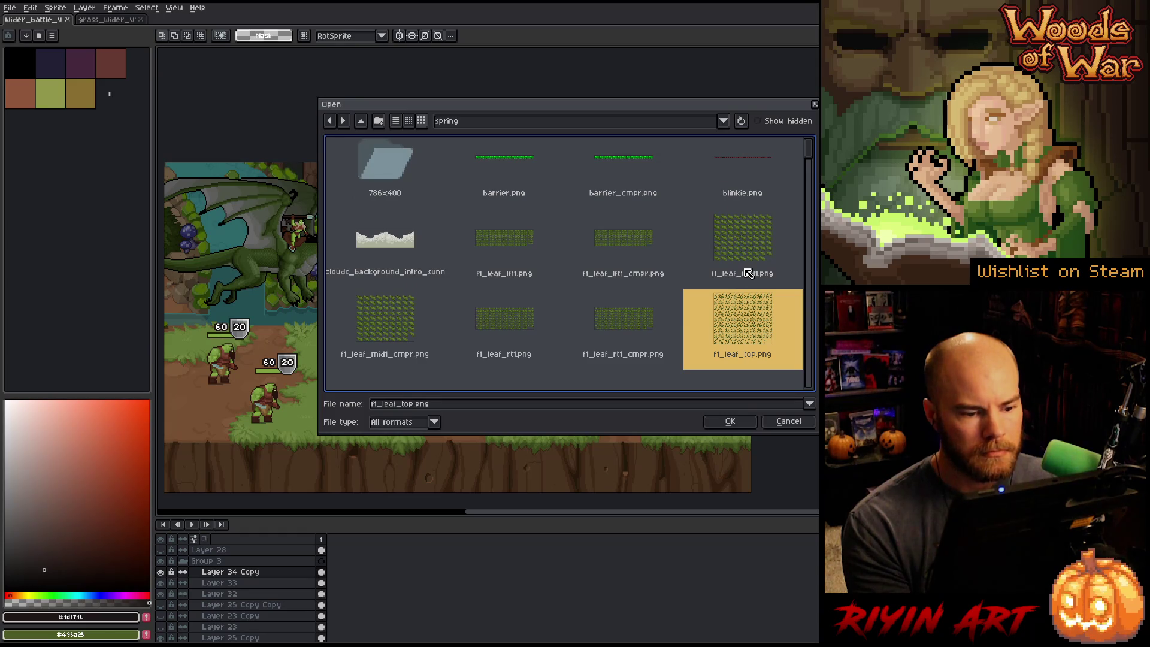
pyautogui.scroll(1, 581, 326)
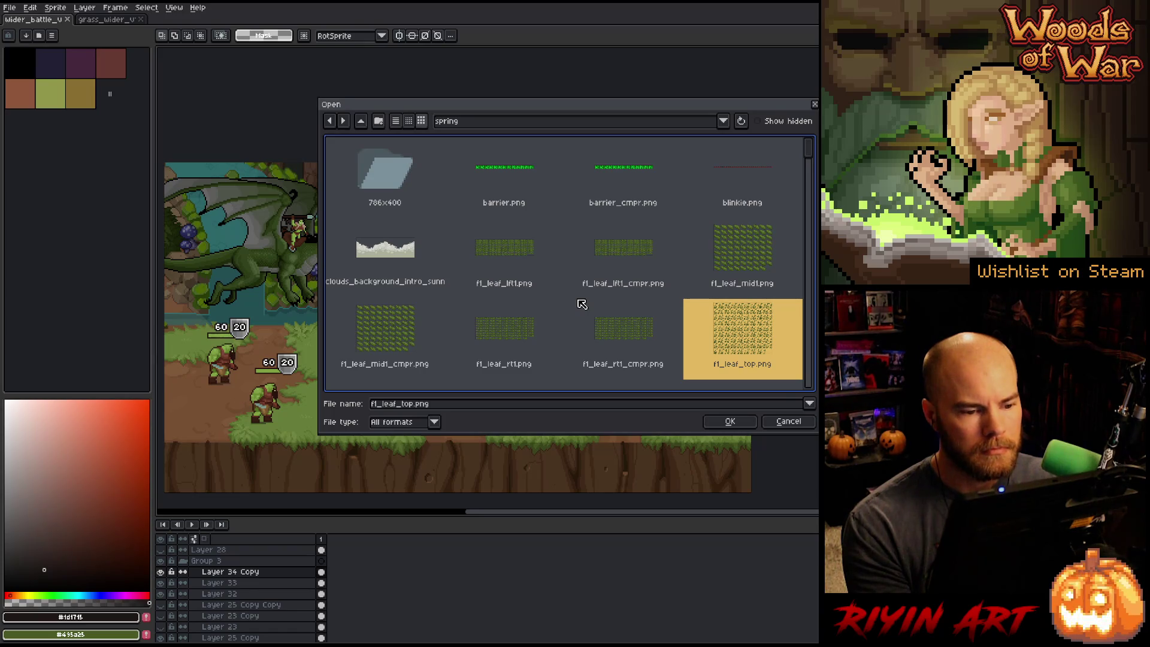
pyautogui.scroll(-5, 582, 303)
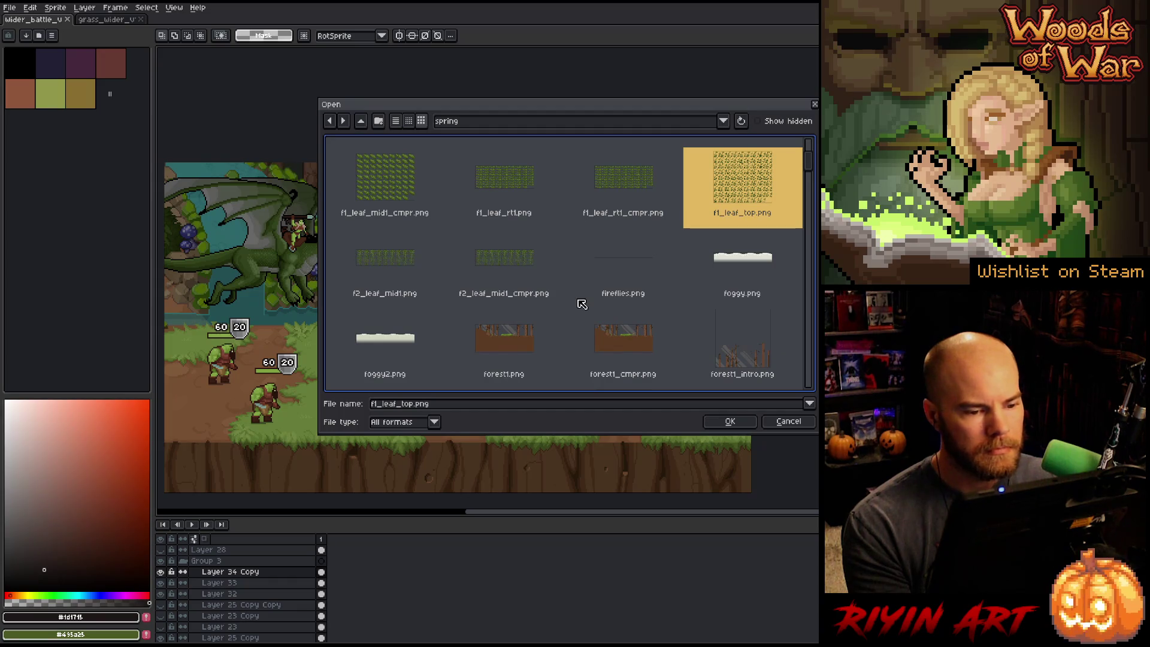
pyautogui.scroll(-3, 582, 304)
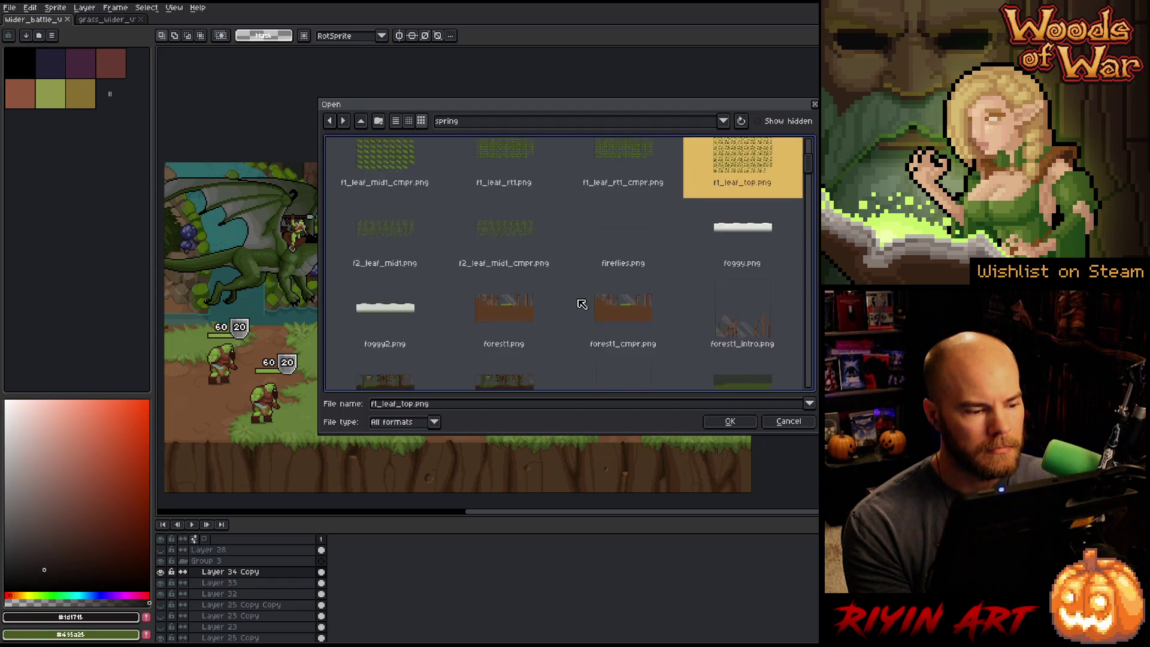
pyautogui.scroll(-1, 581, 303)
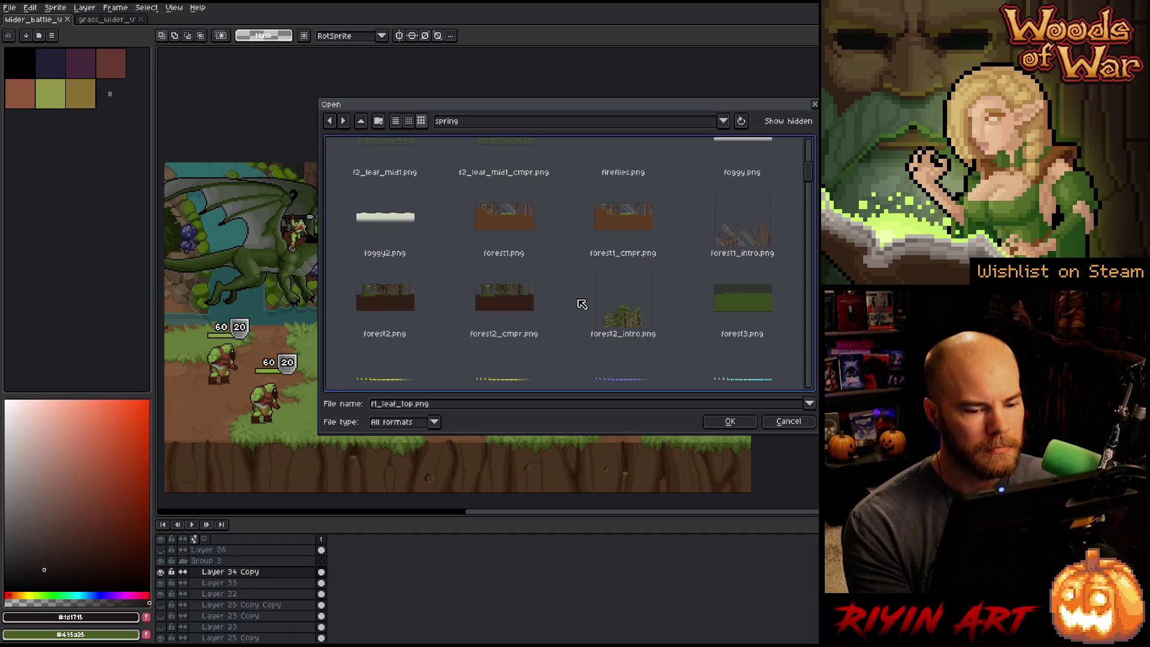
pyautogui.scroll(-2, 582, 304)
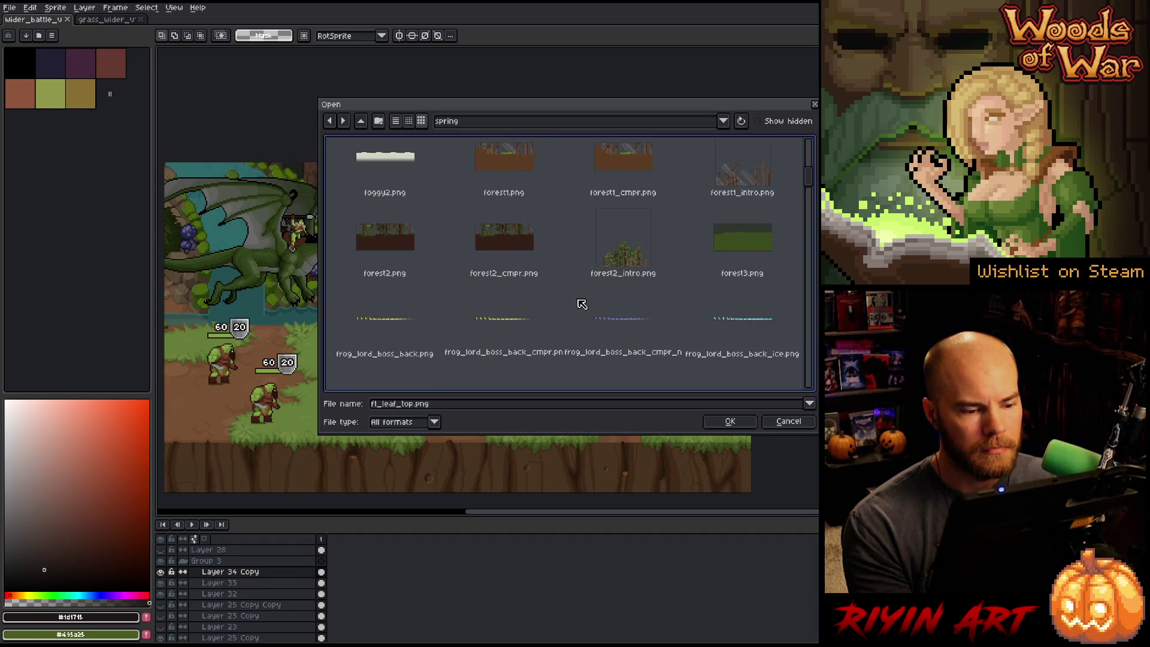
pyautogui.scroll(-2, 582, 303)
pyautogui.scroll(-12, 581, 303)
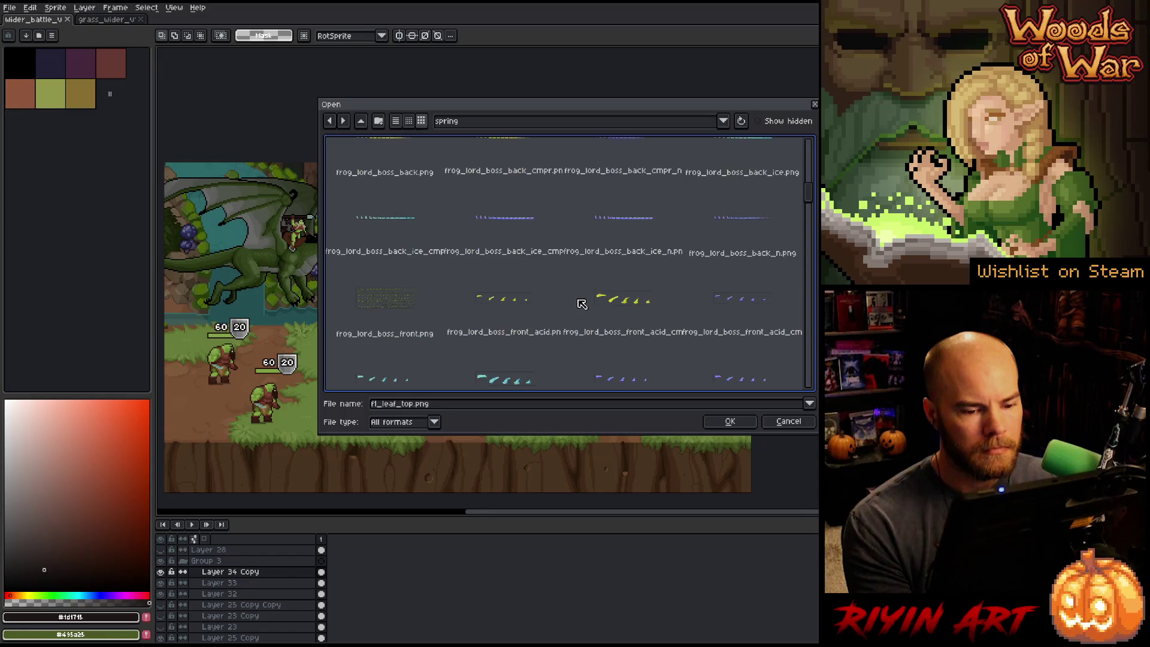
pyautogui.scroll(7, 582, 304)
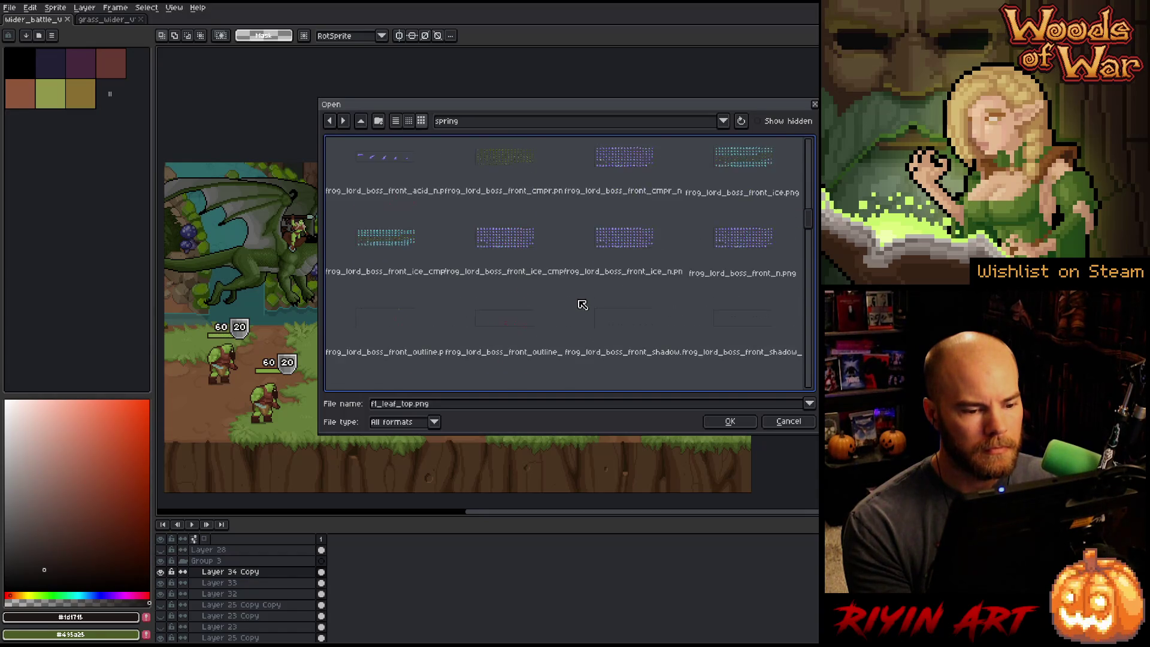
pyautogui.scroll(-10, 582, 303)
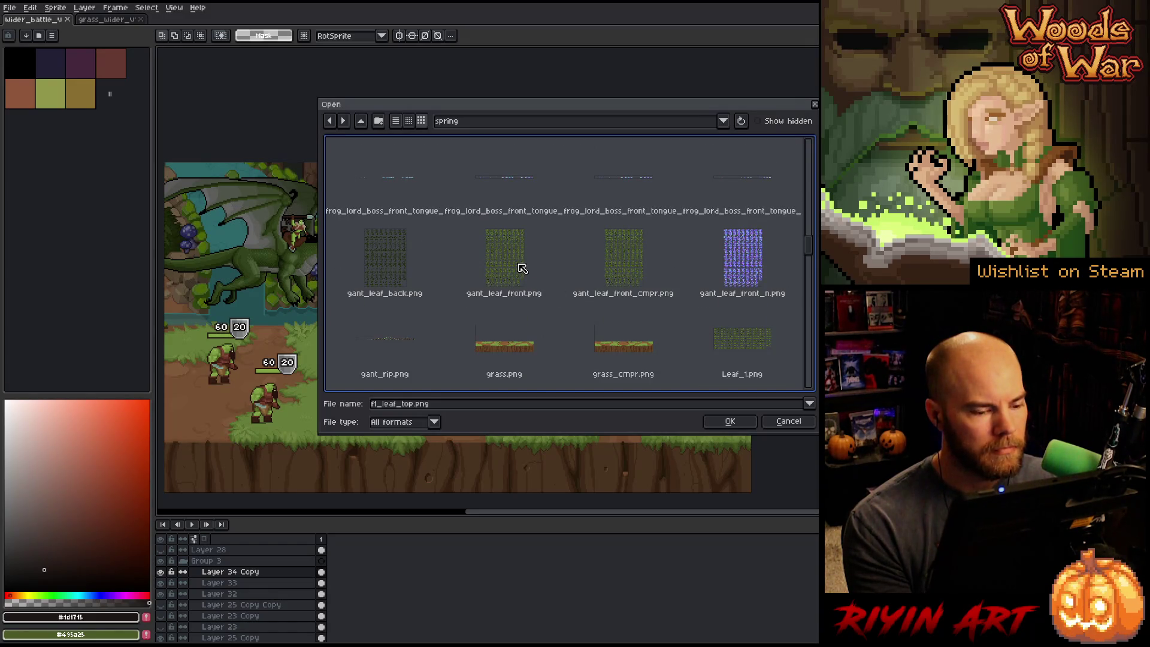
pyautogui.scroll(-4, 522, 268)
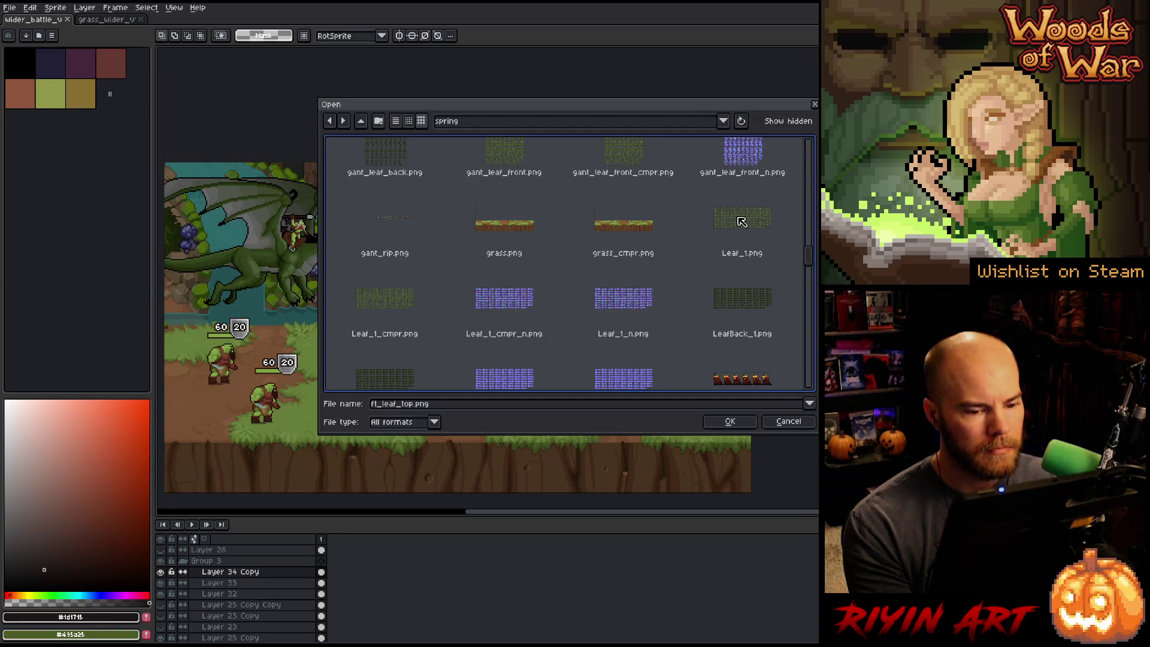
pyautogui.click(742, 221)
pyautogui.scroll(-2, 402, 303)
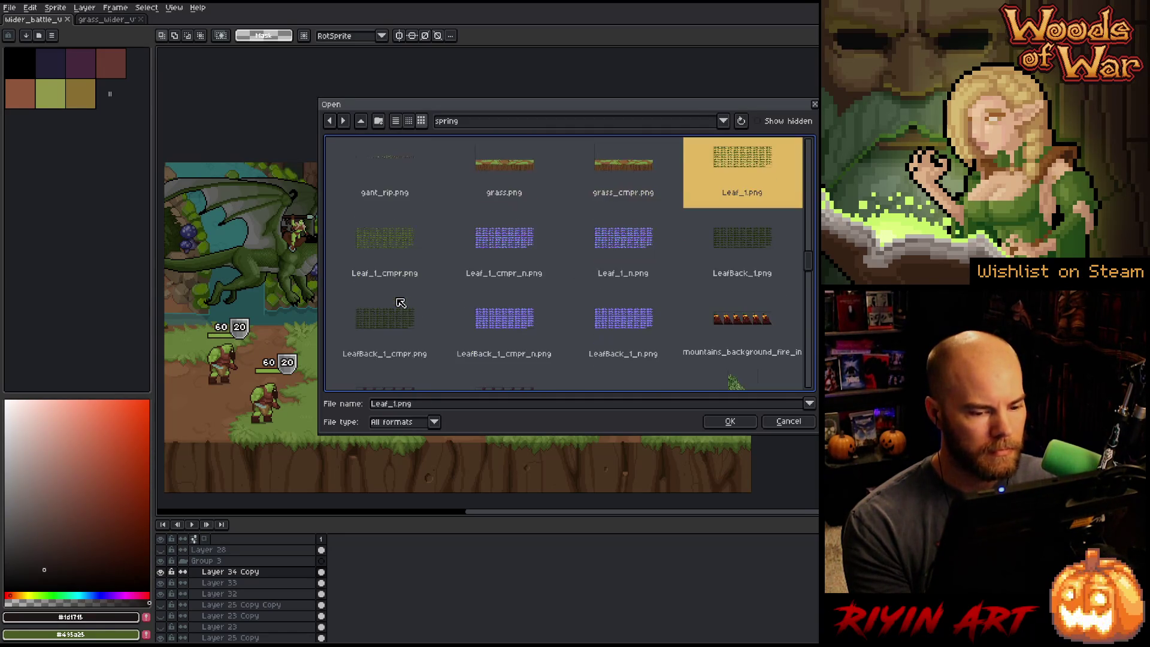
pyautogui.keyDown('ctrl'); pyautogui.click(736, 243); pyautogui.keyUp('ctrl')
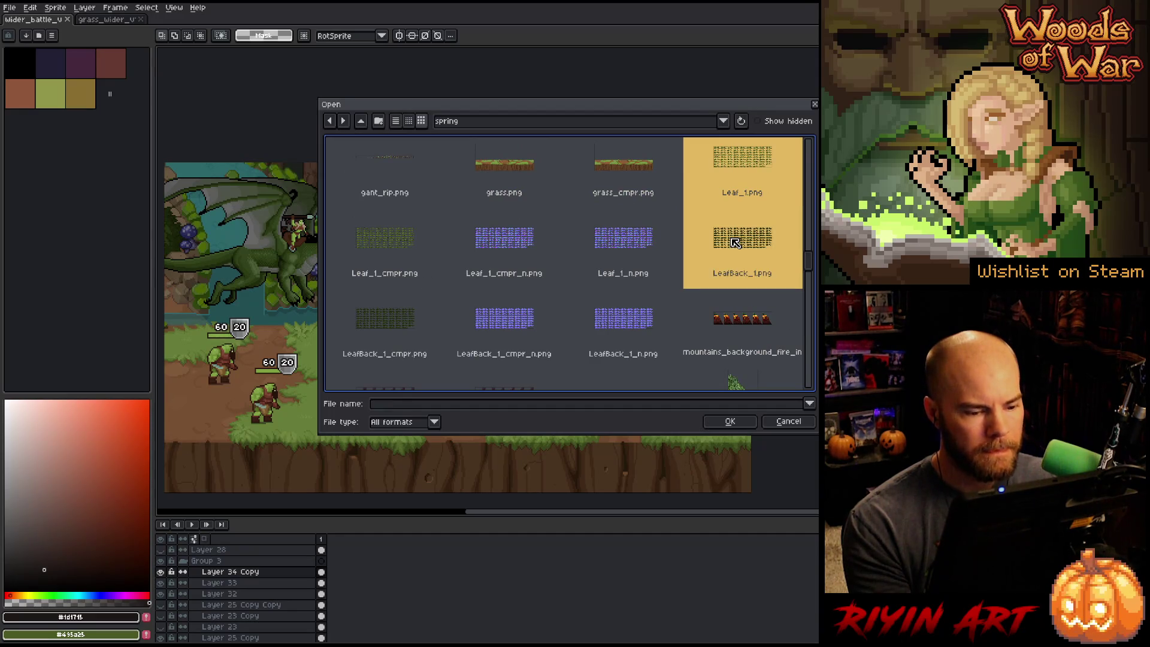
pyautogui.click(728, 422)
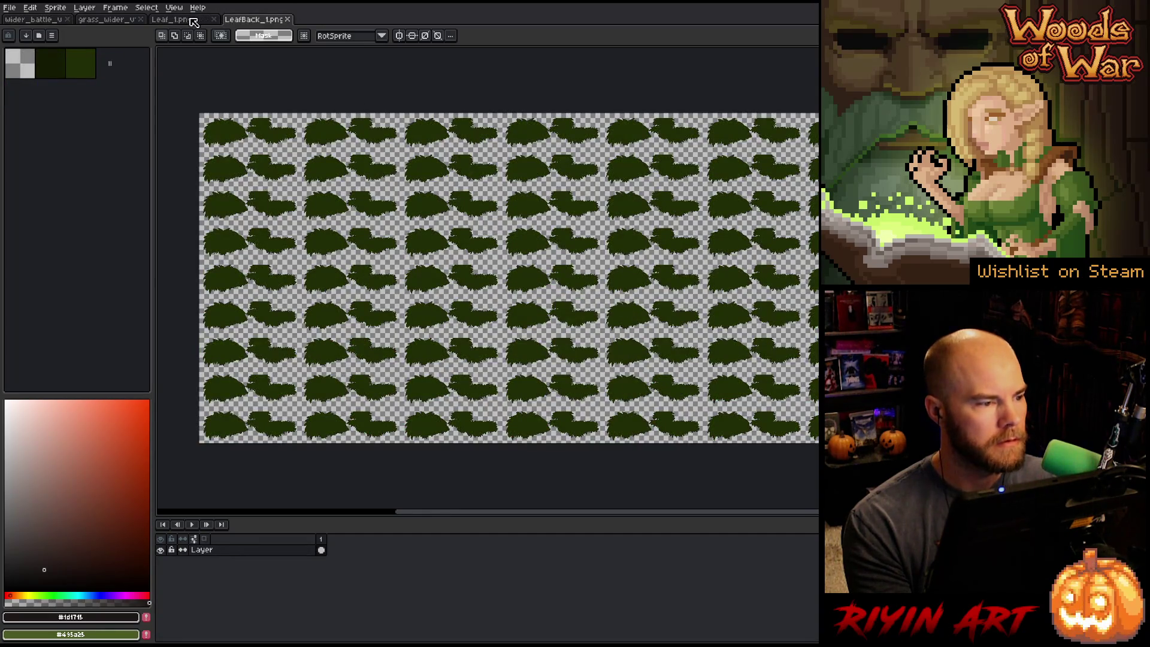
# - Zoom into Leaf_1 and LeafBack_1, marquee LeafBack's top leaf row, then return to the battle mockup
pyautogui.click(190, 20)
pyautogui.scroll(3, 190, 124)
pyautogui.moveTo(190, 124); pyautogui.dragTo(320, 175)
pyautogui.click(251, 22)
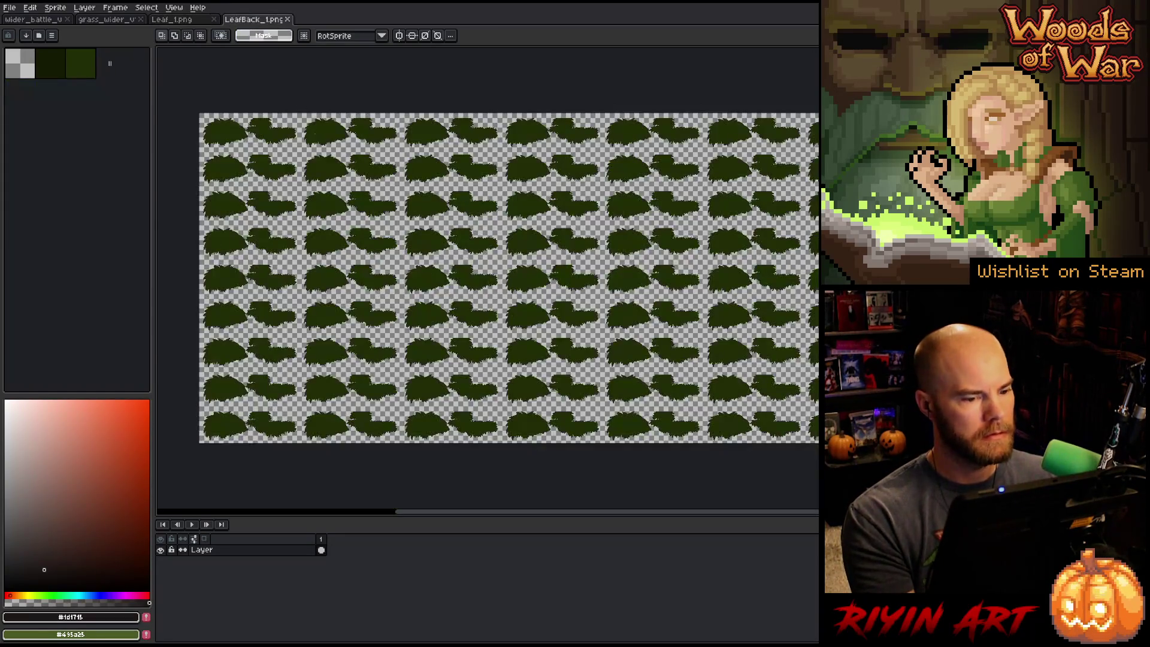
pyautogui.scroll(3, 209, 128)
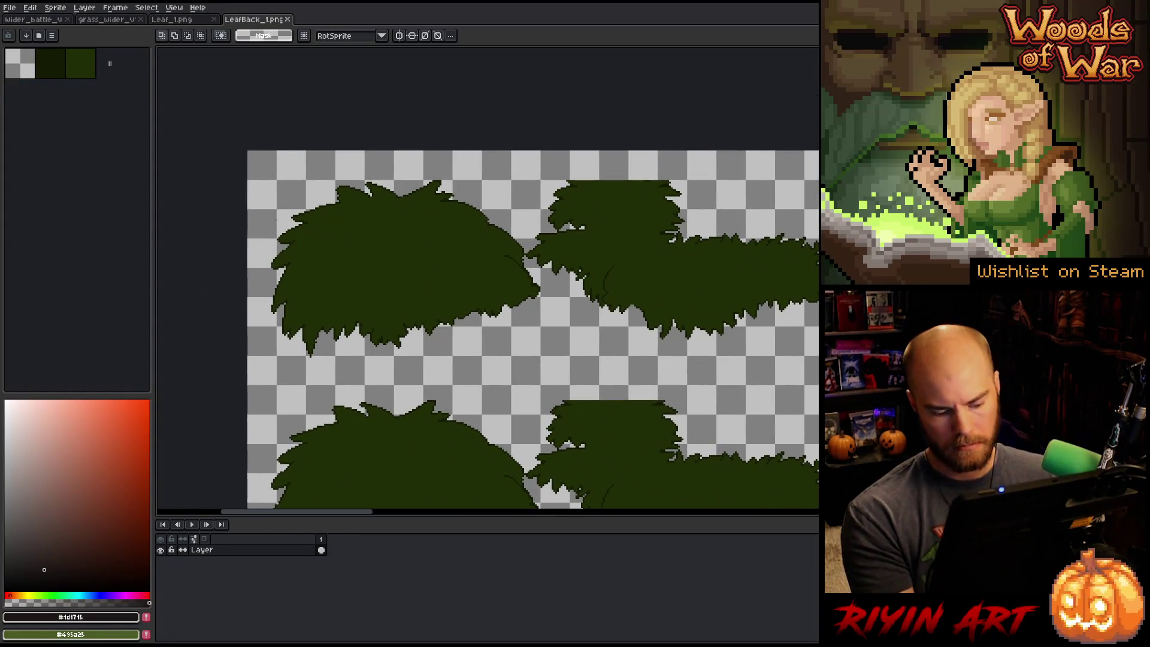
pyautogui.moveTo(247, 150); pyautogui.dragTo(797, 370)
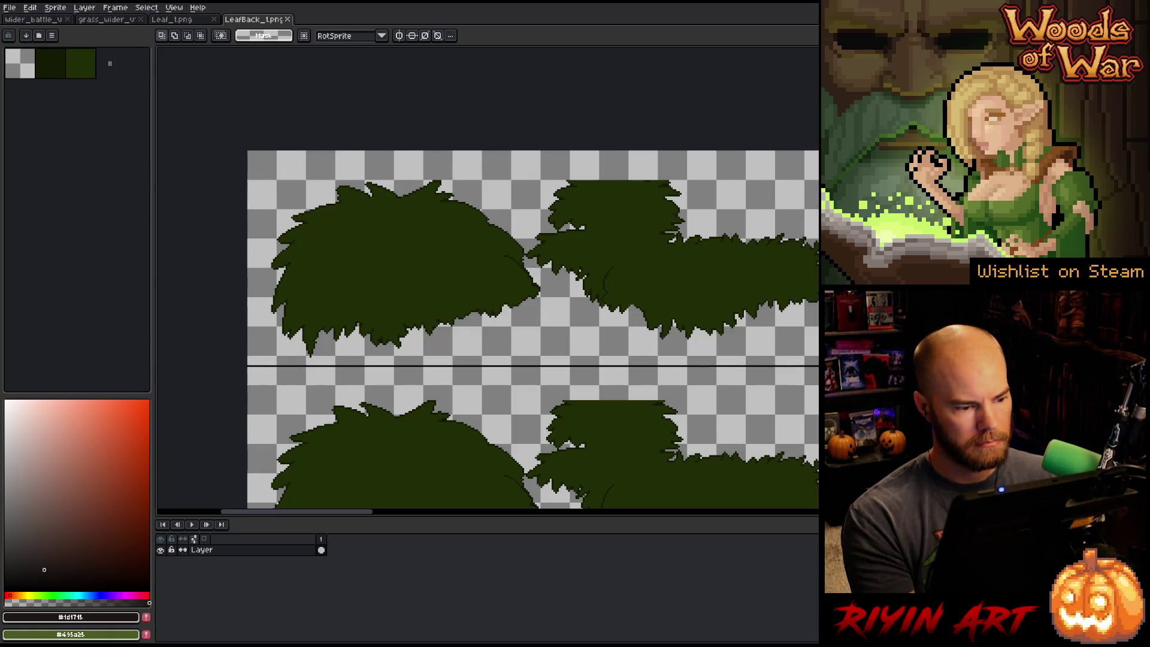
pyautogui.click(35, 20)
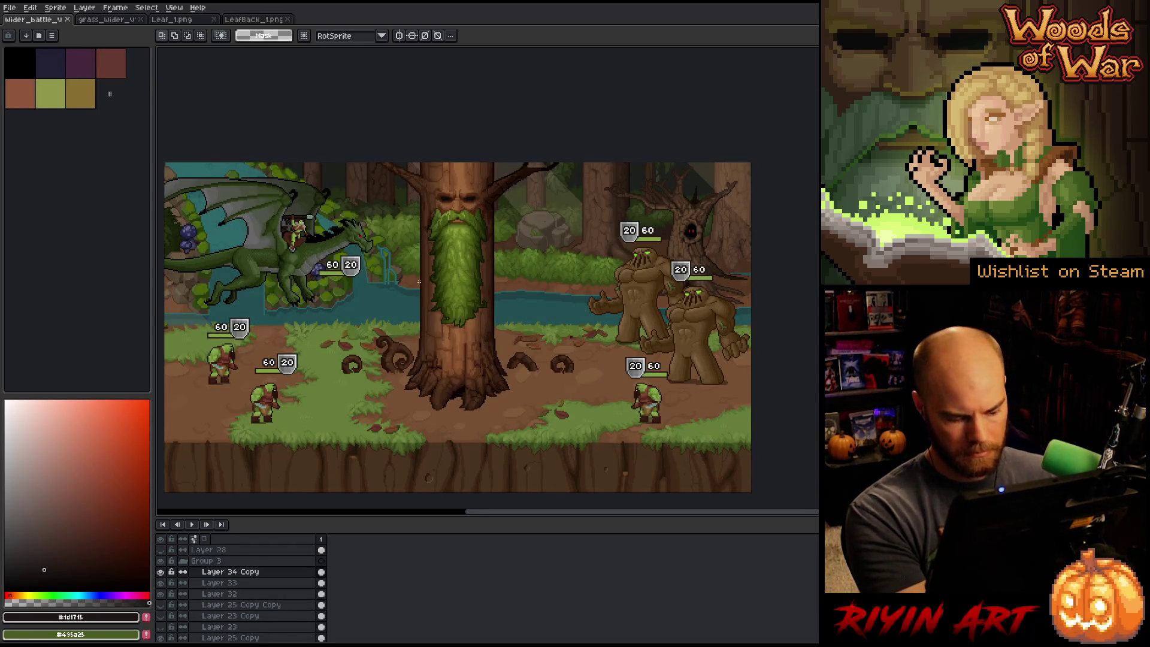
# - Rename Layer 34 Copy, Layer 33 and Layer 32 to 'hp bar lft', 'hp bar rt' and 'orcs'
pyautogui.doubleClick(219, 574)
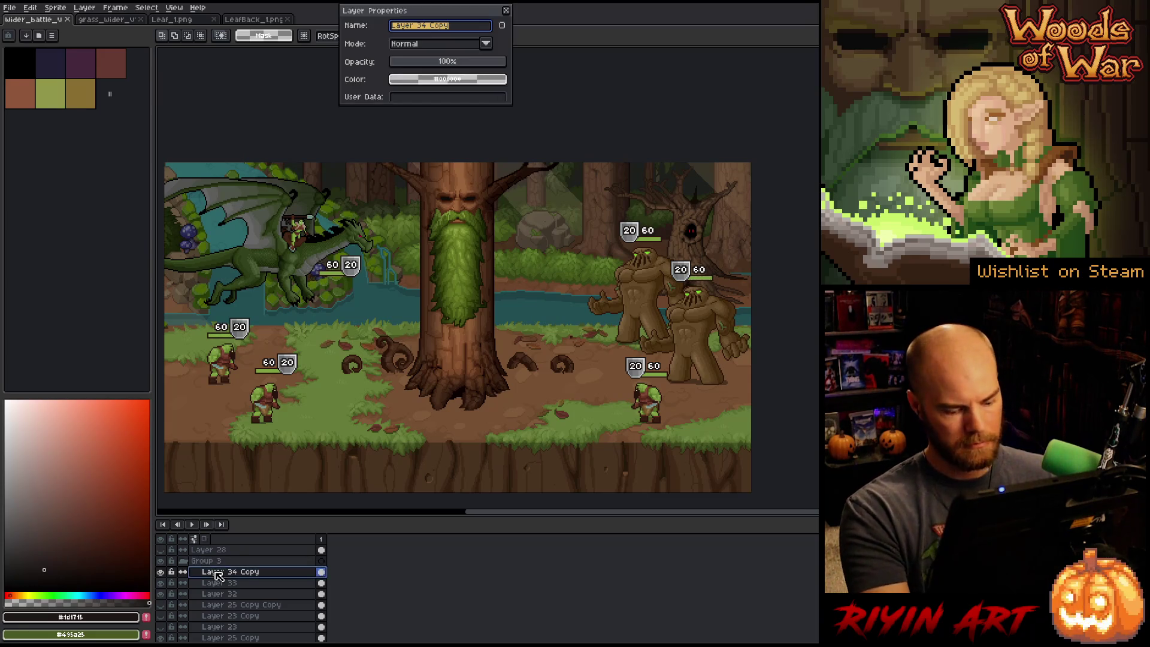
pyautogui.write('hp bar lft')
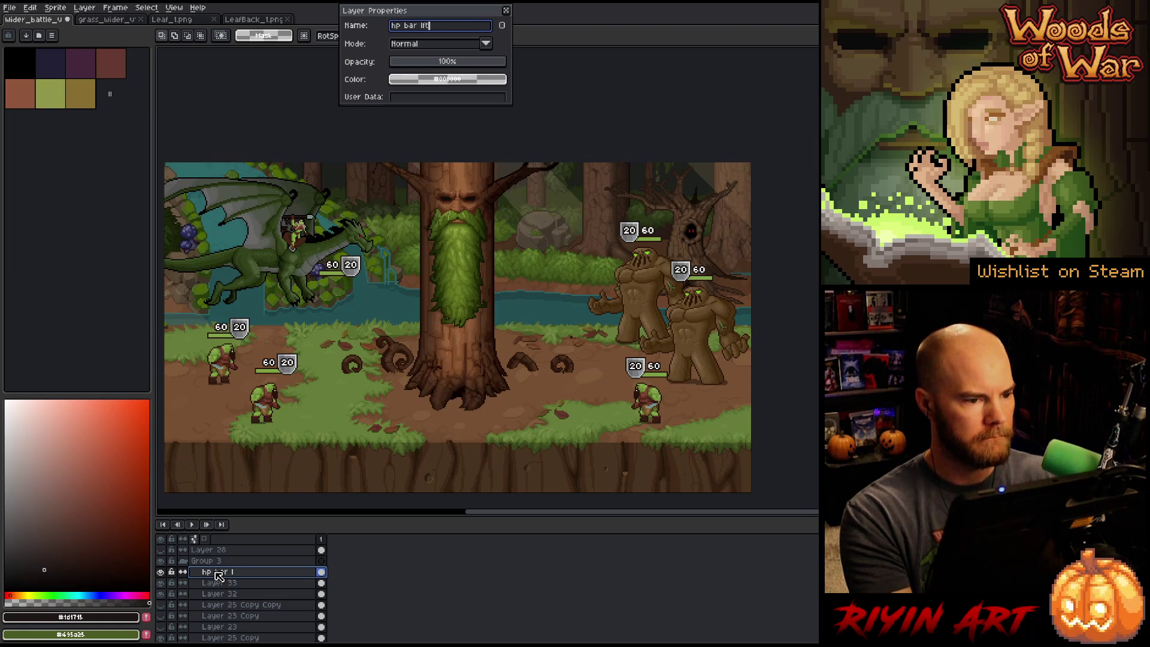
pyautogui.press('Return')
pyautogui.doubleClick(220, 584)
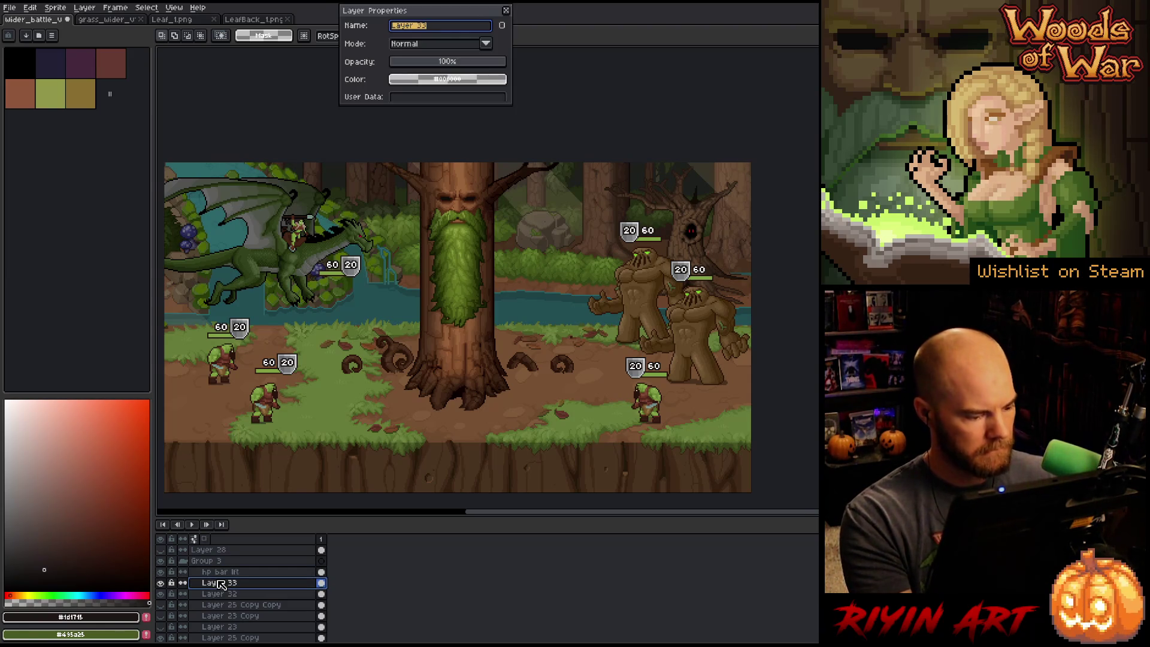
pyautogui.write('bar r')
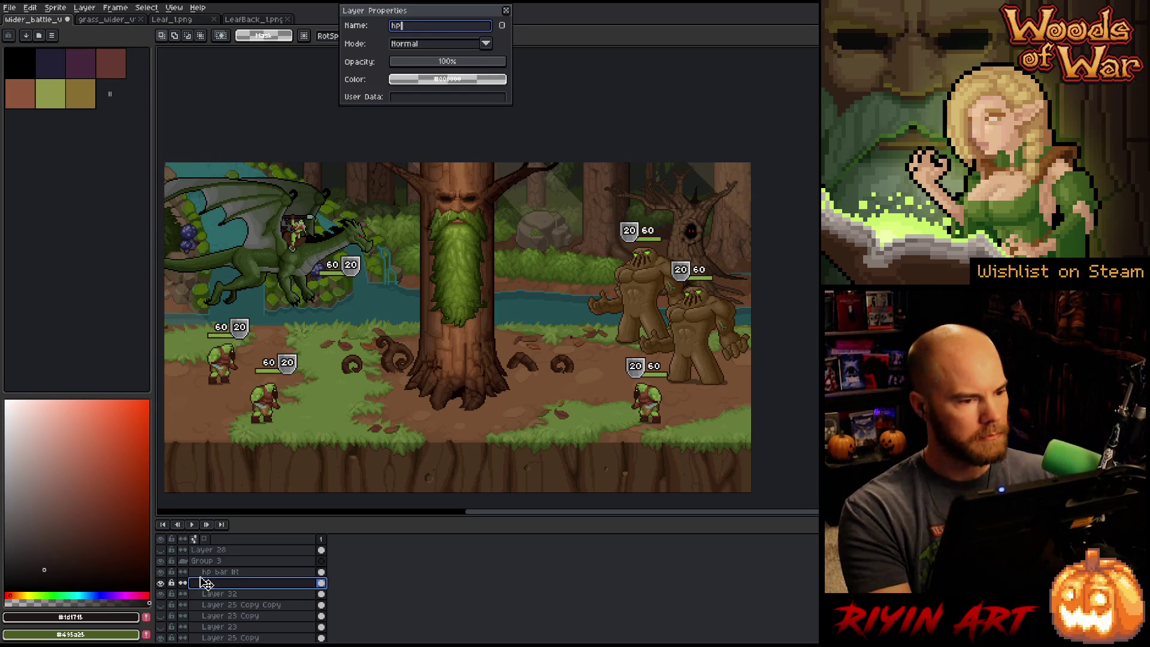
pyautogui.write('t')
pyautogui.press('Return')
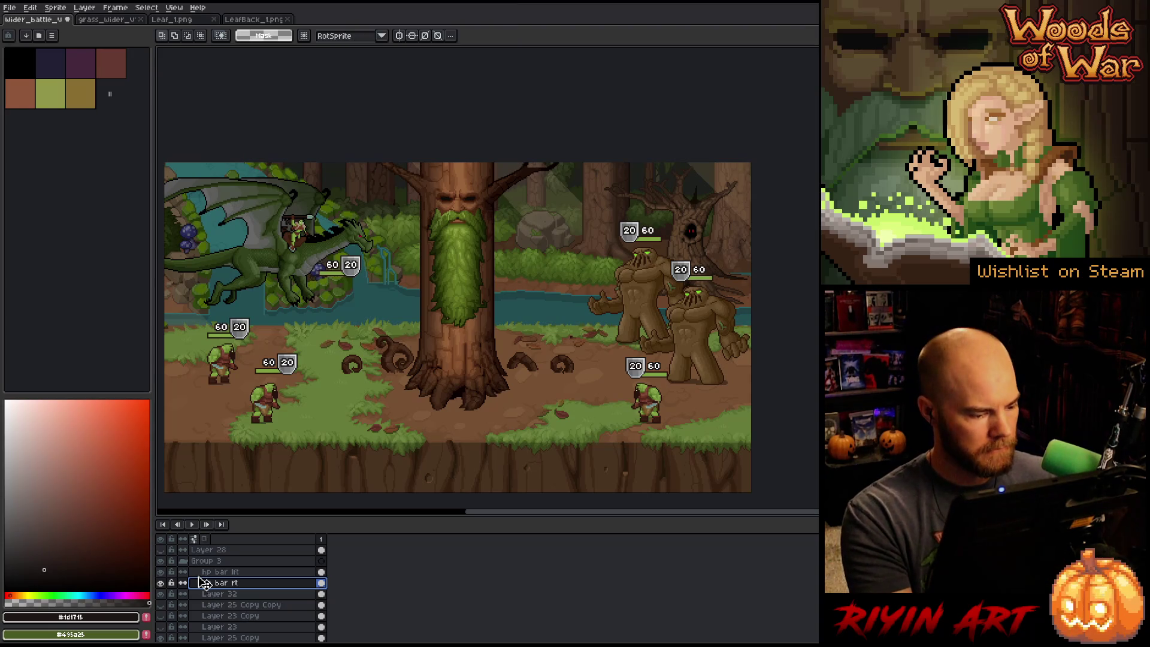
pyautogui.doubleClick(220, 597)
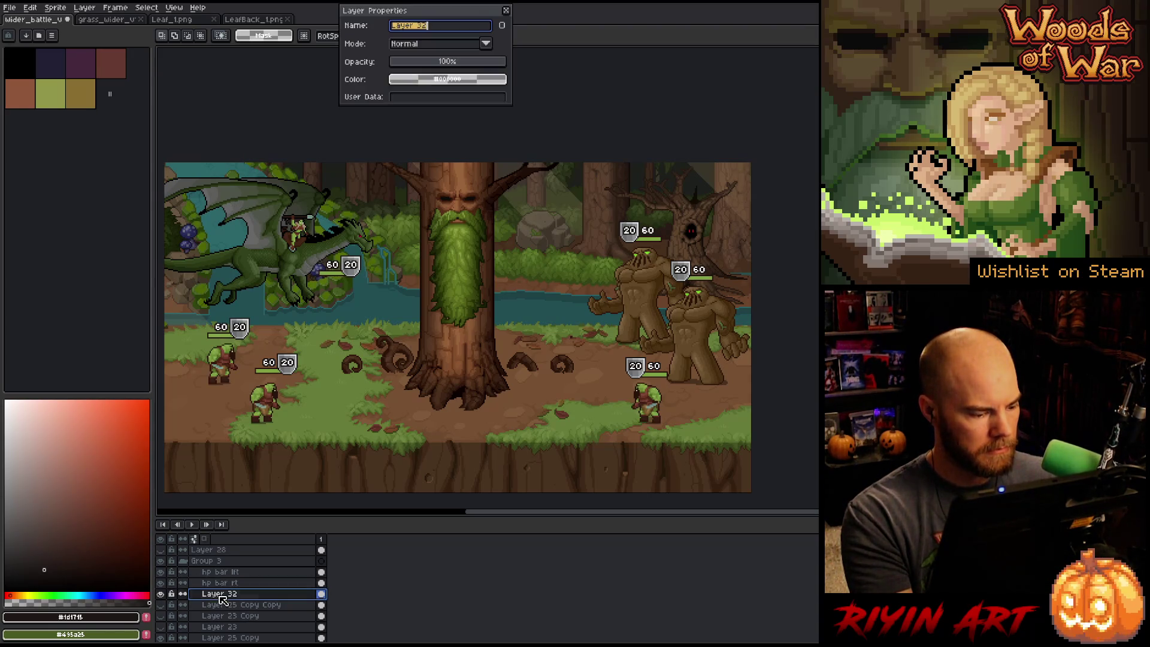
pyautogui.write('orcs')
pyautogui.press('Return')
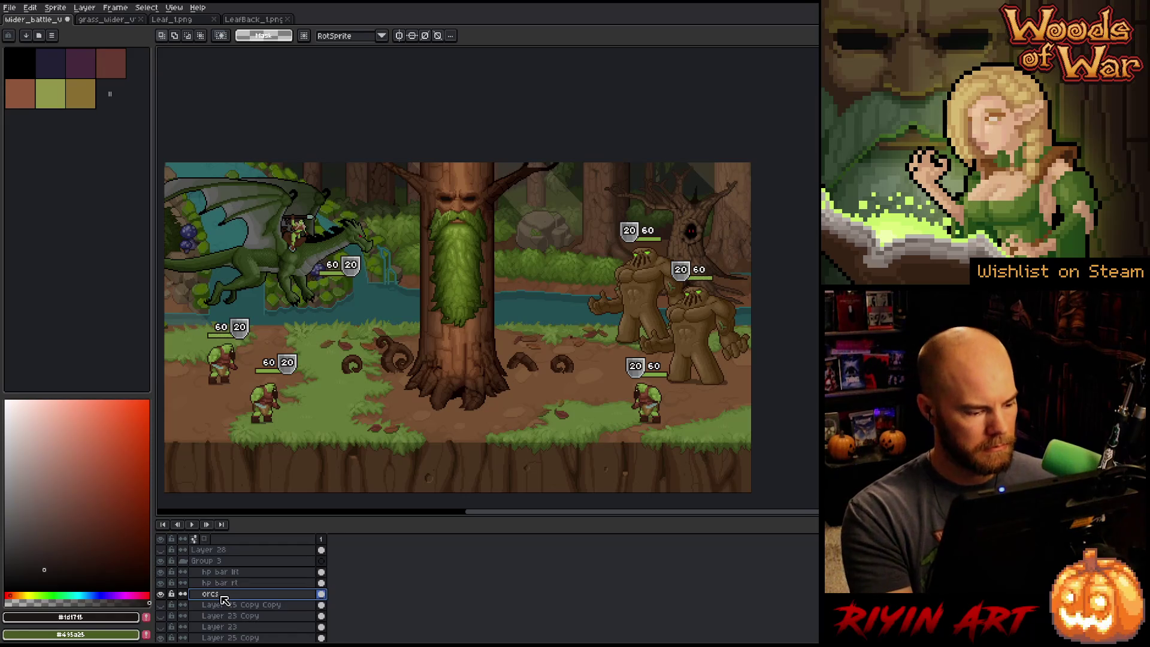
# - Paste the copied art onto a new layer below the tree, adjust its position, and add a layer above the tree
pyautogui.press('v')
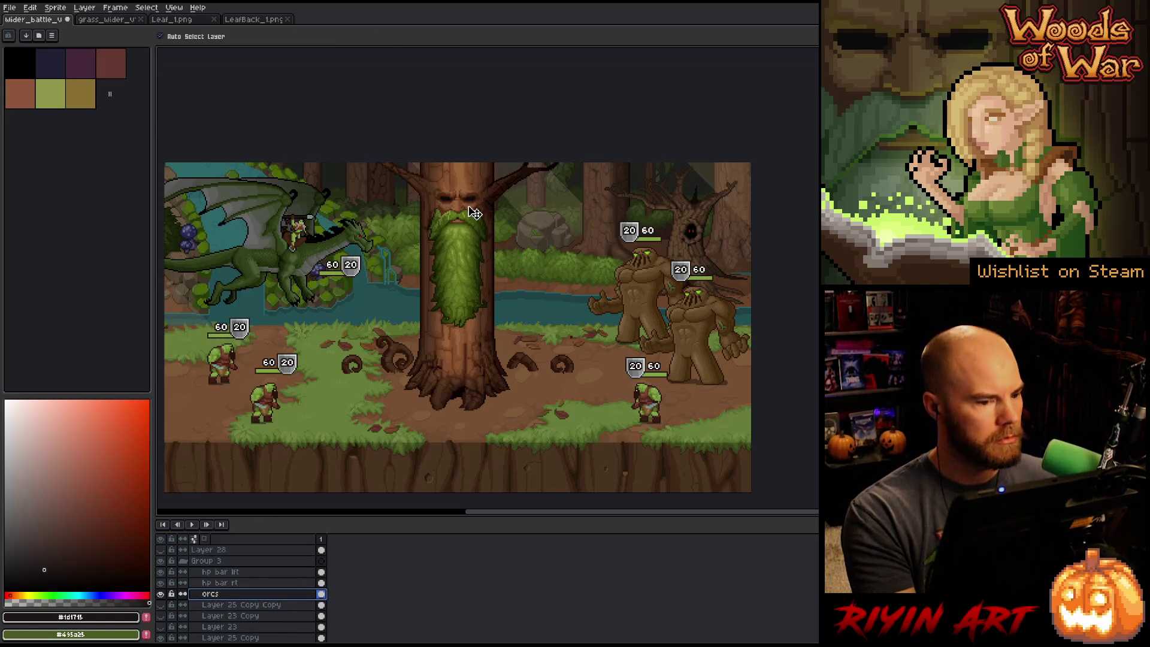
pyautogui.click(473, 213)
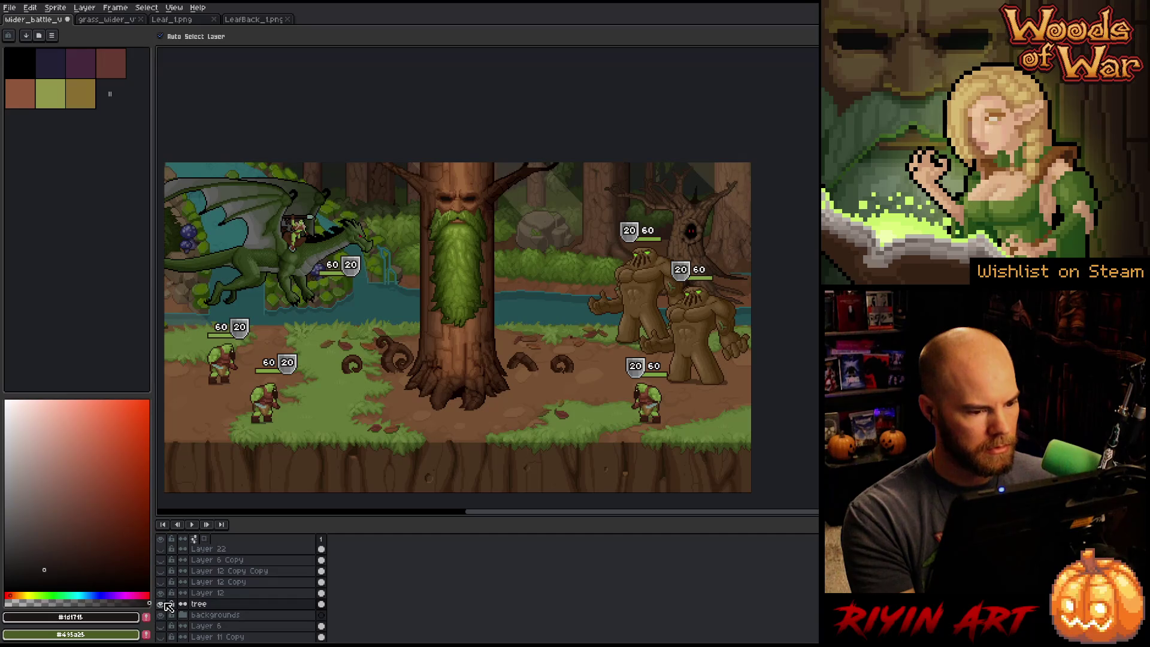
pyautogui.click(211, 615)
pyautogui.hotkey('shift', 'n')
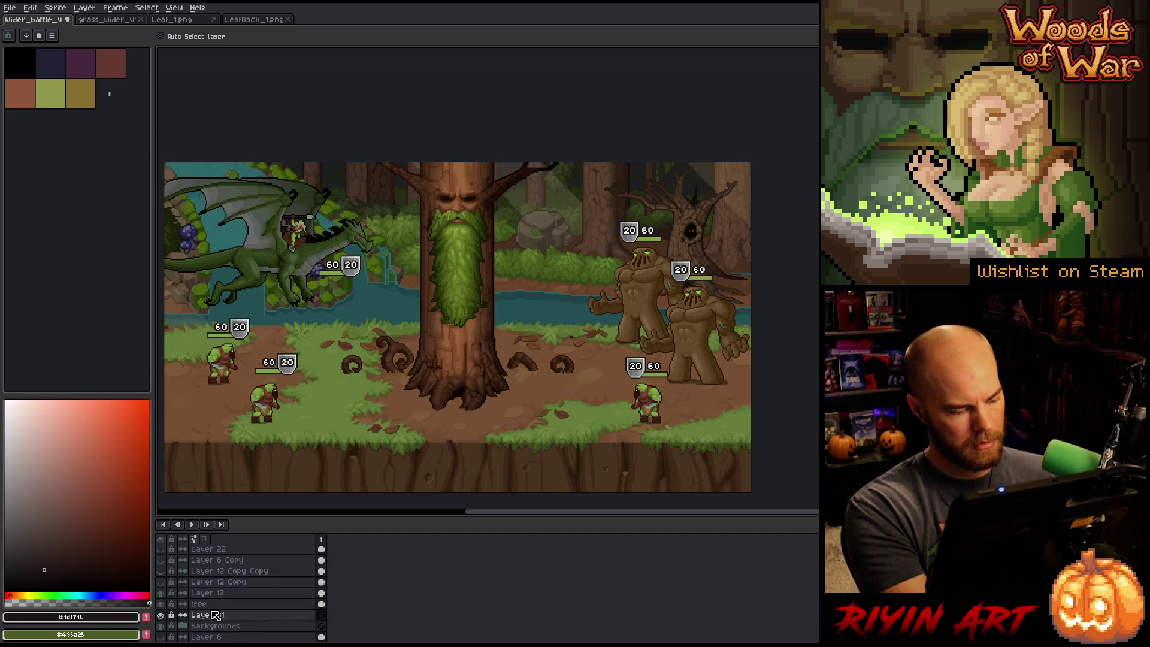
pyautogui.hotkey('ctrl', 'v')
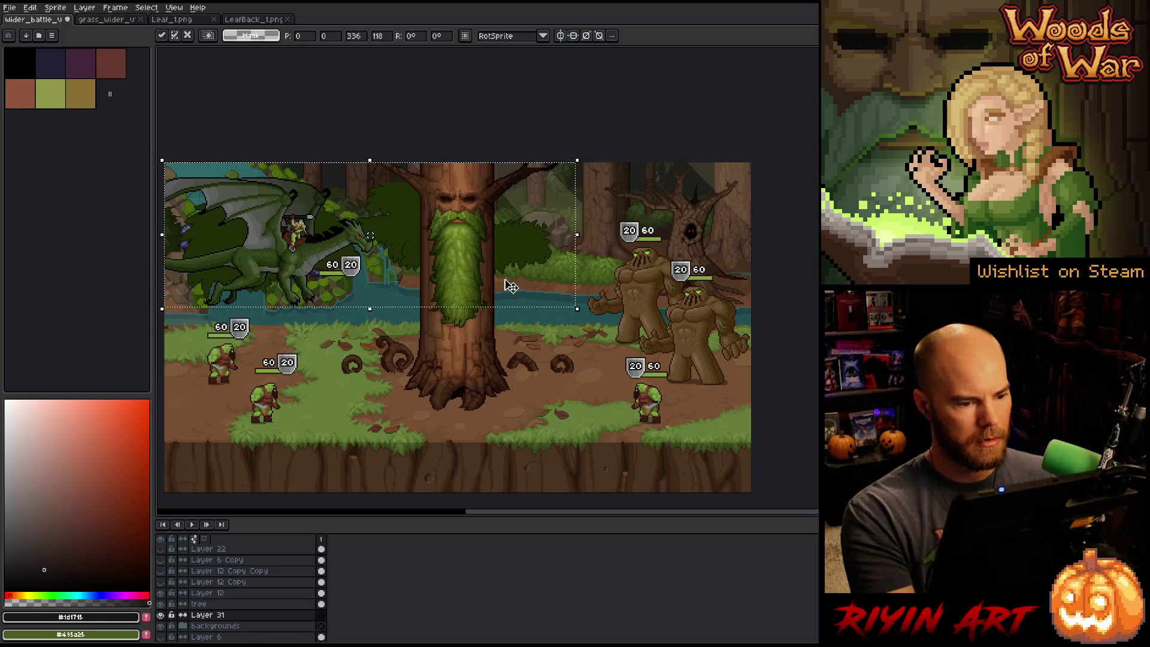
pyautogui.moveTo(621, 159); pyautogui.dragTo(615, 166)
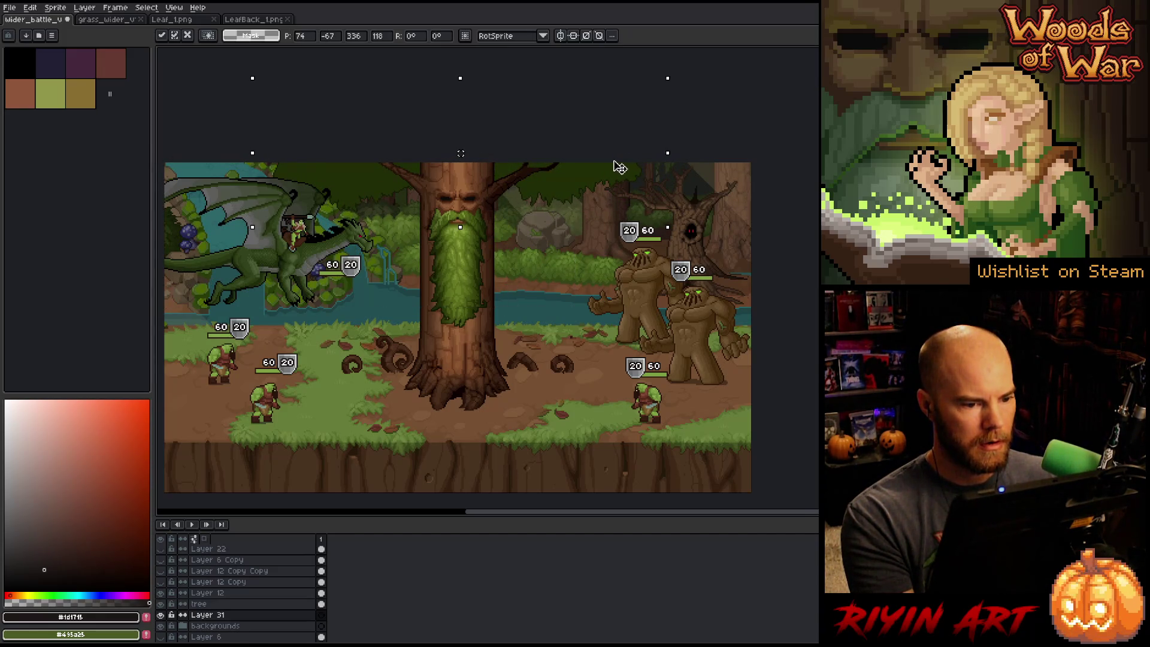
pyautogui.click(246, 604)
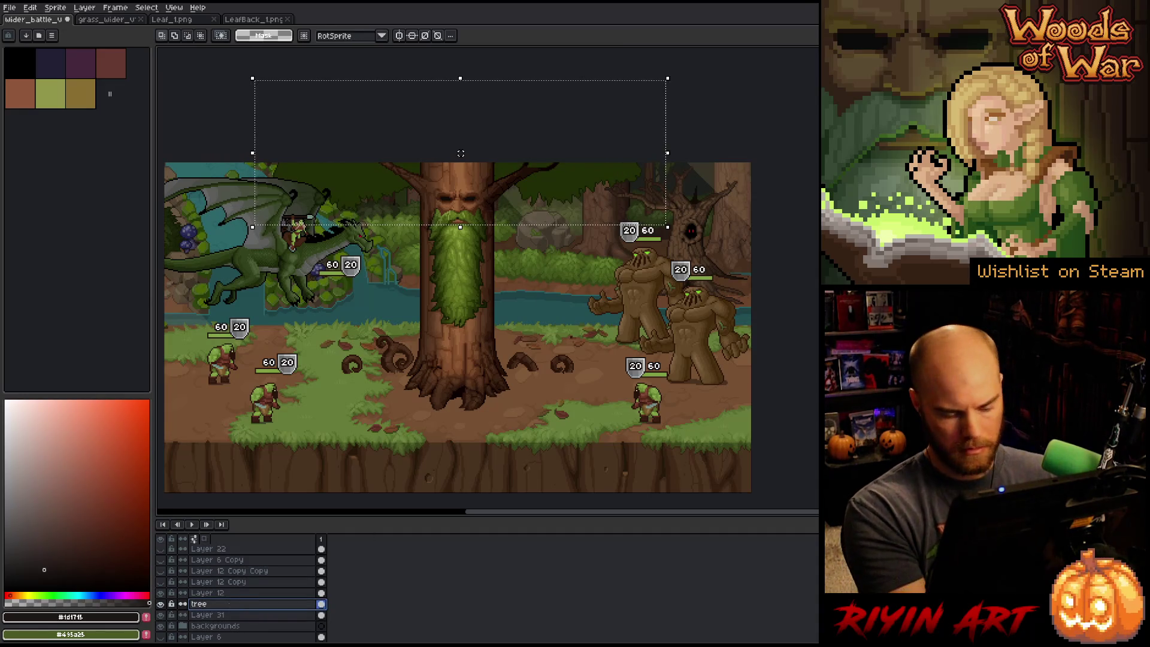
pyautogui.hotkey('shift', 'n')
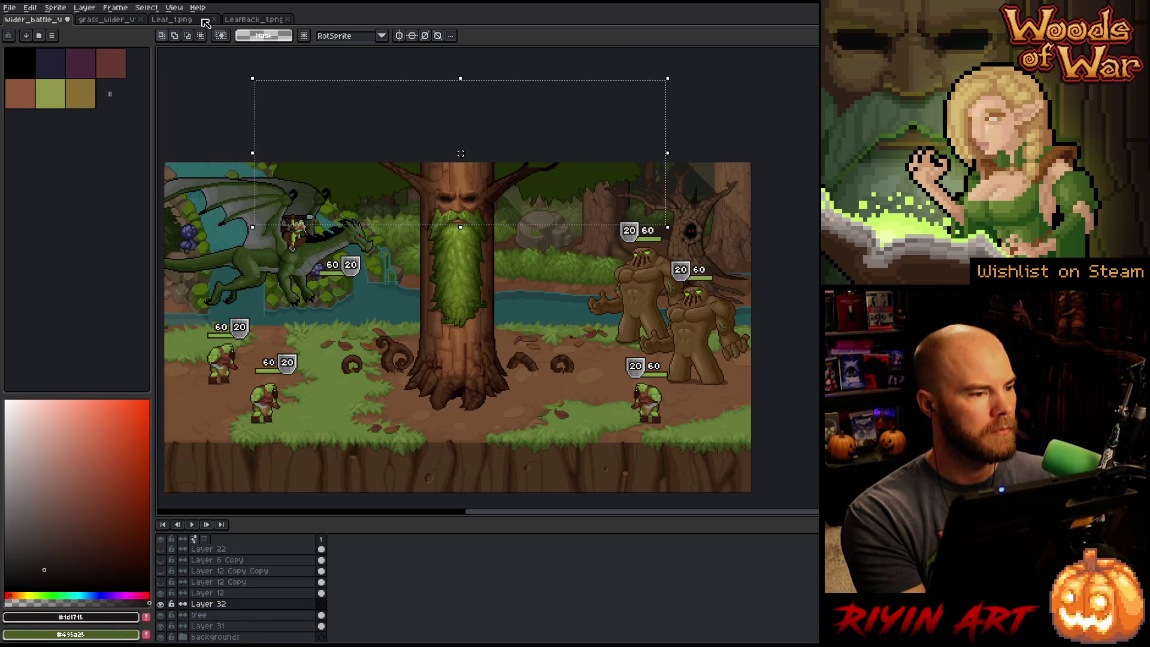
# - Copy the upper row of leaf bushes from Leaf_1.png
pyautogui.click(182, 20)
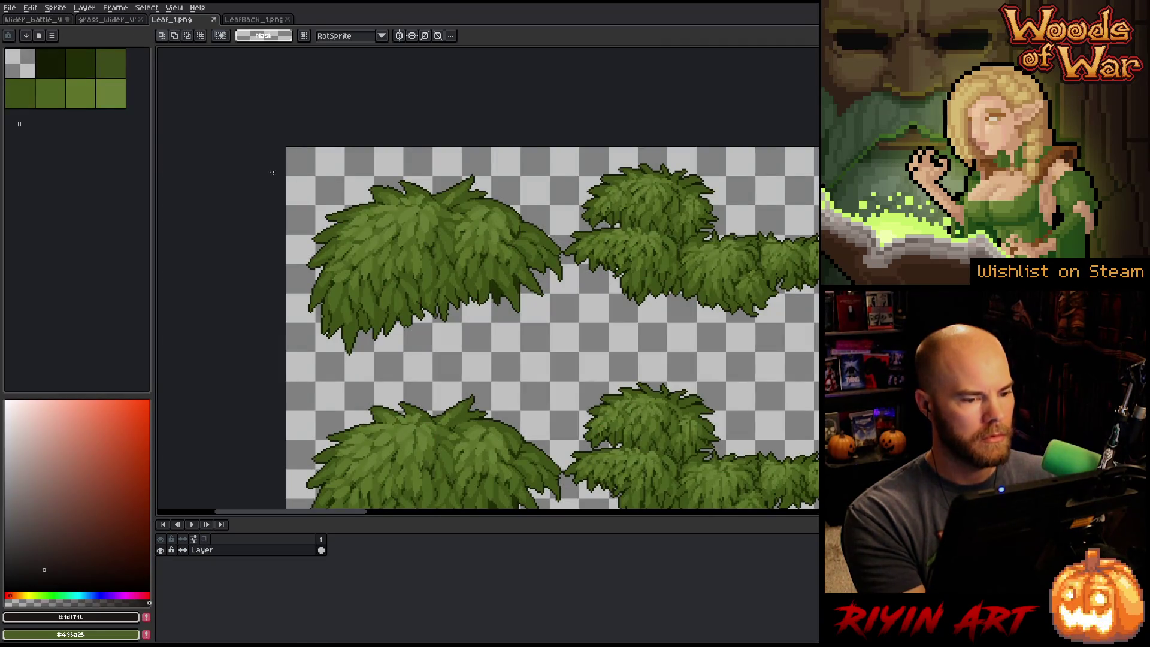
pyautogui.moveTo(272, 173)
pyautogui.mouseDown()
pyautogui.moveTo(819, 329)
pyautogui.moveTo(818, 361)
pyautogui.mouseUp()
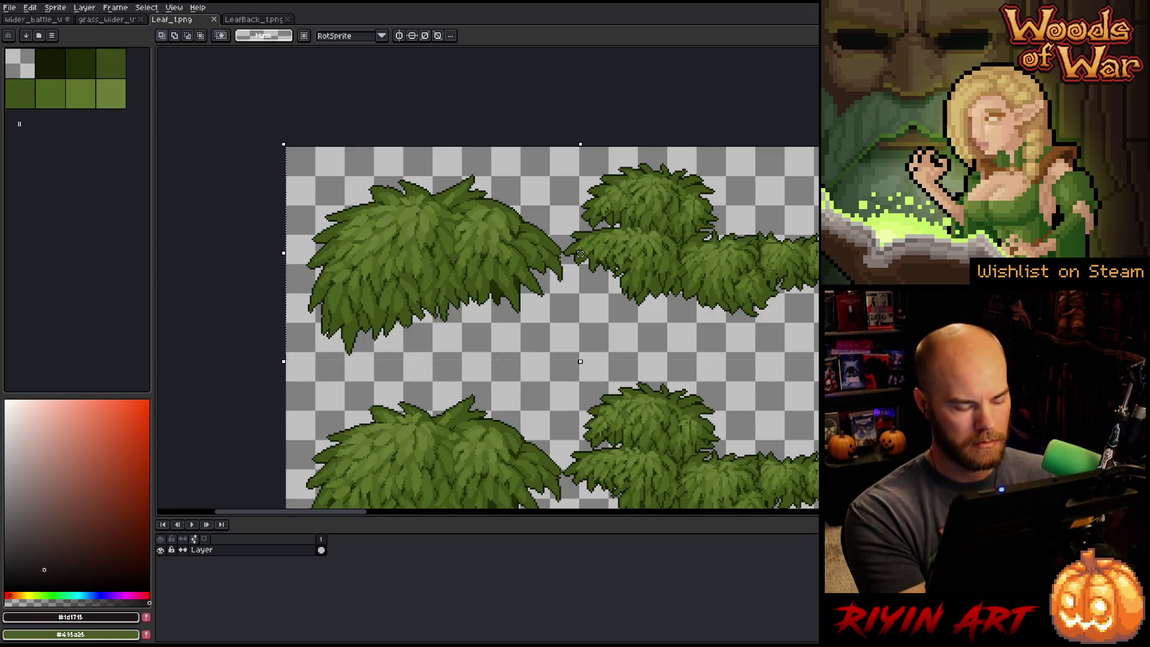
pyautogui.click(30, 7)
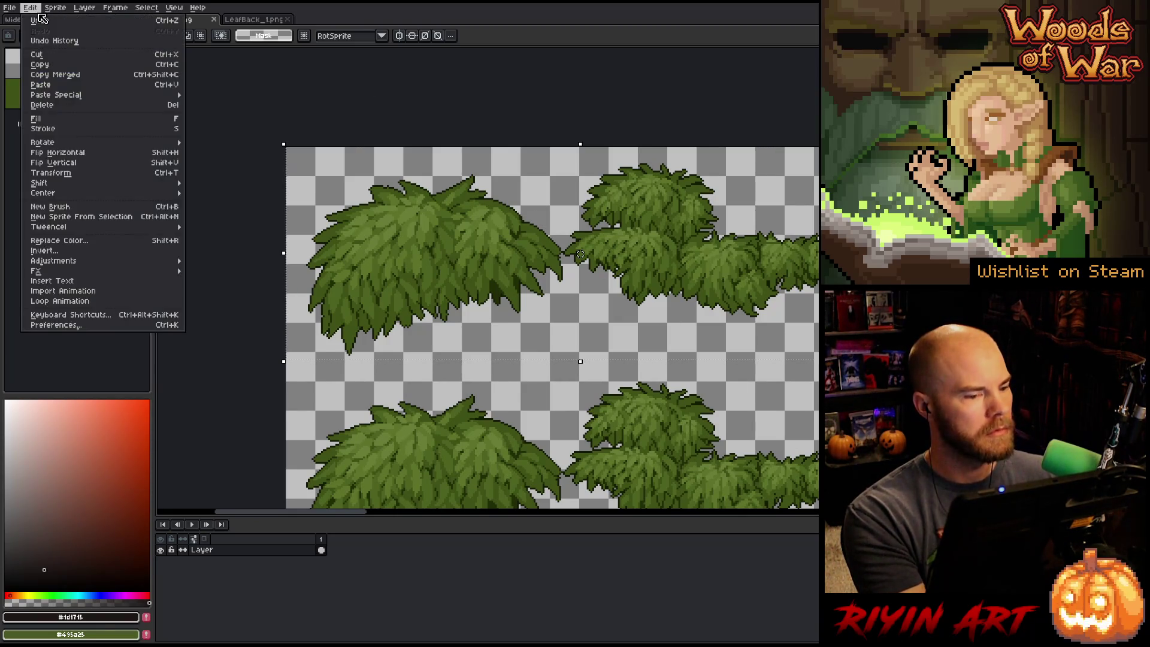
pyautogui.click(40, 64)
# - Paste the leaf bushes into the battle scene and position them across the tree's top
pyautogui.click(33, 19)
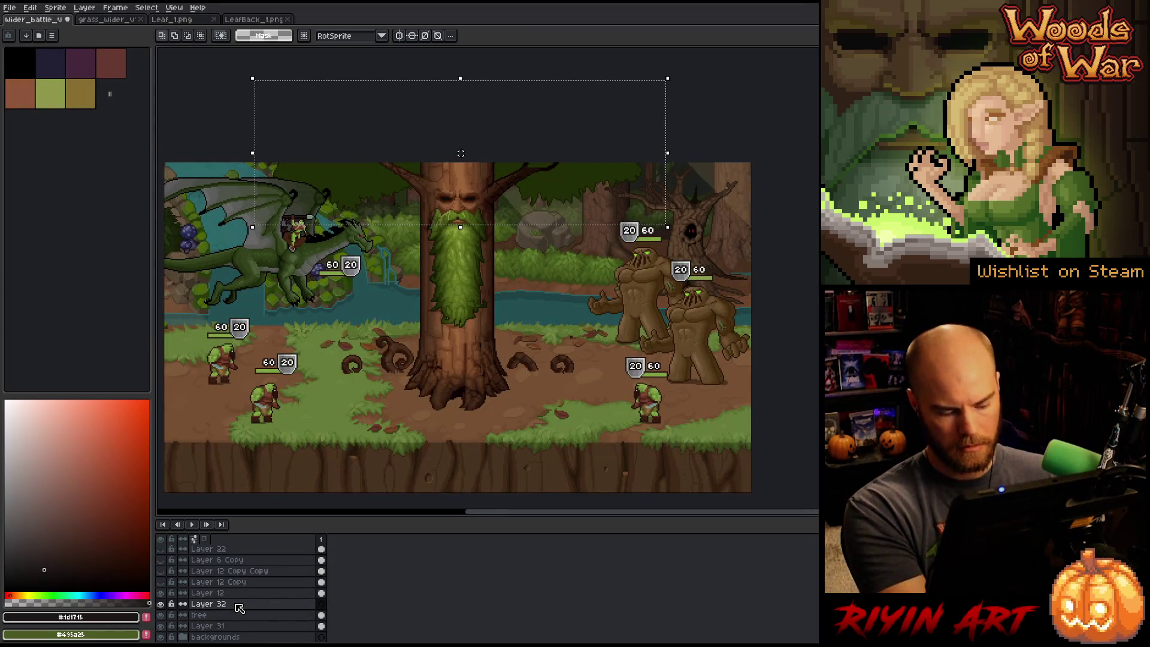
pyautogui.hotkey('ctrl', 'v')
pyautogui.moveTo(578, 159); pyautogui.dragTo(542, 167)
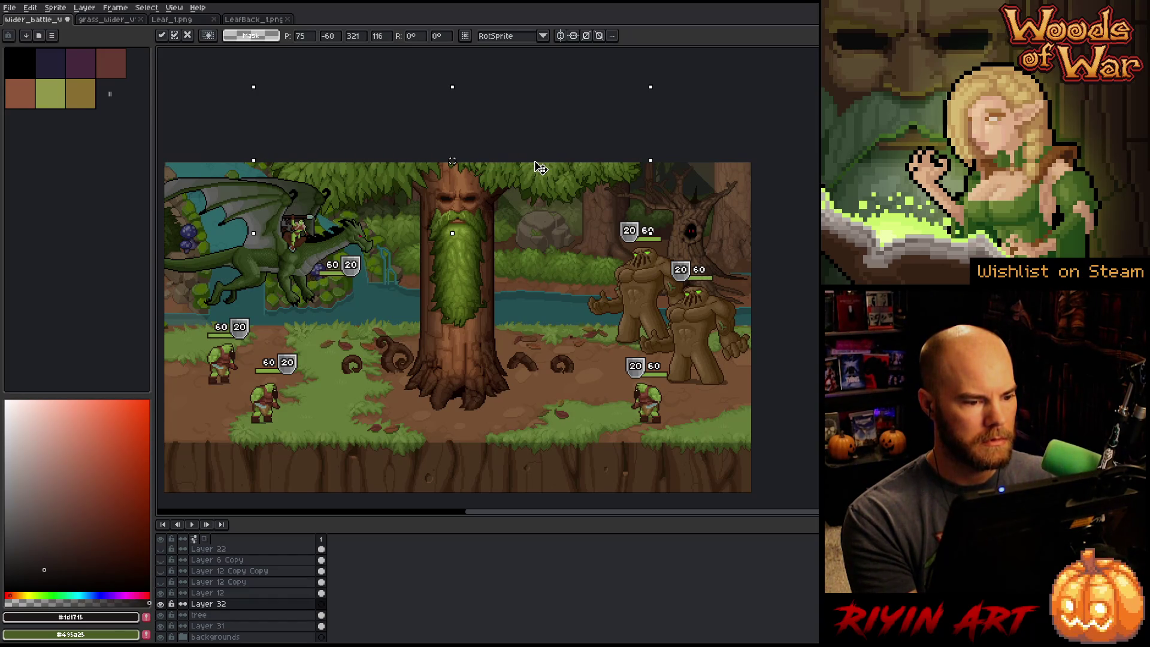
pyautogui.moveTo(546, 183); pyautogui.dragTo(547, 186)
pyautogui.press('Return')
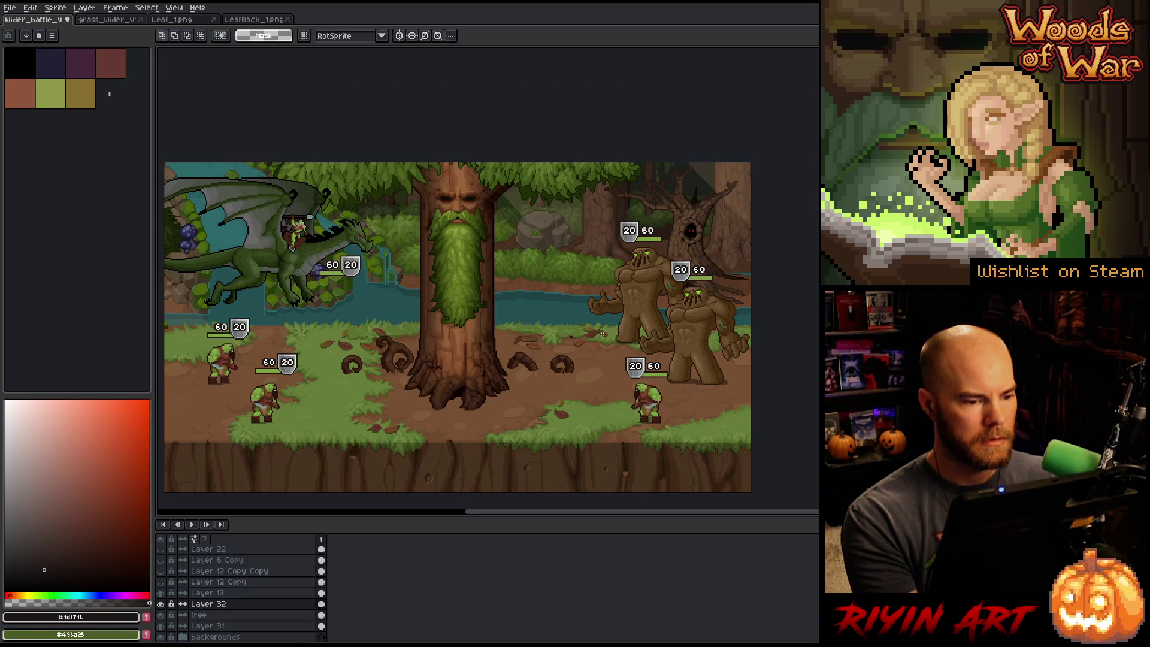
# - Close the Leaf_1 and LeafBack_1 sprite tabs
pyautogui.click(214, 20)
pyautogui.click(187, 19)
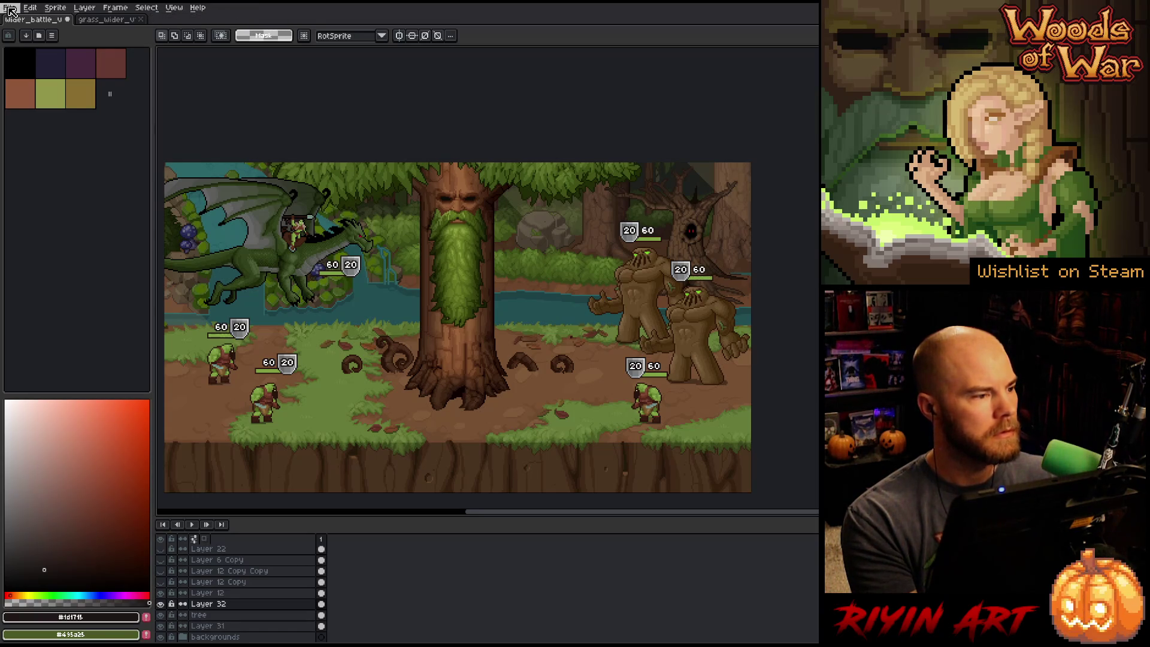
pyautogui.click(11, 8)
pyautogui.click(10, 9)
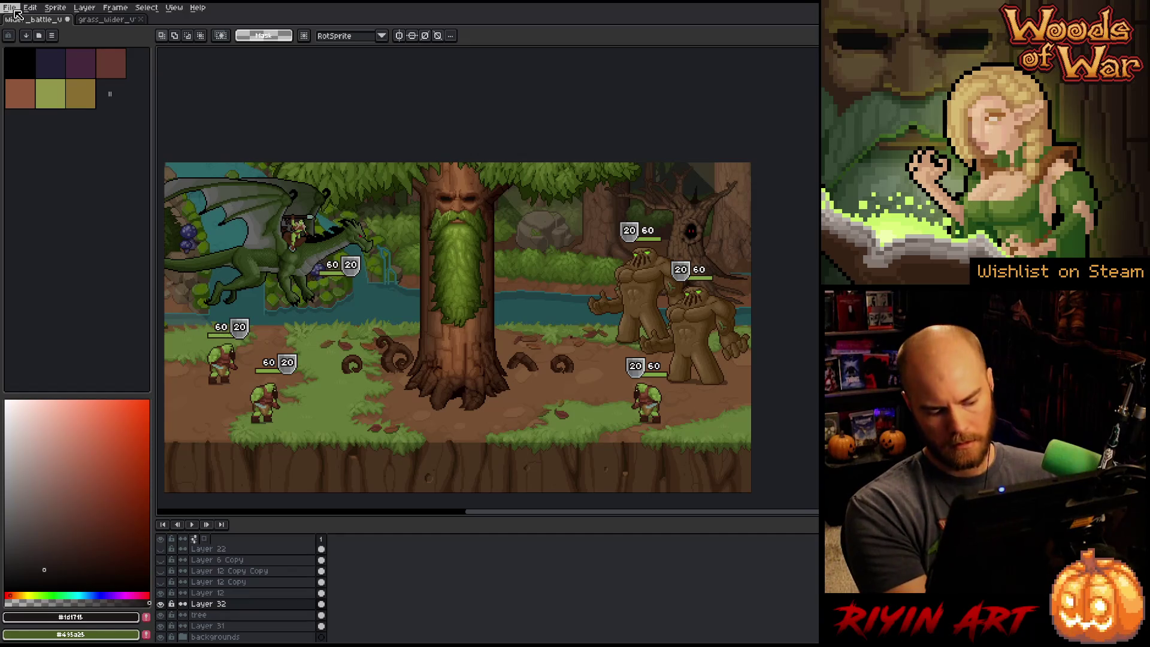
# - Open Water_ripples_1.png and waterfall_full.png together from the spring folder
pyautogui.click(10, 8)
pyautogui.click(22, 33)
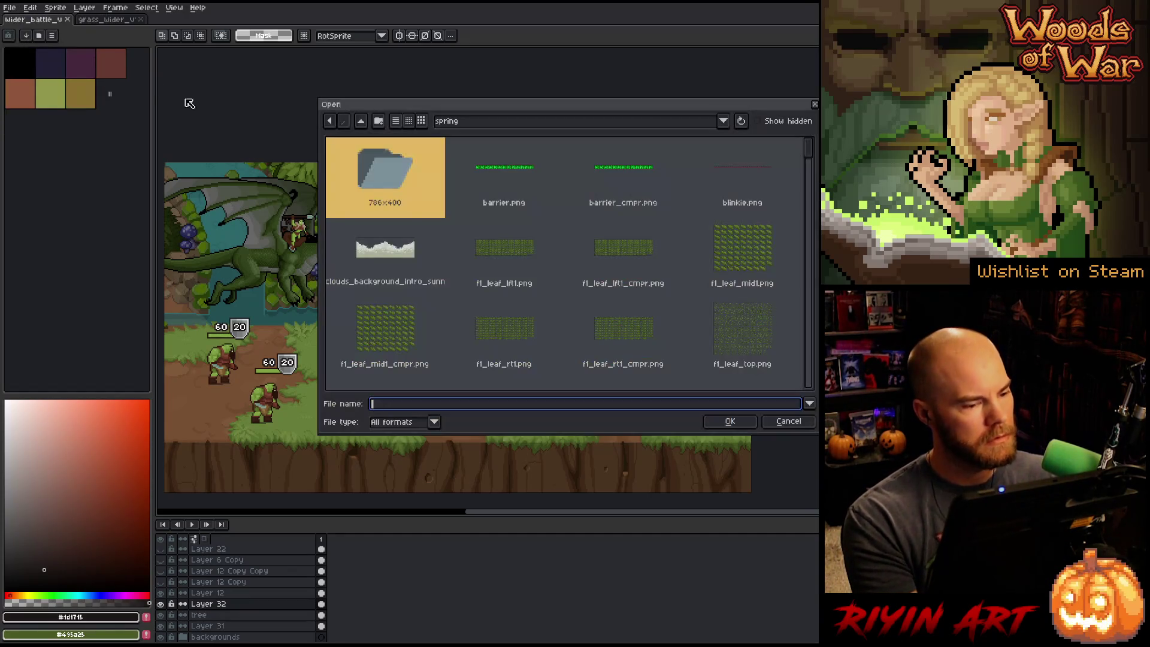
pyautogui.scroll(-15, 507, 285)
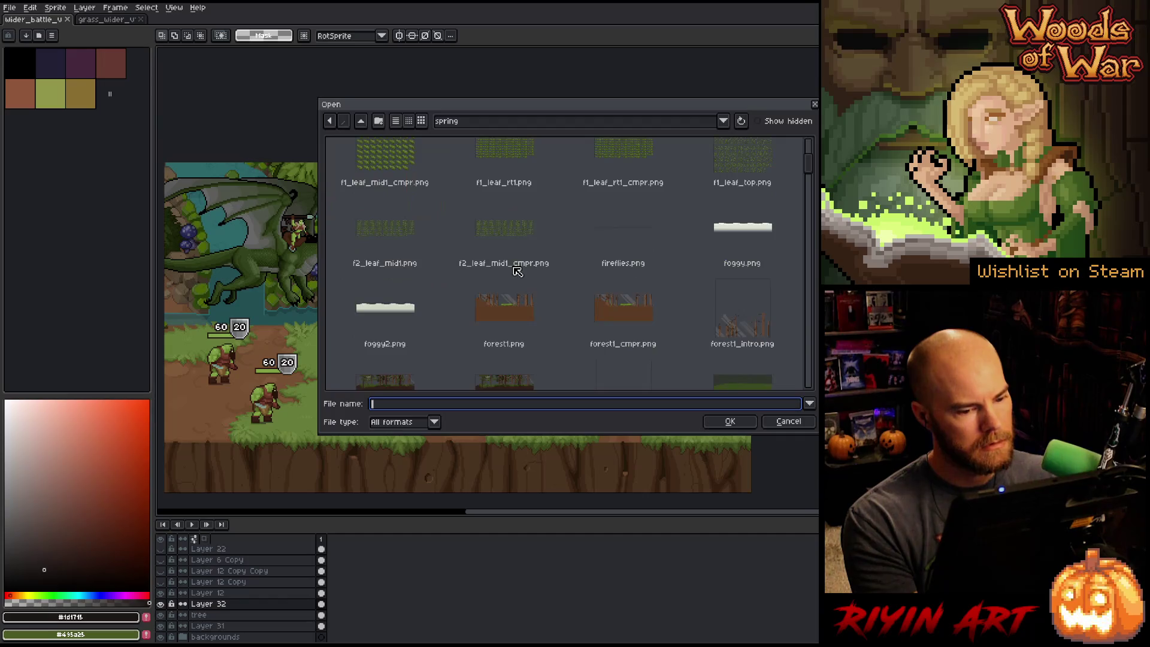
pyautogui.scroll(-20, 499, 291)
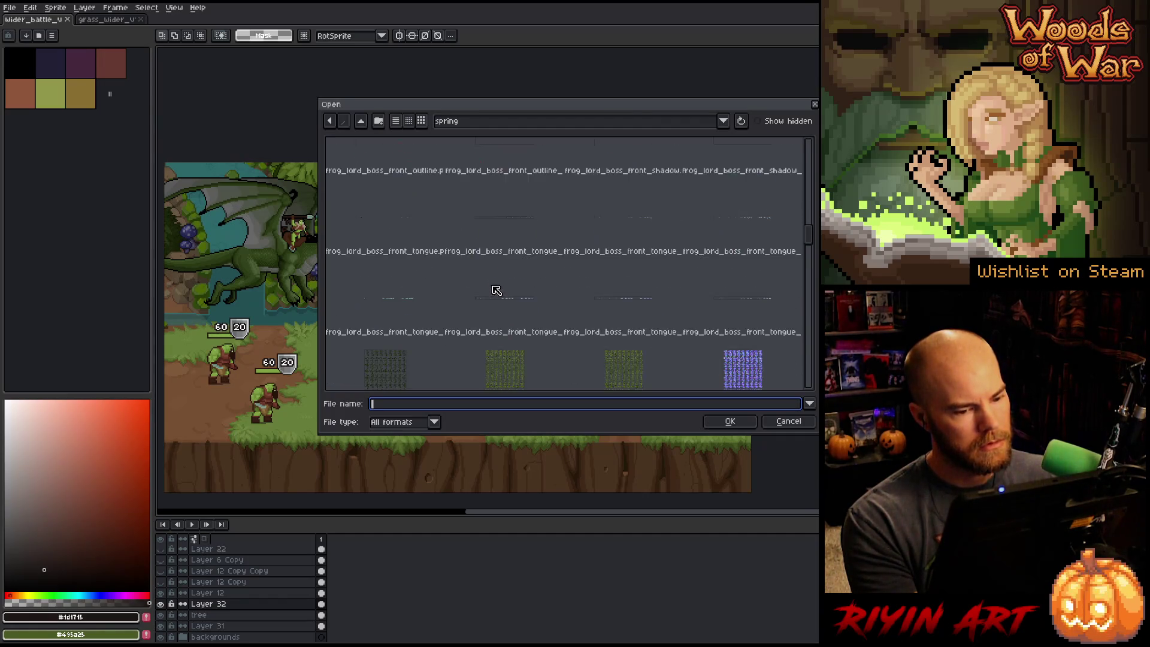
pyautogui.scroll(-5, 500, 288)
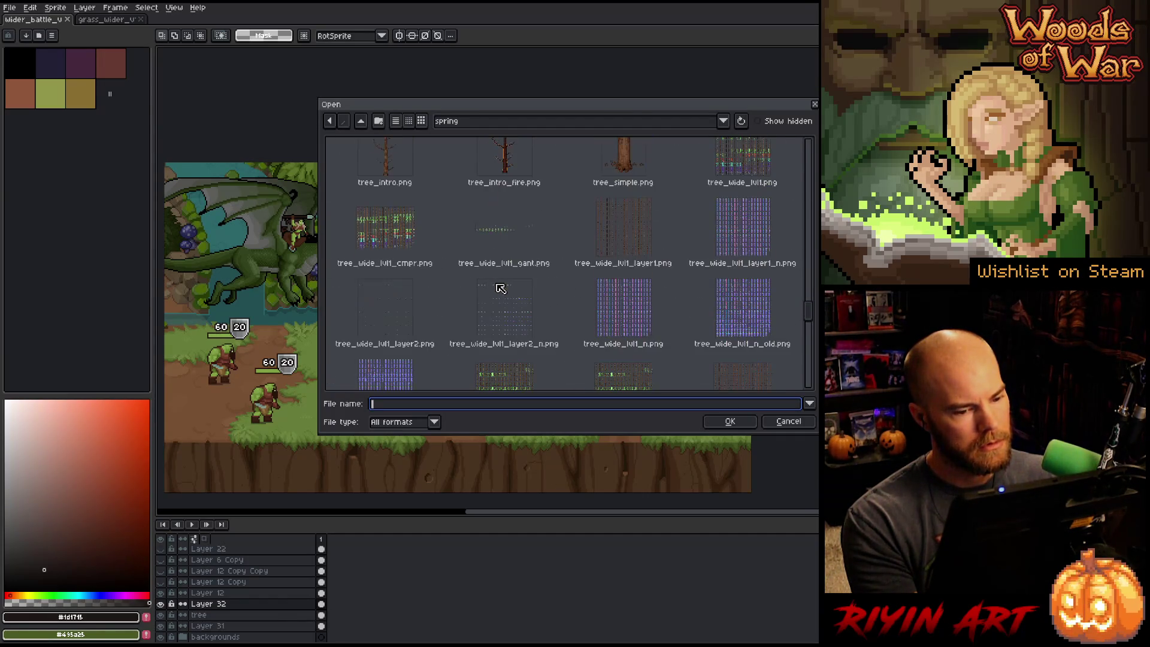
pyautogui.scroll(-5, 500, 289)
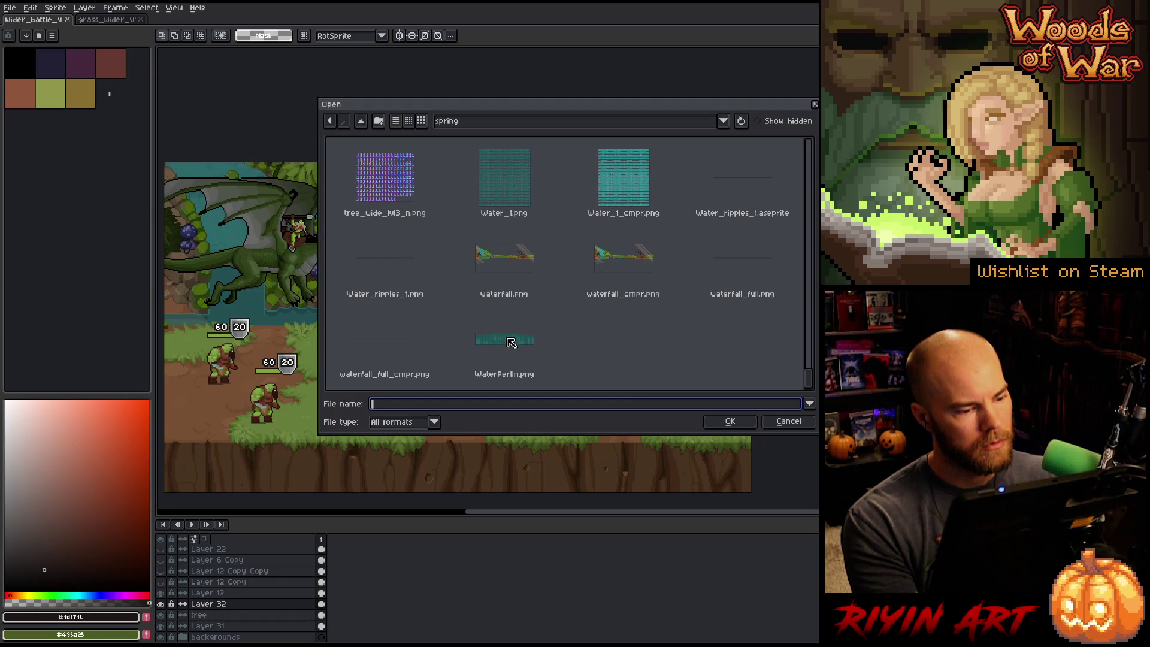
pyautogui.click(400, 265)
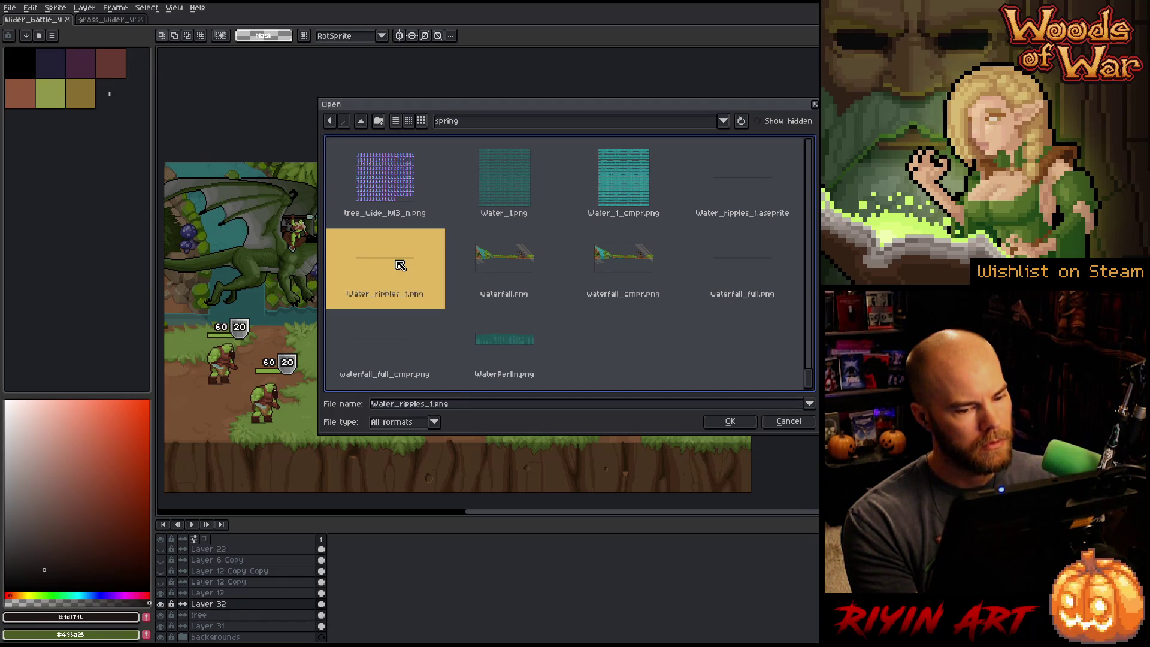
pyautogui.click(767, 270)
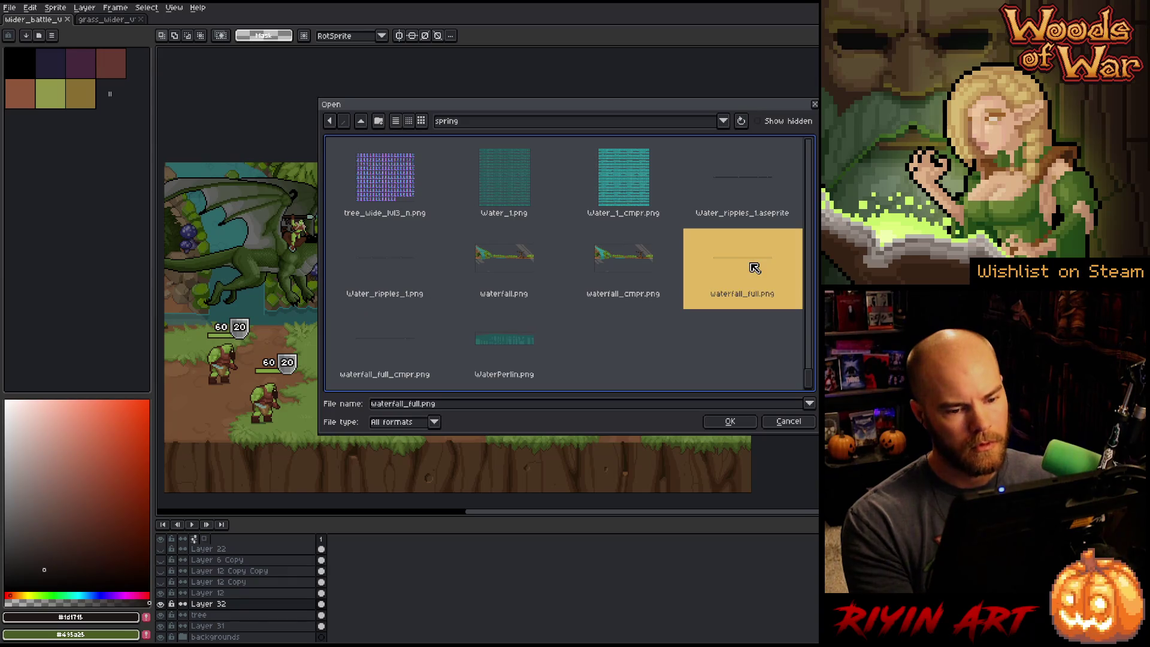
pyautogui.keyDown('ctrl'); pyautogui.click(389, 262); pyautogui.keyUp('ctrl')
pyautogui.click(732, 422)
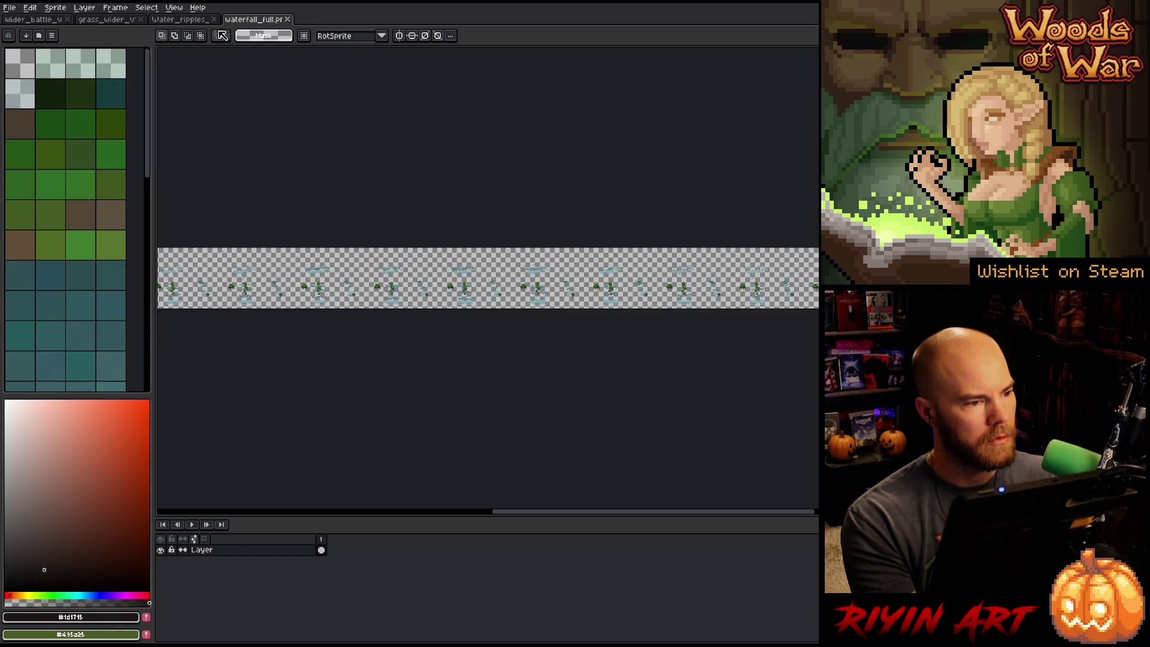
# - Select the entire Water_ripples_1 strip for copying
pyautogui.click(200, 21)
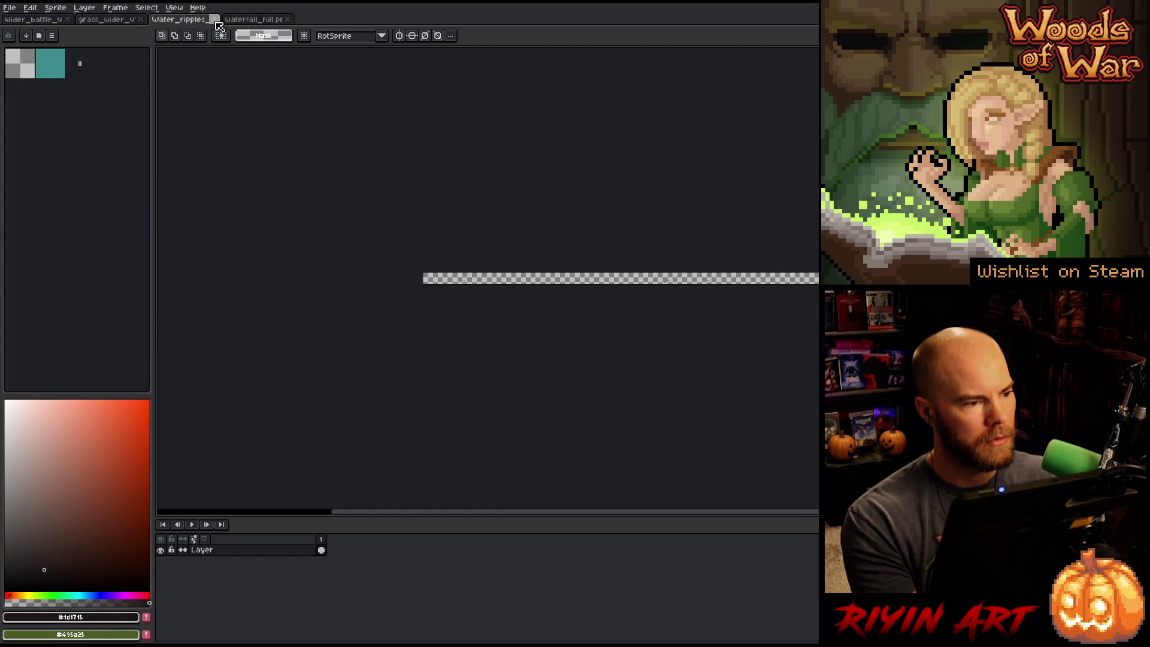
pyautogui.scroll(4, 554, 270)
pyautogui.scroll(-1, 552, 271)
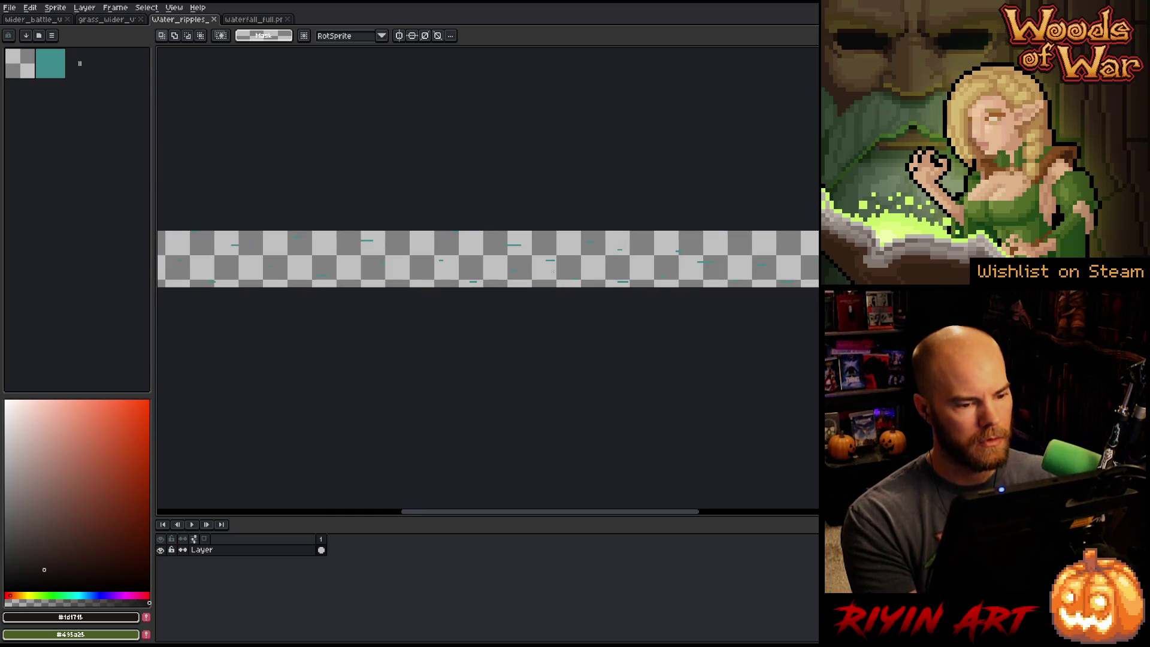
pyautogui.hotkey('ctrl', 'a')
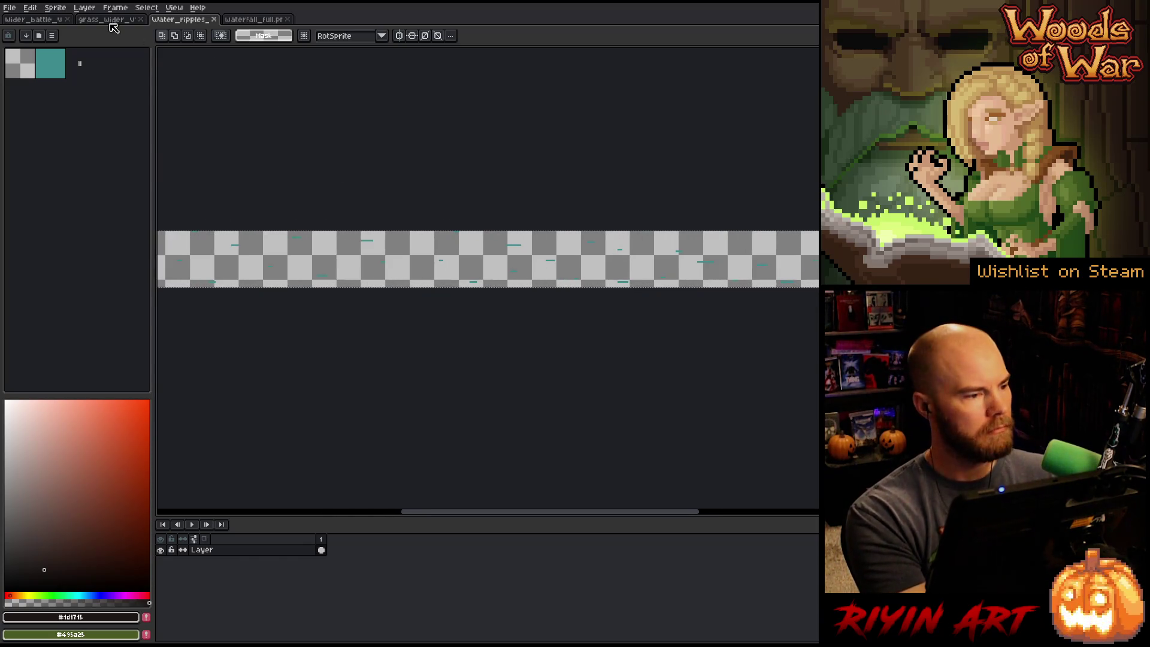
# - Paste the ripple strip on a new layer in the battle mockup, positioned over the river
pyautogui.click(107, 21)
pyautogui.click(58, 24)
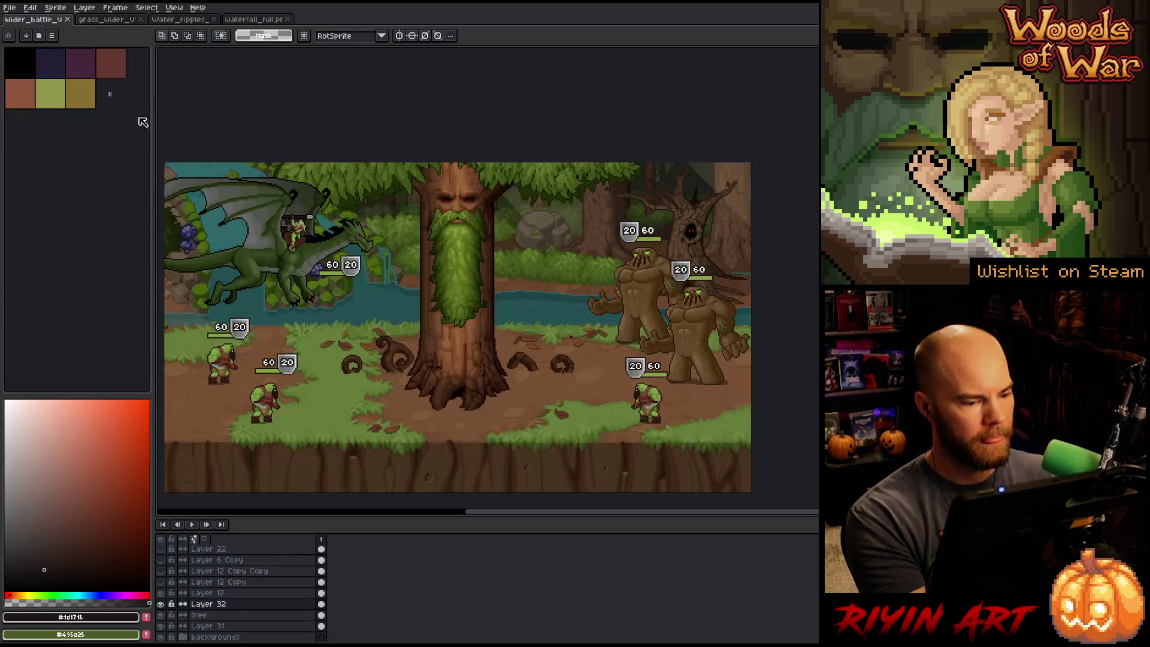
pyautogui.press('v')
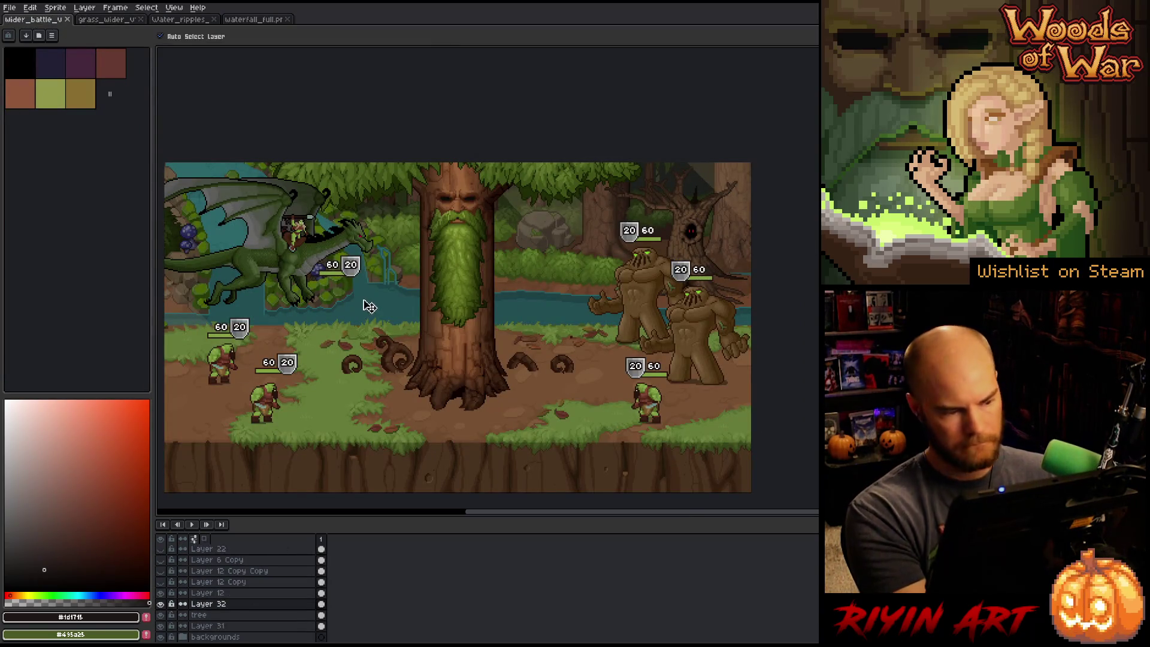
pyautogui.click(378, 311)
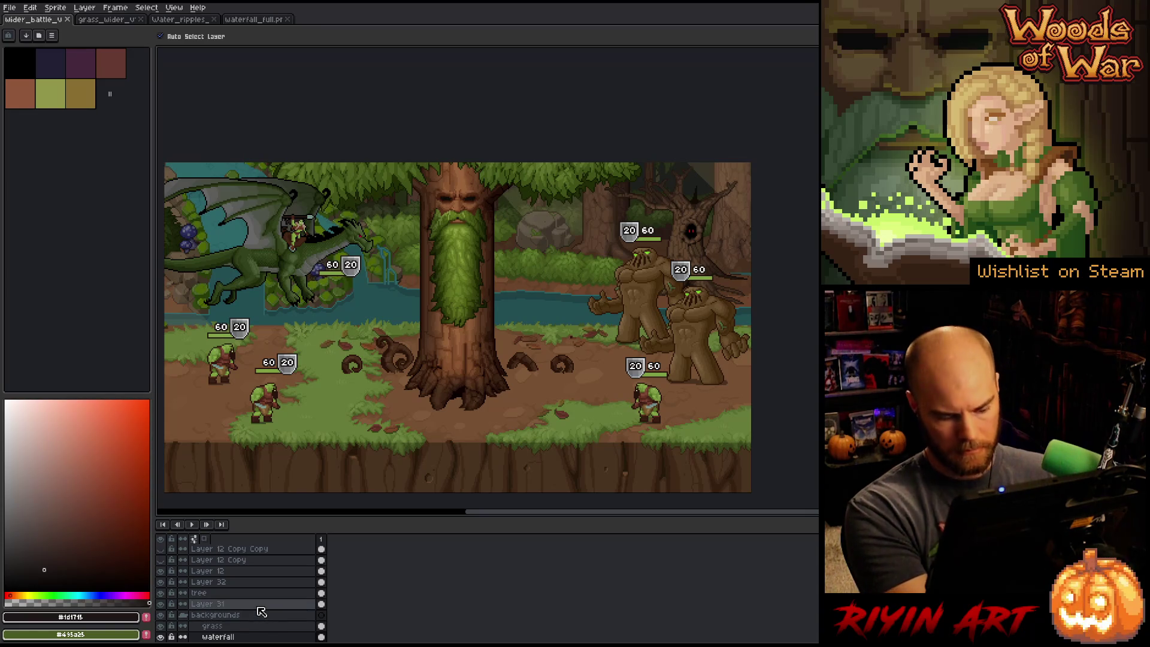
pyautogui.hotkey('ctrl', 'shift', 'n')
pyautogui.hotkey('ctrl', 'v')
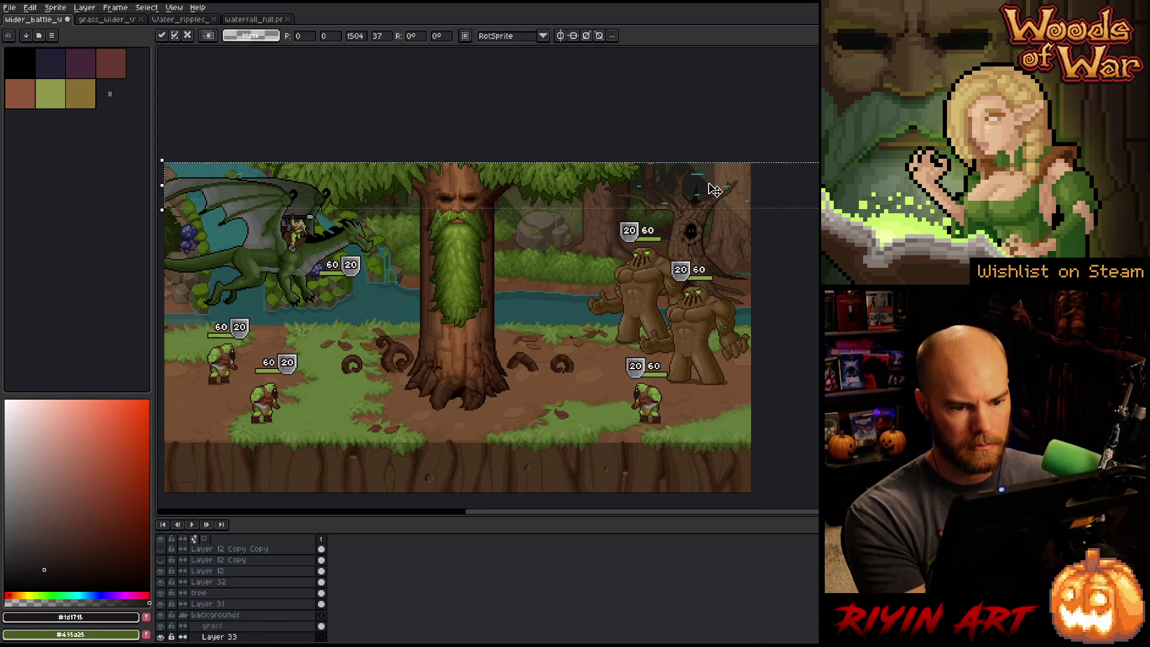
pyautogui.moveTo(716, 189)
pyautogui.mouseDown()
pyautogui.moveTo(706, 205)
pyautogui.moveTo(289, 346)
pyautogui.moveTo(373, 318)
pyautogui.moveTo(357, 312)
pyautogui.moveTo(424, 318)
pyautogui.mouseUp()
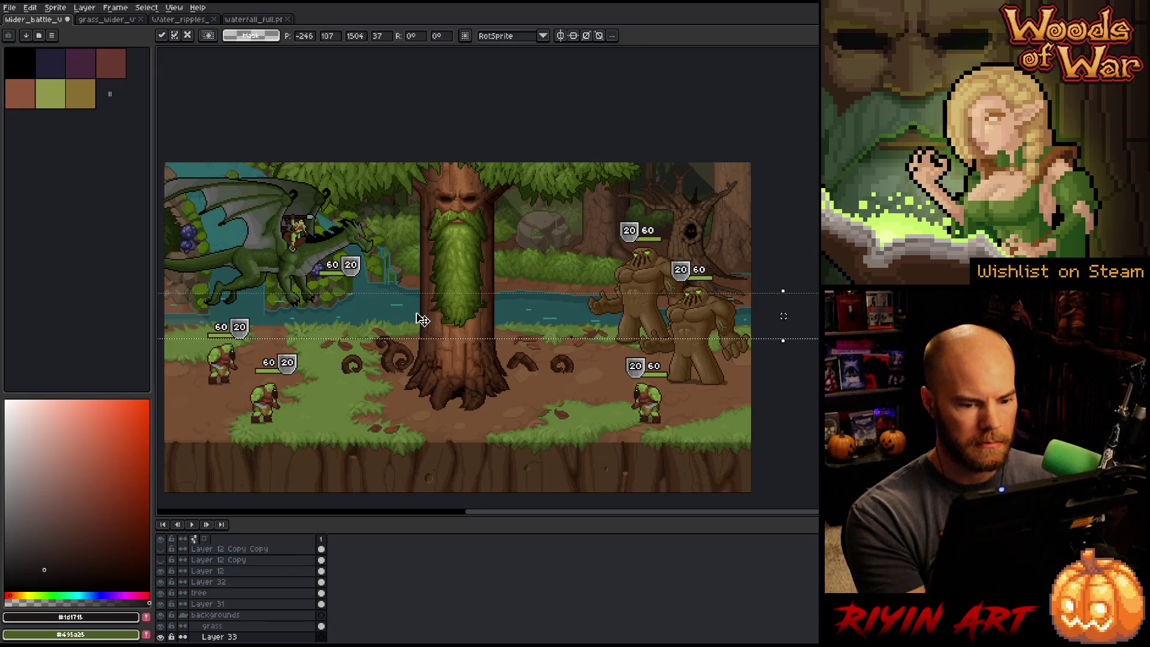
pyautogui.press('Return')
# - Clear the stray marquee selections and bring up the waterfall_full.png sprite
pyautogui.moveTo(753, 240); pyautogui.dragTo(663, 298)
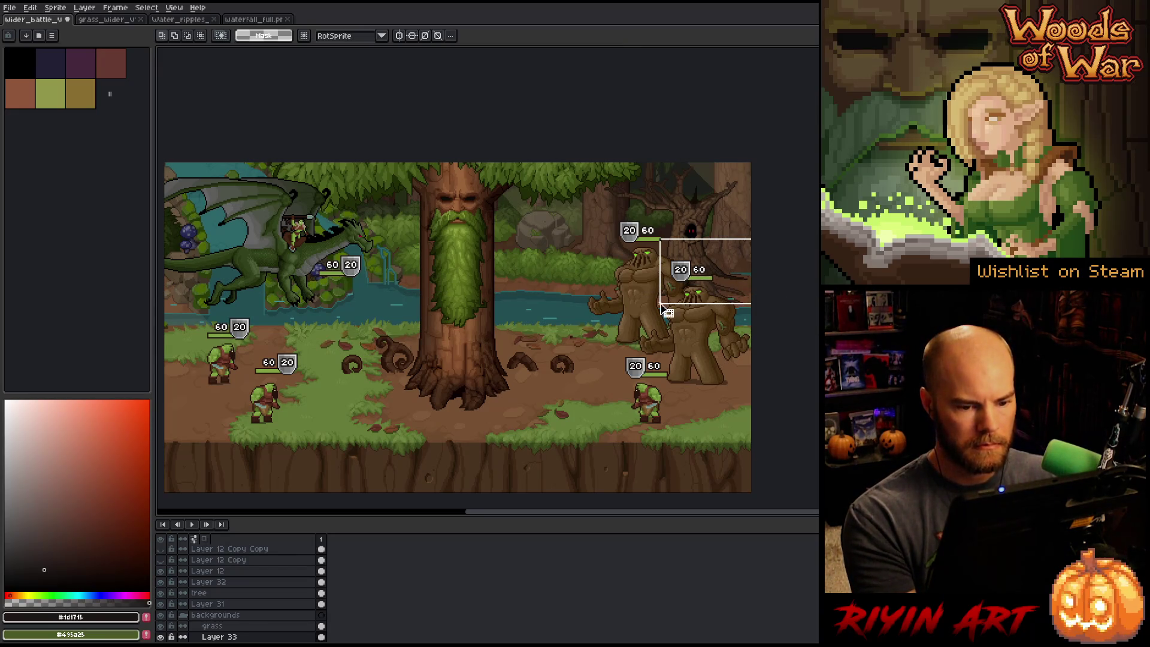
pyautogui.moveTo(375, 276); pyautogui.dragTo(324, 299)
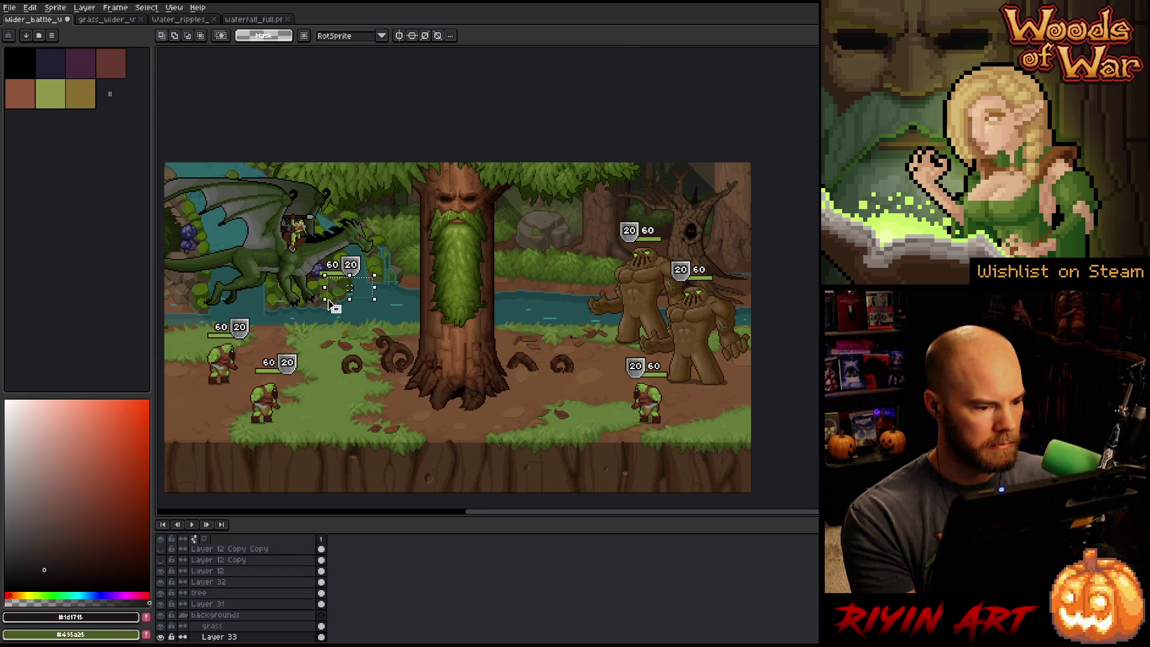
pyautogui.hscroll(-3, 349, 288)
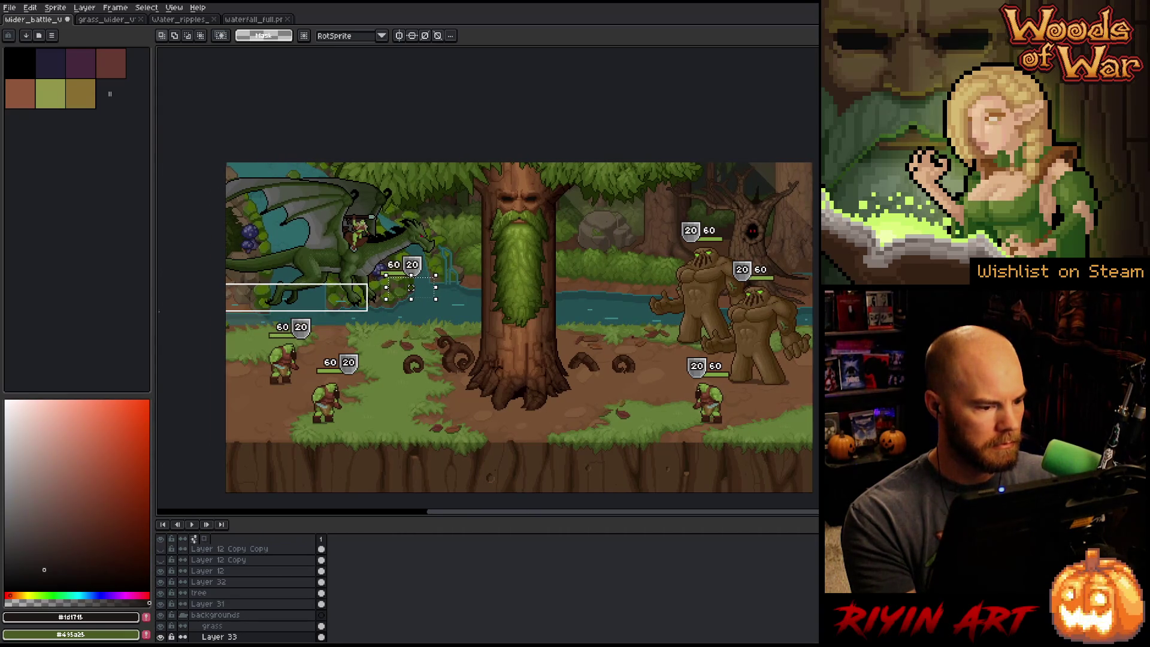
pyautogui.hotkey('ctrl', 'd')
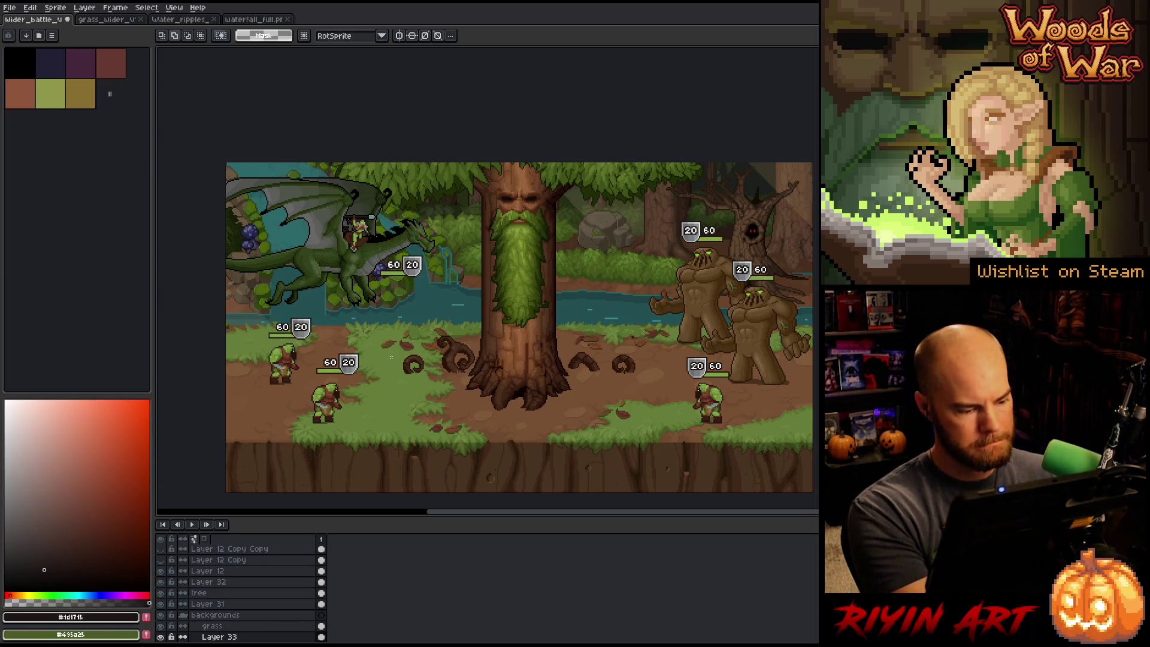
pyautogui.click(264, 23)
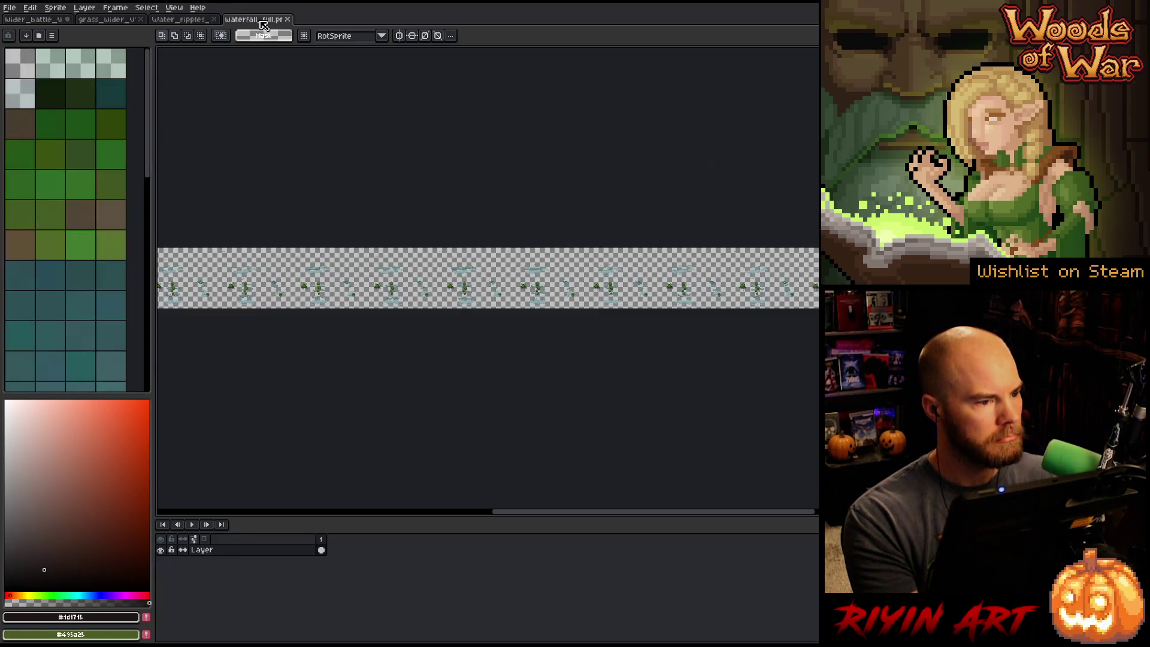
# - Marquee the whole waterfall art area in waterfall_full.png
pyautogui.hscroll(-5, 390, 321)
pyautogui.scroll(3, 527, 288)
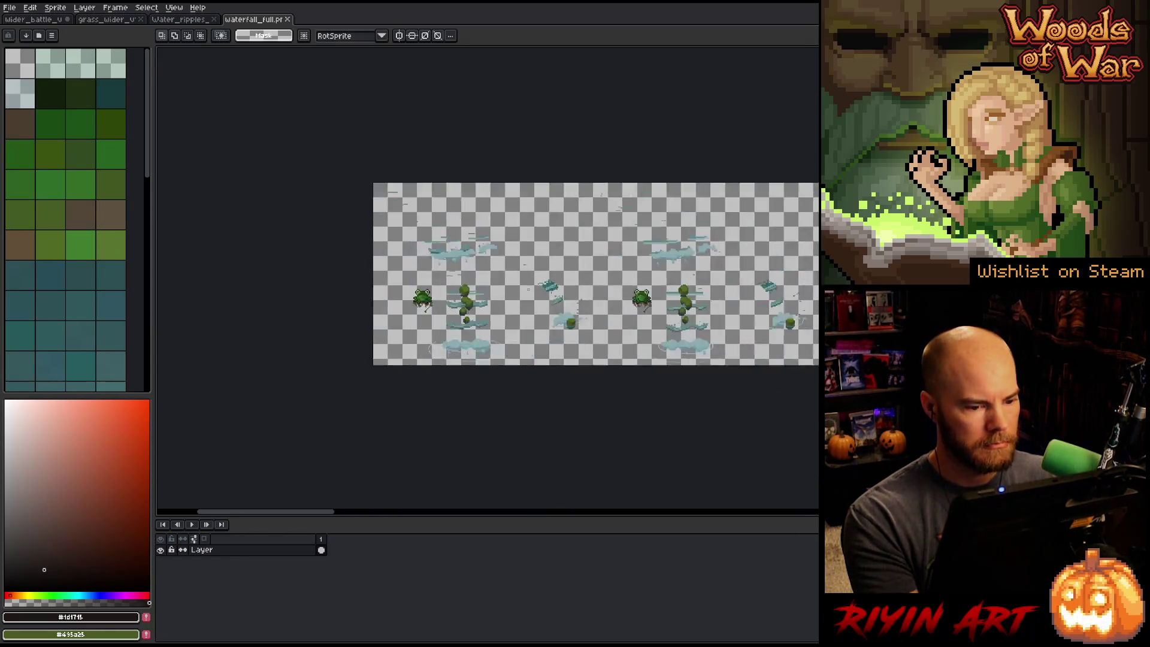
pyautogui.scroll(-1, 480, 272)
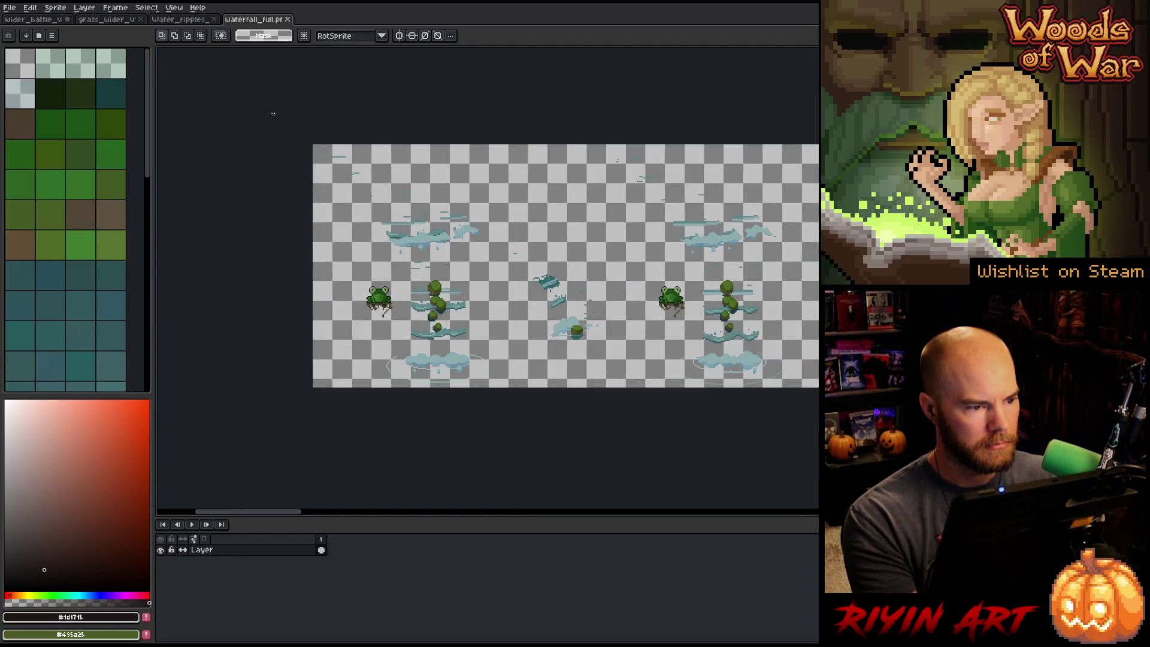
pyautogui.moveTo(272, 114); pyautogui.dragTo(623, 465)
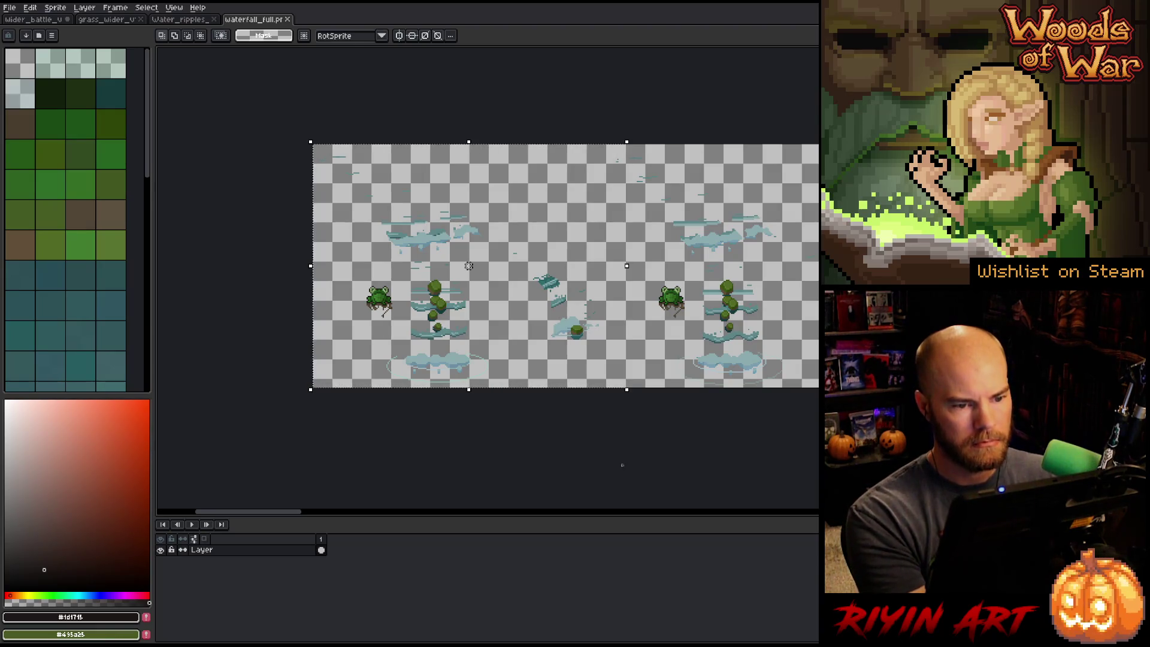
pyautogui.moveTo(660, 127); pyautogui.dragTo(594, 189)
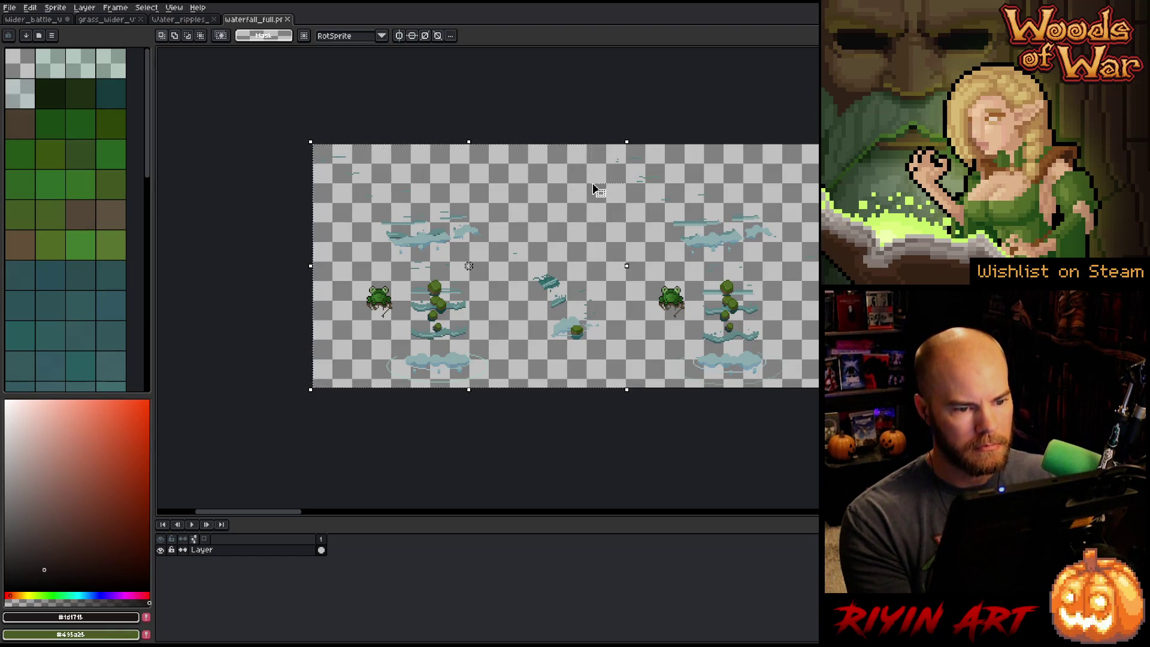
# - Rename Layer 34 in the battle mockup to 'waterfall'
pyautogui.click(40, 24)
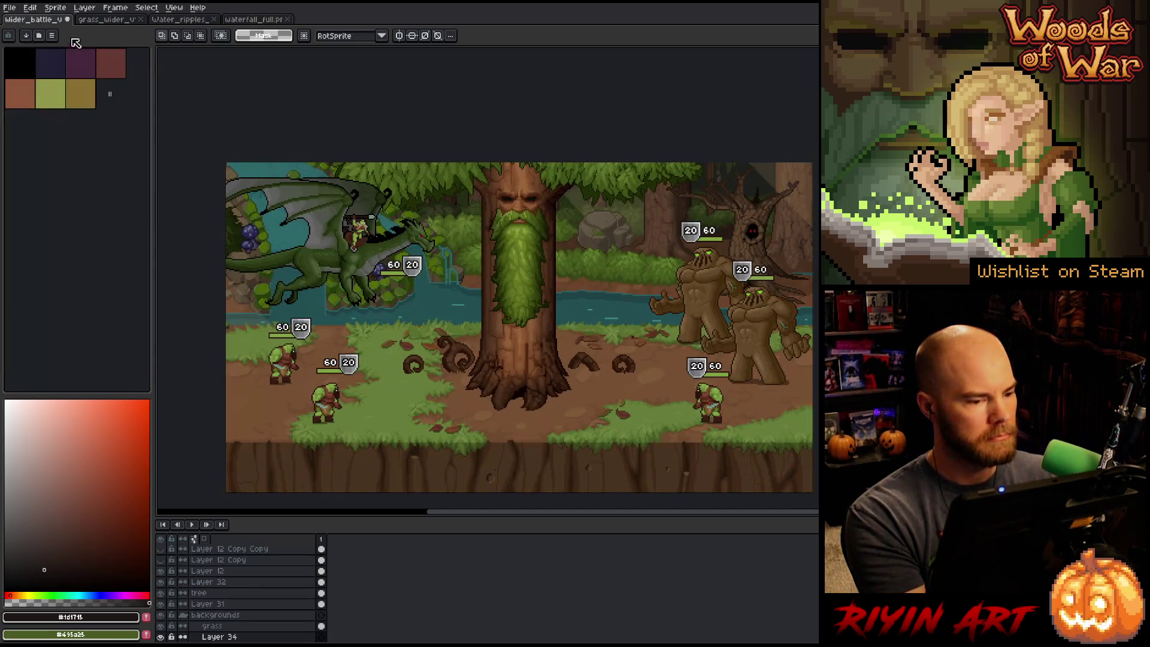
pyautogui.doubleClick(222, 639)
pyautogui.write('ripple')
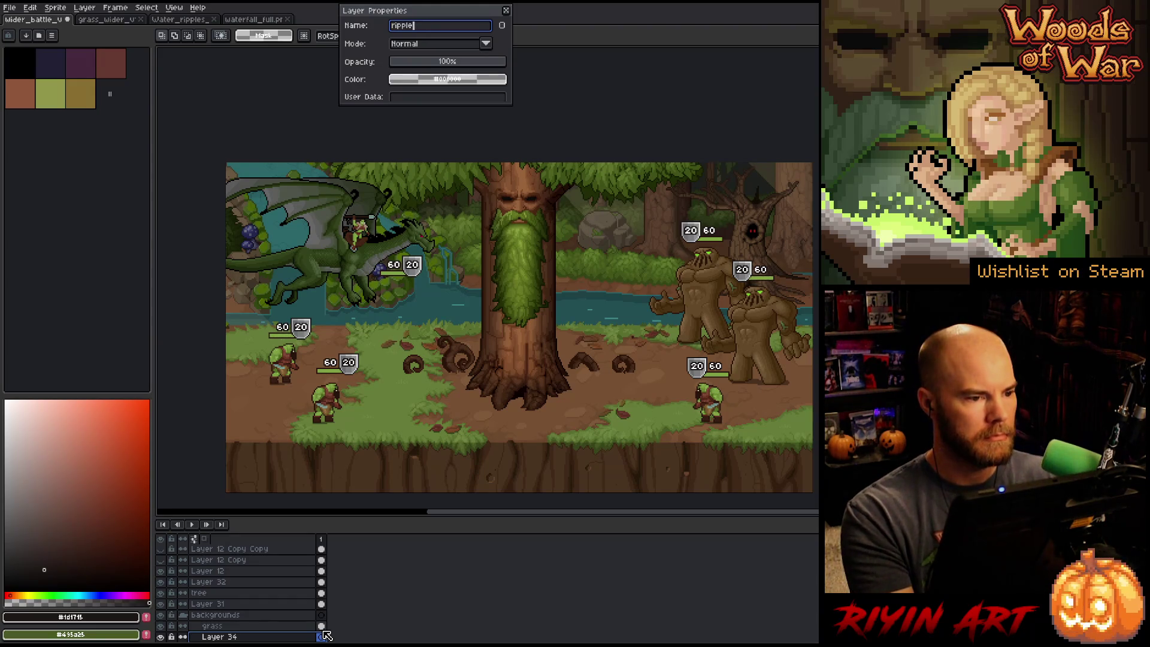
pyautogui.write('s')
pyautogui.press('Return')
pyautogui.hotkey('ctrl', 'z')
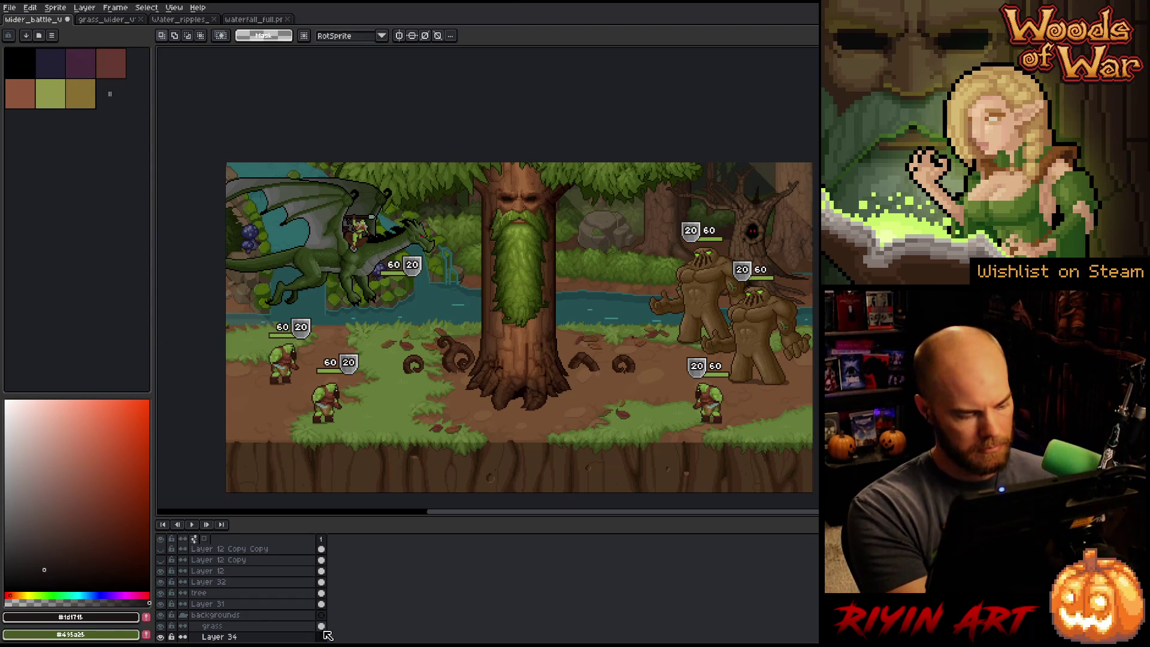
pyautogui.doubleClick(228, 638)
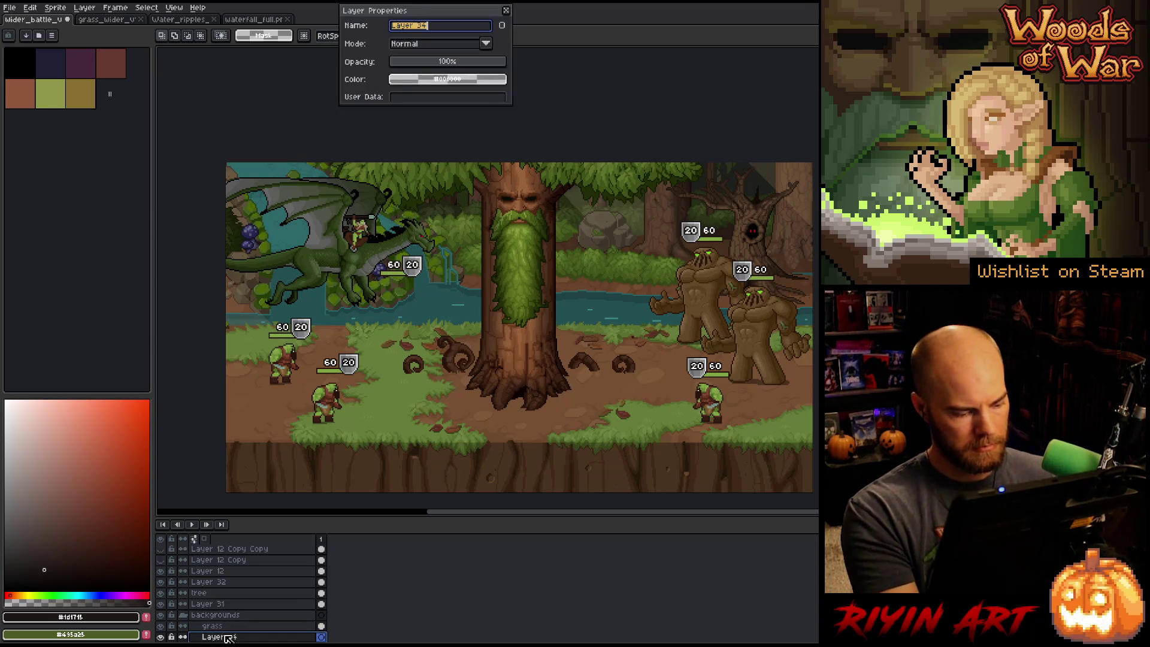
pyautogui.write('waterfall')
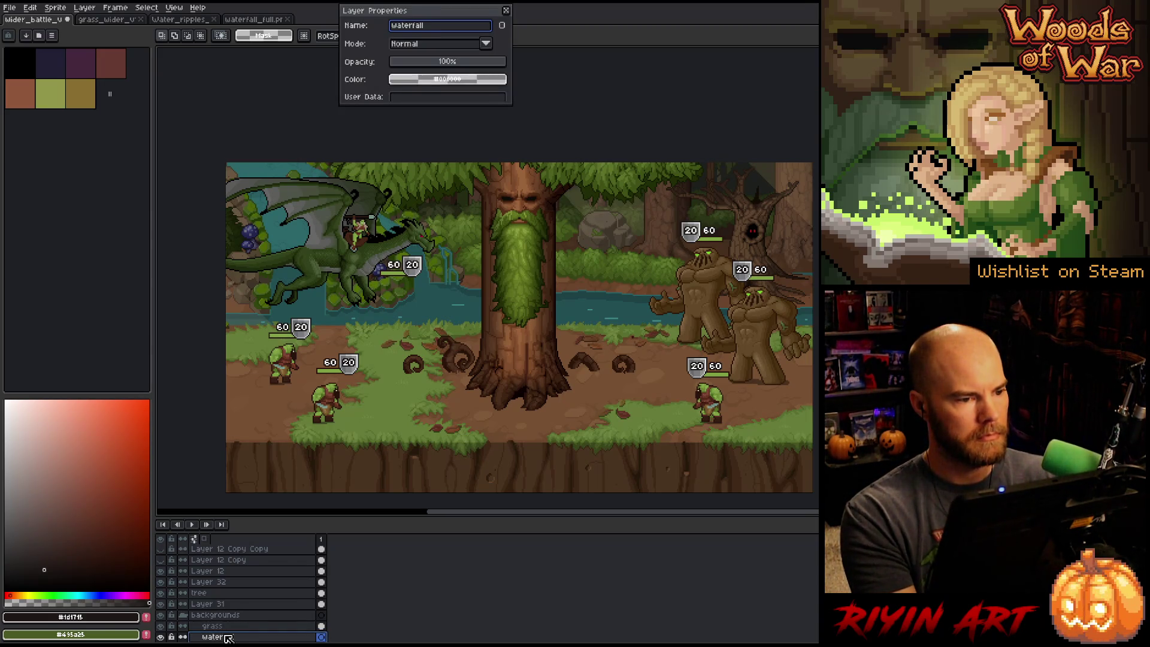
pyautogui.press('Return')
# - Transform the waterfall layer's art, shifting it up and to the left
pyautogui.hotkey('ctrl', 't')
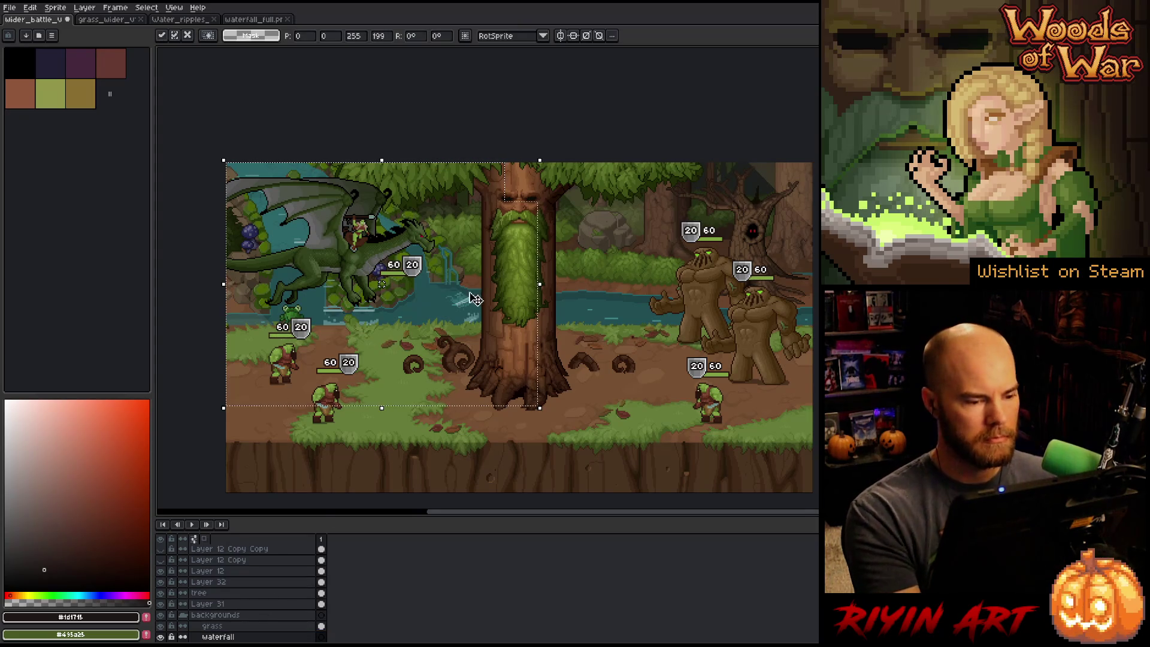
pyautogui.moveTo(472, 312)
pyautogui.mouseDown()
pyautogui.moveTo(420, 267)
pyautogui.moveTo(420, 254)
pyautogui.mouseUp()
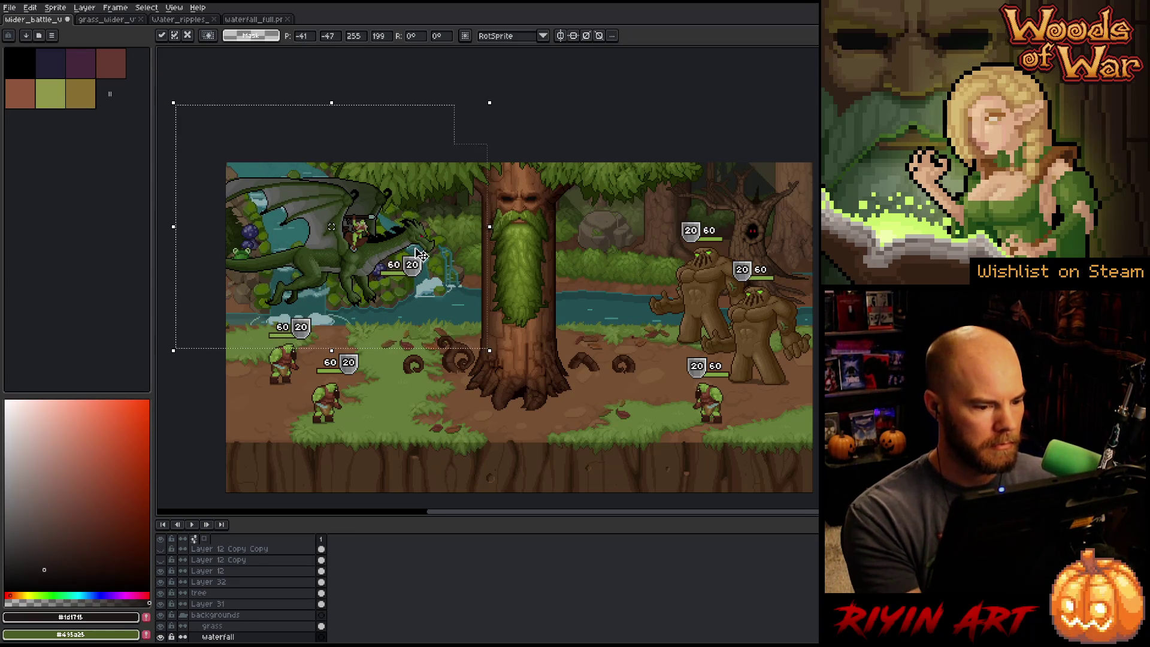
pyautogui.press('Return')
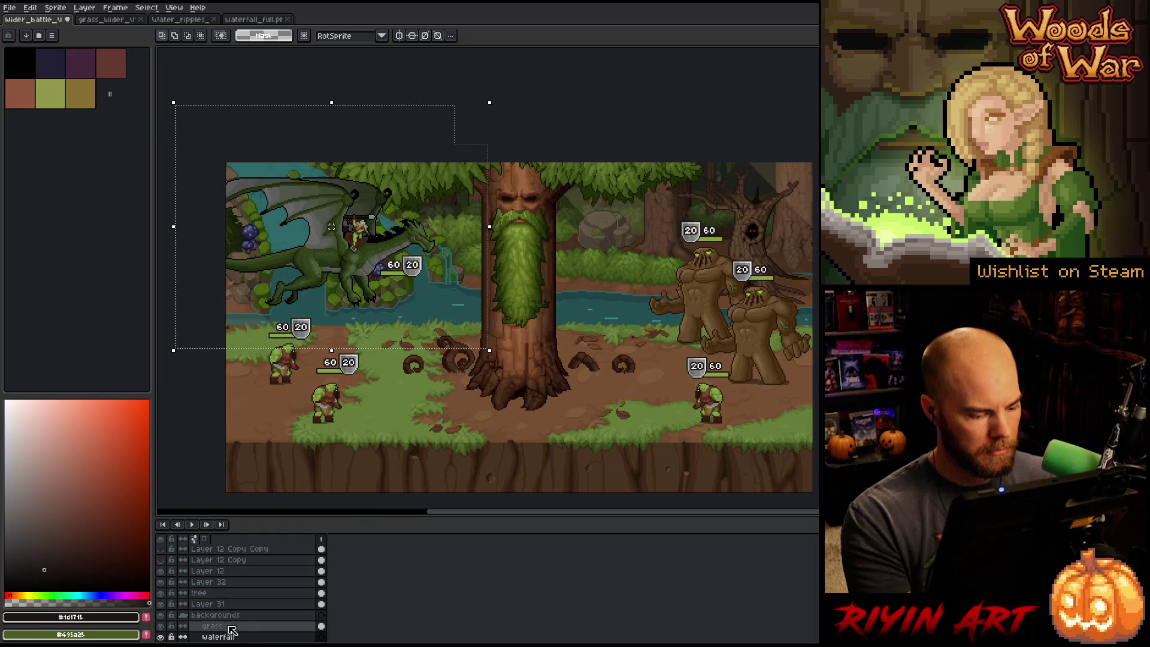
pyautogui.scroll(-5, 177, 640)
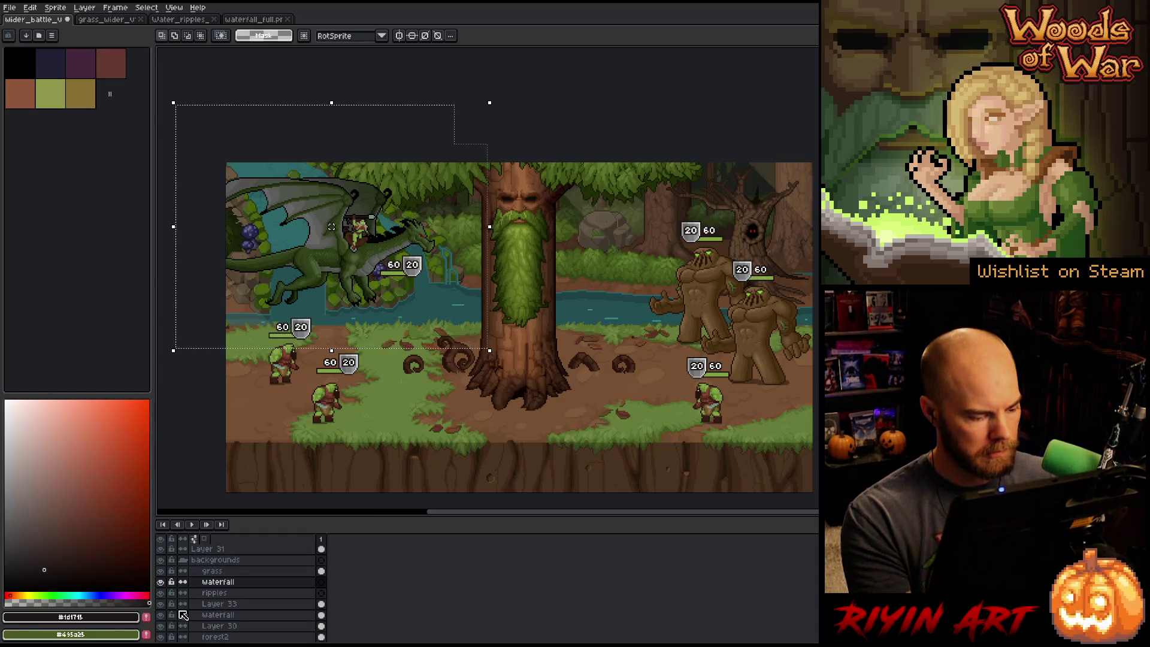
# - Make the waterfall layer visible and paste the waterfall art onto it
pyautogui.keyDown('alt'); pyautogui.click(163, 616); pyautogui.keyUp('alt')
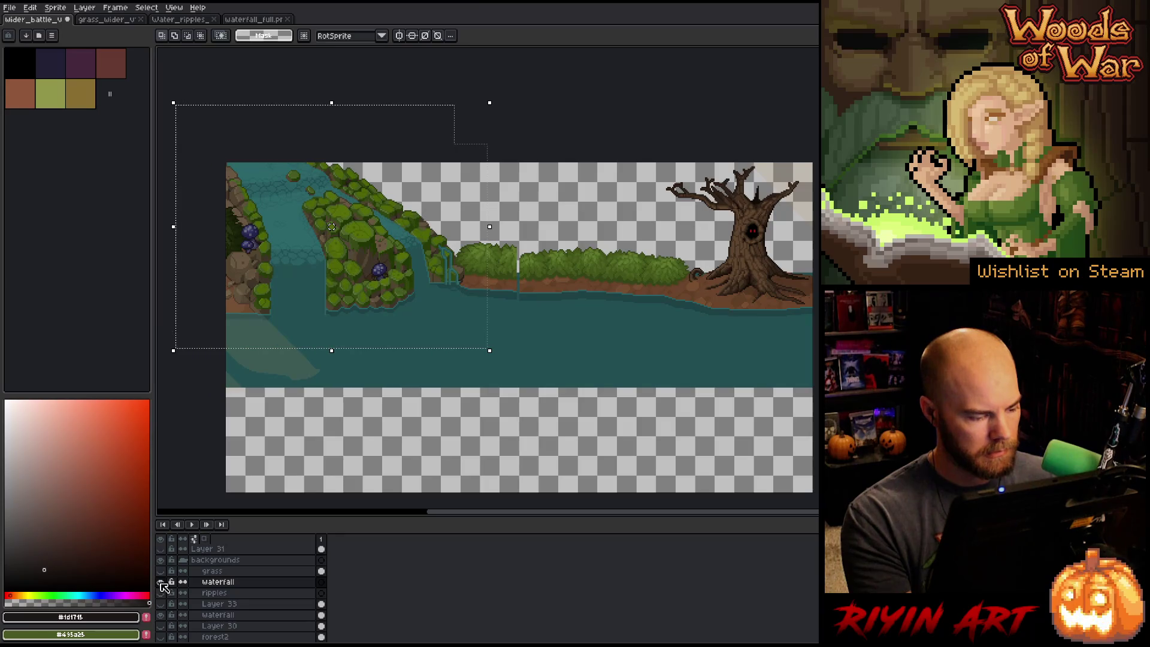
pyautogui.click(162, 583)
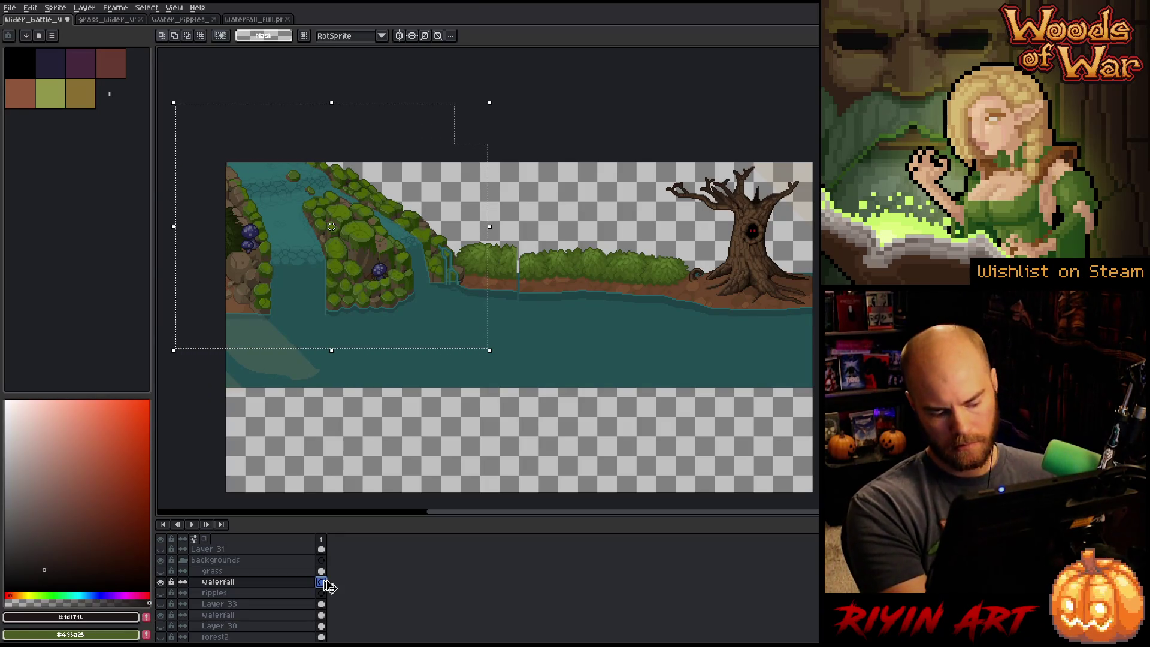
pyautogui.hotkey('ctrl', 'v')
pyautogui.scroll(2, 343, 316)
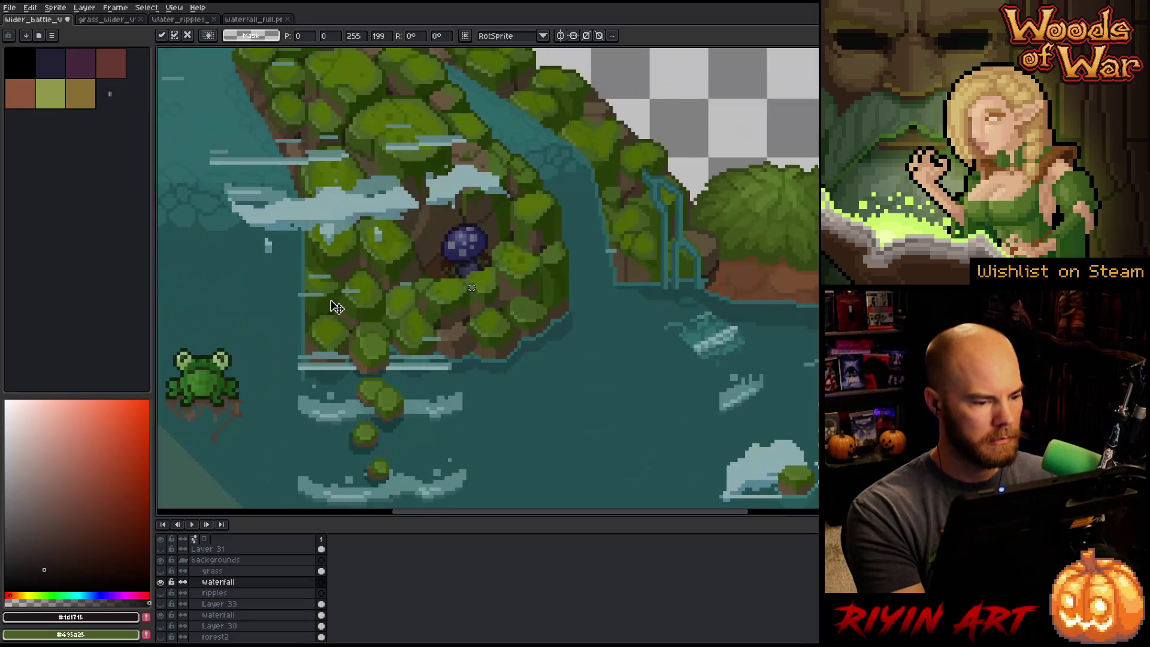
pyautogui.scroll(-1, 343, 316)
# - Nudge the waterfall pixel by pixel into place, commit it, and reveal the full scene
pyautogui.moveTo(343, 316); pyautogui.dragTo(525, 336)
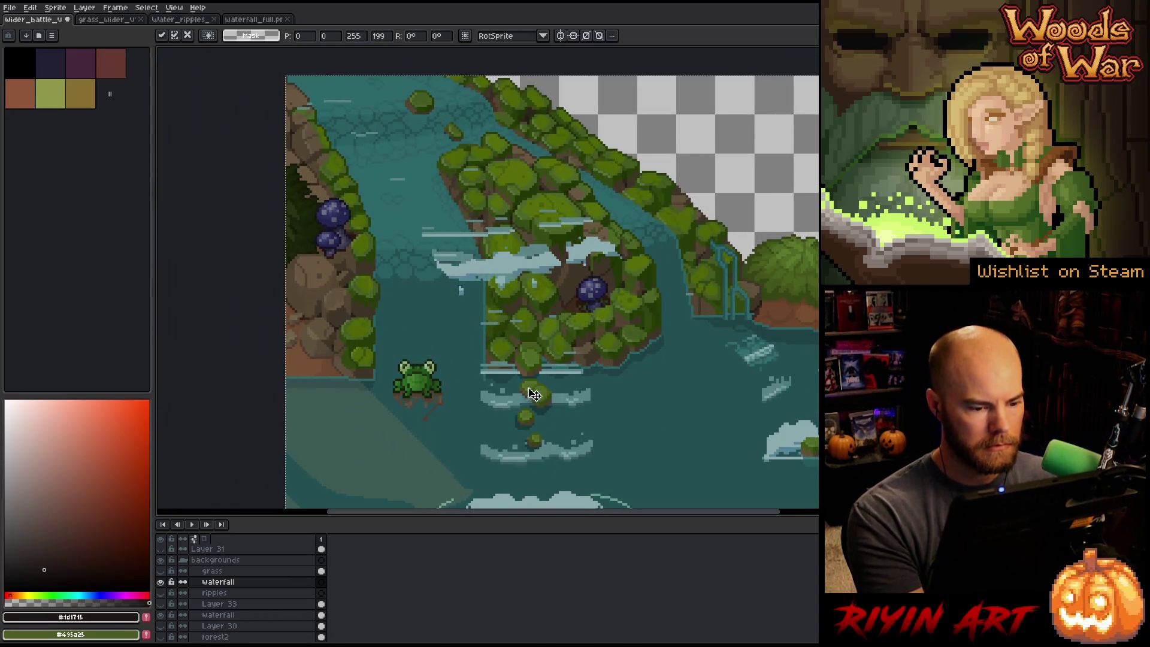
pyautogui.moveTo(539, 404)
pyautogui.mouseDown()
pyautogui.moveTo(525, 358)
pyautogui.moveTo(542, 314)
pyautogui.moveTo(507, 288)
pyautogui.moveTo(435, 277)
pyautogui.mouseUp()
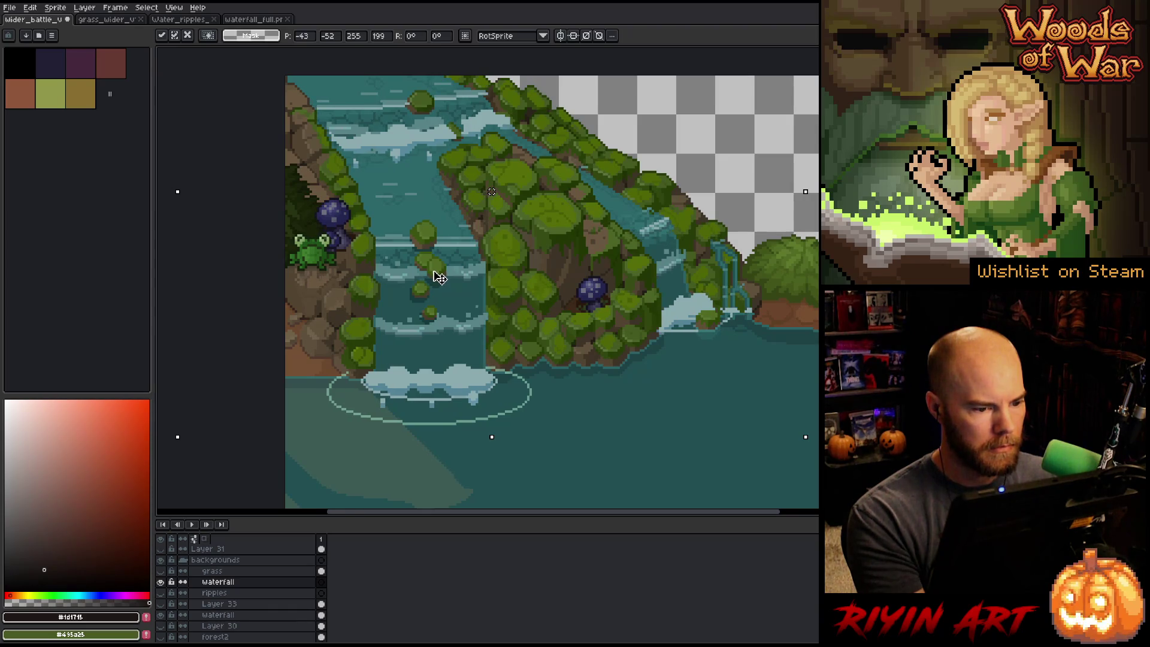
pyautogui.moveTo(435, 278); pyautogui.dragTo(436, 280)
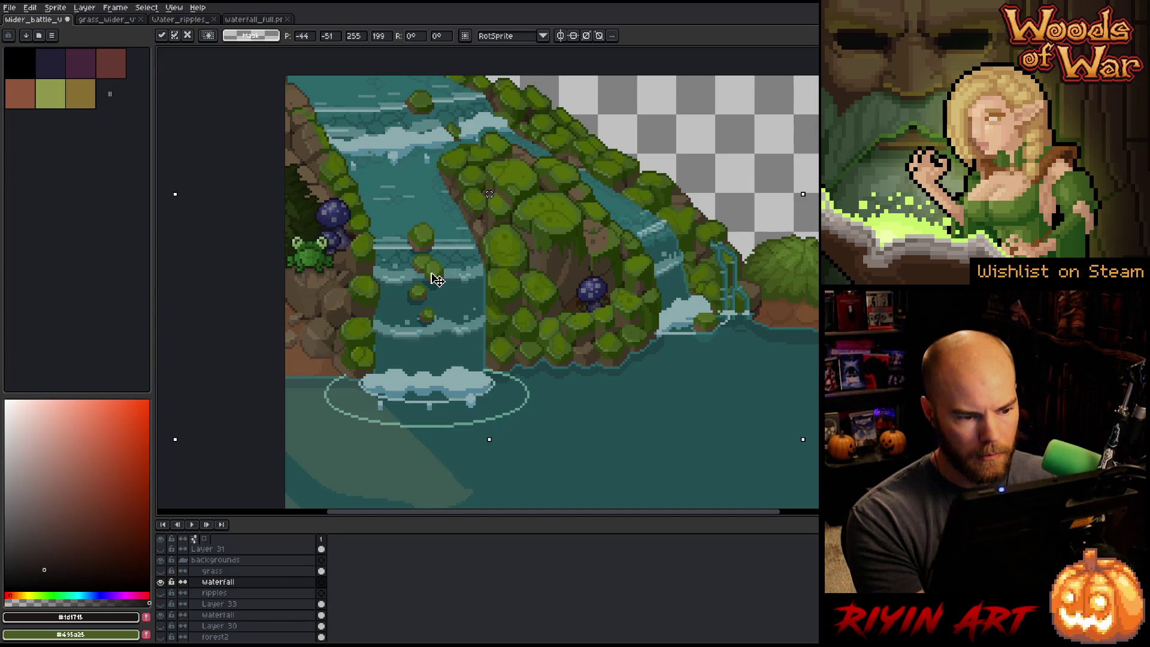
pyautogui.moveTo(435, 279); pyautogui.dragTo(441, 289)
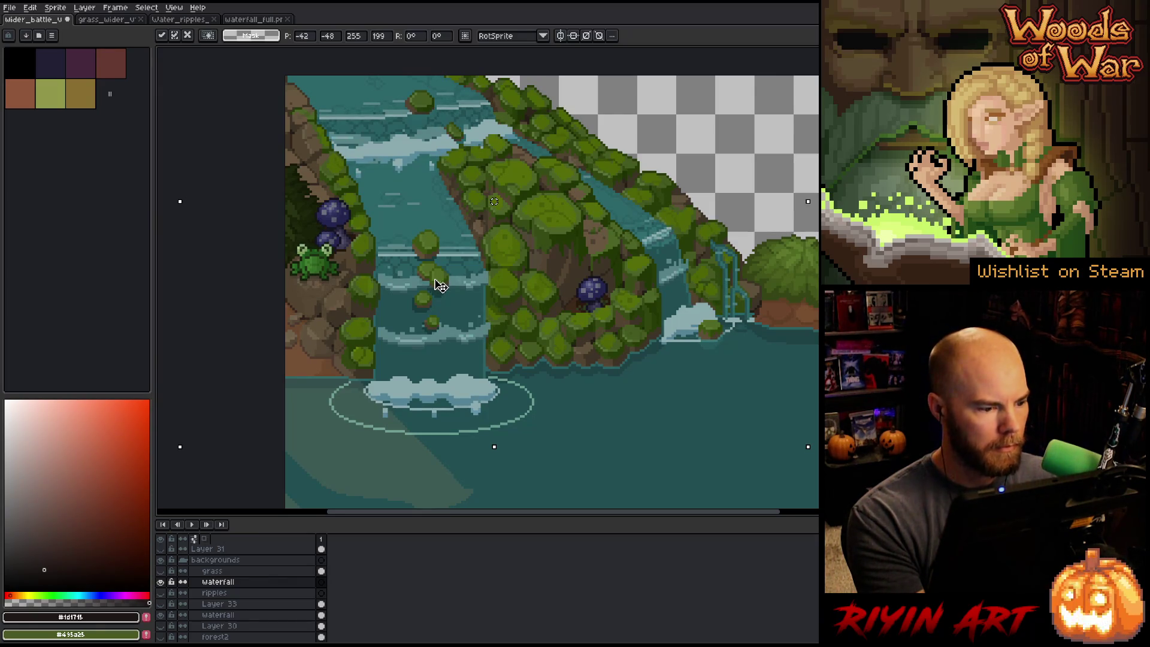
pyautogui.press('Up')
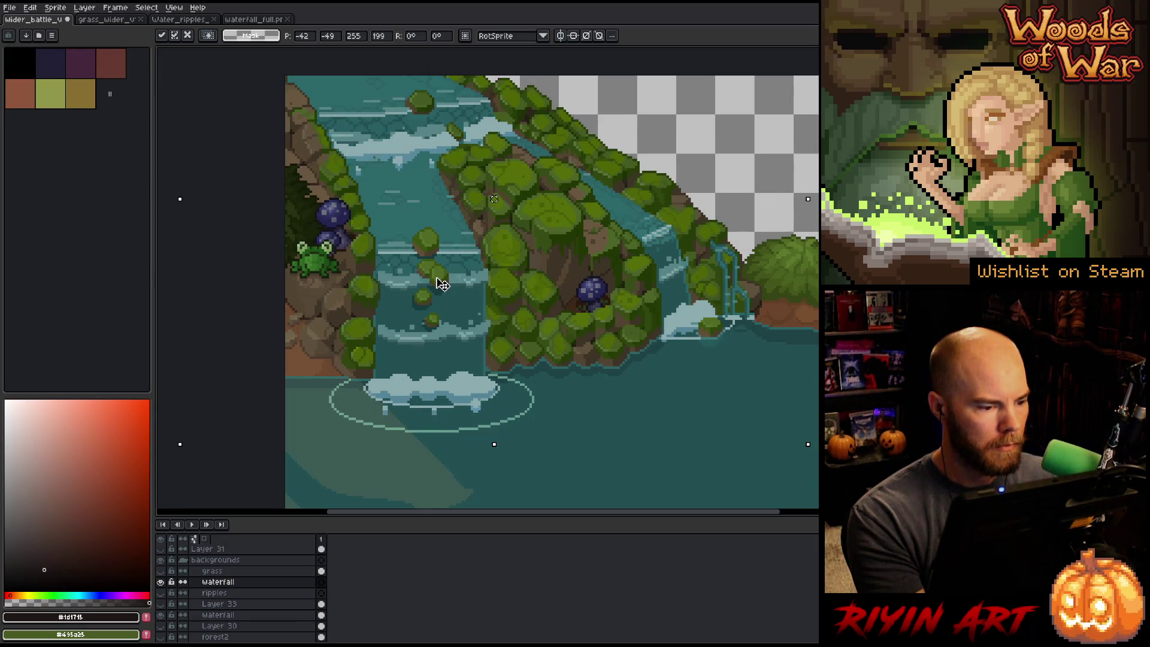
pyautogui.press('Up')
pyautogui.moveTo(442, 280); pyautogui.dragTo(439, 285)
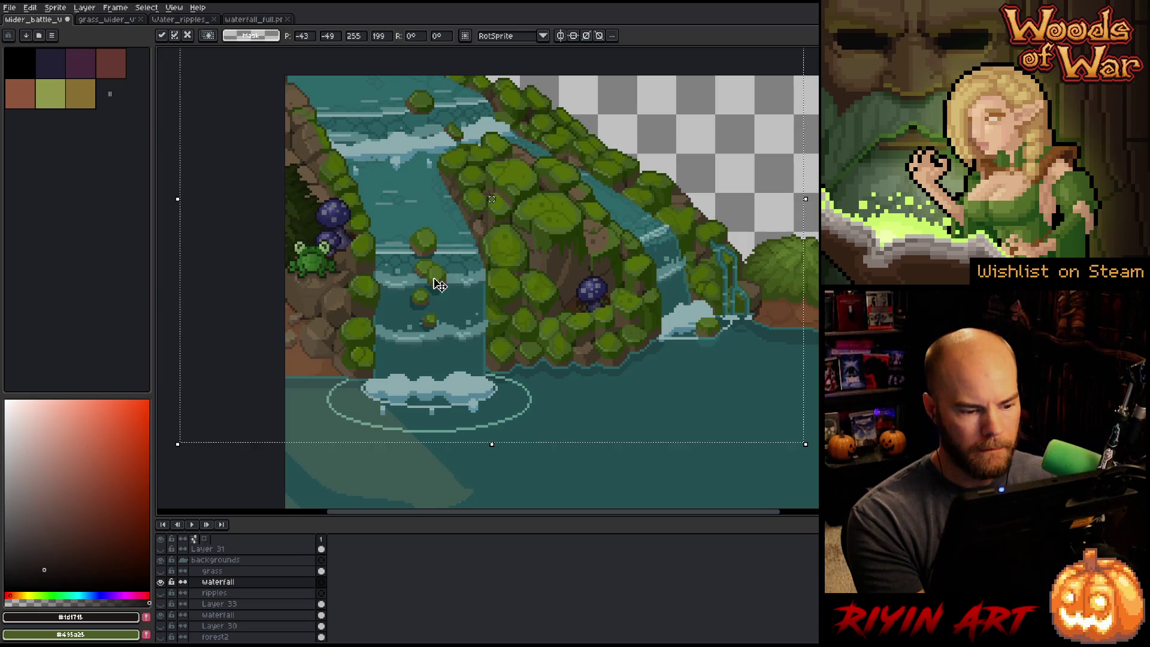
pyautogui.scroll(-2, 461, 195)
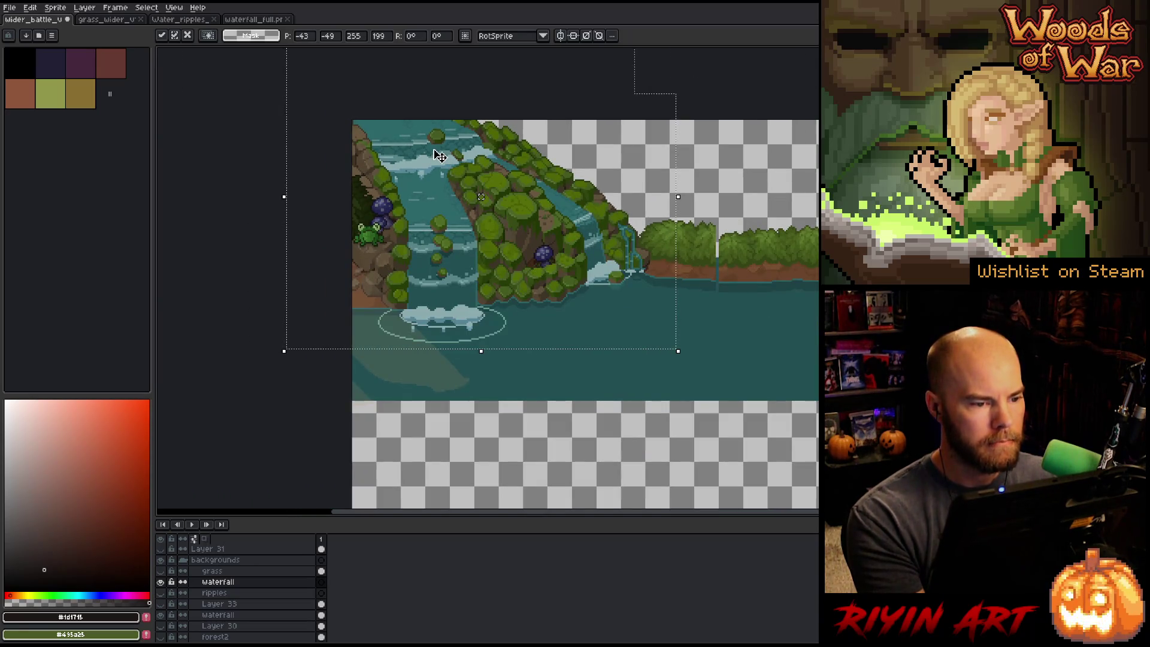
pyautogui.press('Return')
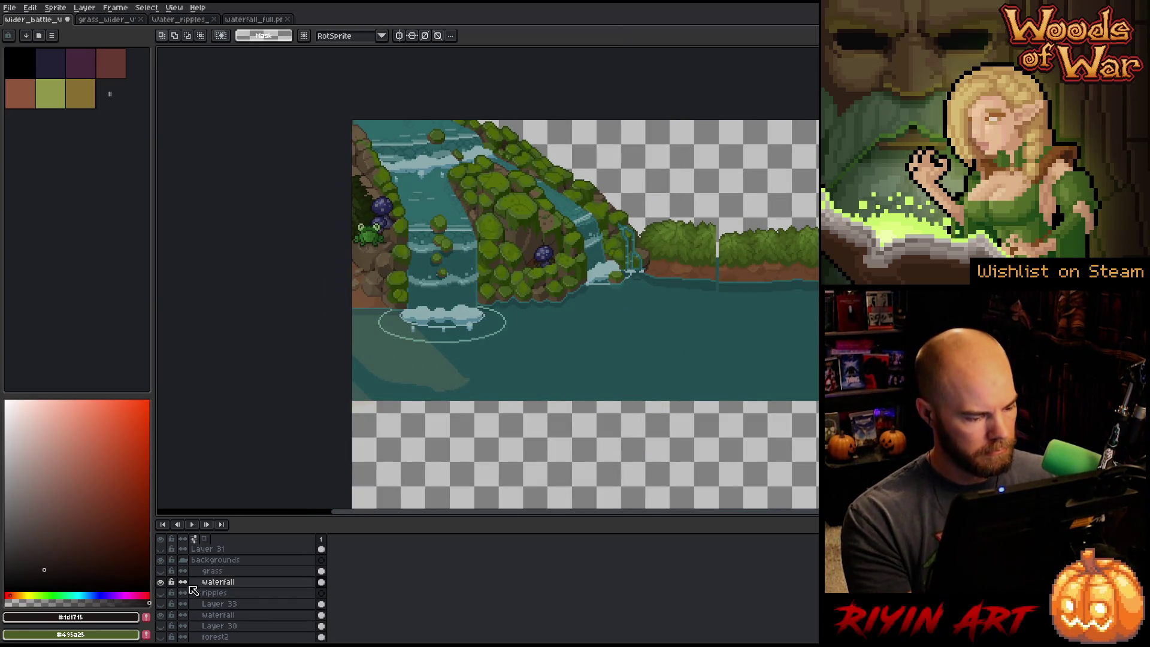
pyautogui.click(162, 619)
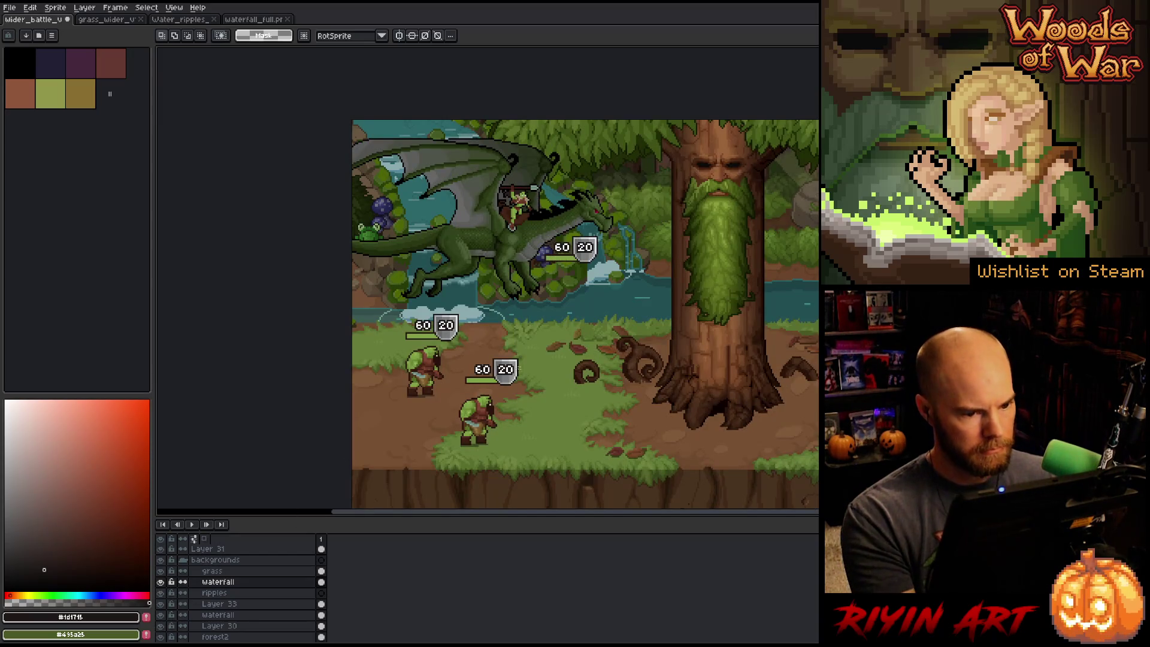
# - Hide the dragon's Layer 12 and turn on the tan tile squares of the spaces layer
pyautogui.scroll(-2, 486, 371)
pyautogui.hscroll(3, 485, 371)
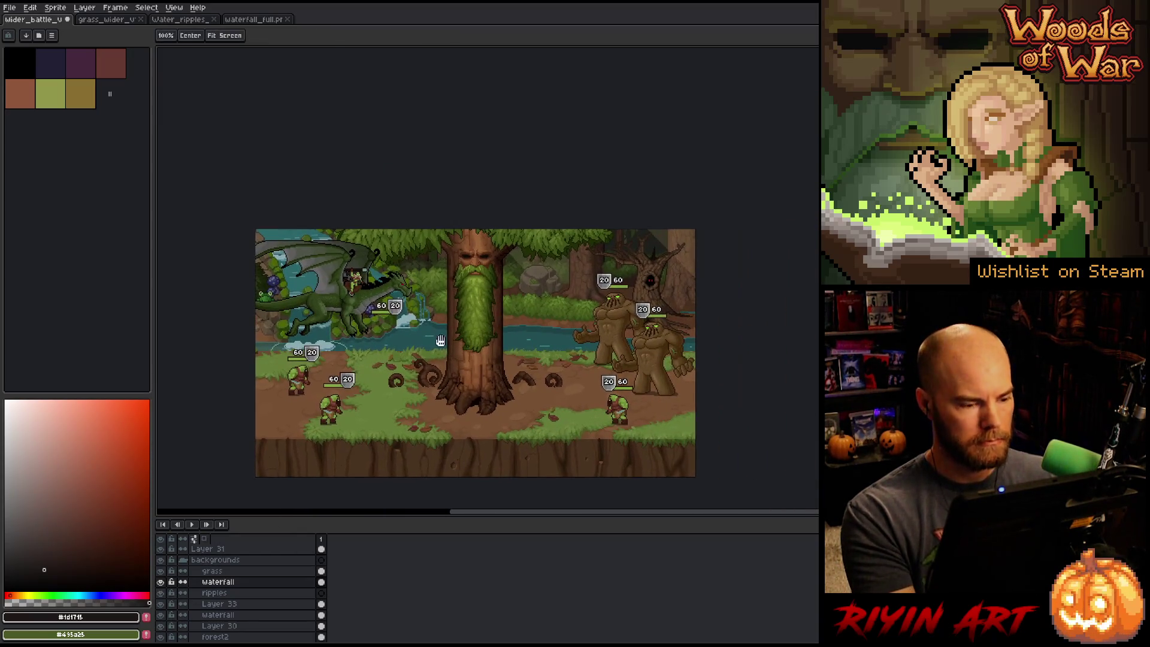
pyautogui.press('v')
pyautogui.click(349, 309)
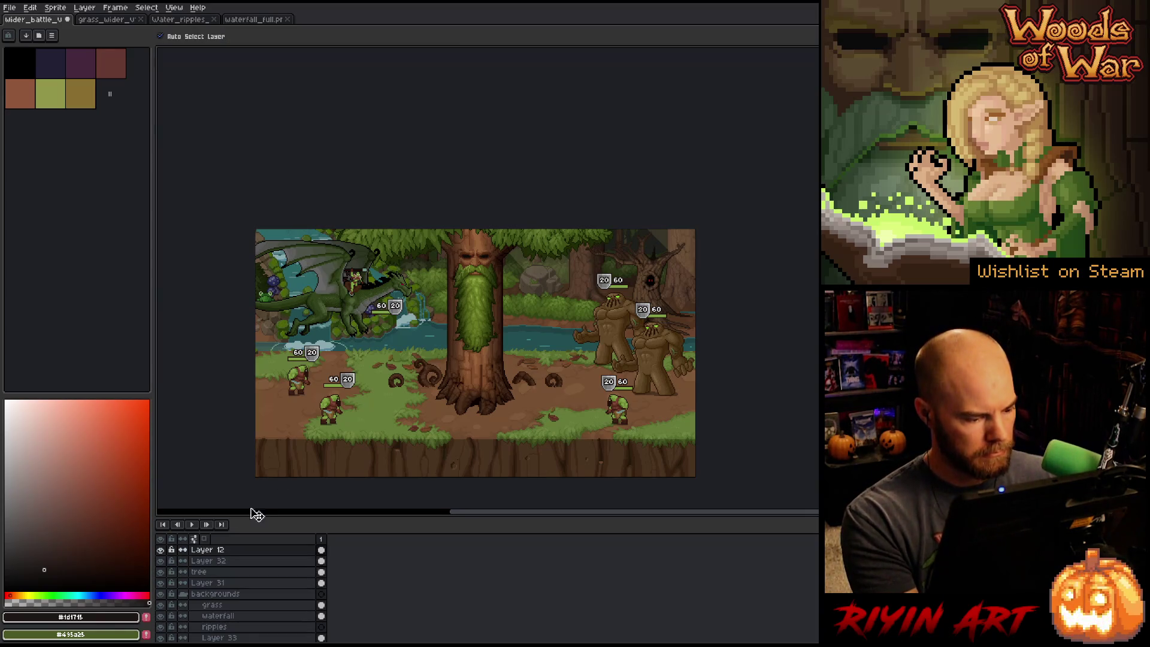
pyautogui.click(161, 550)
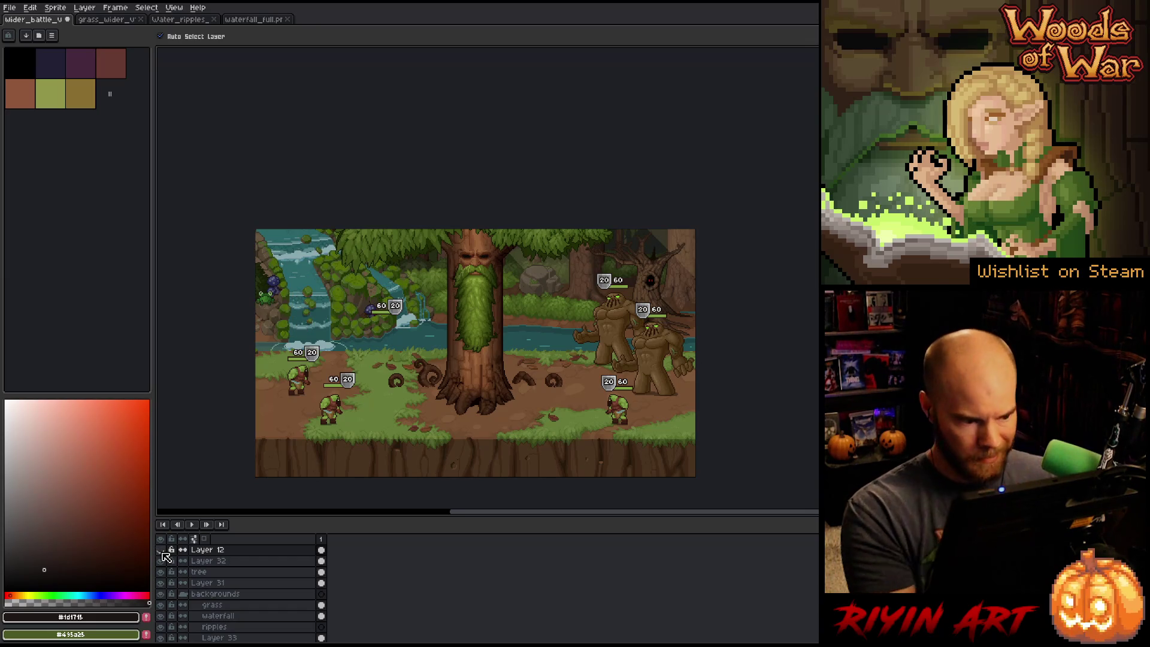
pyautogui.click(161, 550)
pyautogui.click(161, 550)
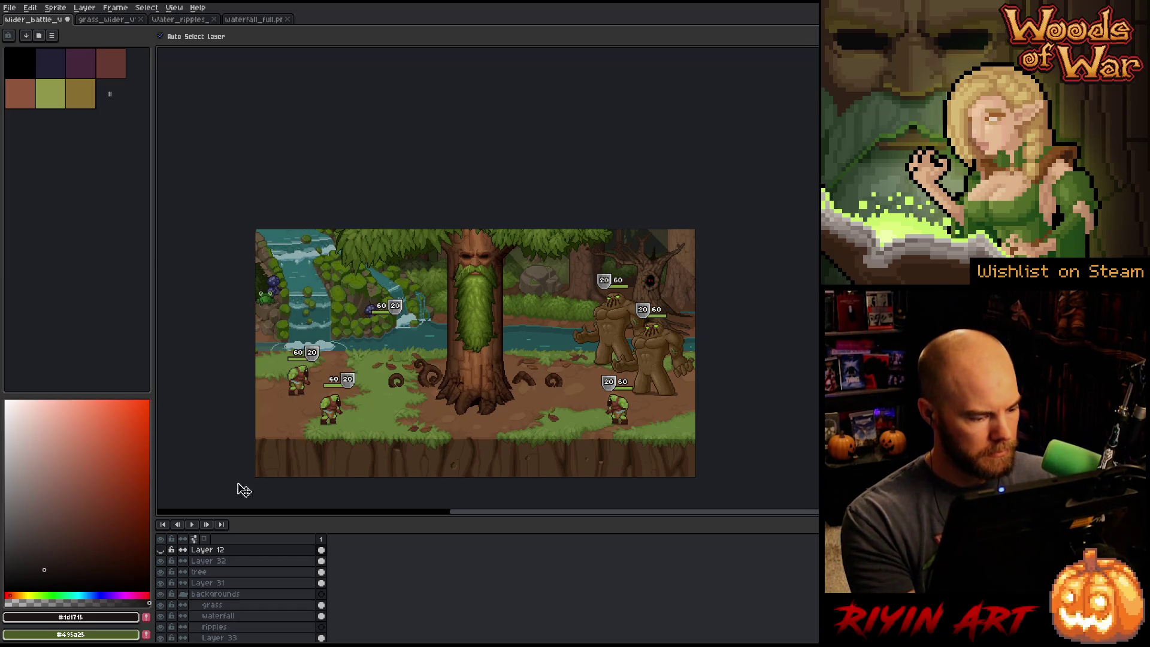
pyautogui.click(309, 385)
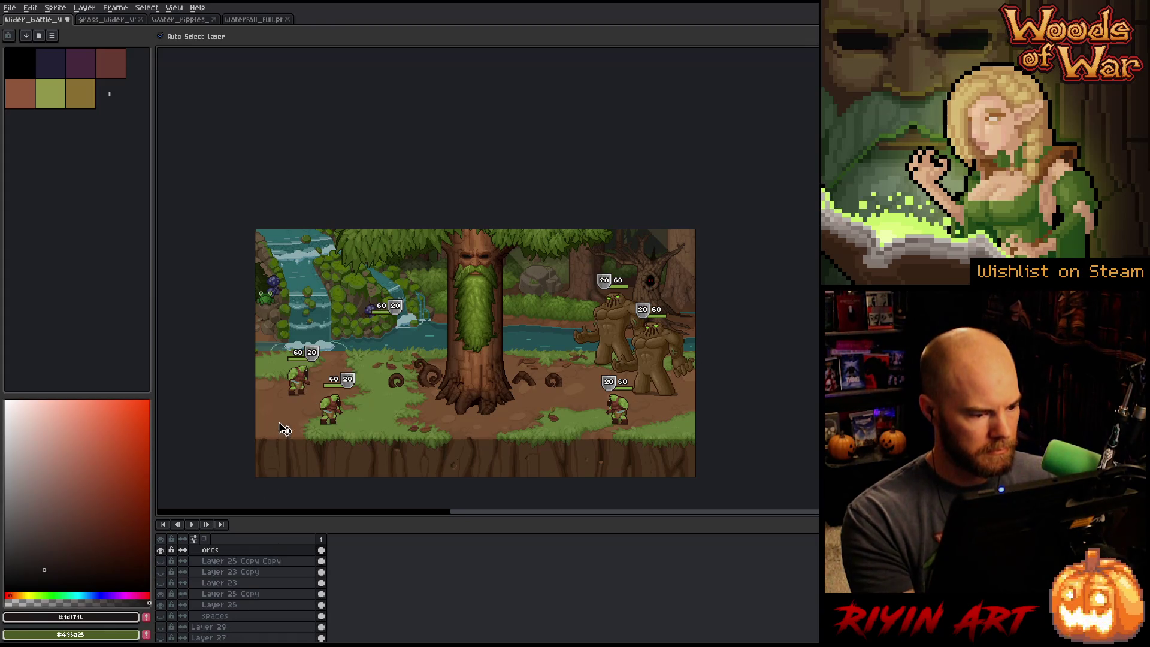
pyautogui.click(161, 616)
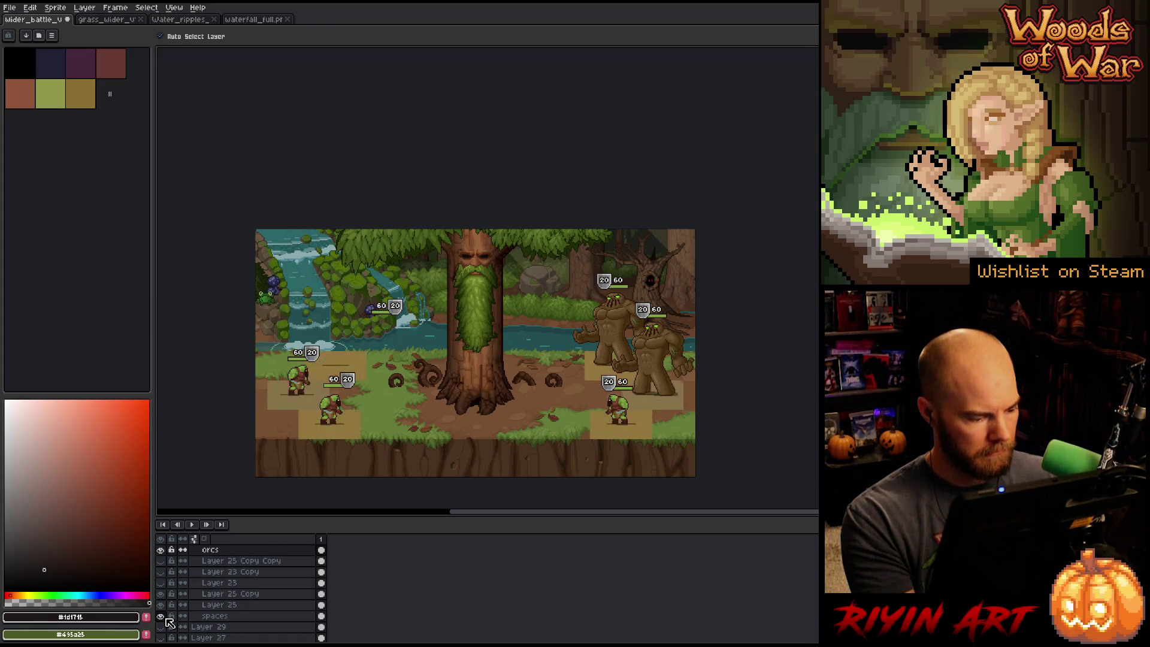
# - Copy the left orc onto a new layer and place it further up the dirt path
pyautogui.press('m')
pyautogui.scroll(1, 281, 405)
pyautogui.scroll(2, 281, 405)
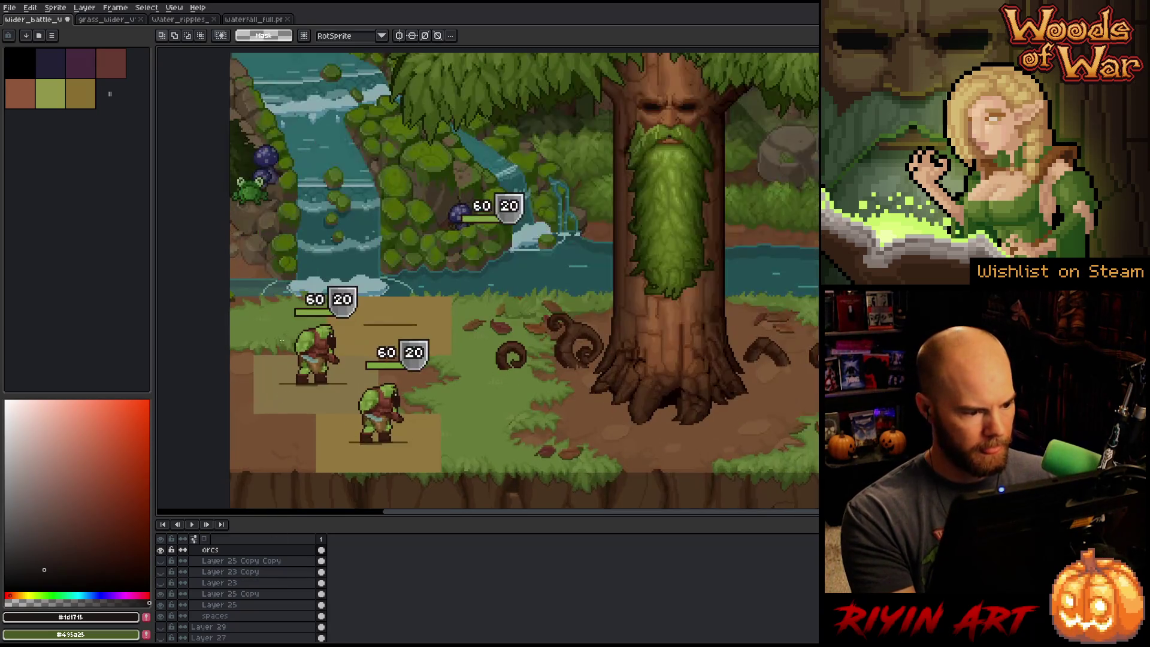
pyautogui.moveTo(261, 471)
pyautogui.mouseDown()
pyautogui.moveTo(444, 290)
pyautogui.moveTo(414, 299)
pyautogui.mouseUp()
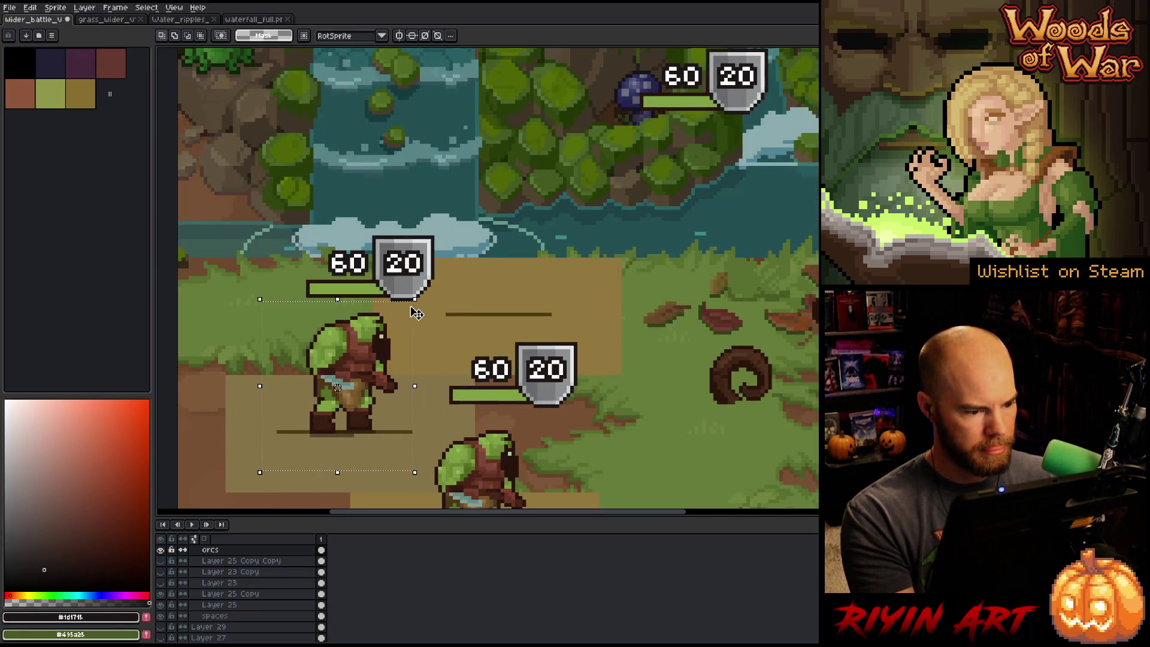
pyautogui.click(227, 563)
pyautogui.hotkey('shift', 'n')
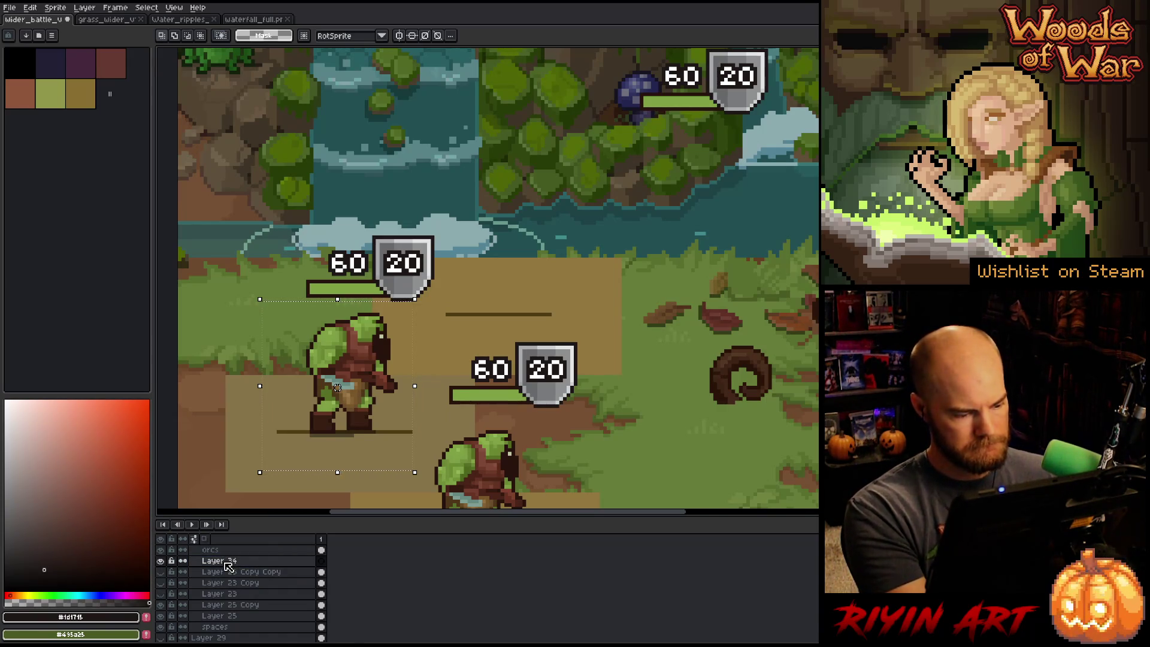
pyautogui.hotkey('ctrl', 'v')
pyautogui.moveTo(343, 414); pyautogui.dragTo(496, 296)
pyautogui.hotkey('ctrl', 'd')
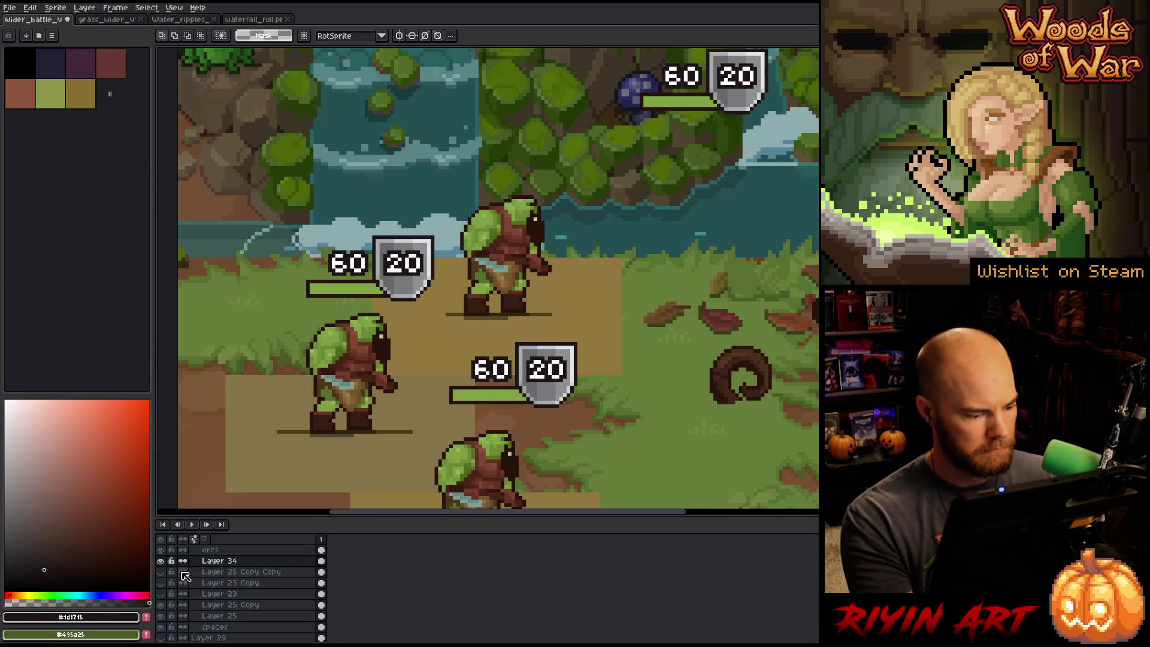
# - Rename the new layer to 'orc back'
pyautogui.scroll(1, 187, 568)
pyautogui.click(221, 564)
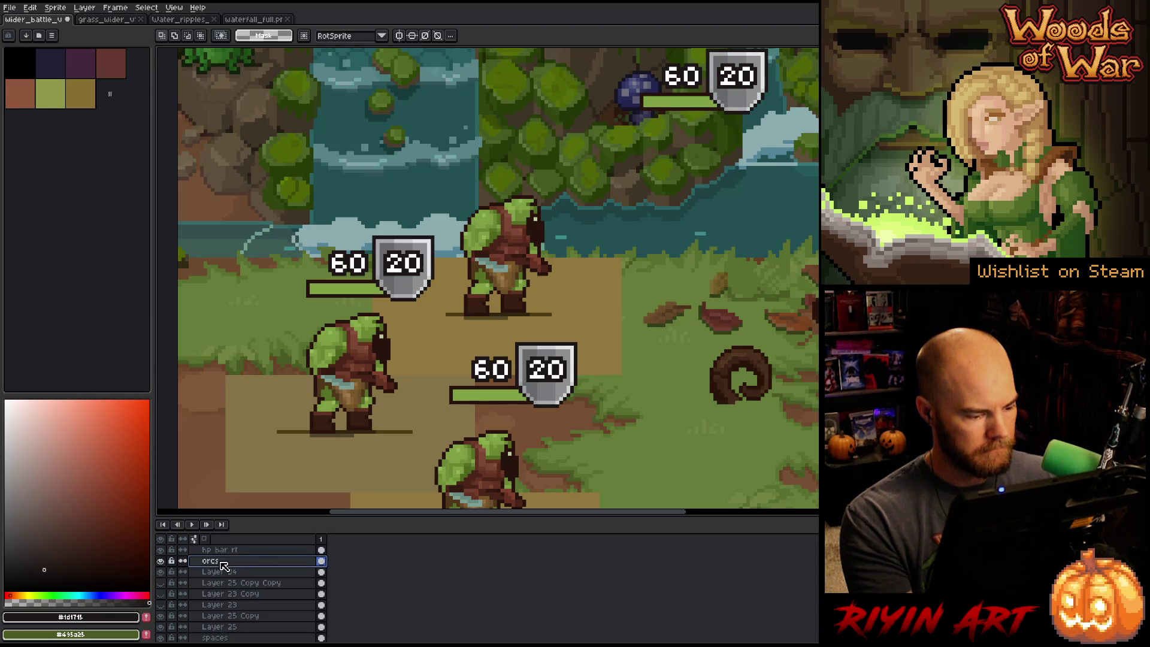
pyautogui.scroll(2, 222, 569)
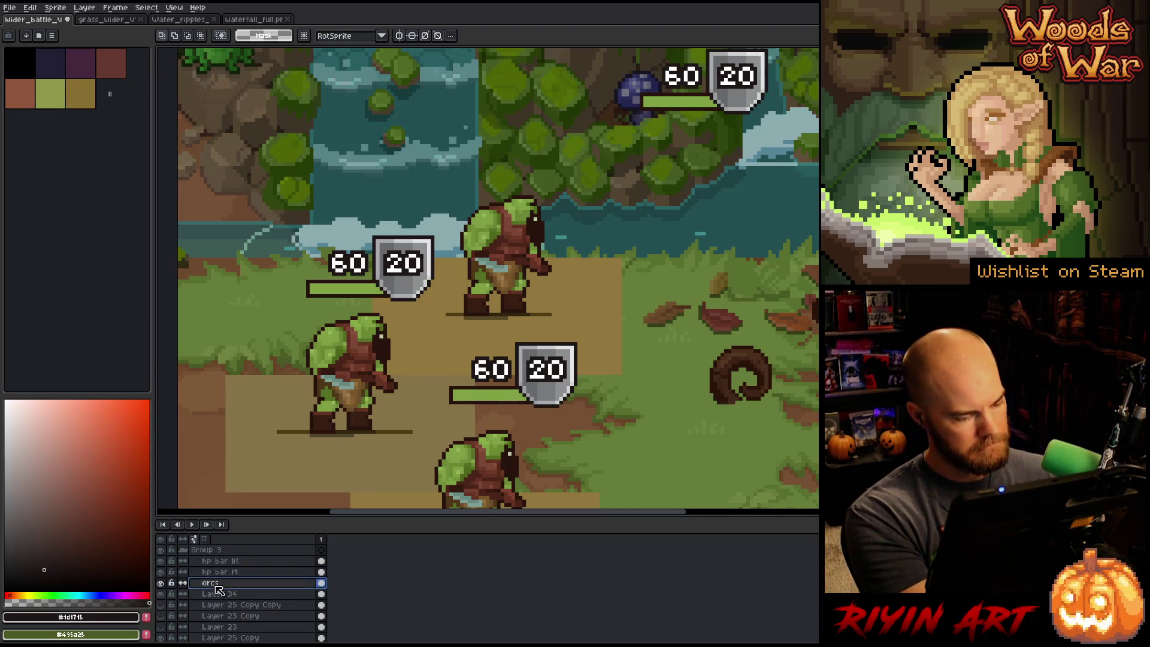
pyautogui.click(217, 596)
pyautogui.doubleClick(215, 596)
pyautogui.write('P')
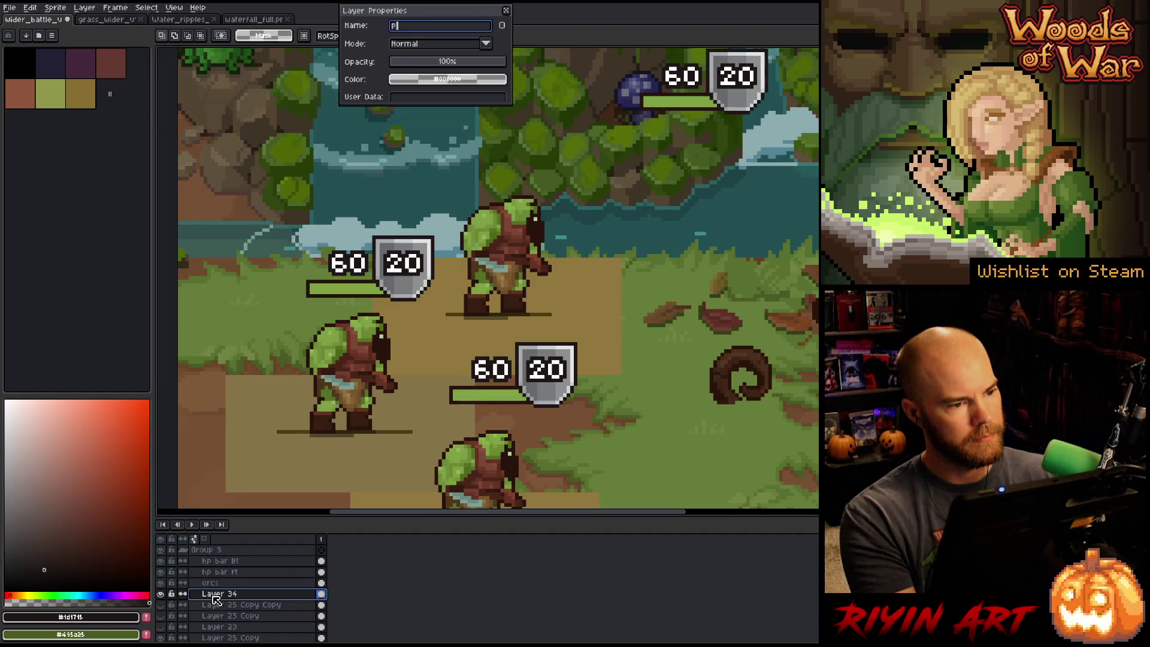
pyautogui.press('BackSpace')
pyautogui.write('orc back')
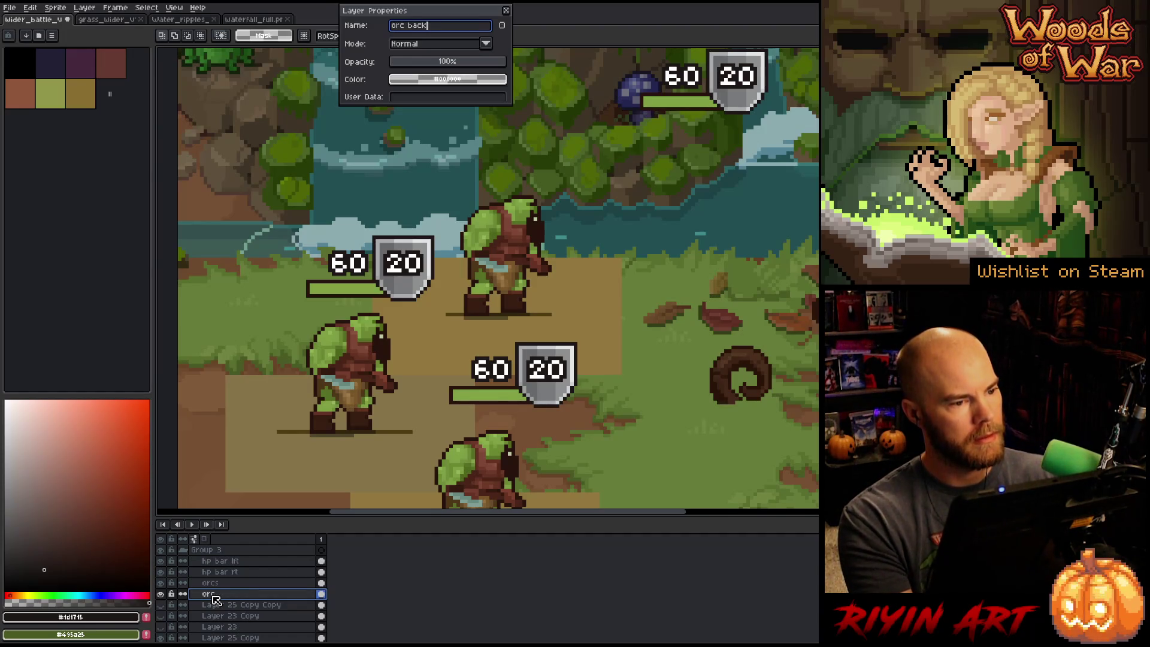
pyautogui.press('Return')
# - Move the 60/20 HP bar down-left so it sits above the upper orc
pyautogui.scroll(-3, 216, 599)
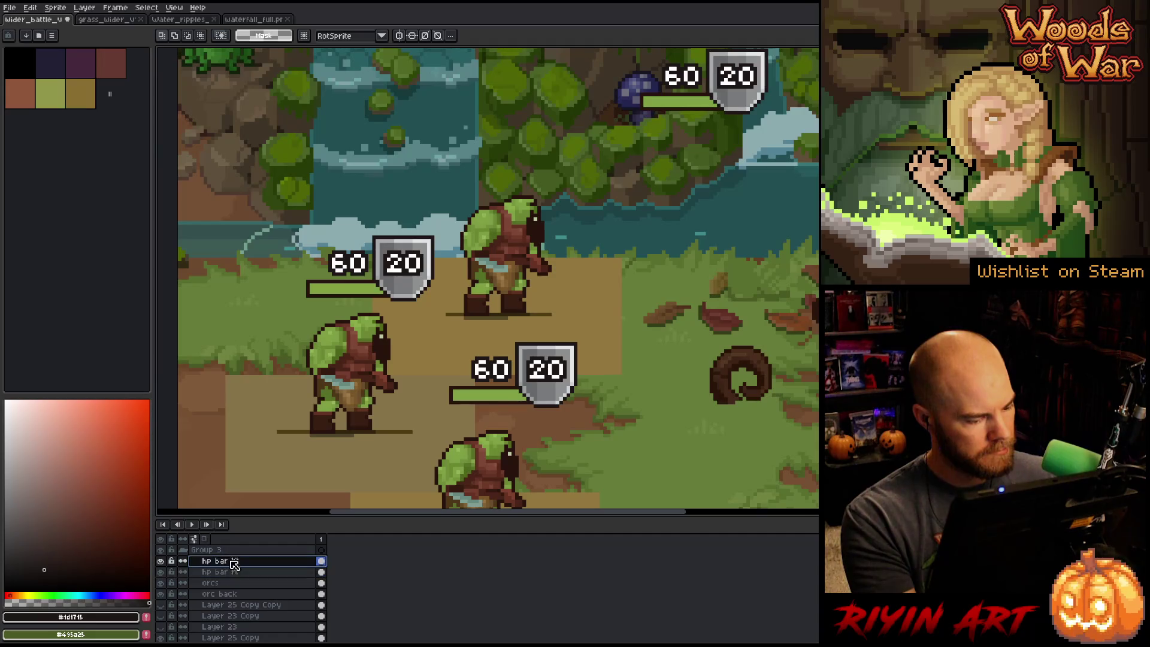
pyautogui.scroll(-2, 576, 294)
pyautogui.scroll(1, 575, 306)
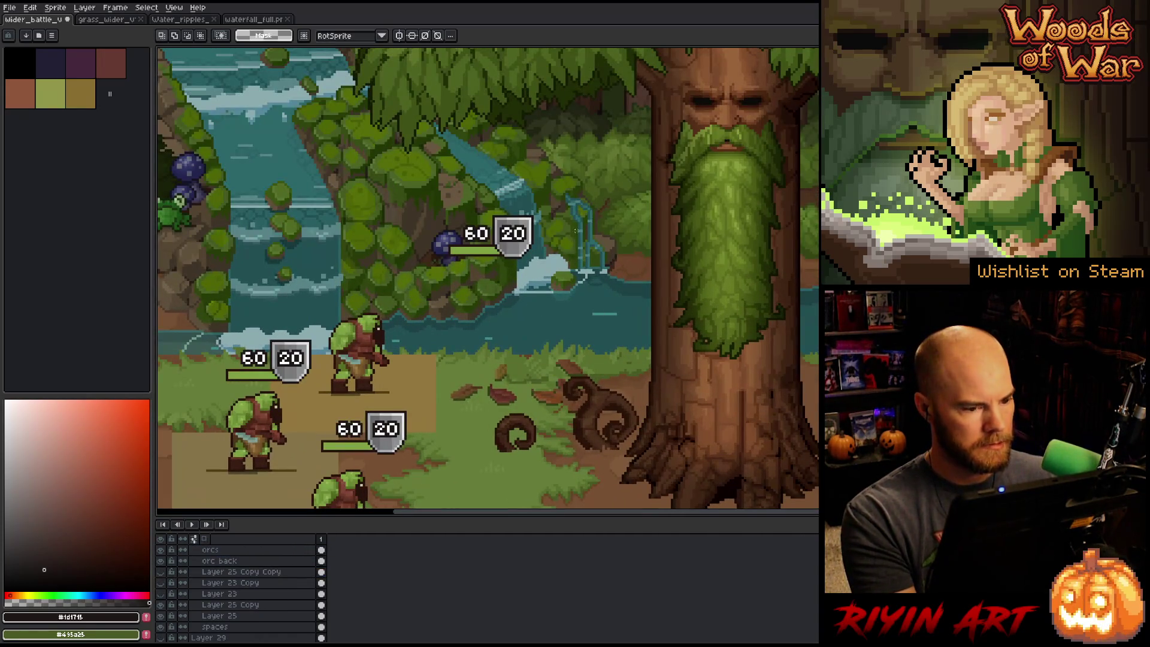
pyautogui.moveTo(598, 186); pyautogui.dragTo(429, 281)
pyautogui.moveTo(520, 251); pyautogui.dragTo(395, 300)
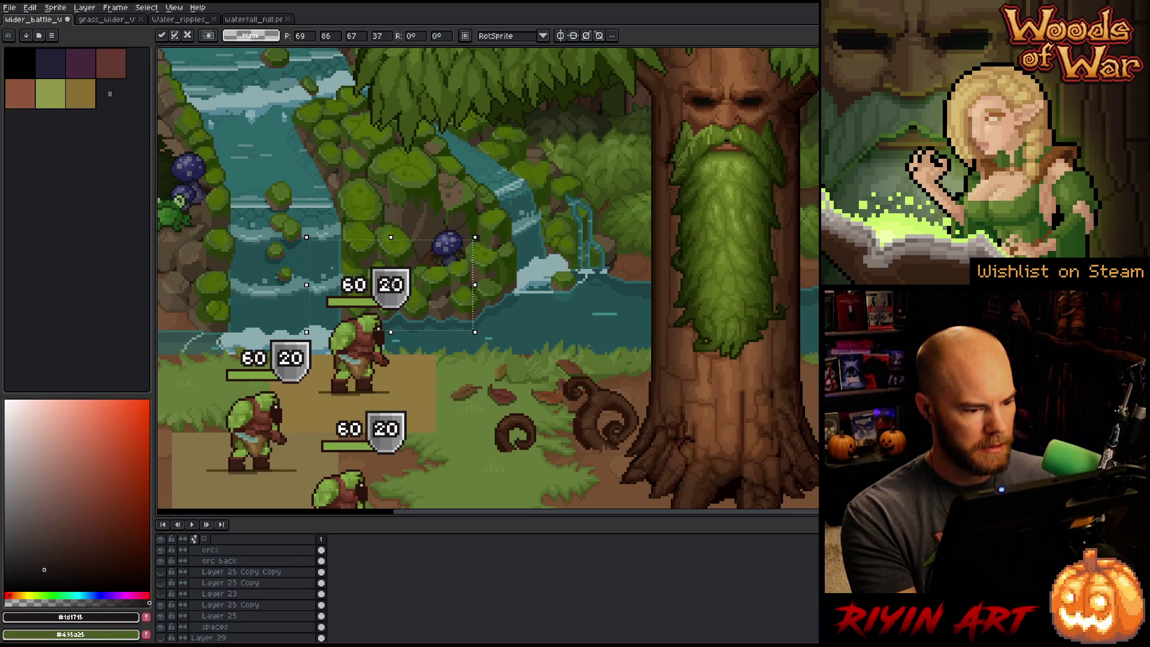
pyautogui.press('Return')
pyautogui.scroll(-4, 492, 421)
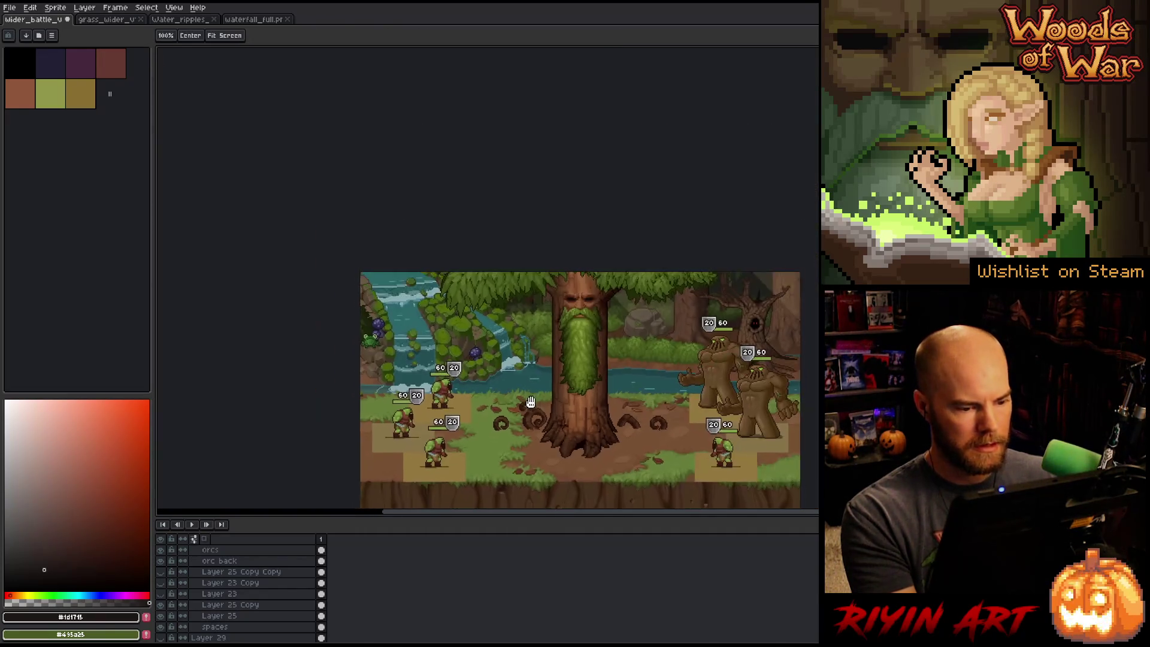
# - Hide the tan tile squares under the units and save the document
pyautogui.scroll(-1, 221, 631)
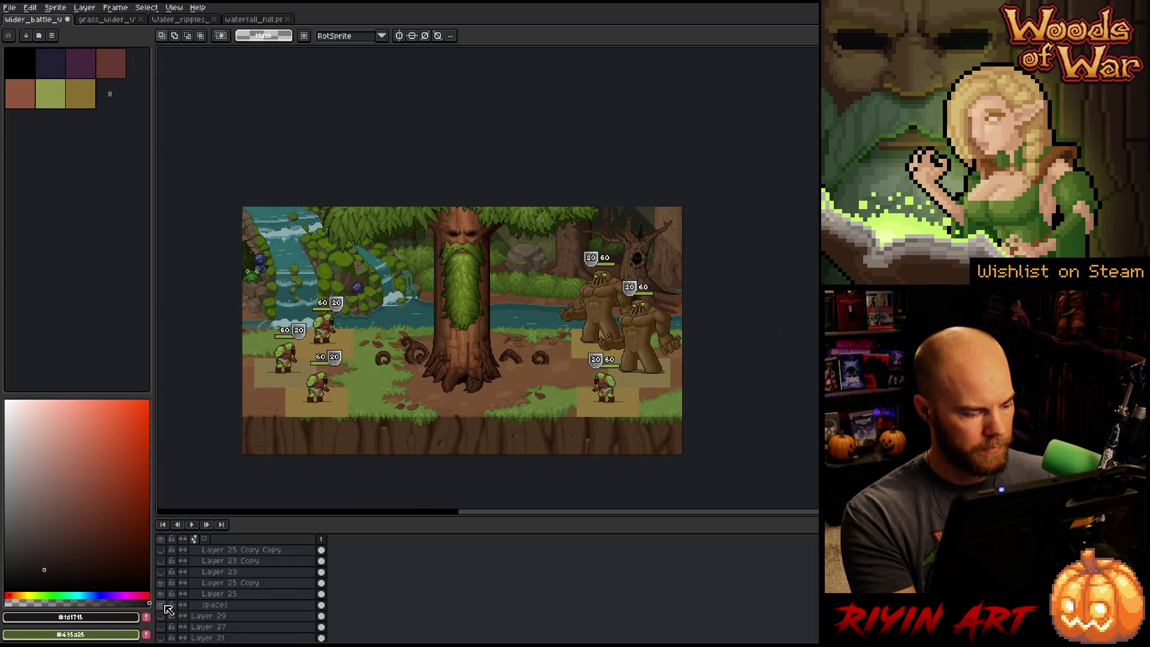
pyautogui.click(161, 605)
pyautogui.moveTo(453, 447)
pyautogui.mouseDown()
pyautogui.moveTo(431, 440)
pyautogui.moveTo(437, 405)
pyautogui.moveTo(455, 403)
pyautogui.mouseUp()
pyautogui.scroll(1, 416, 416)
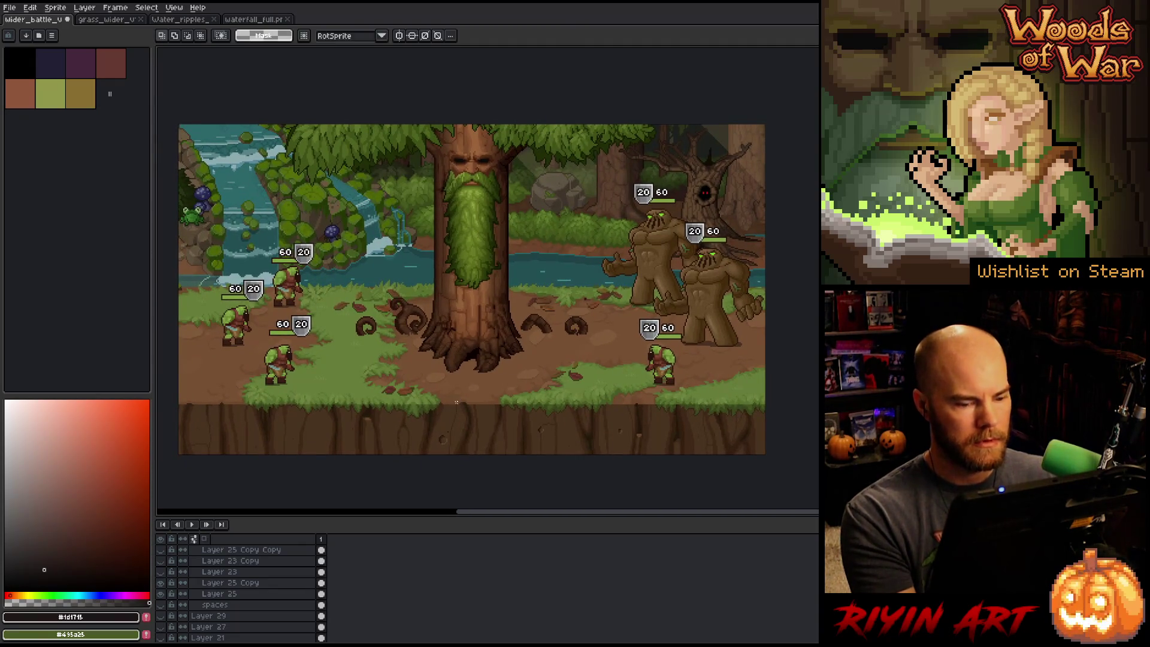
pyautogui.hotkey('ctrl', 's')
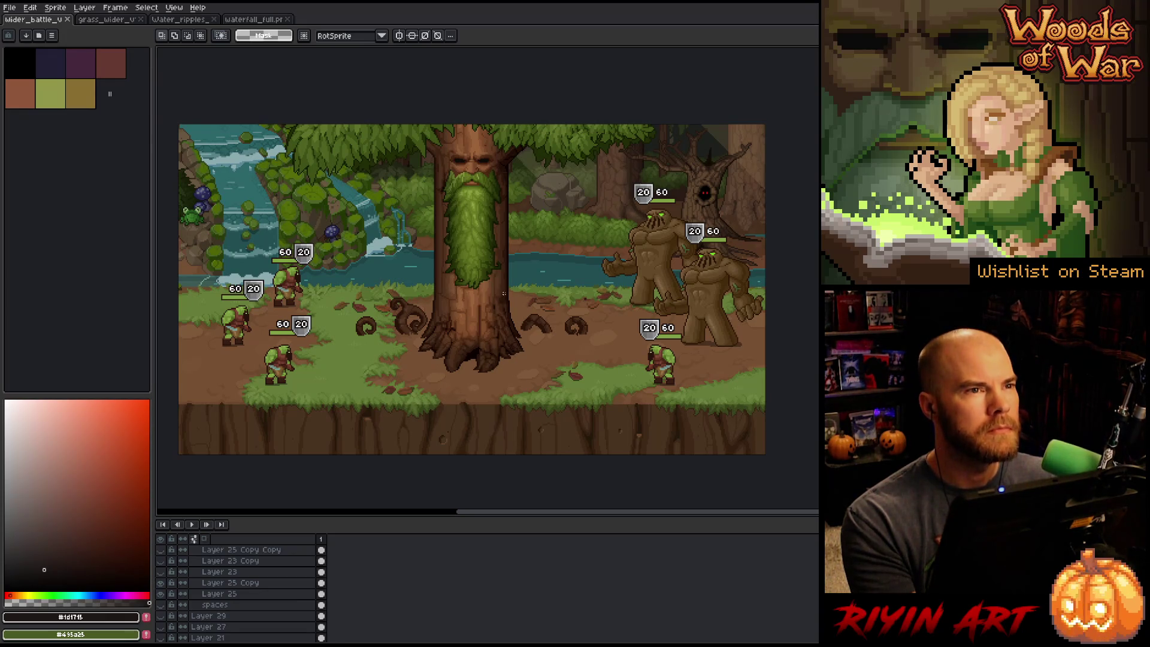
# - Fit the battle scene in view, then switch to the waterfall_full sprite
pyautogui.moveTo(532, 313)
pyautogui.mouseDown()
pyautogui.moveTo(513, 318)
pyautogui.moveTo(530, 313)
pyautogui.mouseUp()
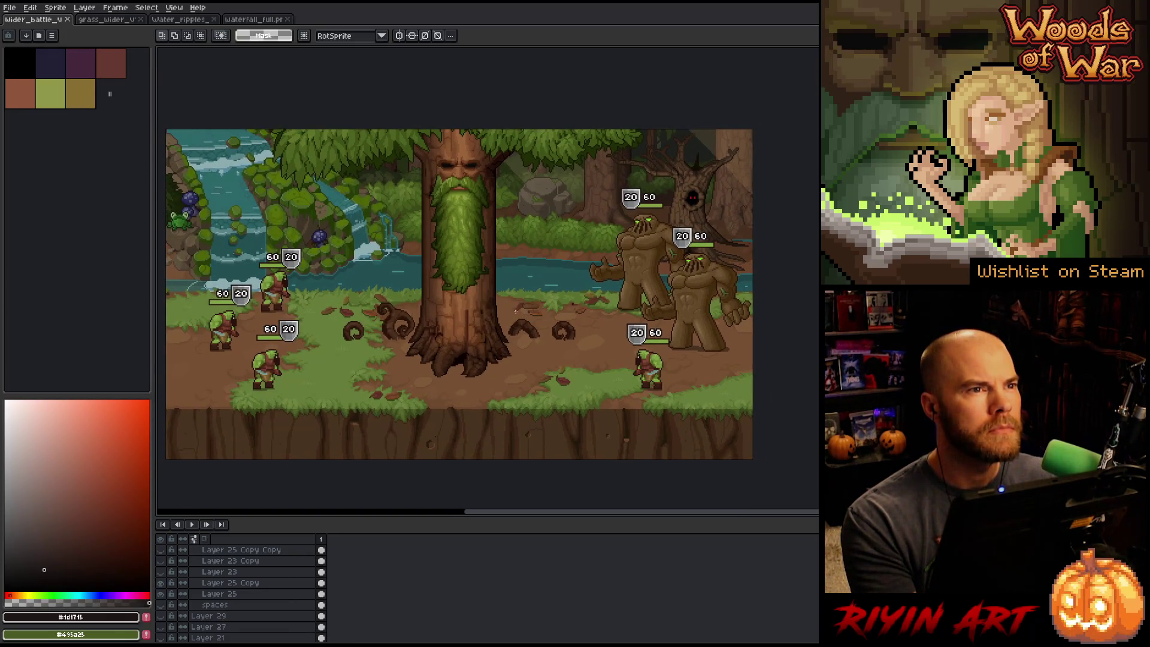
pyautogui.scroll(1, 514, 311)
pyautogui.scroll(-1, 508, 309)
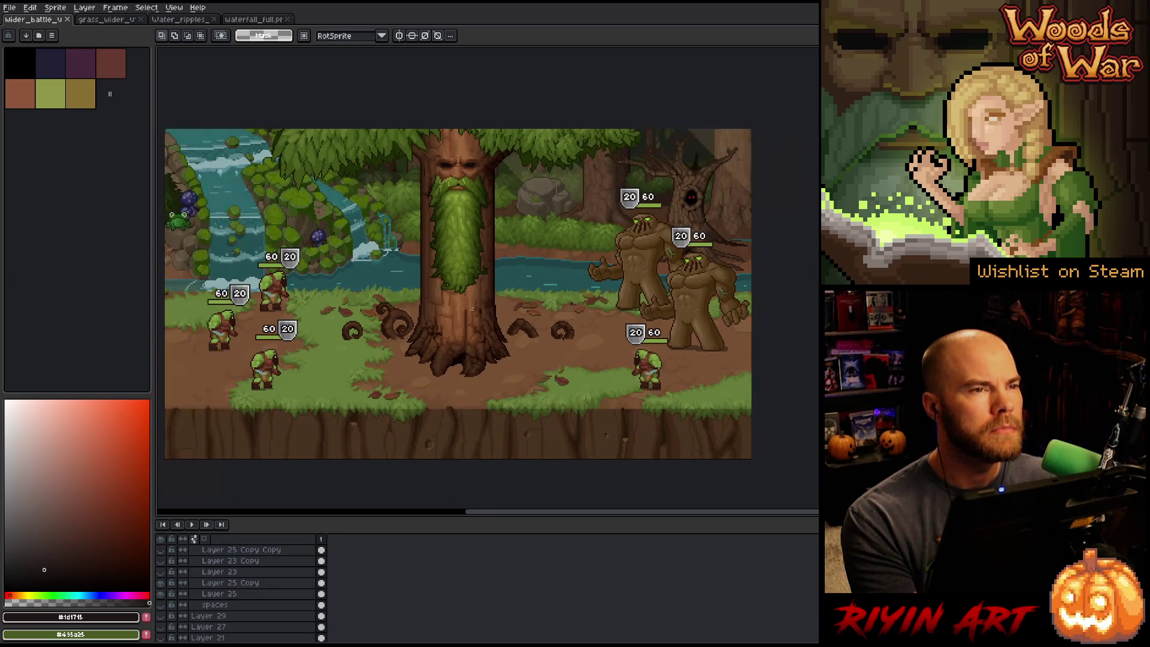
pyautogui.scroll(1, 460, 314)
pyautogui.scroll(-2, 436, 303)
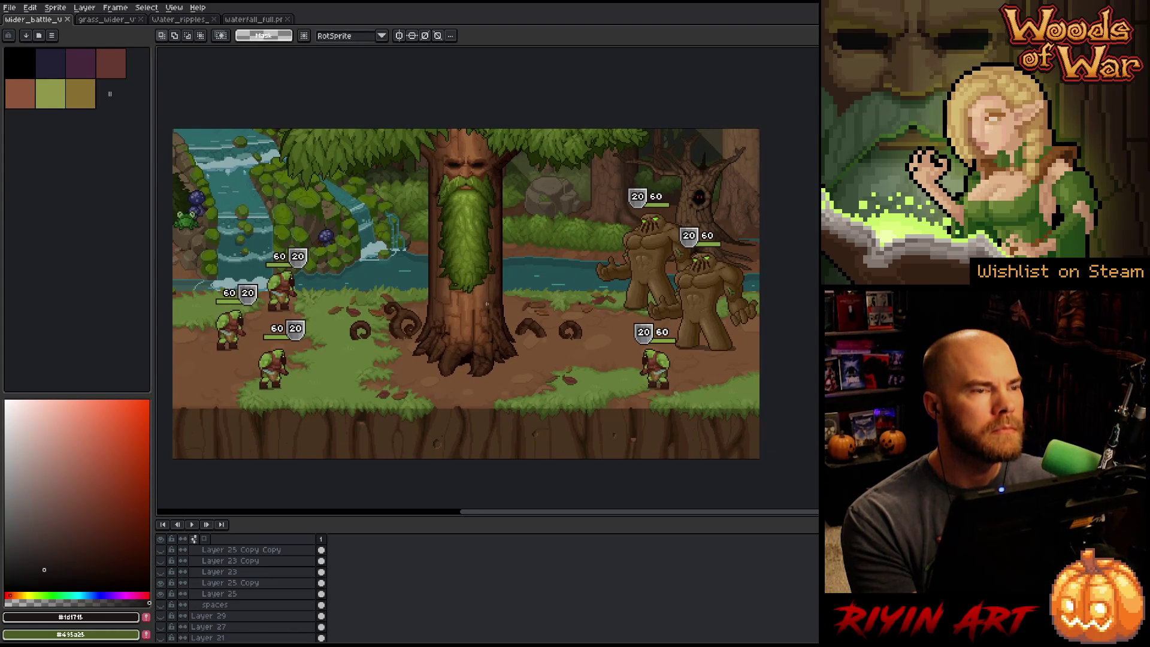
pyautogui.click(254, 20)
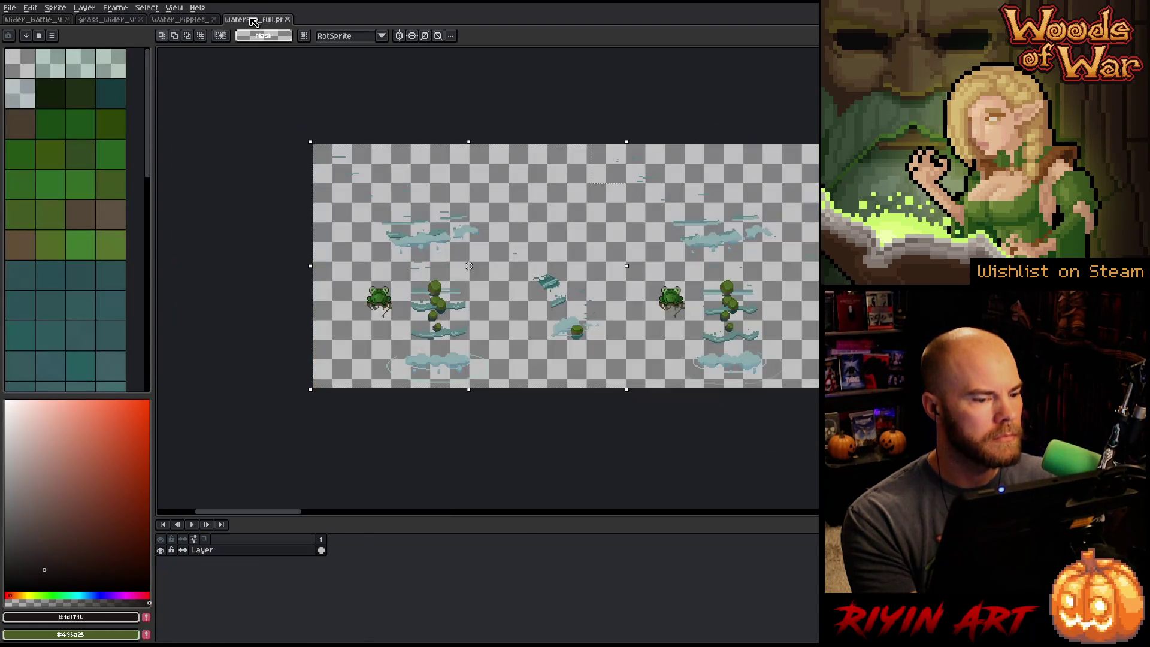
# - Close the waterfall_full and water_ripples sprites and return to the wider_battle mockup
pyautogui.click(287, 19)
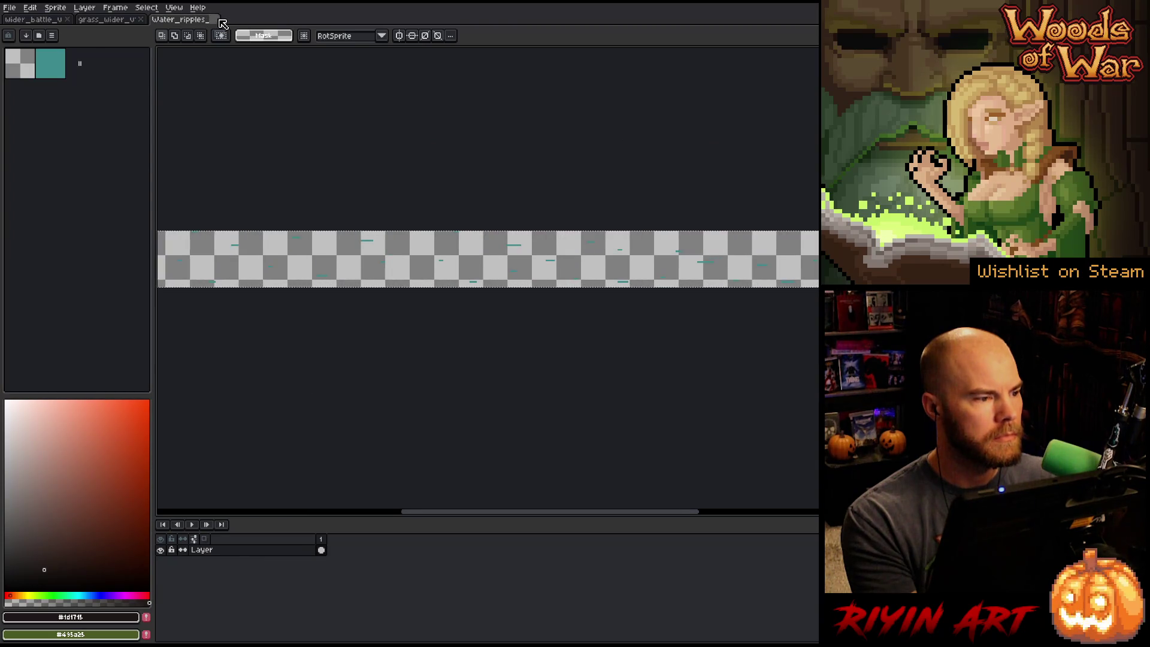
pyautogui.click(214, 19)
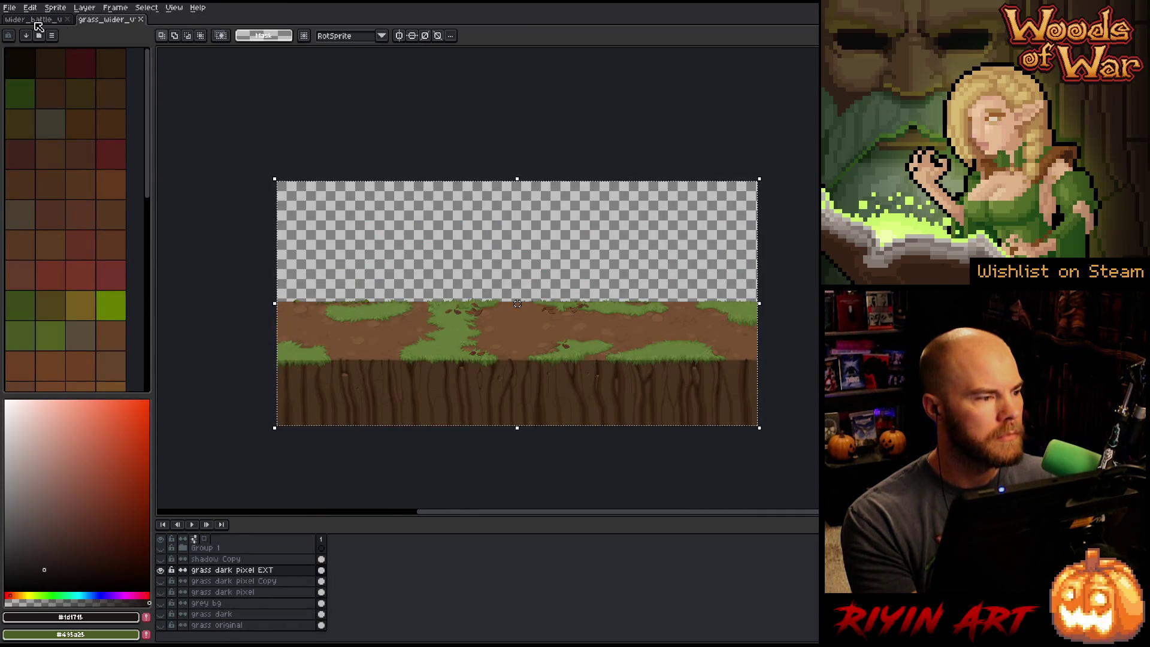
pyautogui.click(43, 19)
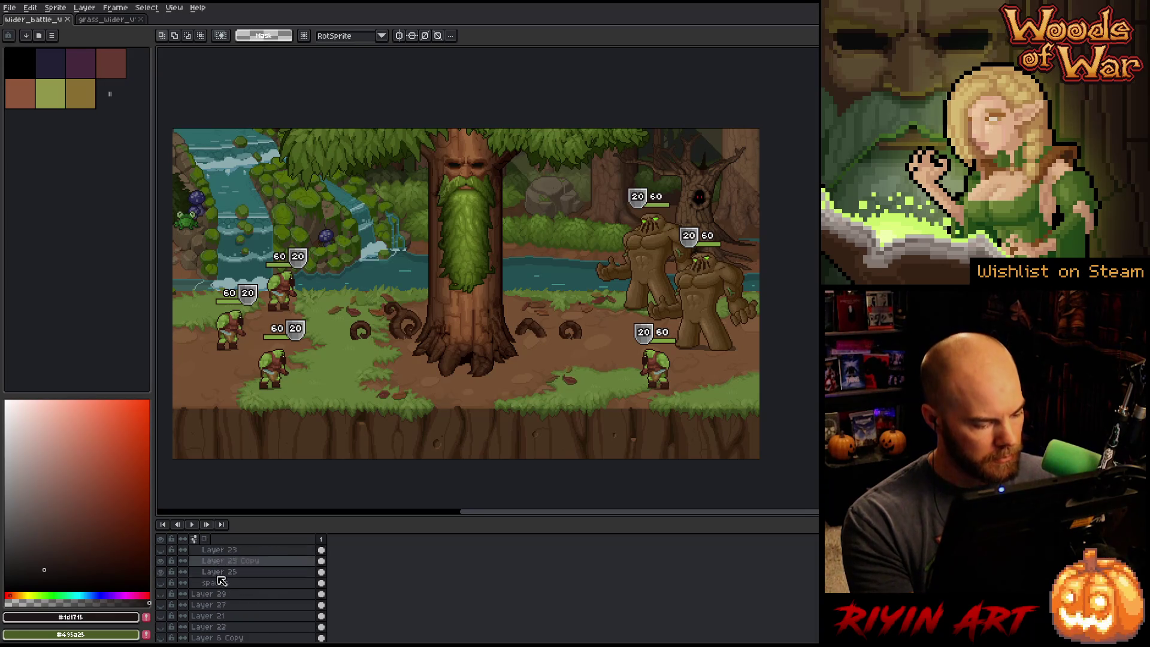
# - Collapse and hide the backgrounds group to bring the bottom interface bar into view
pyautogui.scroll(-5, 228, 578)
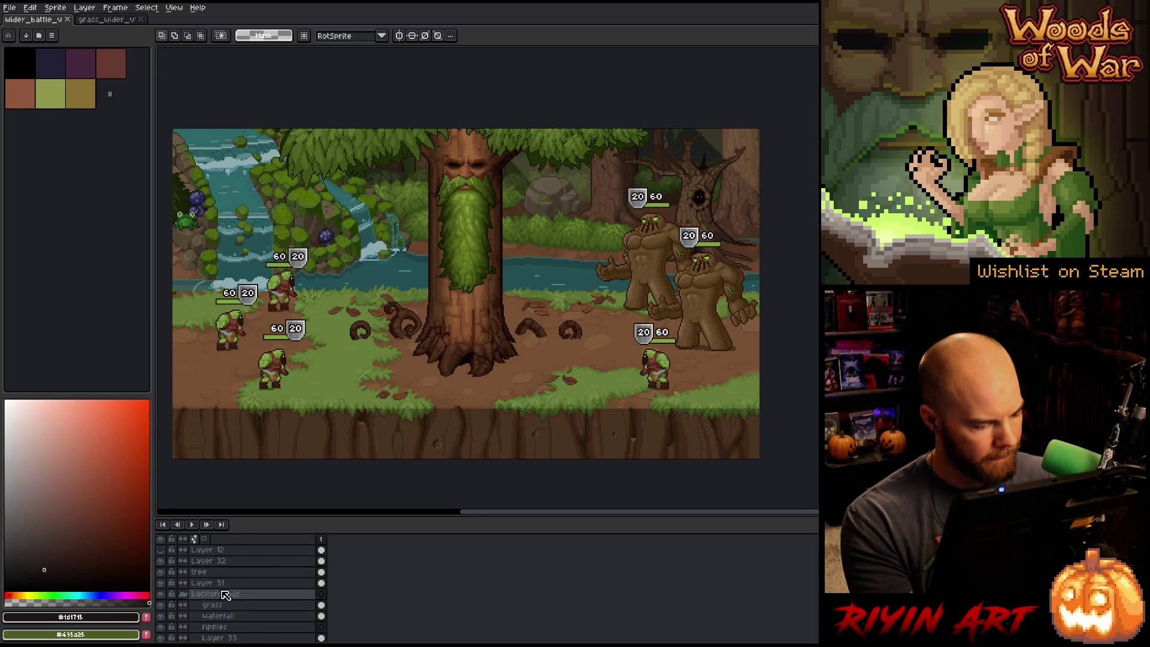
pyautogui.click(183, 594)
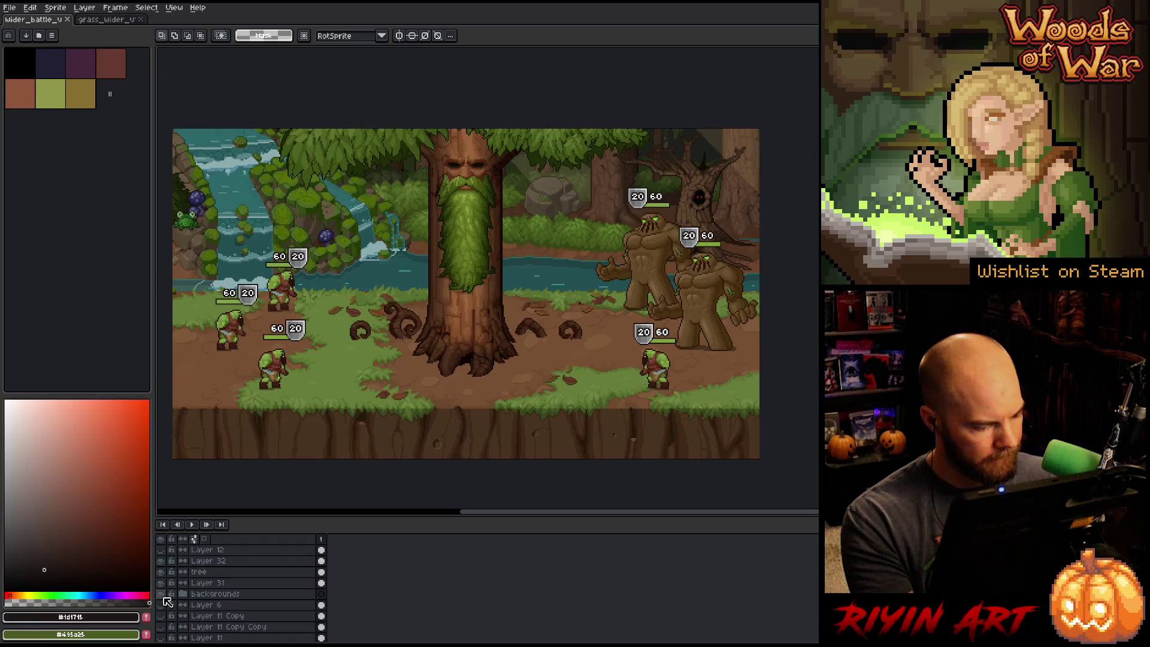
pyautogui.click(160, 594)
pyautogui.moveTo(234, 444); pyautogui.dragTo(331, 399)
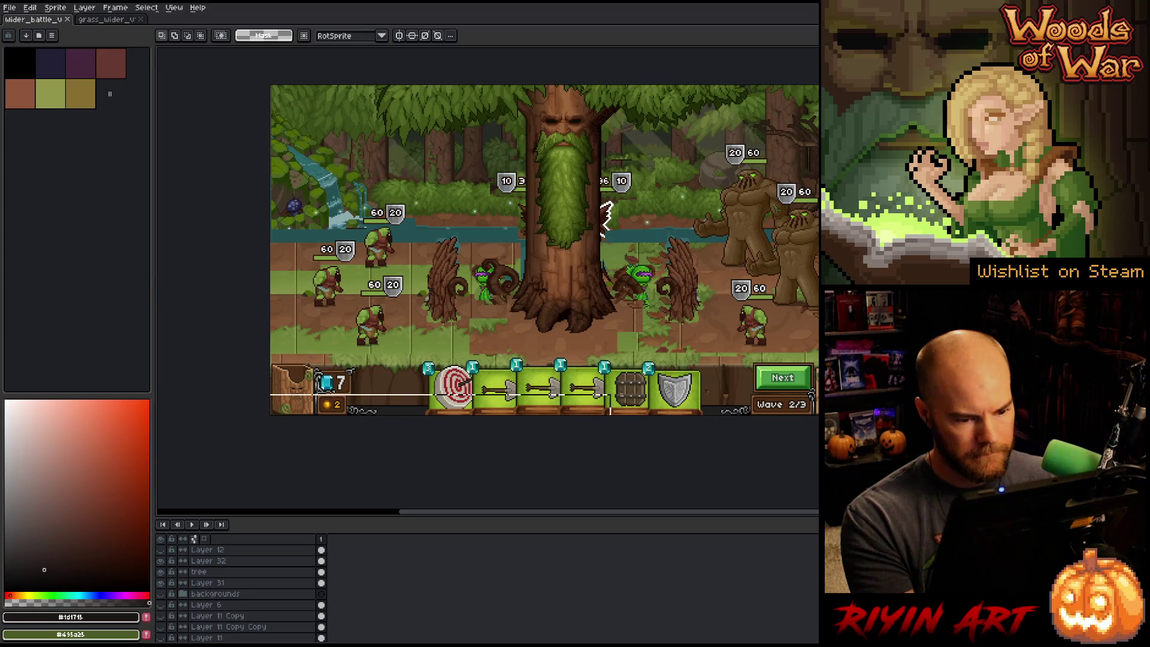
# - Nudge the strip along the interface bar's top and the 1 gem's pixels down
pyautogui.moveTo(229, 455); pyautogui.dragTo(821, 358)
pyautogui.press('Down')
pyautogui.press('Down')
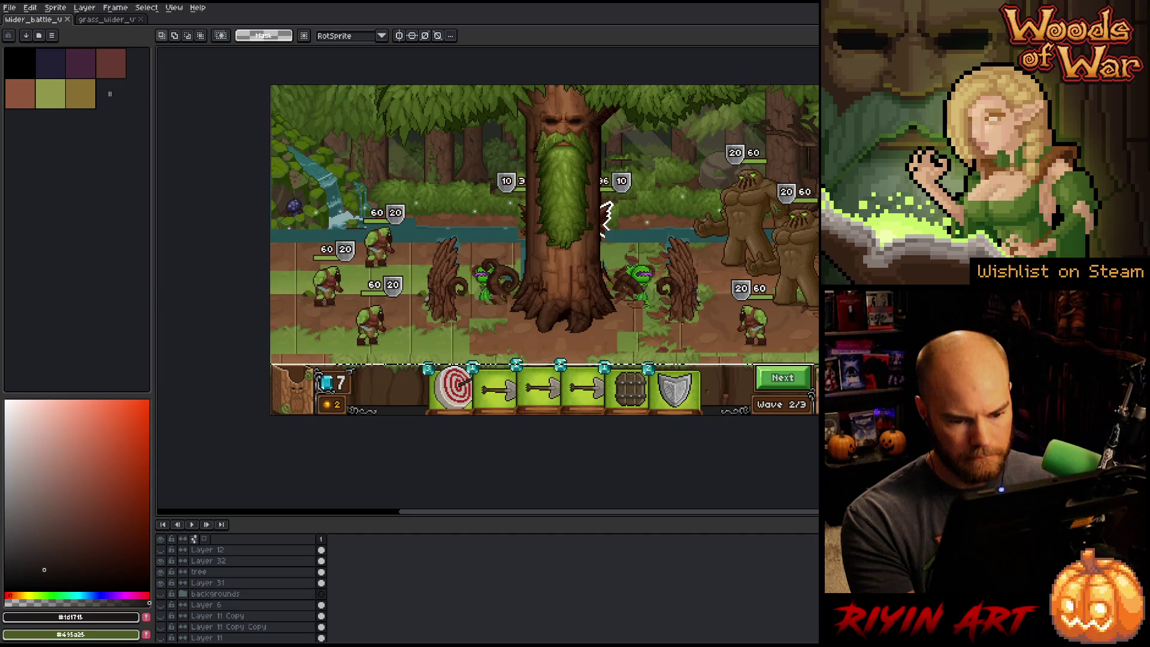
pyautogui.press('Down')
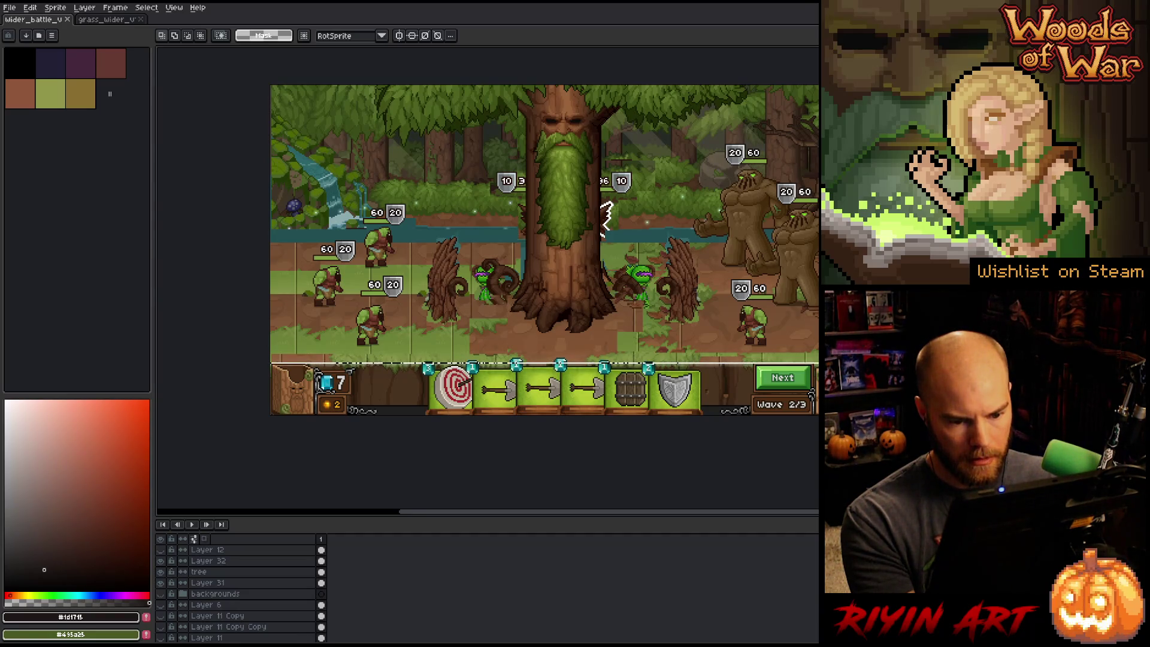
pyautogui.scroll(1, 564, 388)
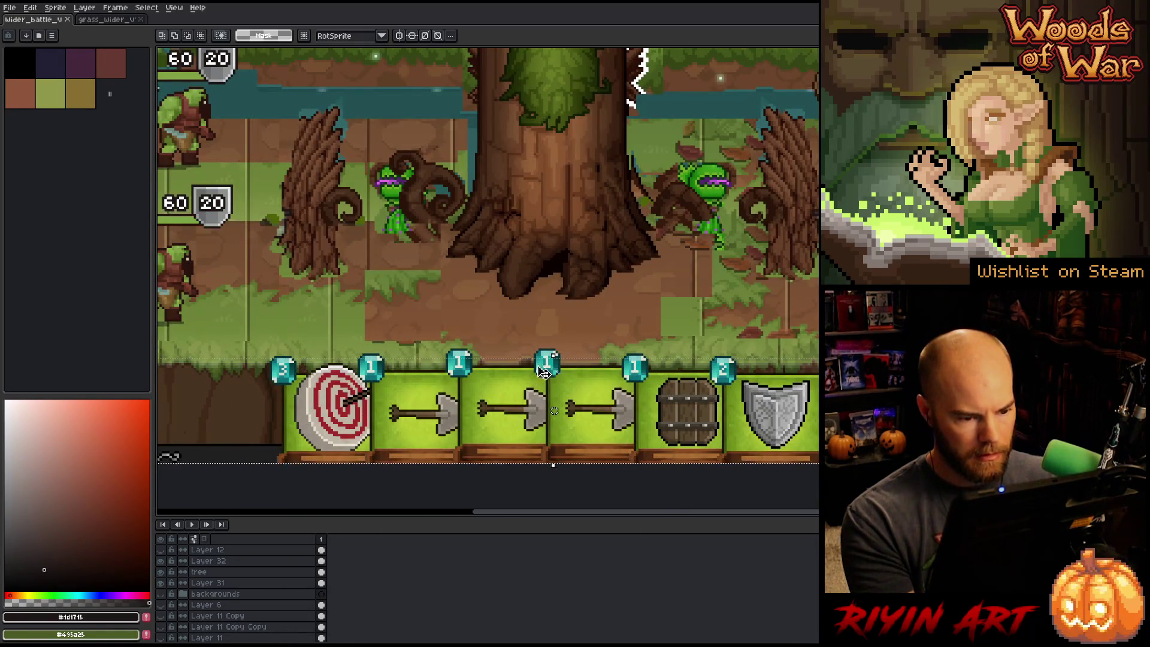
pyautogui.scroll(3, 527, 363)
pyautogui.moveTo(700, 339); pyautogui.dragTo(699, 281)
pyautogui.press('Left')
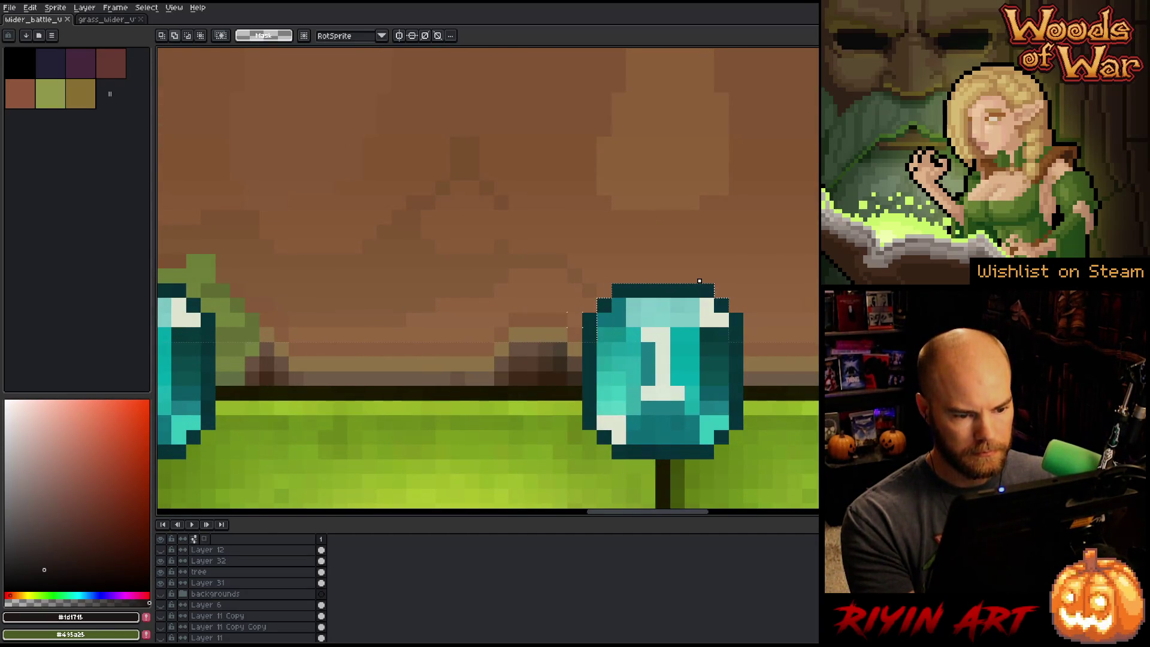
pyautogui.press('Right')
pyautogui.press('Down')
pyautogui.hscroll(-5, 685, 437)
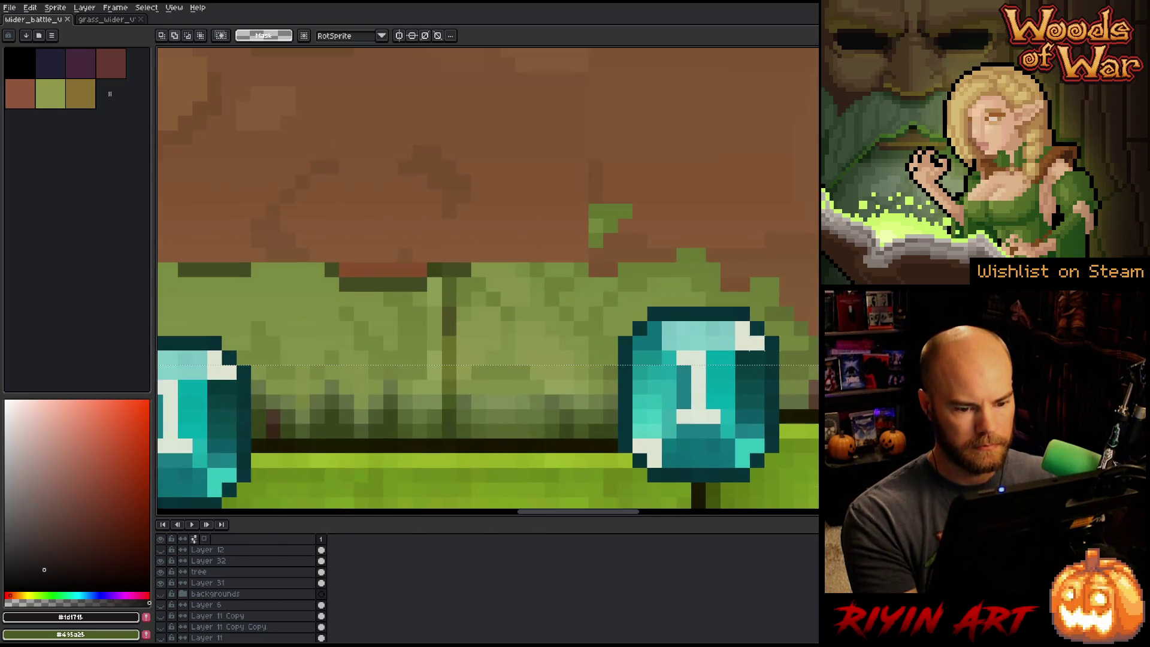
pyautogui.hotkey('ctrl', 'z')
pyautogui.hotkey('ctrl', 'z')
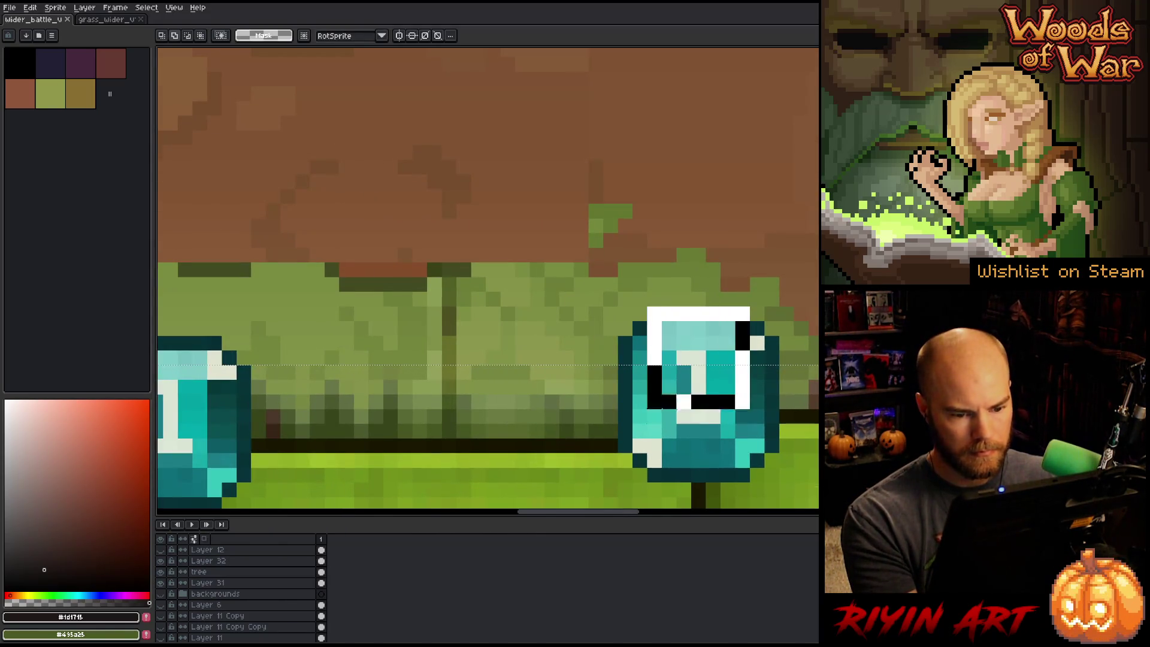
pyautogui.press('Down')
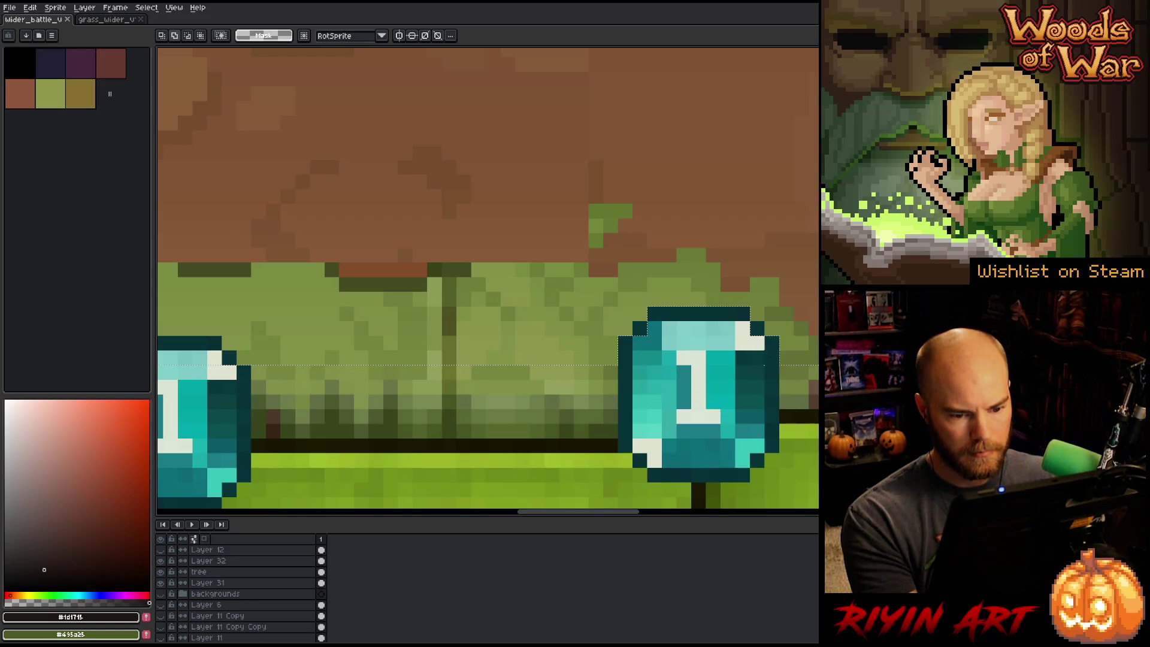
# - Redraw the target card gem's top-right corner pixels and trim the selection around it
pyautogui.moveTo(973, 378); pyautogui.dragTo(791, 354)
pyautogui.press('m')
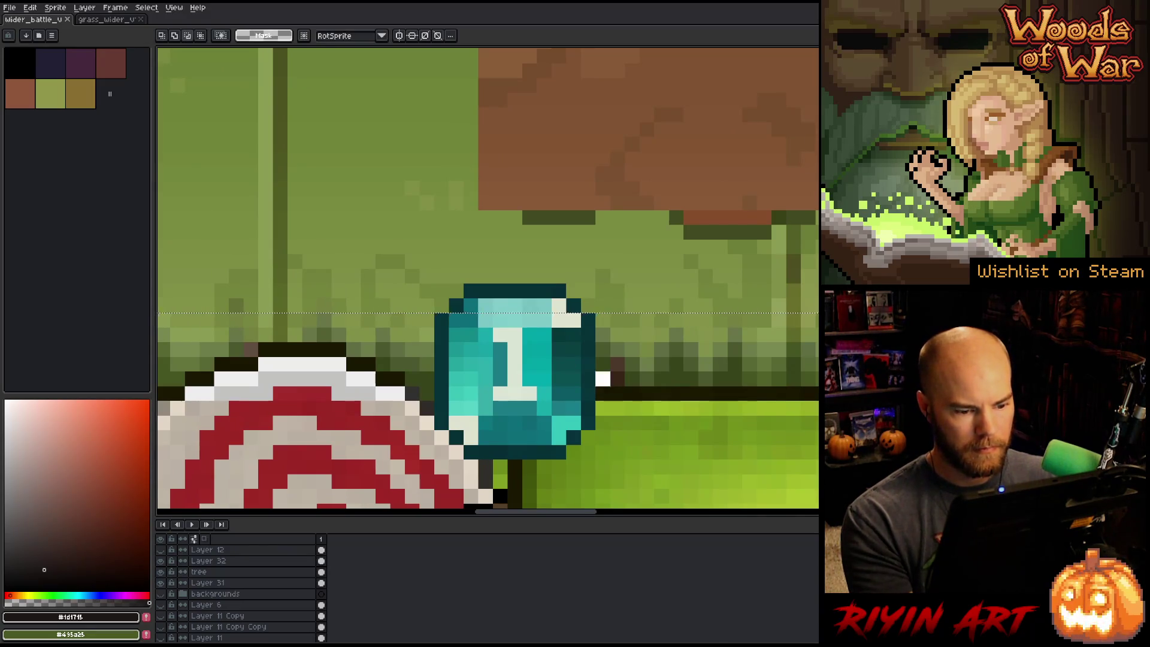
pyautogui.moveTo(604, 380); pyautogui.dragTo(818, 211)
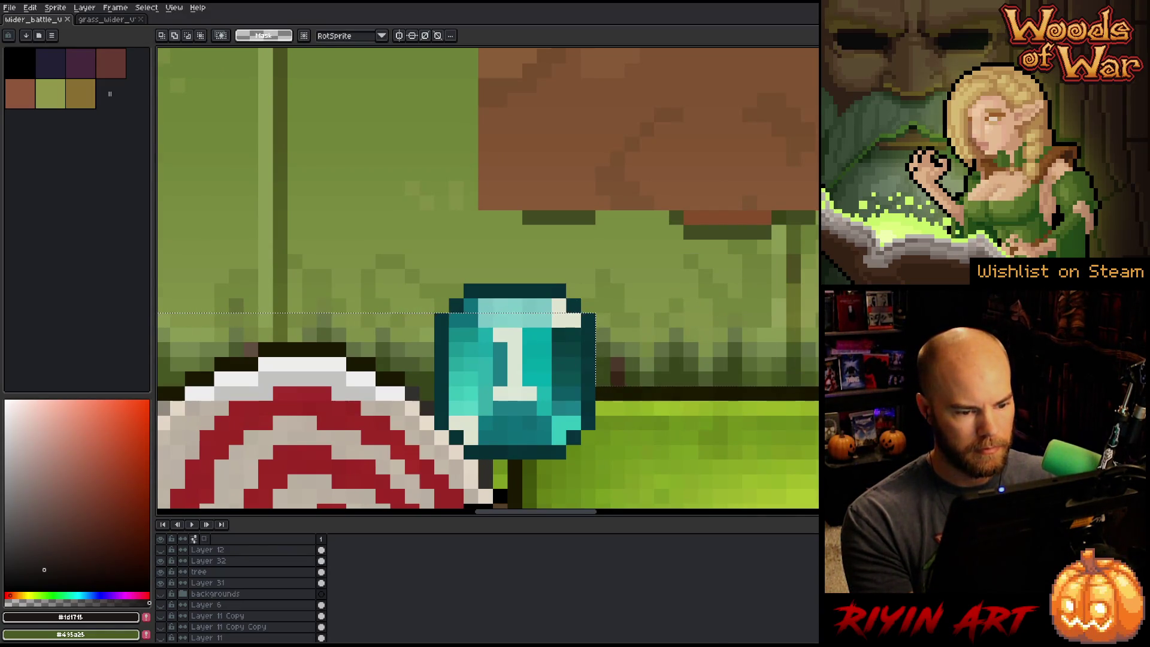
pyautogui.click(574, 305)
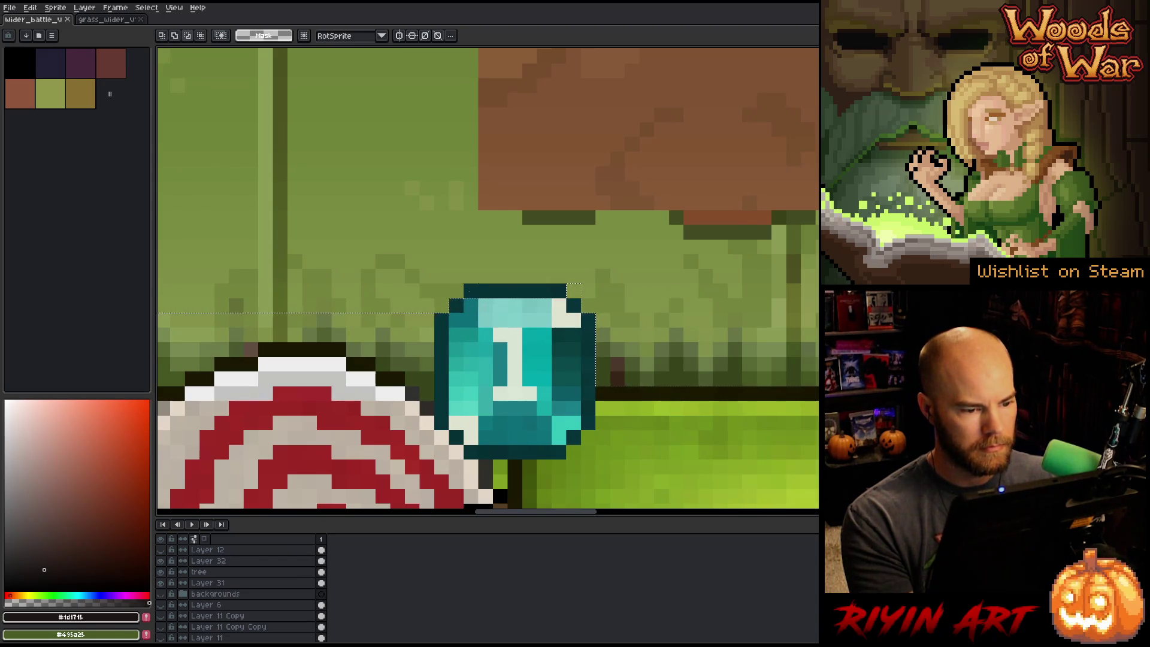
pyautogui.hotkey('ctrl', 'z')
pyautogui.hotkey('ctrl', 'y')
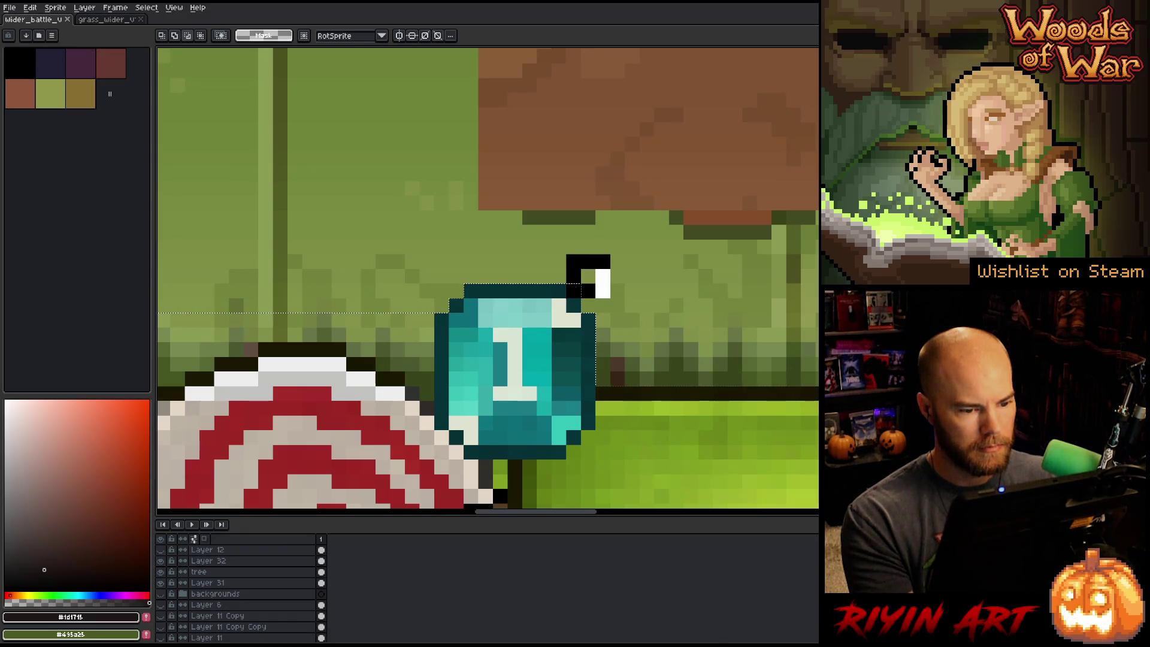
pyautogui.moveTo(427, 393)
pyautogui.mouseDown()
pyautogui.moveTo(427, 365)
pyautogui.moveTo(420, 384)
pyautogui.moveTo(374, 345)
pyautogui.moveTo(346, 345)
pyautogui.mouseUp()
pyautogui.hscroll(-5, 441, 319)
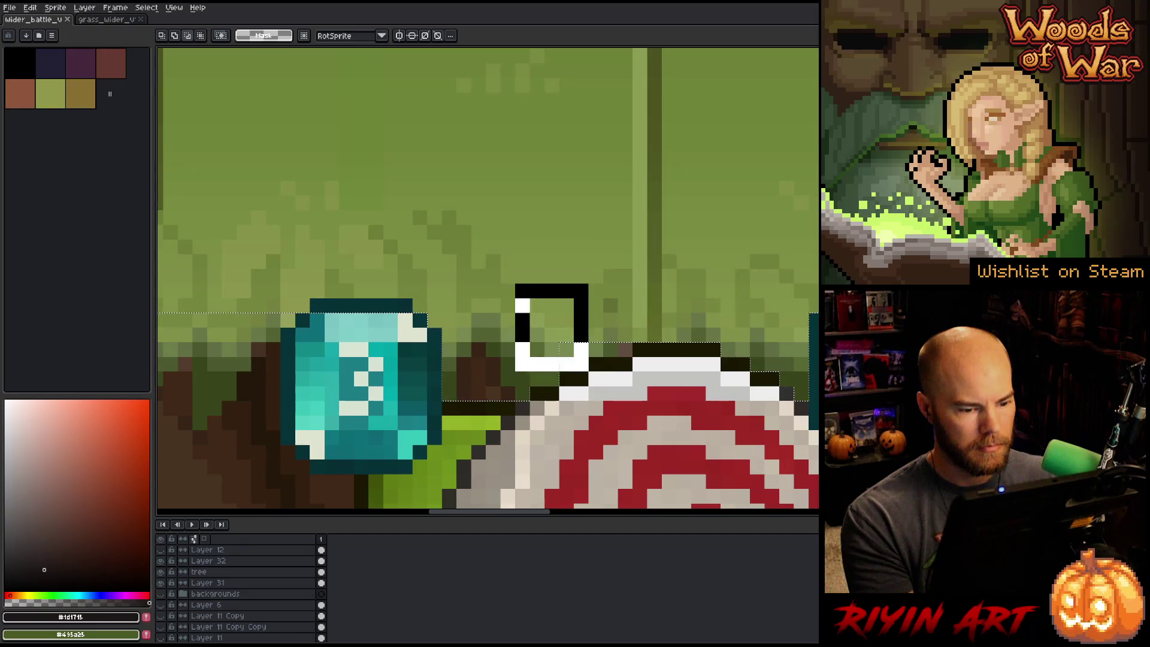
pyautogui.moveTo(561, 371)
pyautogui.mouseDown()
pyautogui.moveTo(589, 342)
pyautogui.moveTo(634, 342)
pyautogui.mouseUp()
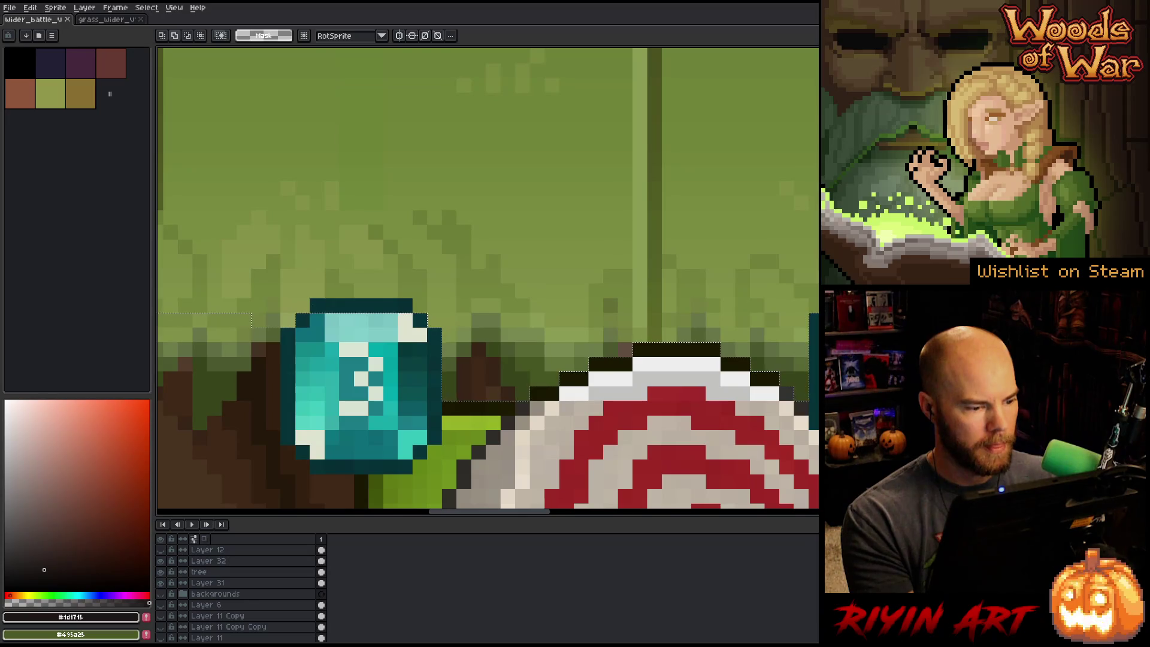
pyautogui.scroll(-3, 650, 297)
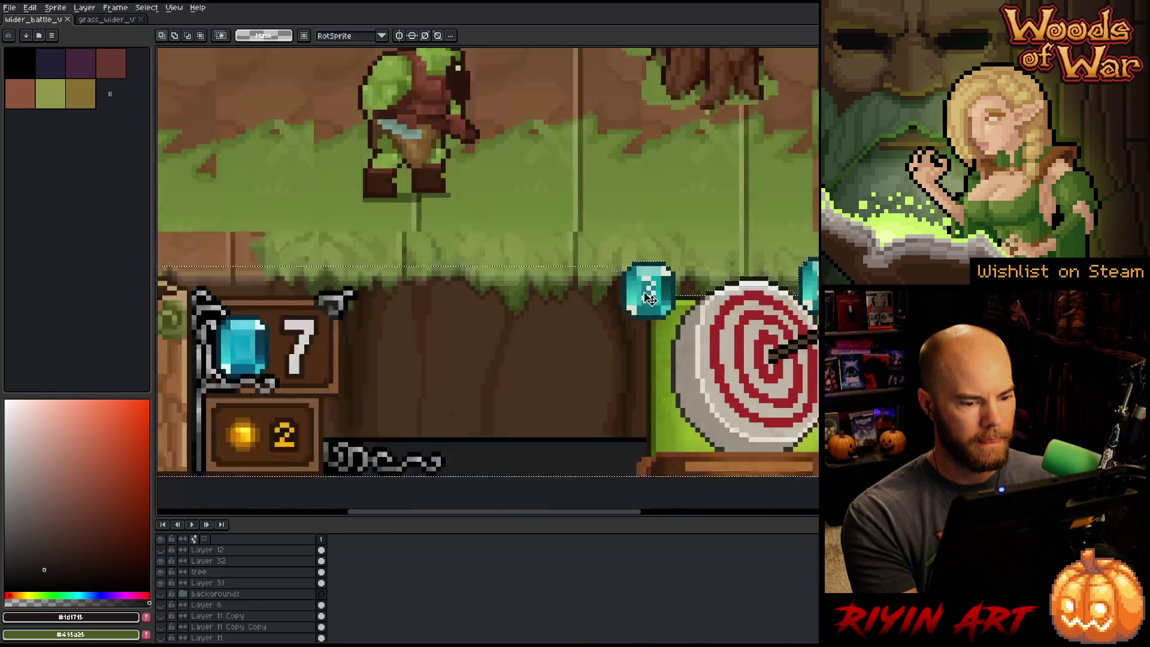
# - Select the strip above the left counter panel and undo the stray green fill
pyautogui.scroll(-1, 651, 297)
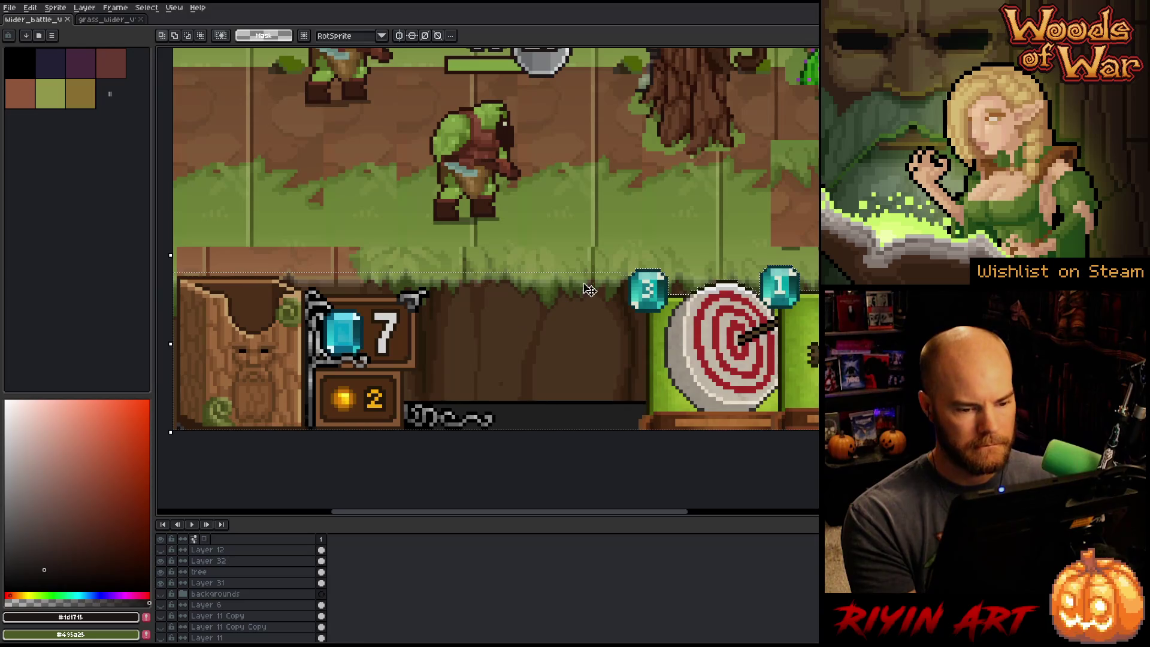
pyautogui.moveTo(626, 271)
pyautogui.mouseDown()
pyautogui.moveTo(624, 286)
pyautogui.moveTo(398, 373)
pyautogui.moveTo(442, 370)
pyautogui.moveTo(430, 363)
pyautogui.moveTo(627, 408)
pyautogui.mouseUp()
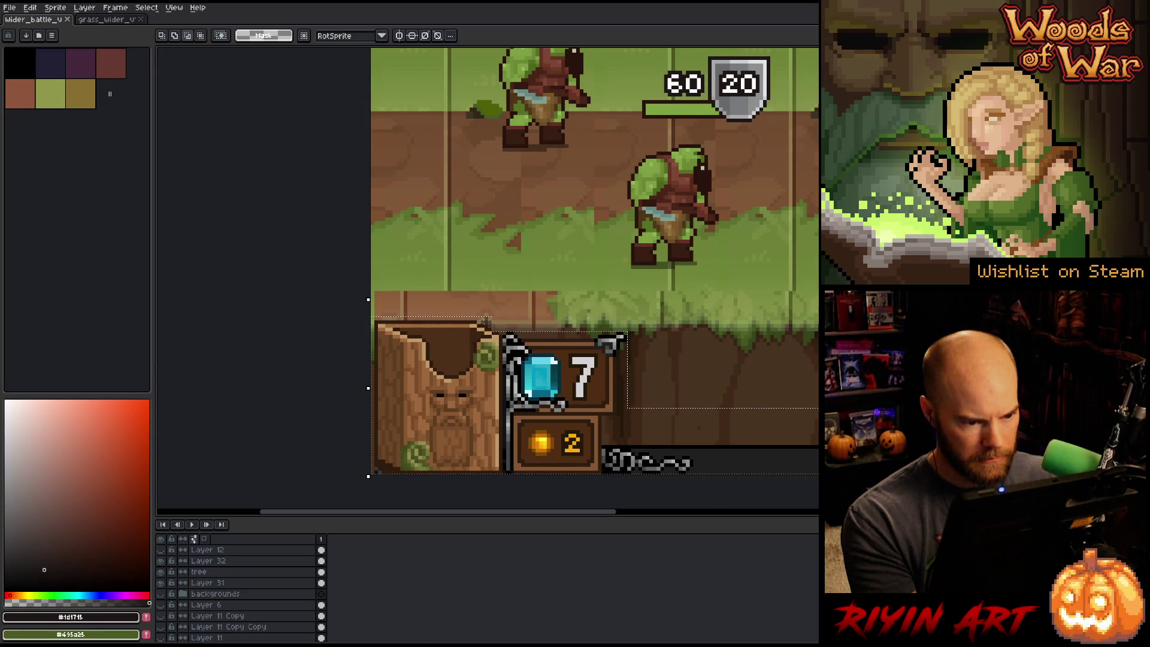
pyautogui.moveTo(486, 325)
pyautogui.mouseDown()
pyautogui.moveTo(666, 297)
pyautogui.moveTo(588, 318)
pyautogui.mouseUp()
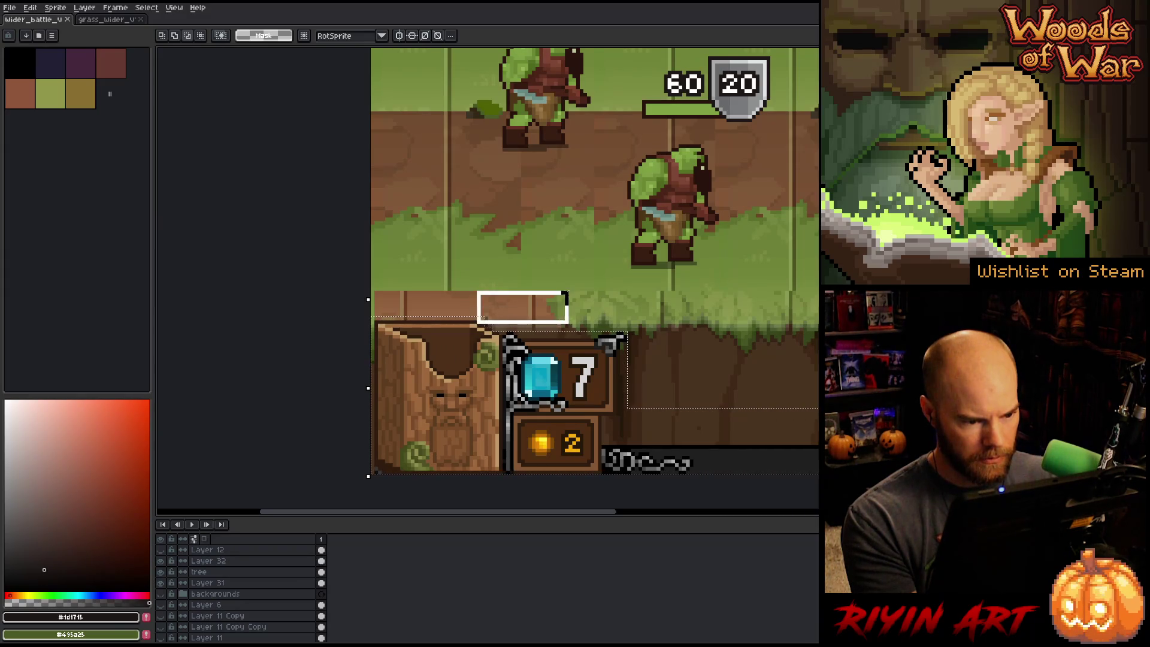
pyautogui.moveTo(637, 247)
pyautogui.mouseDown()
pyautogui.moveTo(595, 270)
pyautogui.moveTo(343, 322)
pyautogui.mouseUp()
pyautogui.hotkey('ctrl', 'z')
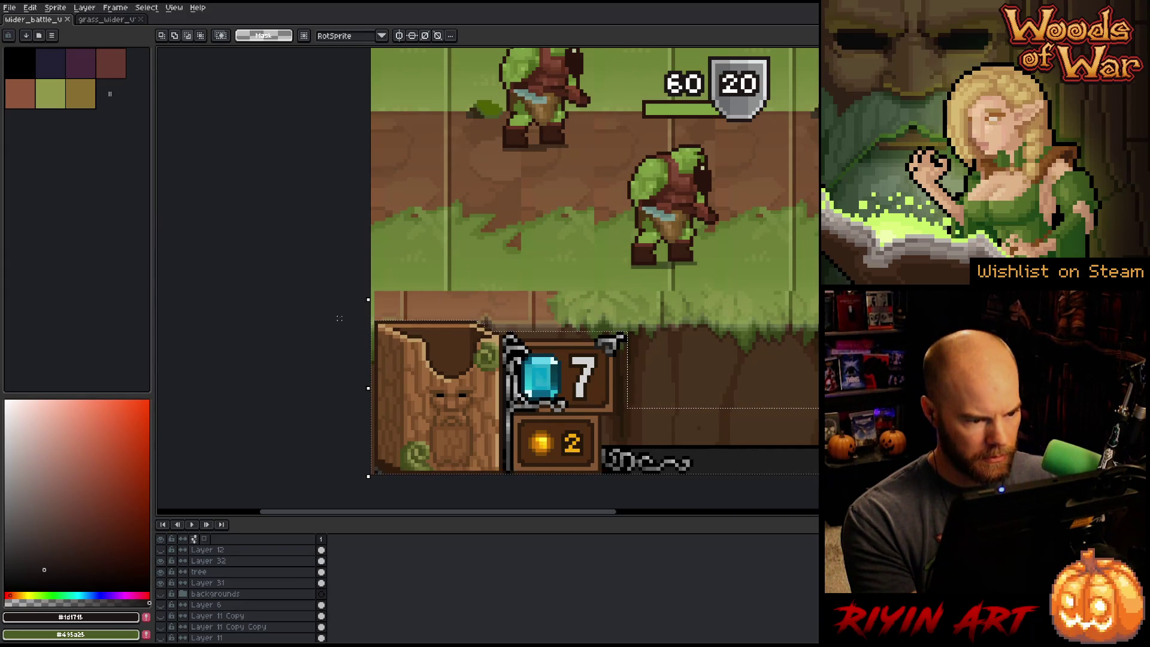
pyautogui.scroll(-1, 365, 487)
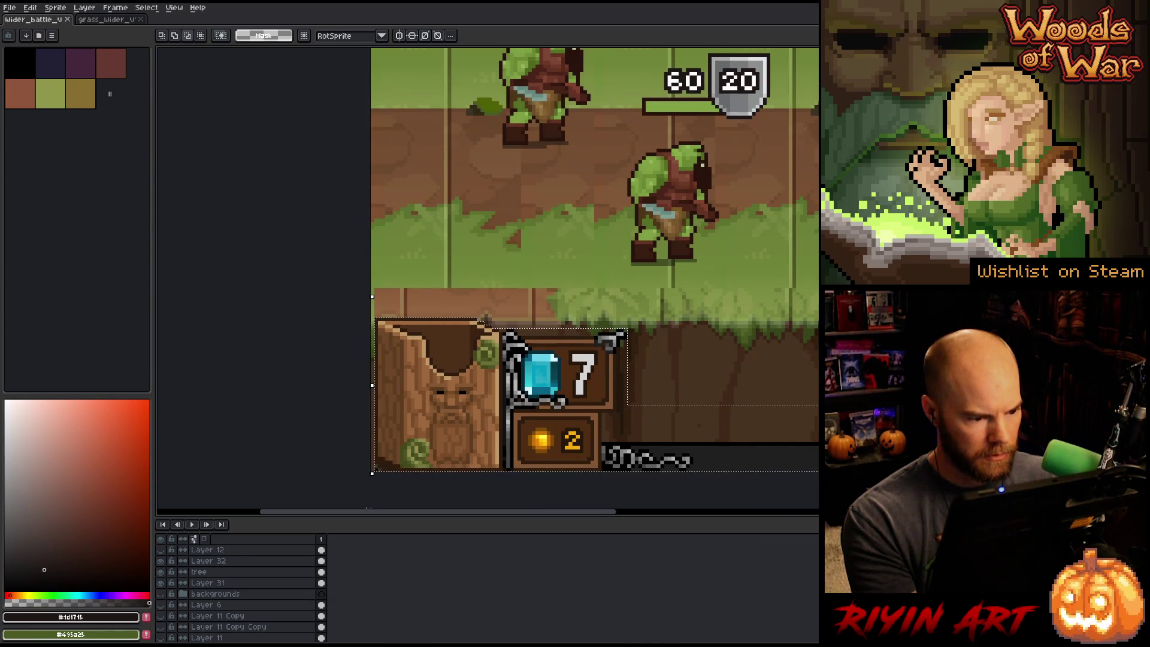
pyautogui.scroll(-4, 394, 487)
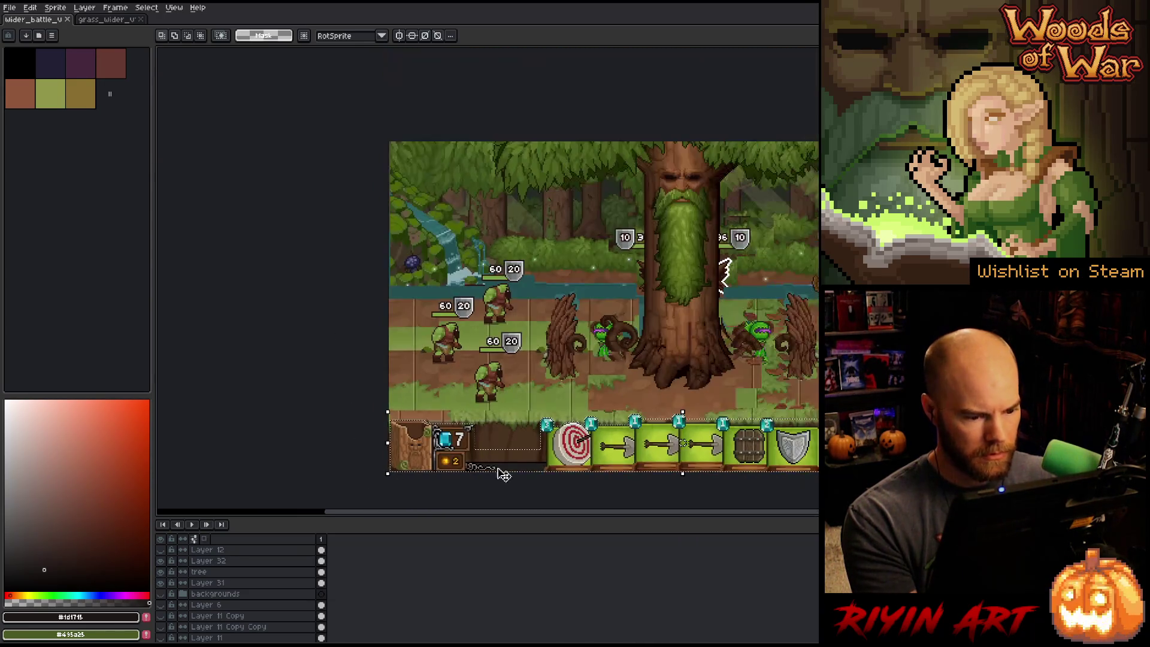
# - Trim the selection's top edge between the cost-gem badges and above the stone block
pyautogui.moveTo(501, 414); pyautogui.dragTo(464, 411)
pyautogui.scroll(4, 464, 411)
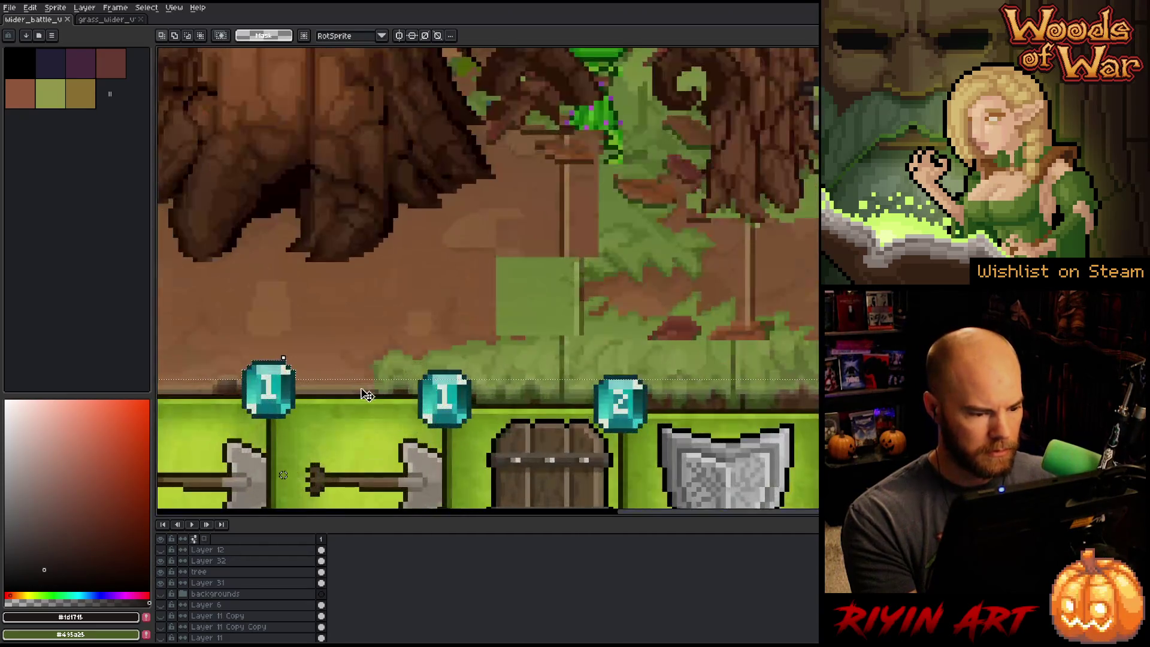
pyautogui.moveTo(232, 393); pyautogui.dragTo(585, 419)
pyautogui.scroll(2, 474, 412)
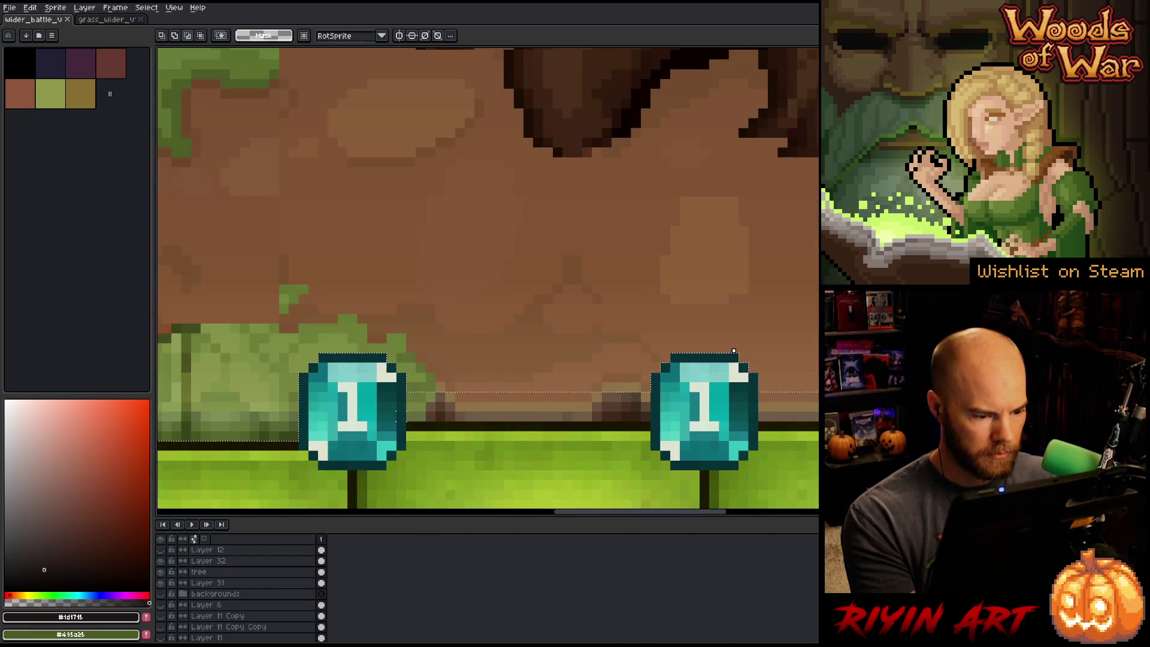
pyautogui.moveTo(406, 333); pyautogui.dragTo(650, 421)
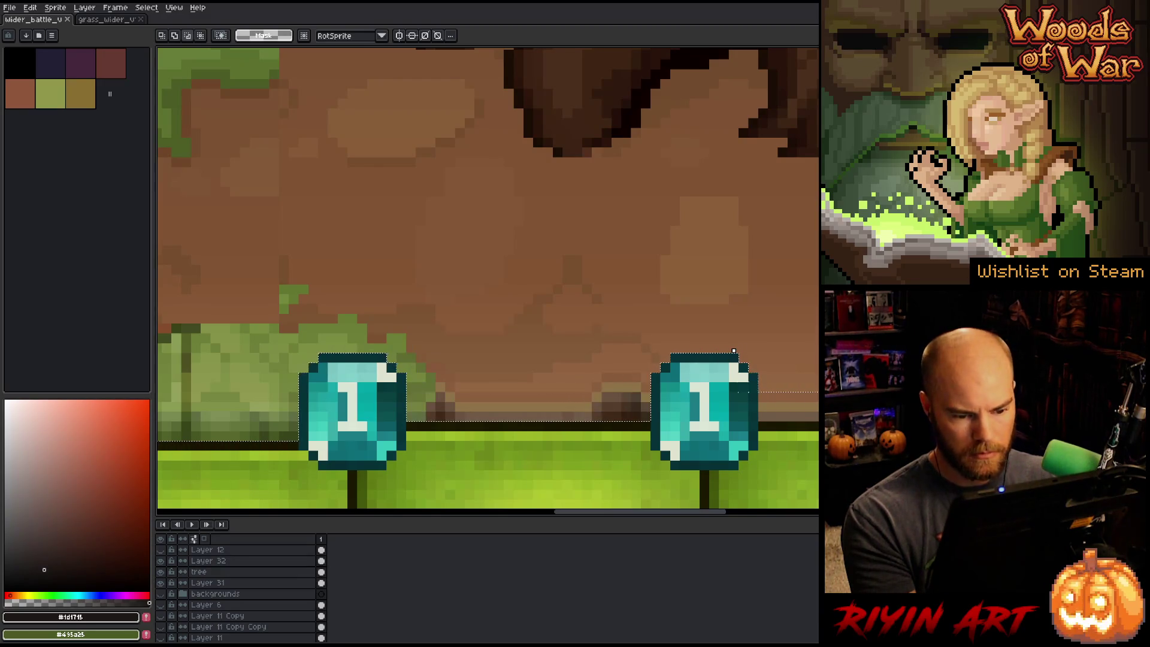
pyautogui.moveTo(761, 411); pyautogui.dragTo(818, 334)
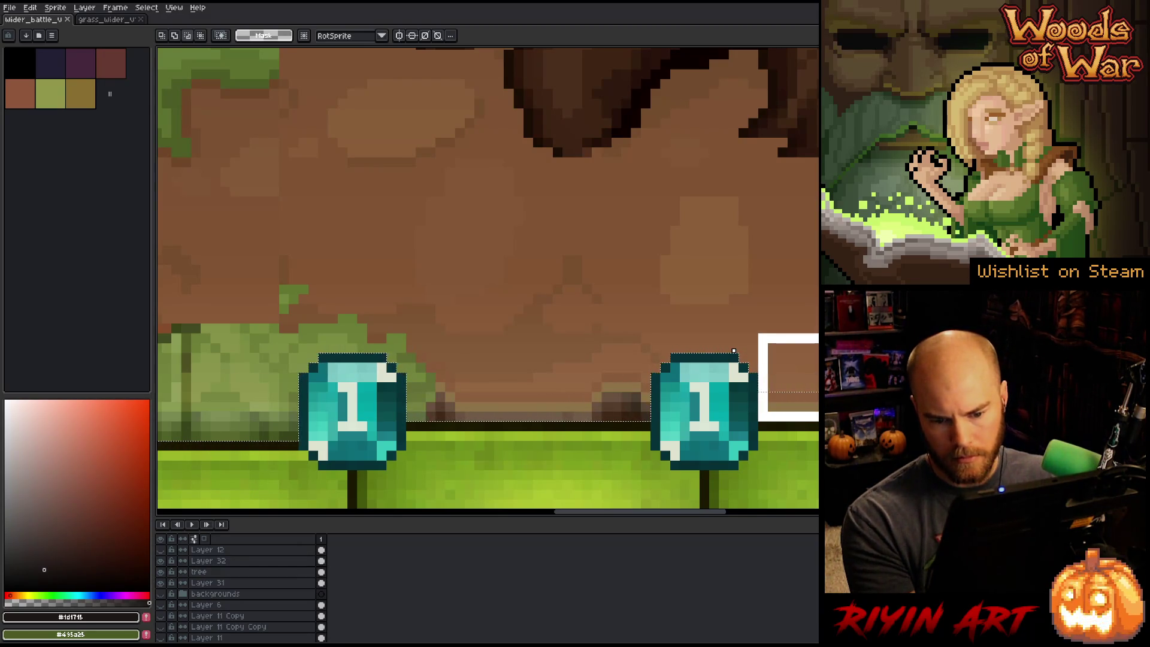
pyautogui.moveTo(659, 359)
pyautogui.mouseDown()
pyautogui.moveTo(565, 350)
pyautogui.moveTo(809, 350)
pyautogui.mouseUp()
pyautogui.moveTo(468, 356)
pyautogui.mouseDown()
pyautogui.moveTo(537, 426)
pyautogui.moveTo(384, 407)
pyautogui.moveTo(552, 290)
pyautogui.moveTo(617, 290)
pyautogui.mouseUp()
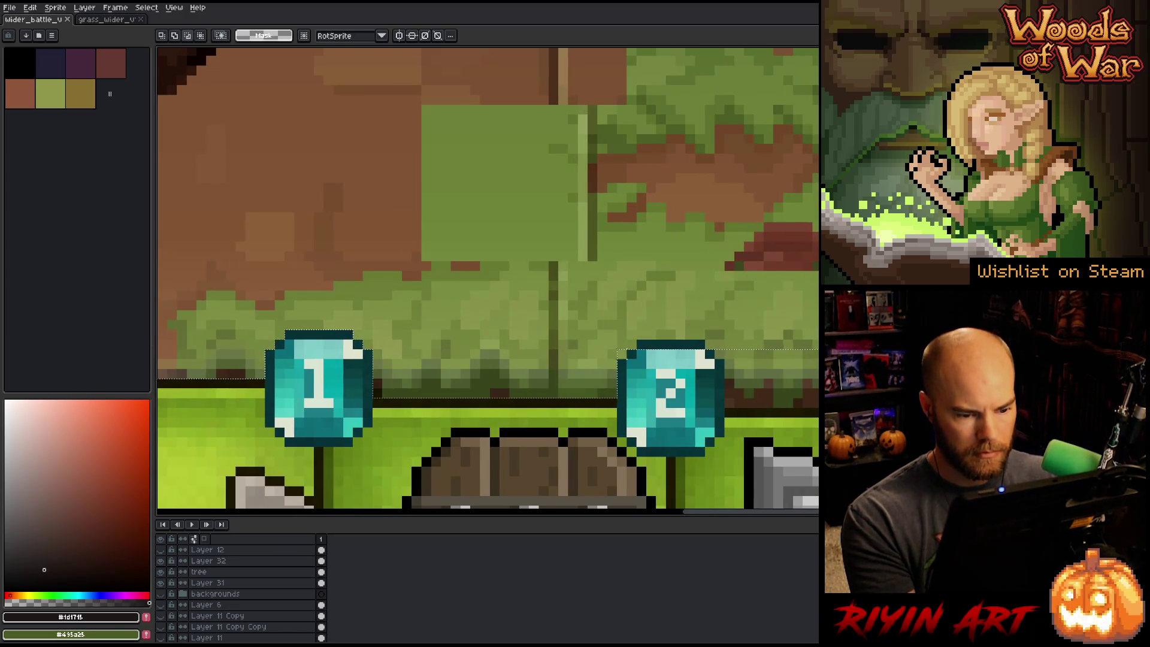
pyautogui.moveTo(752, 379); pyautogui.dragTo(458, 368)
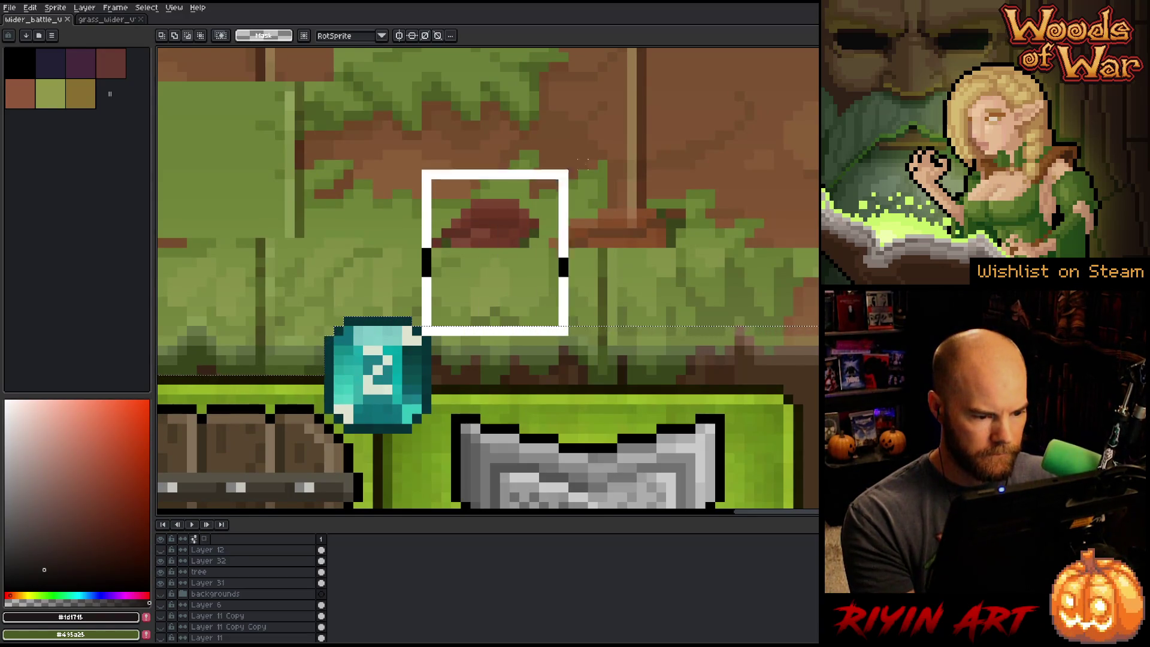
pyautogui.moveTo(495, 252); pyautogui.dragTo(683, 253)
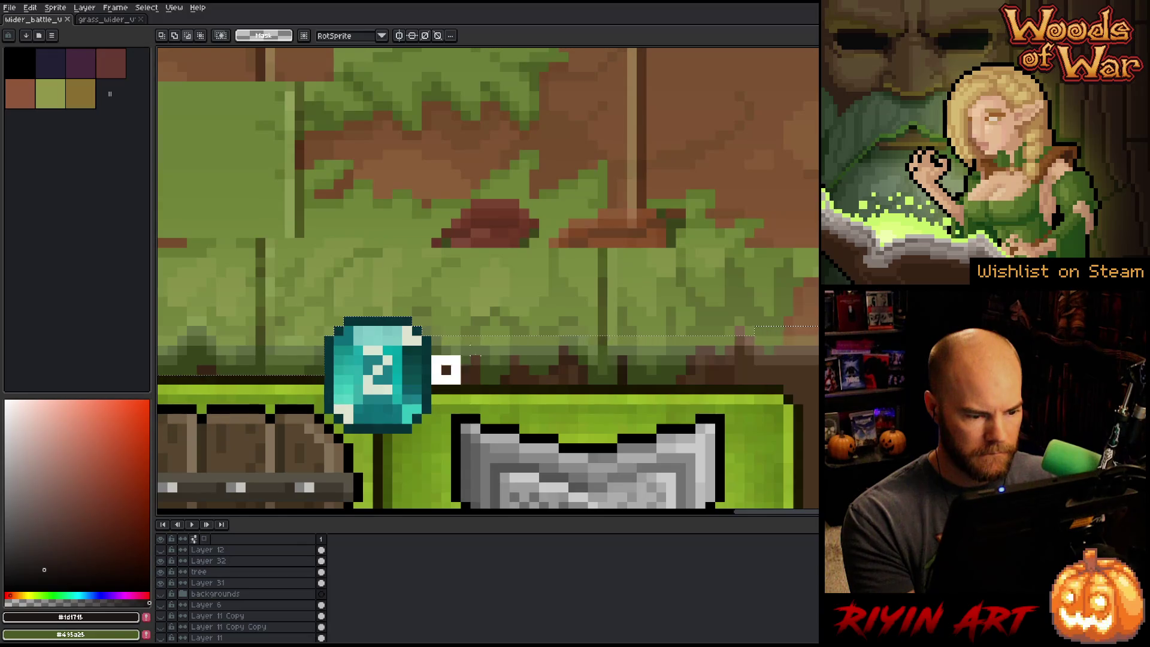
# - Add the shield card area, then trim along the grass and add the remaining edge pixels
pyautogui.moveTo(817, 330); pyautogui.dragTo(470, 278)
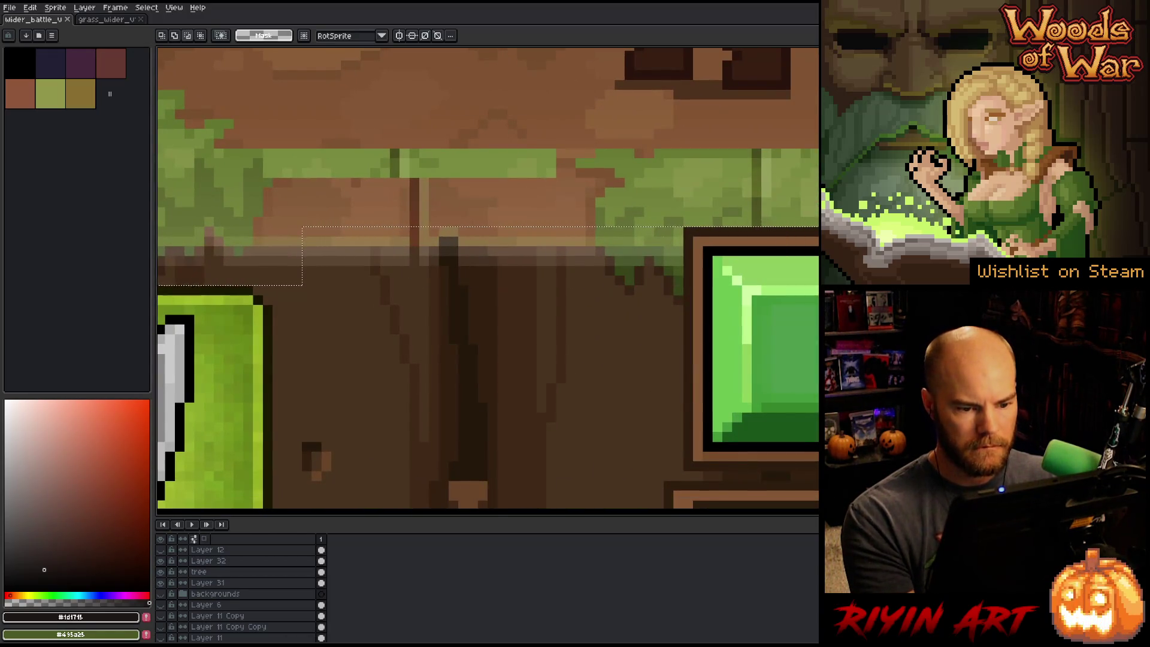
pyautogui.moveTo(683, 218)
pyautogui.mouseDown()
pyautogui.moveTo(642, 300)
pyautogui.moveTo(273, 453)
pyautogui.mouseUp()
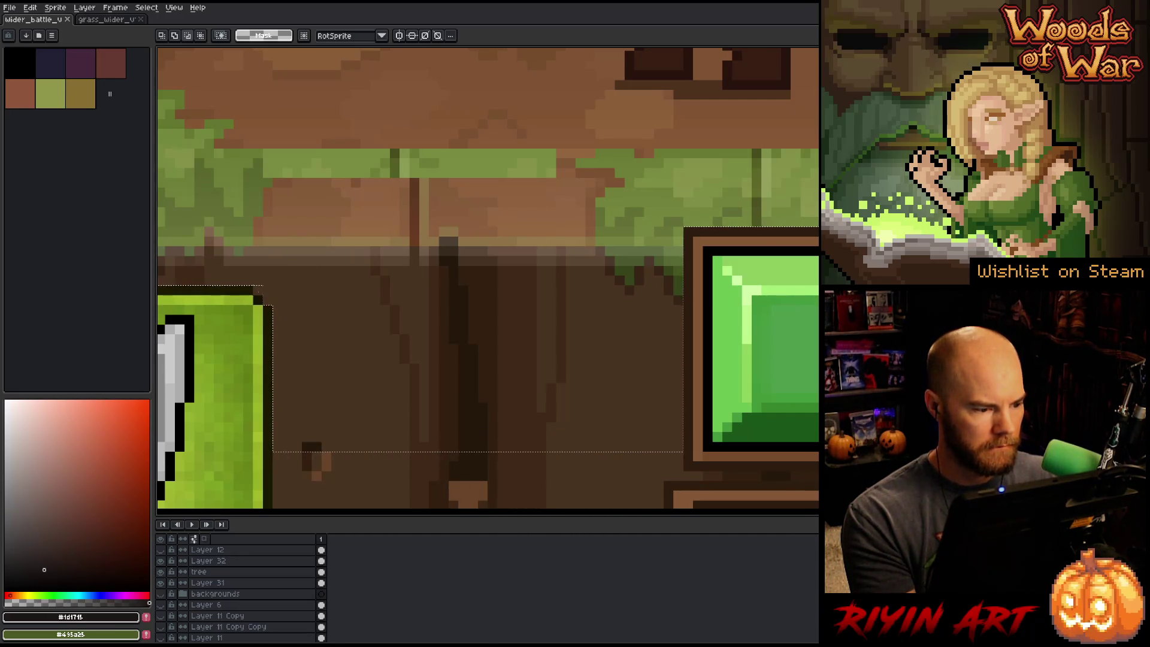
pyautogui.scroll(-2, 527, 360)
pyautogui.moveTo(537, 378)
pyautogui.mouseDown()
pyautogui.moveTo(530, 358)
pyautogui.moveTo(476, 367)
pyautogui.moveTo(334, 406)
pyautogui.moveTo(324, 424)
pyautogui.mouseUp()
pyautogui.press('m')
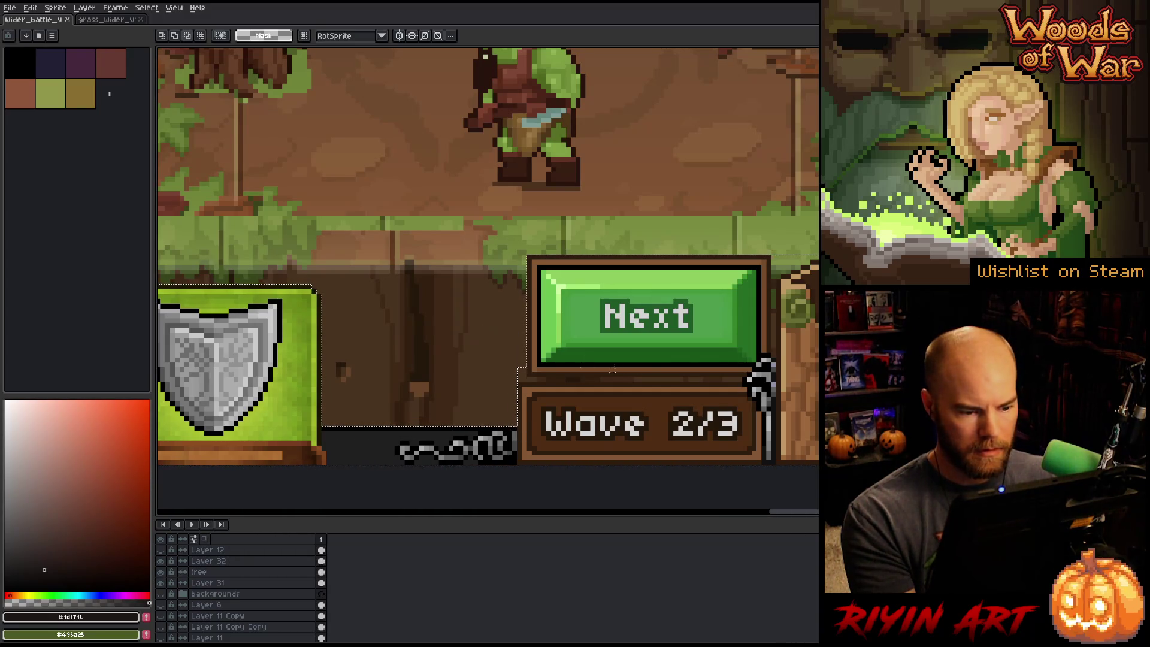
pyautogui.press('h')
pyautogui.moveTo(817, 349); pyautogui.dragTo(790, 359)
pyautogui.scroll(4, 285, 285)
pyautogui.press('m')
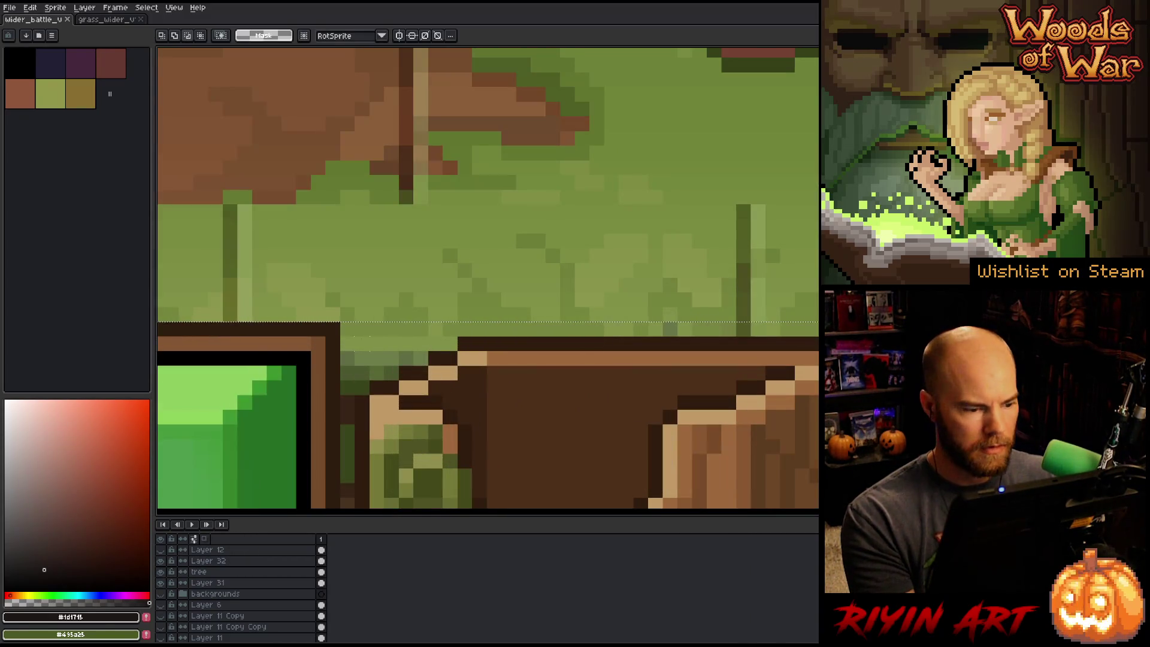
pyautogui.moveTo(342, 336)
pyautogui.mouseDown()
pyautogui.moveTo(758, 210)
pyautogui.moveTo(815, 176)
pyautogui.mouseUp()
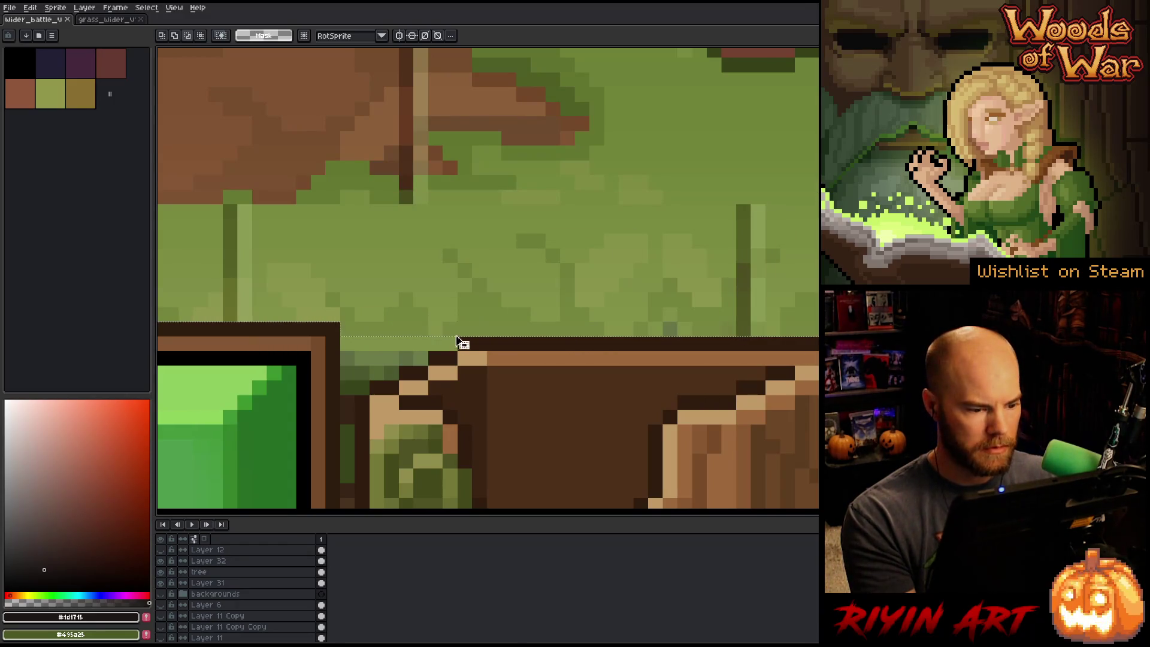
pyautogui.moveTo(451, 347); pyautogui.dragTo(343, 294)
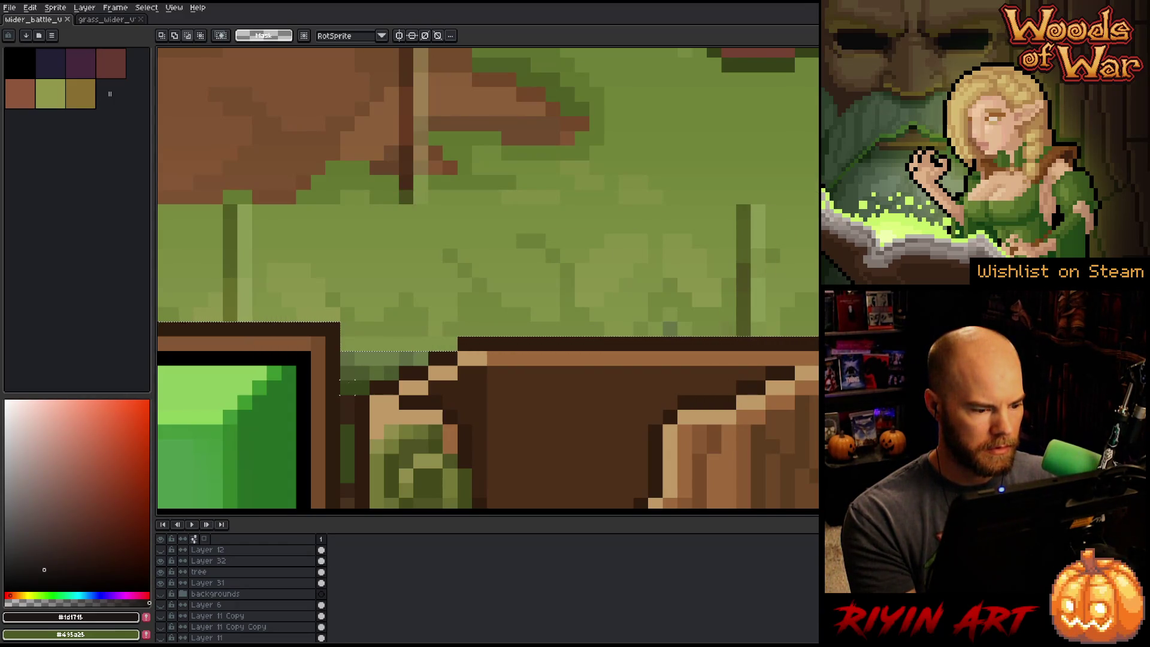
pyautogui.moveTo(348, 477); pyautogui.dragTo(349, 295)
pyautogui.moveTo(372, 370); pyautogui.dragTo(397, 369)
pyautogui.scroll(-5, 617, 440)
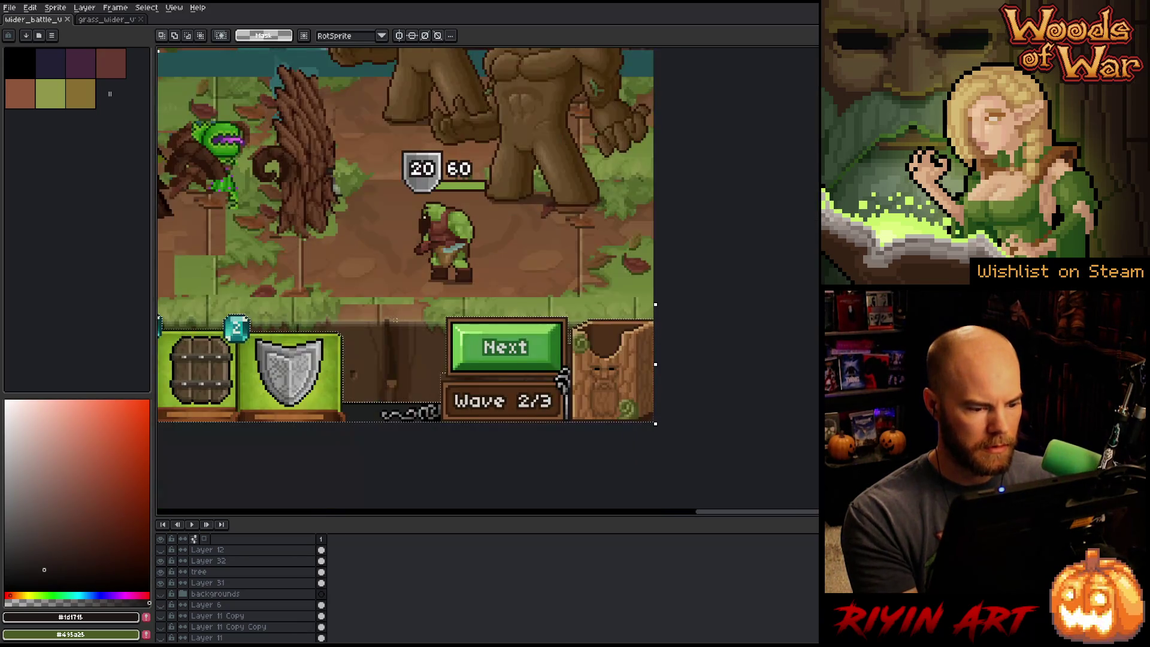
# - Add the empty area beside the 7-gem and 2-coin counters to the selection
pyautogui.scroll(-2, 618, 440)
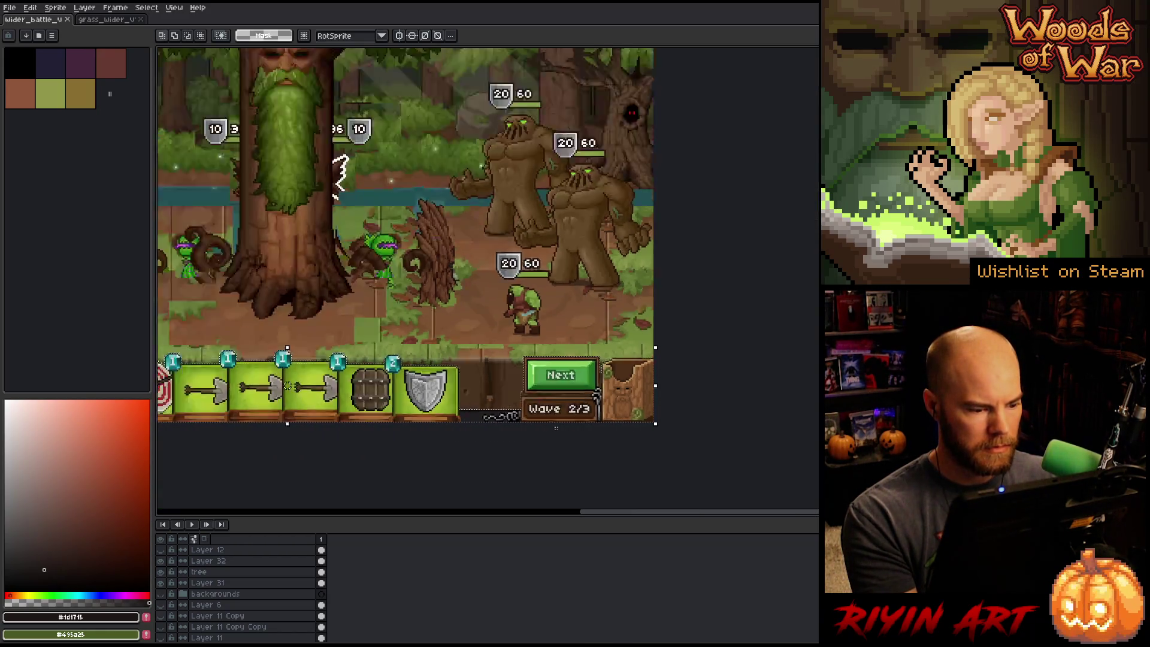
pyautogui.moveTo(332, 455); pyautogui.dragTo(437, 431)
pyautogui.scroll(5, 356, 375)
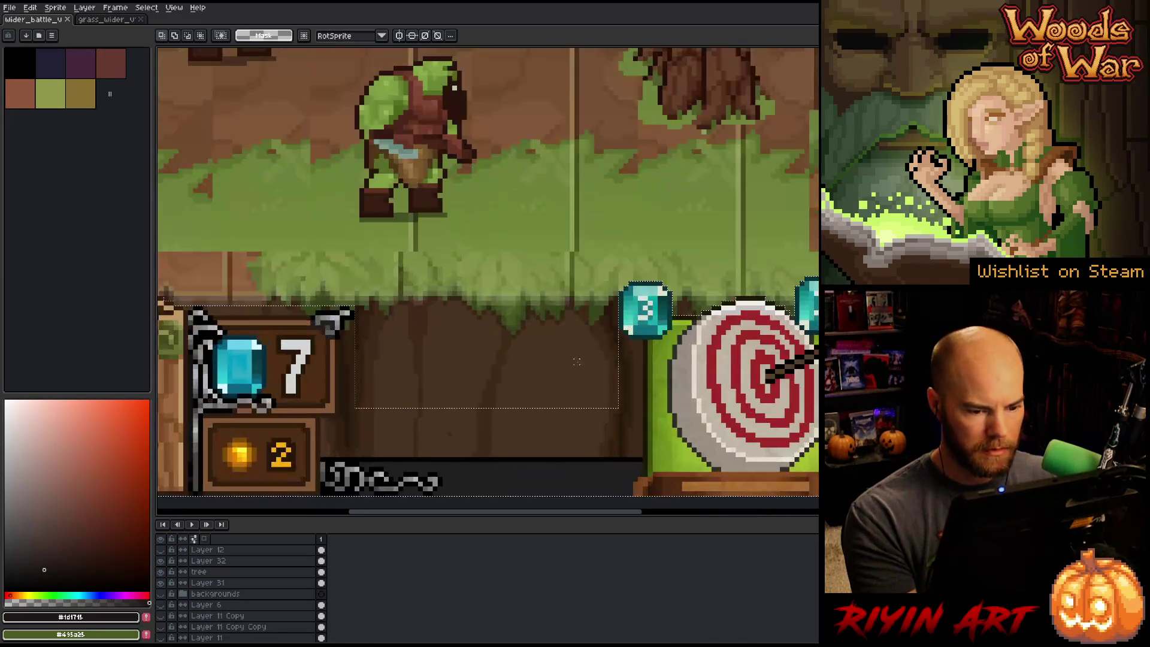
pyautogui.moveTo(640, 342)
pyautogui.mouseDown()
pyautogui.moveTo(418, 437)
pyautogui.moveTo(340, 457)
pyautogui.mouseUp()
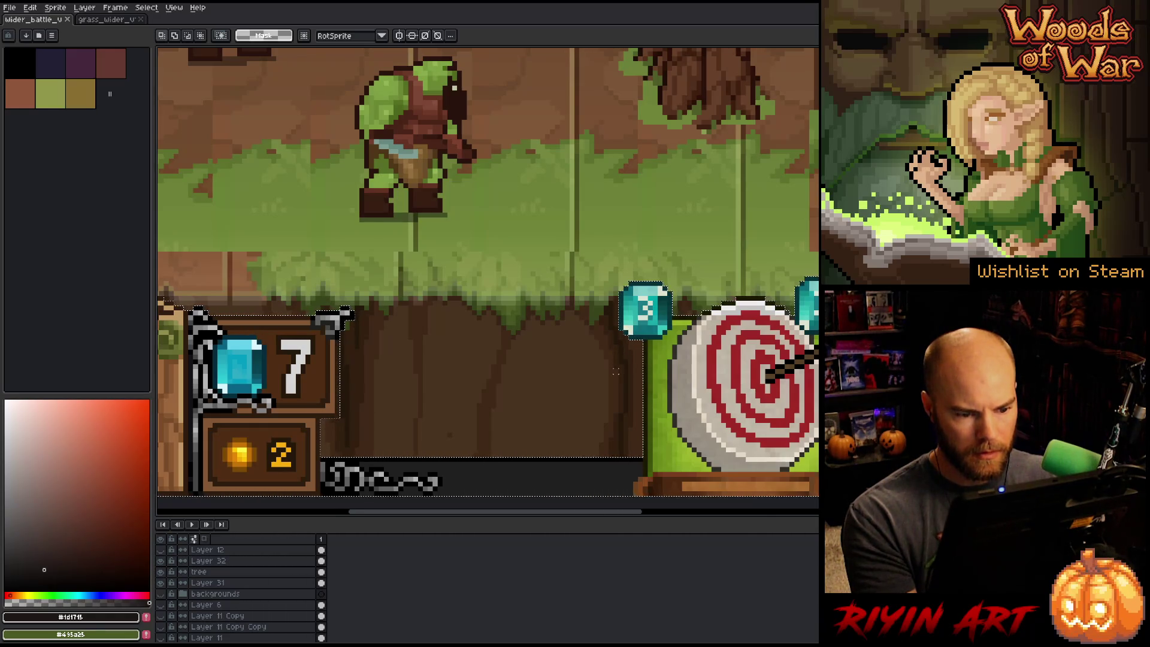
pyautogui.scroll(-4, 616, 342)
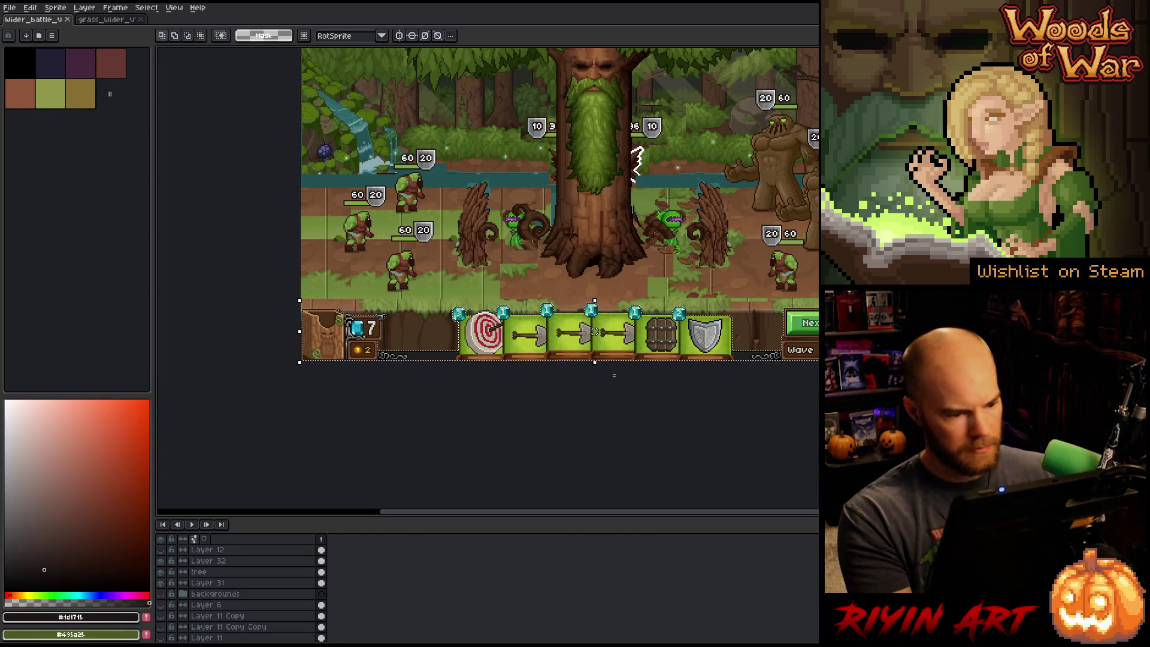
# - Hide the old ground layer and add a new layer named 'interface' above backgrounds
pyautogui.click(160, 605)
pyautogui.scroll(1, 216, 590)
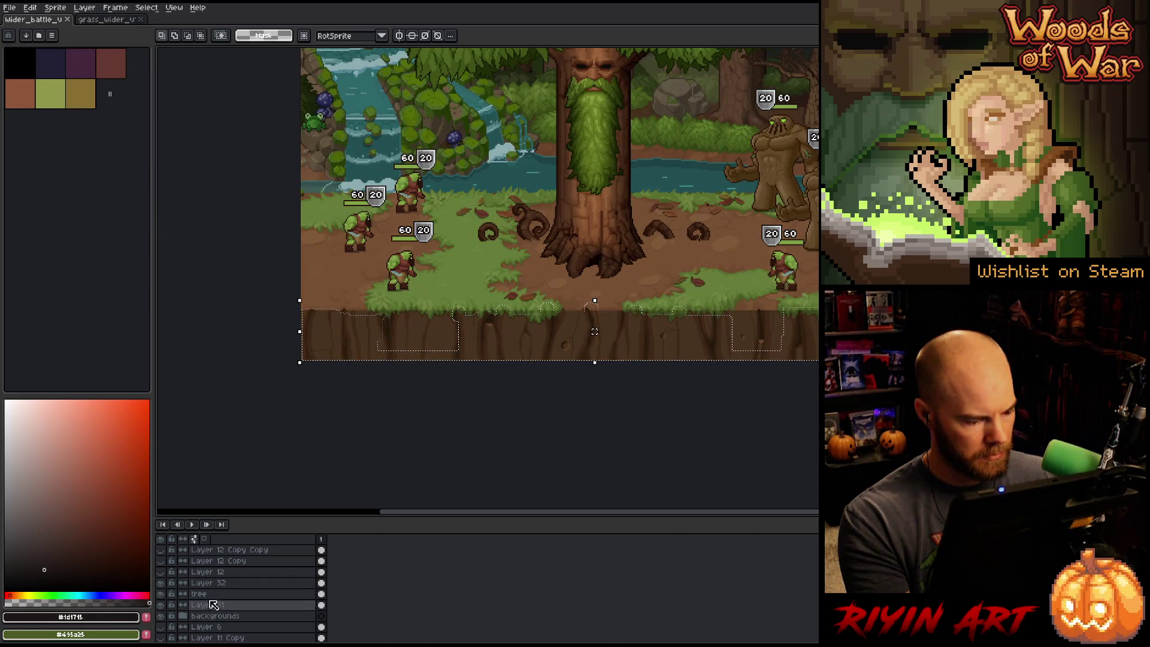
pyautogui.click(216, 618)
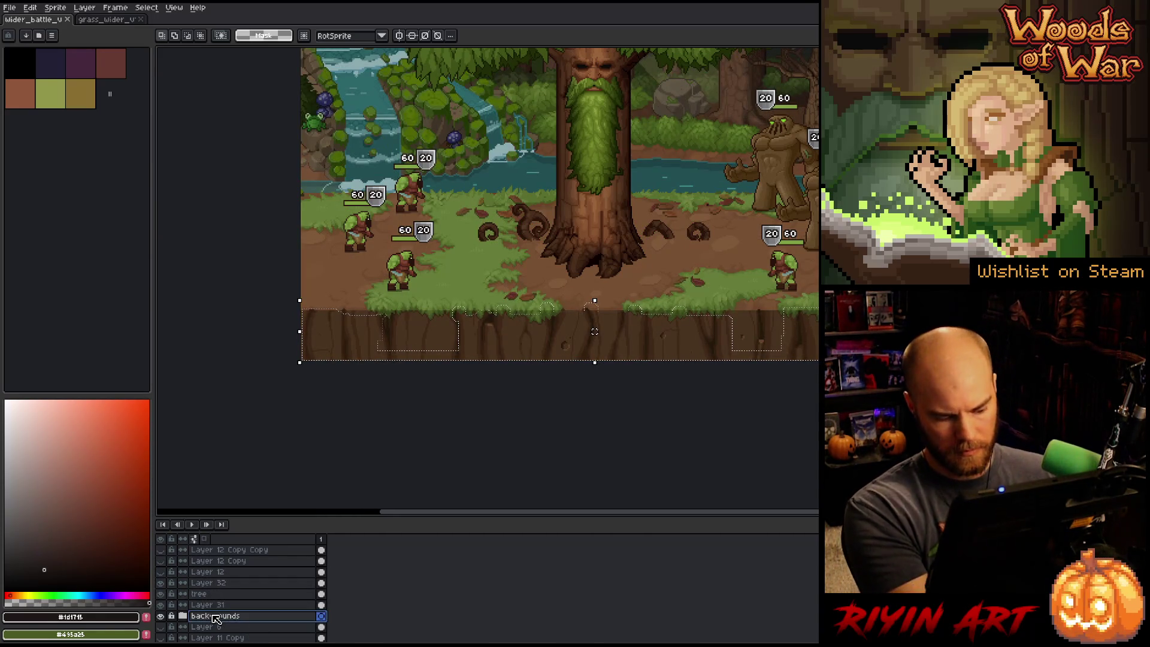
pyautogui.hotkey('shift', 'n')
pyautogui.doubleClick(216, 617)
pyautogui.press('BackSpace')
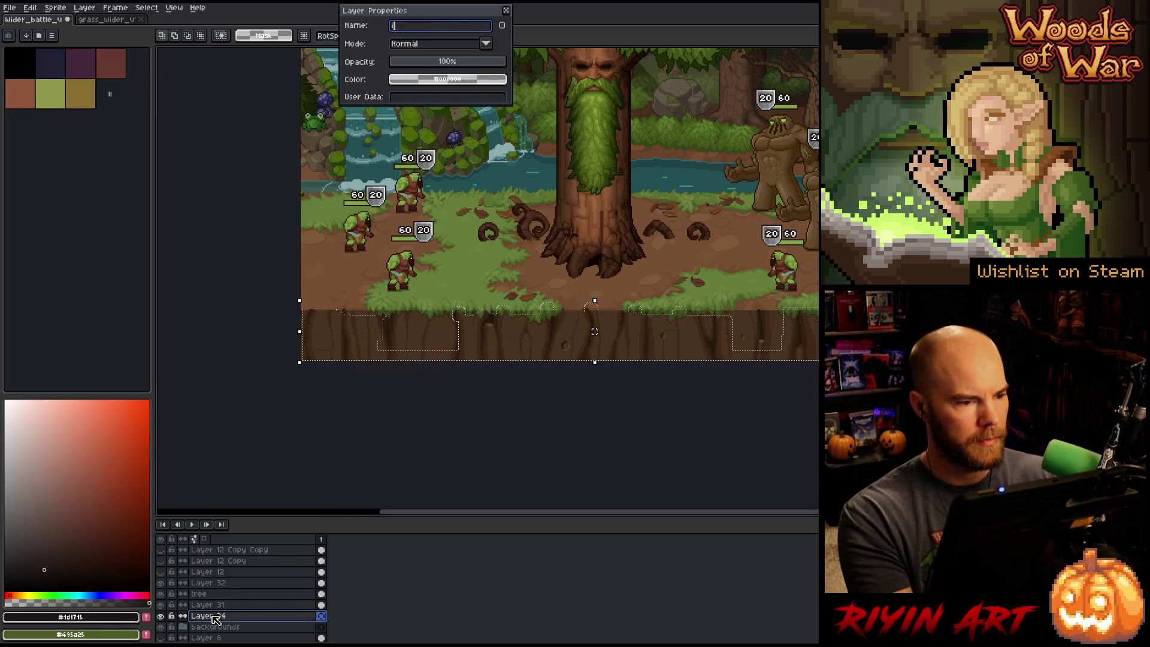
pyautogui.write('interface')
pyautogui.press('Return')
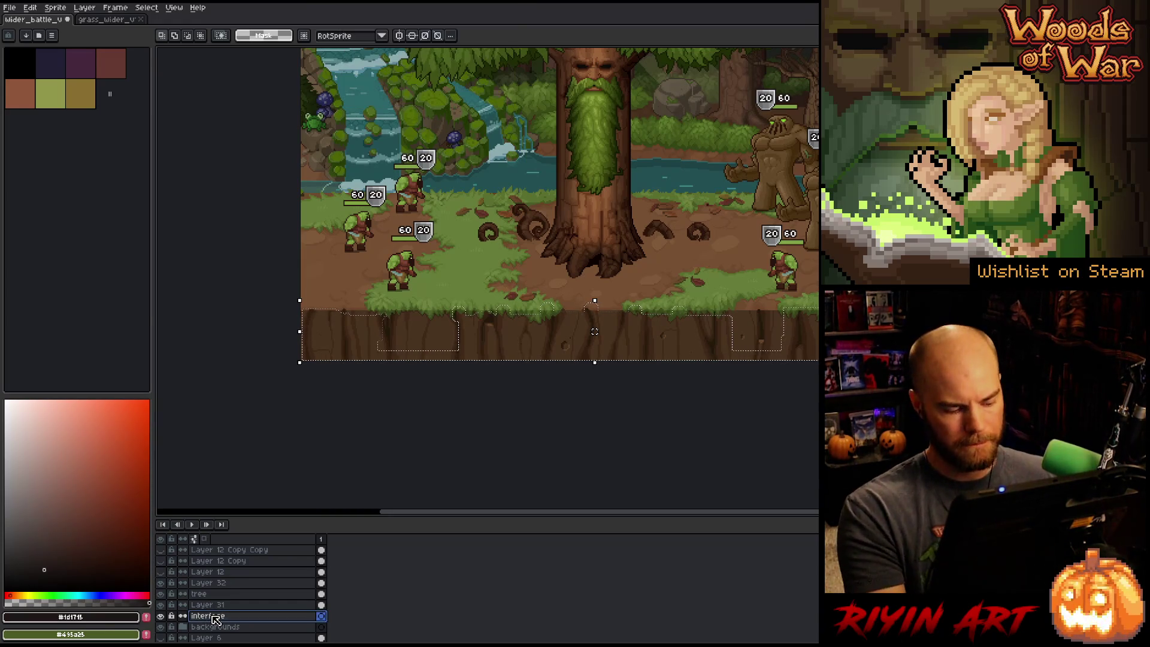
# - Paste the interface bar onto the new layer and fit the whole mockup in view
pyautogui.hotkey('ctrl', 'v')
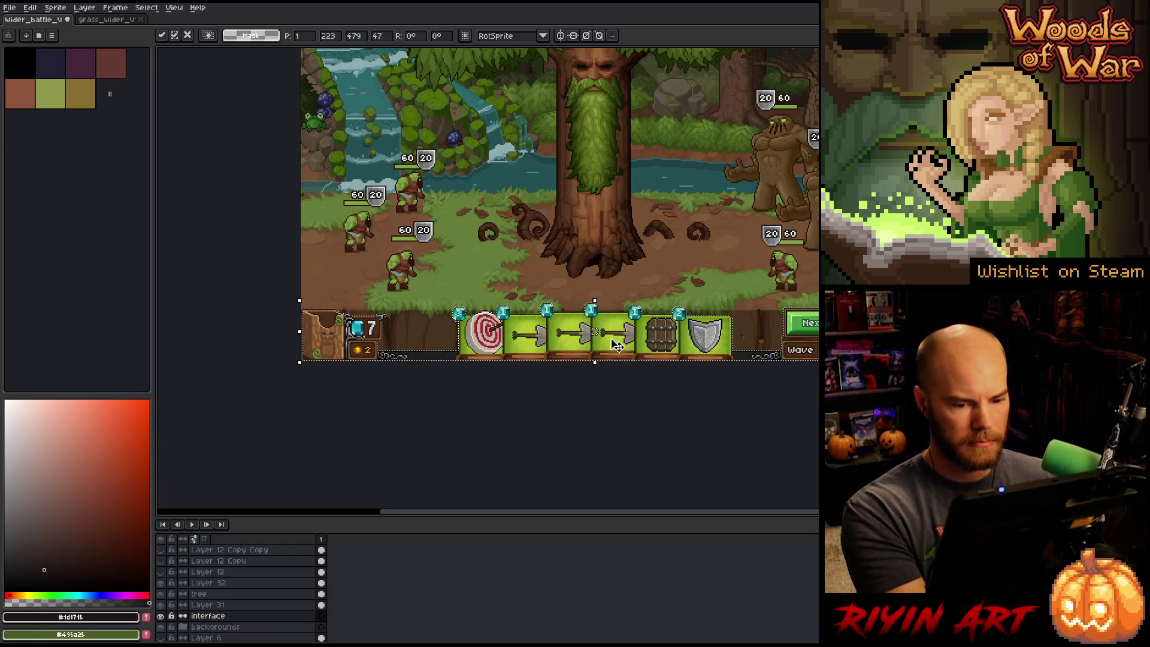
pyautogui.press('Return')
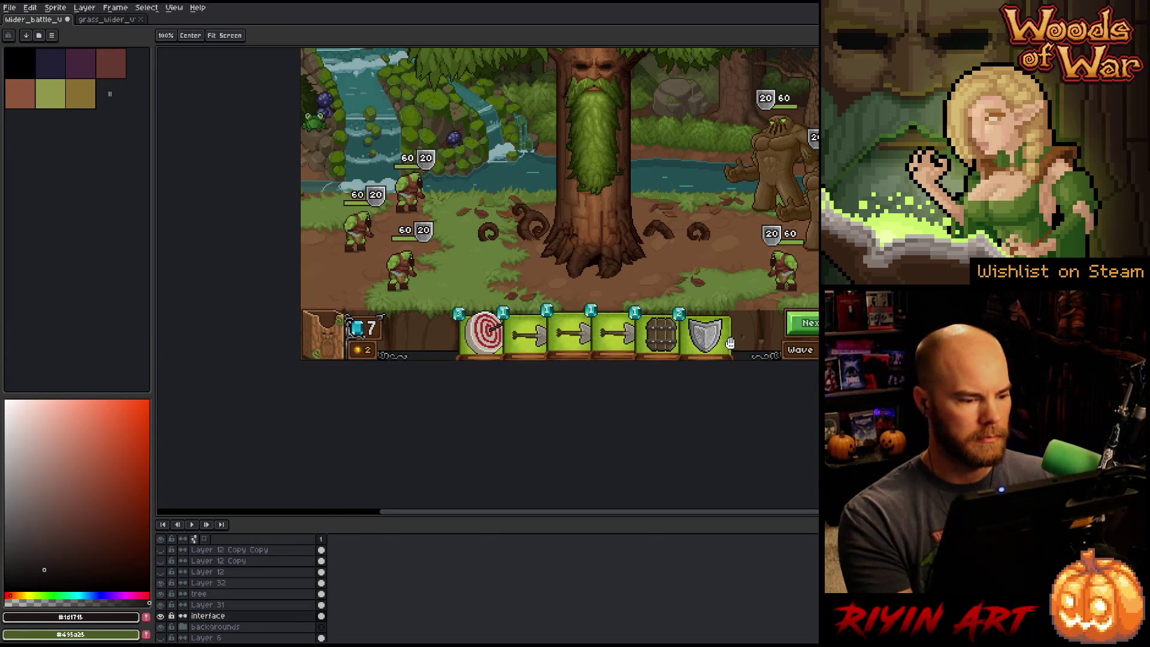
pyautogui.moveTo(728, 343); pyautogui.dragTo(609, 443)
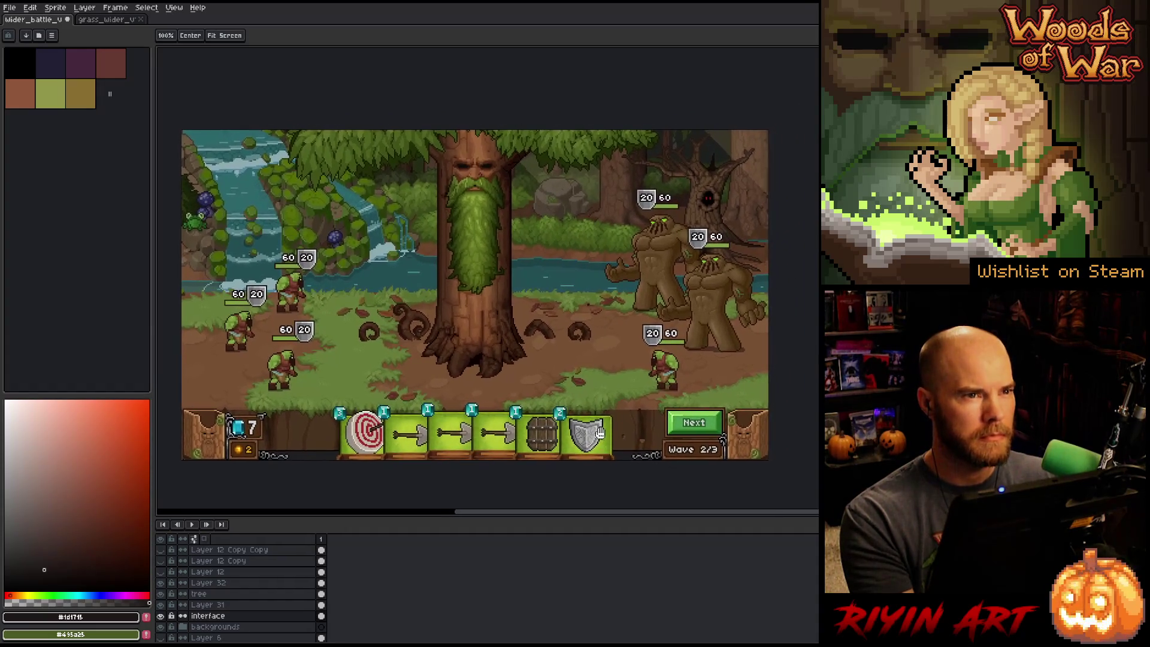
pyautogui.press('m')
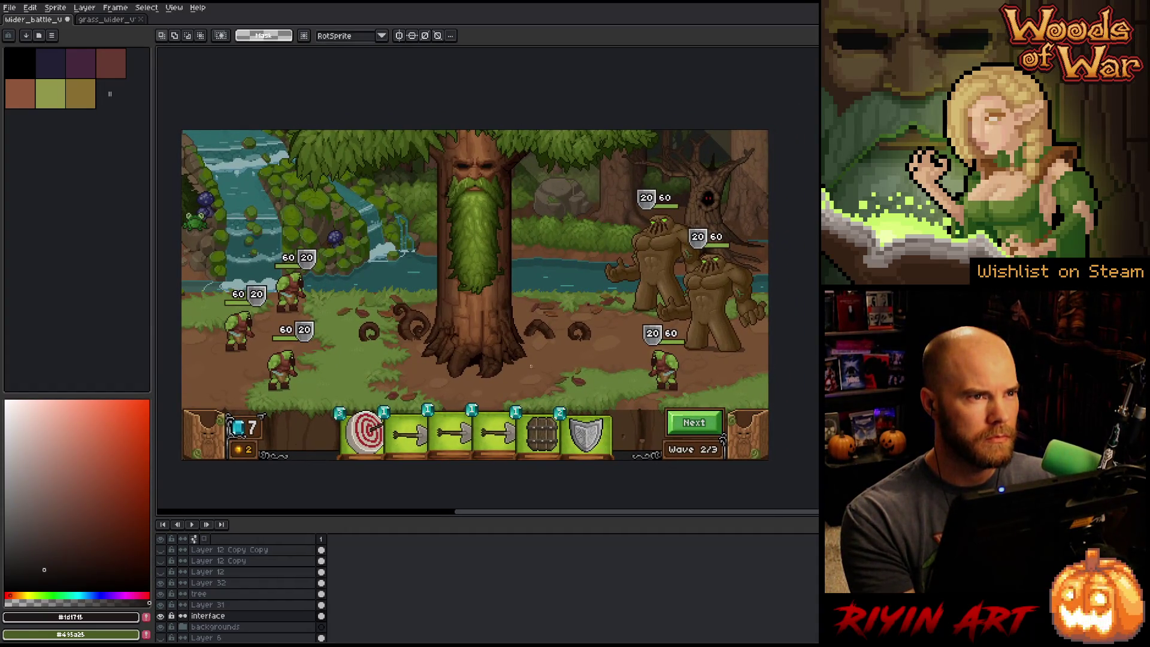
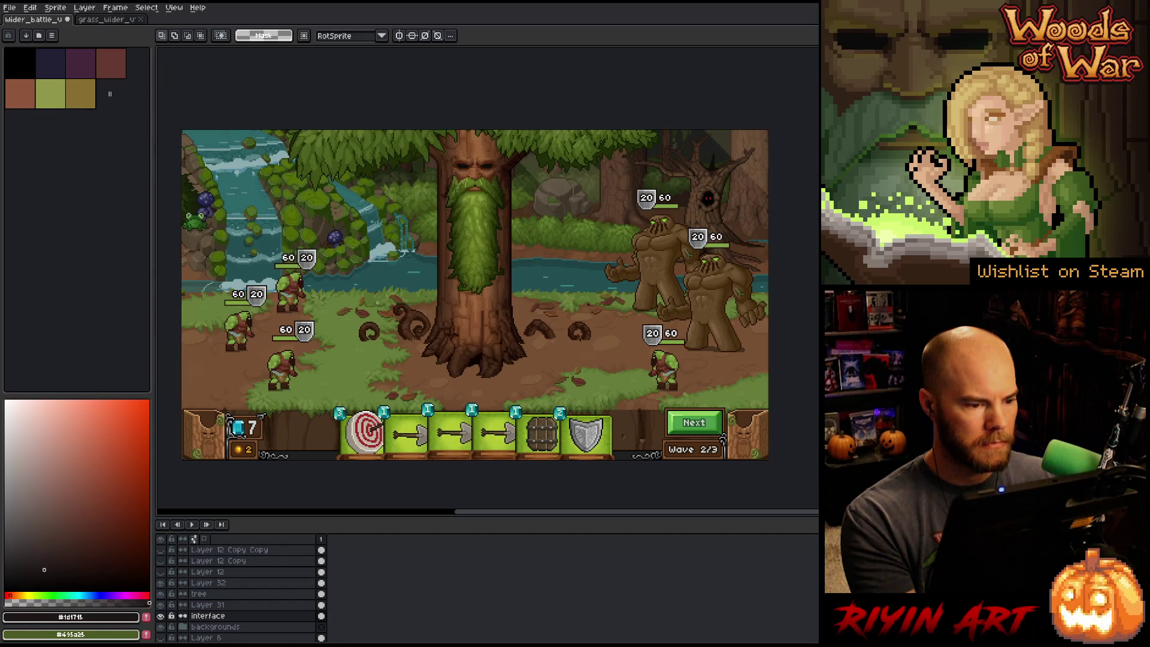
# - Marquee the upper-left waterfall area on the waterfall layer and nudge it upward
pyautogui.keyDown('ctrl'); pyautogui.click(331, 233); pyautogui.keyUp('ctrl')
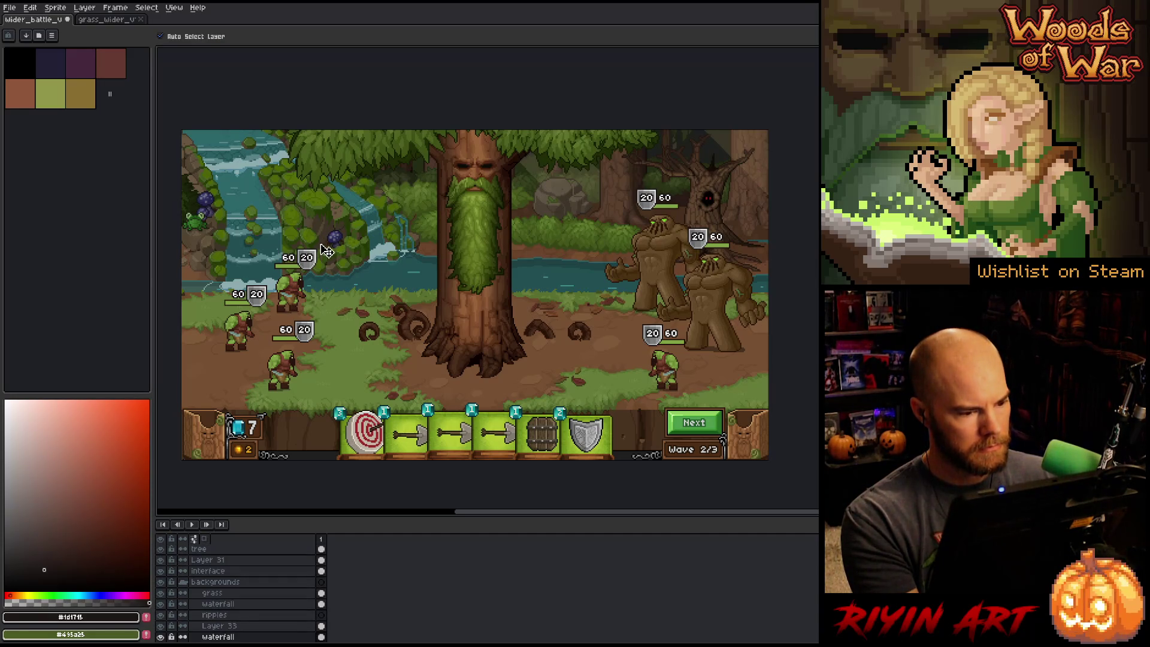
pyautogui.press('m')
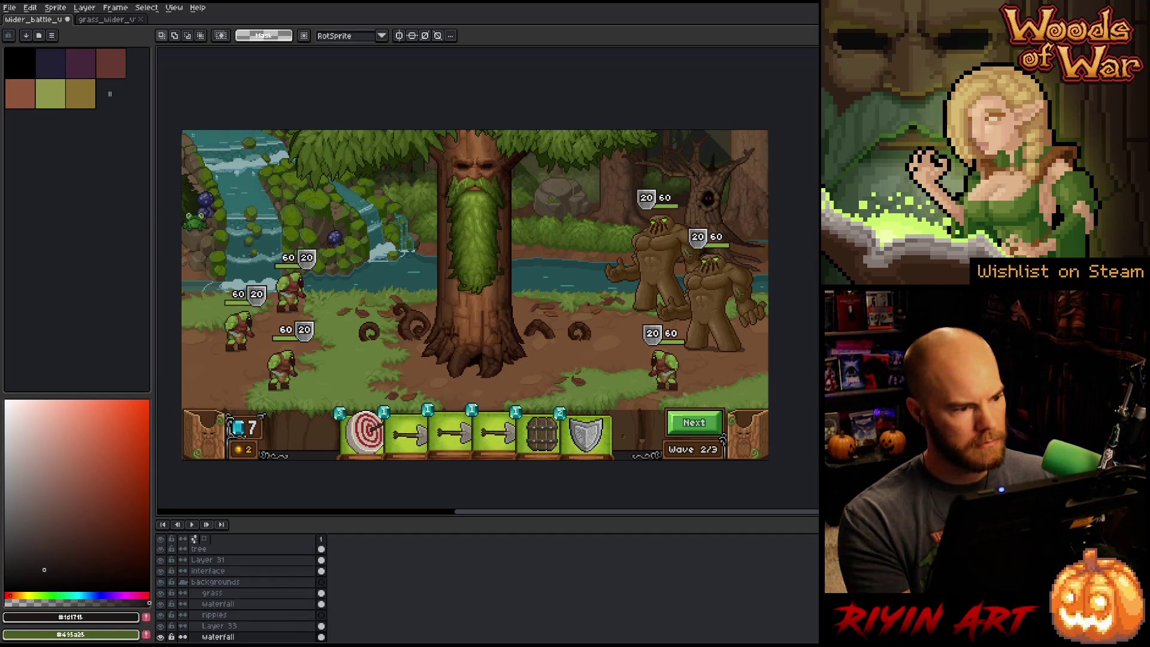
pyautogui.moveTo(181, 129)
pyautogui.mouseDown()
pyautogui.moveTo(422, 391)
pyautogui.moveTo(477, 397)
pyautogui.mouseUp()
pyautogui.press('Up')
pyautogui.press('Up')
pyautogui.press('Up')
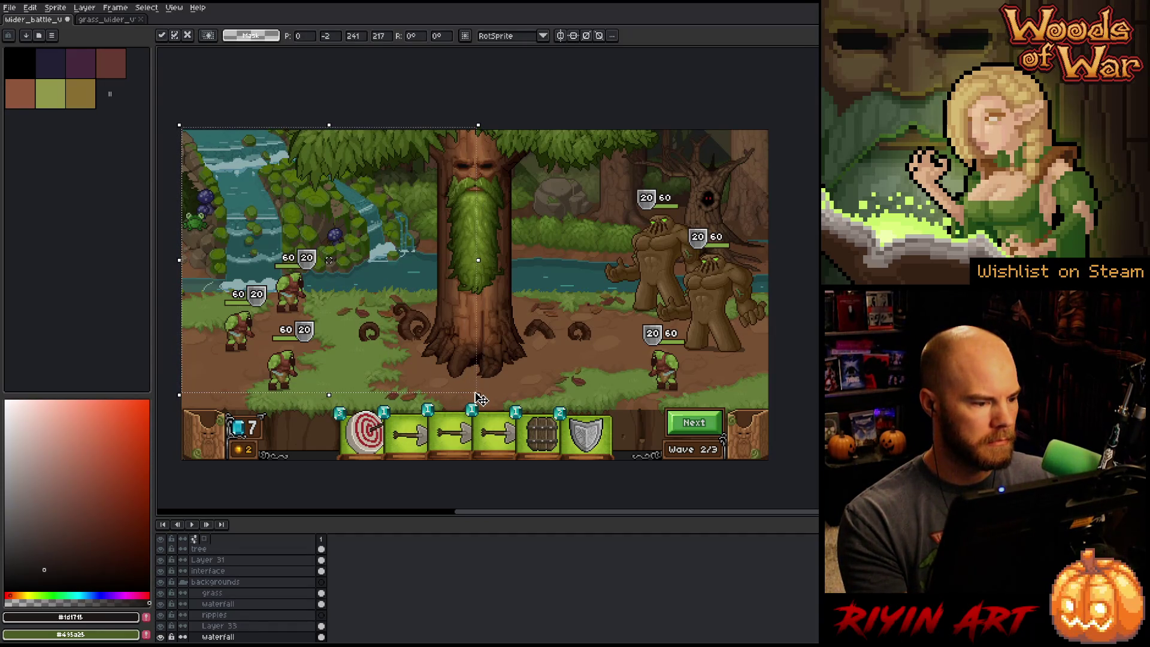
pyautogui.moveTo(329, 258); pyautogui.dragTo(329, 257)
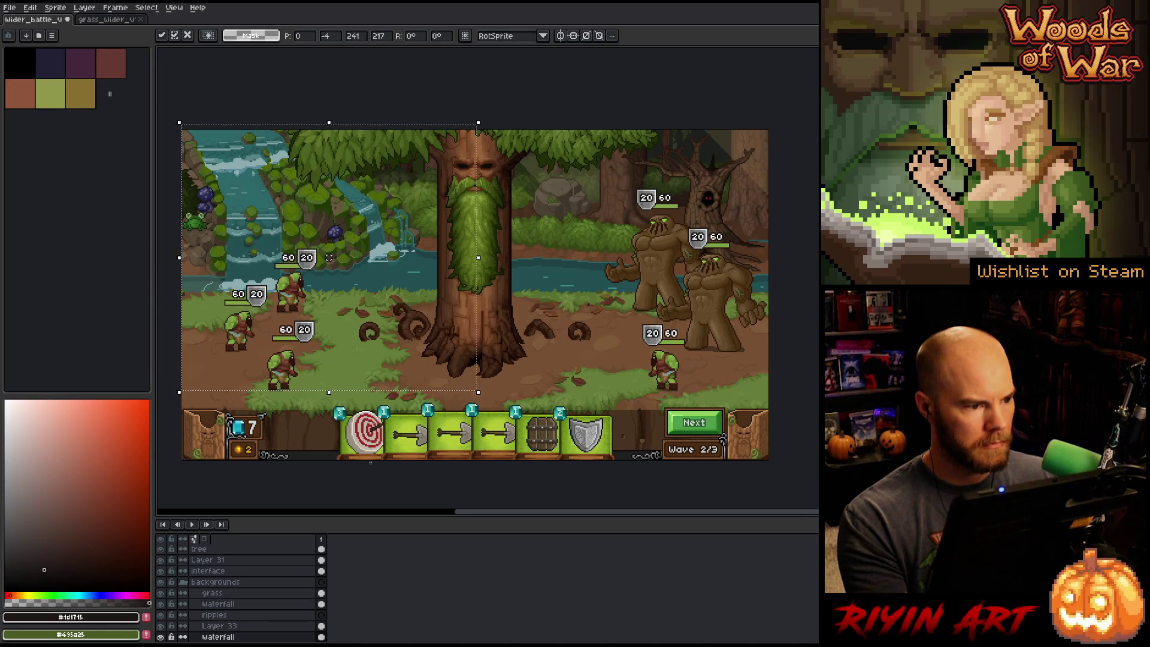
# - Move the waterfall art up a few more pixels and apply the move
pyautogui.click(225, 604)
pyautogui.moveTo(329, 257); pyautogui.dragTo(329, 253)
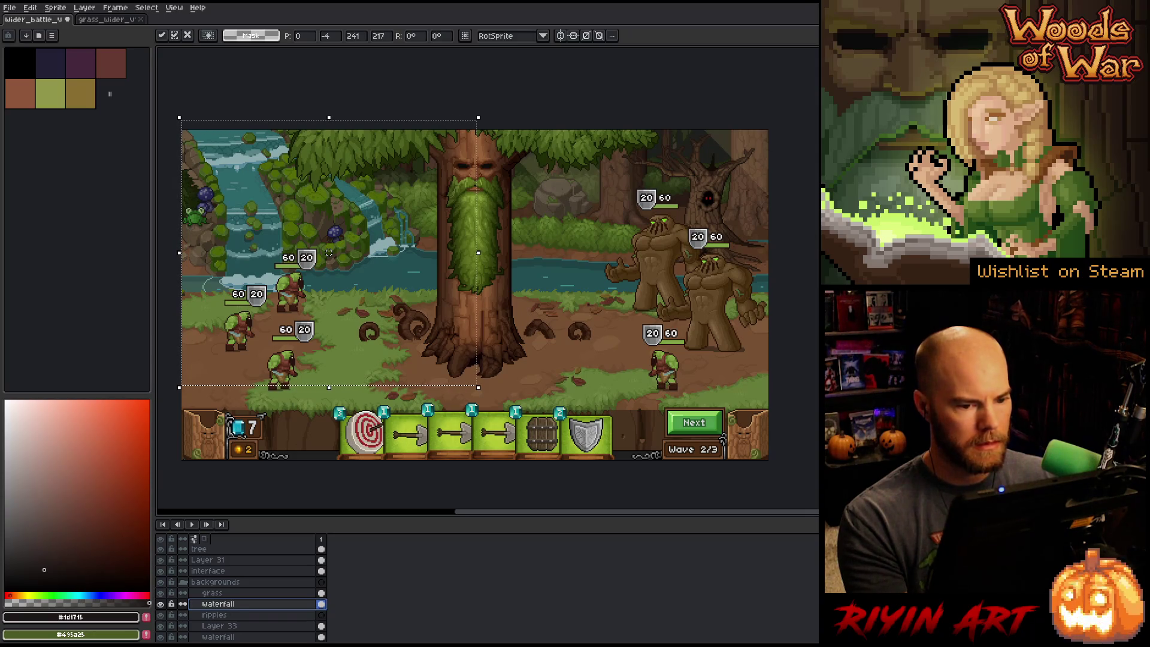
pyautogui.press('Up')
pyautogui.press('Up')
pyautogui.press('Up')
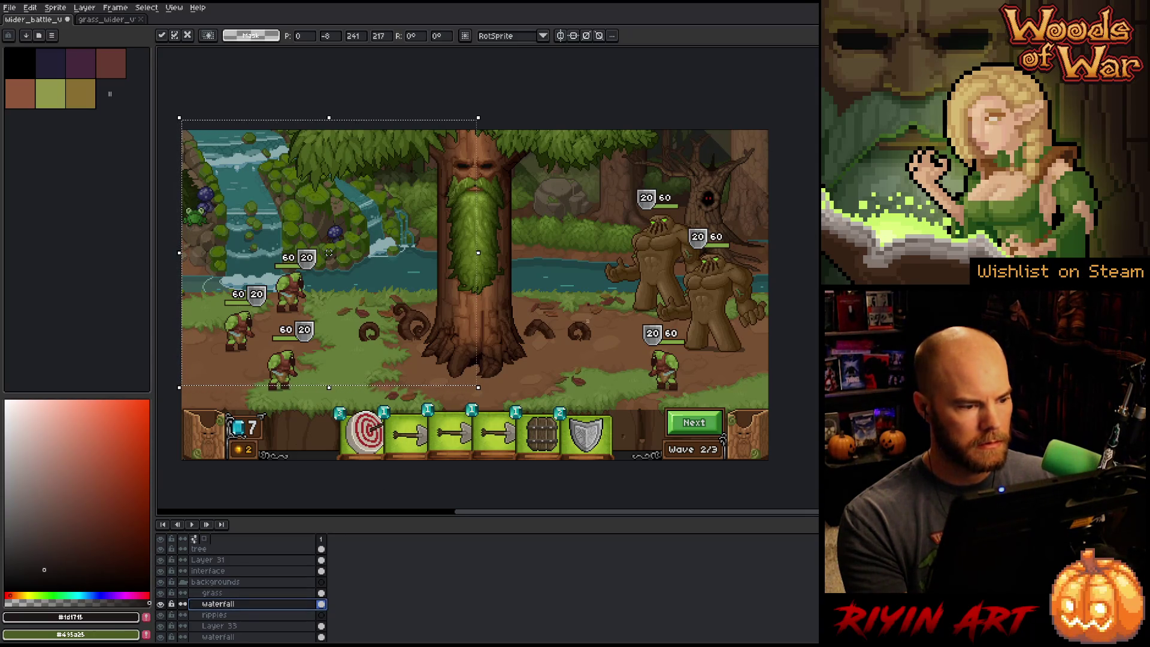
pyautogui.press('Return')
# - Clear the selection and switch to the ripples layer
pyautogui.moveTo(779, 123)
pyautogui.mouseDown()
pyautogui.moveTo(736, 218)
pyautogui.moveTo(484, 357)
pyautogui.mouseUp()
pyautogui.click(218, 637)
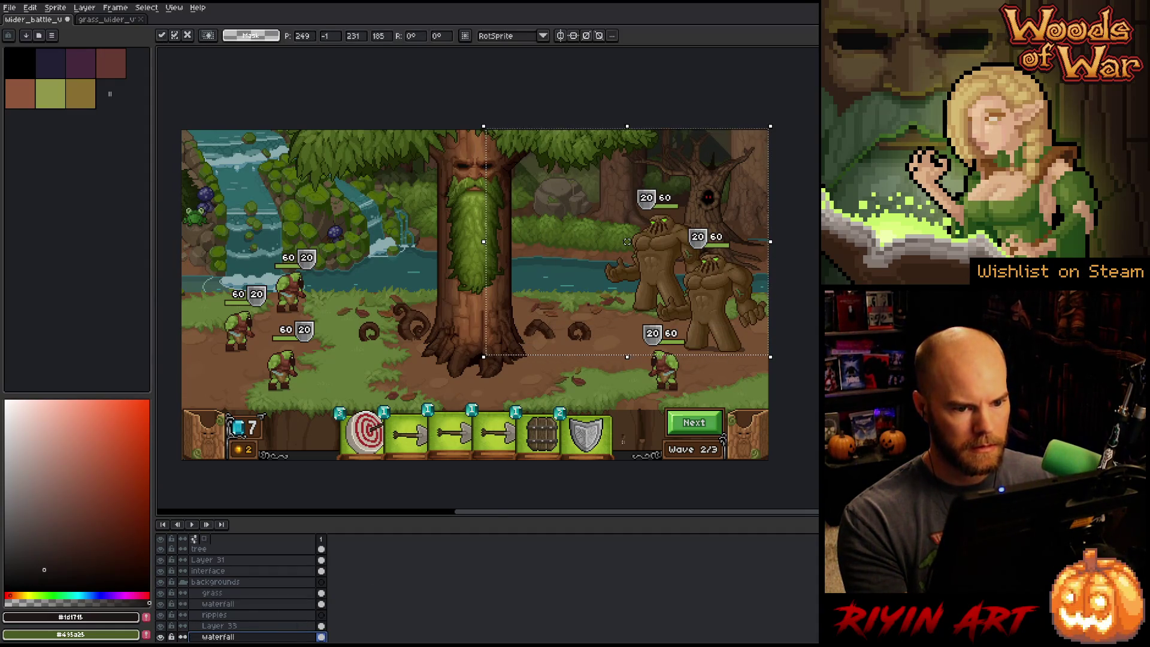
pyautogui.hotkey('ctrl', 'd')
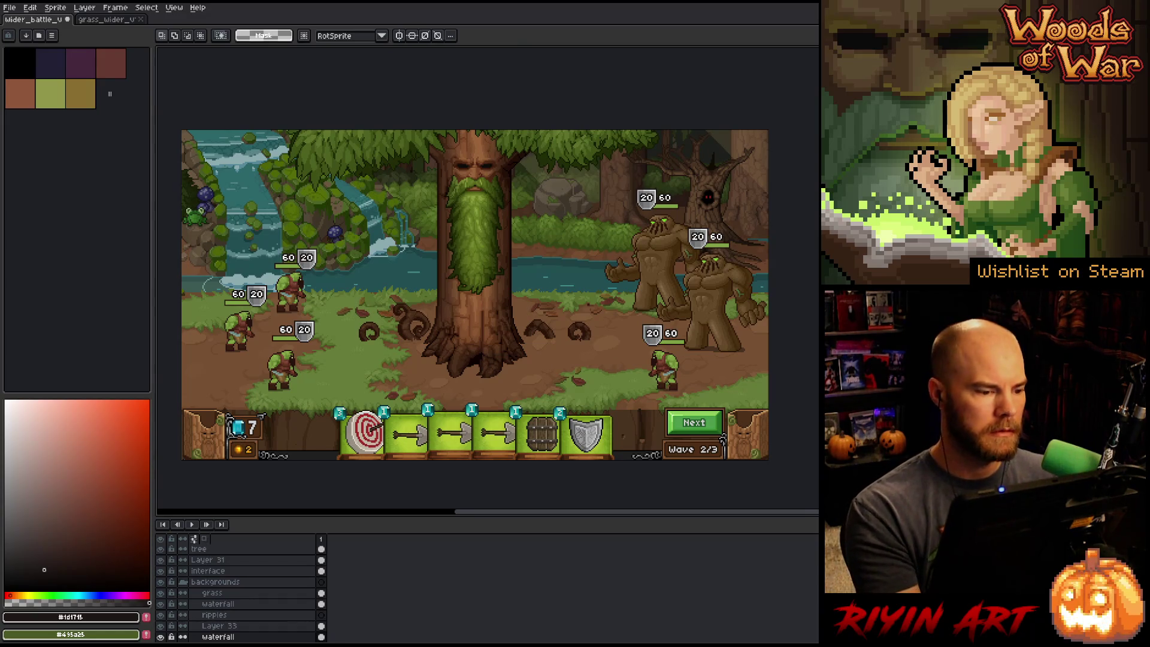
pyautogui.click(280, 617)
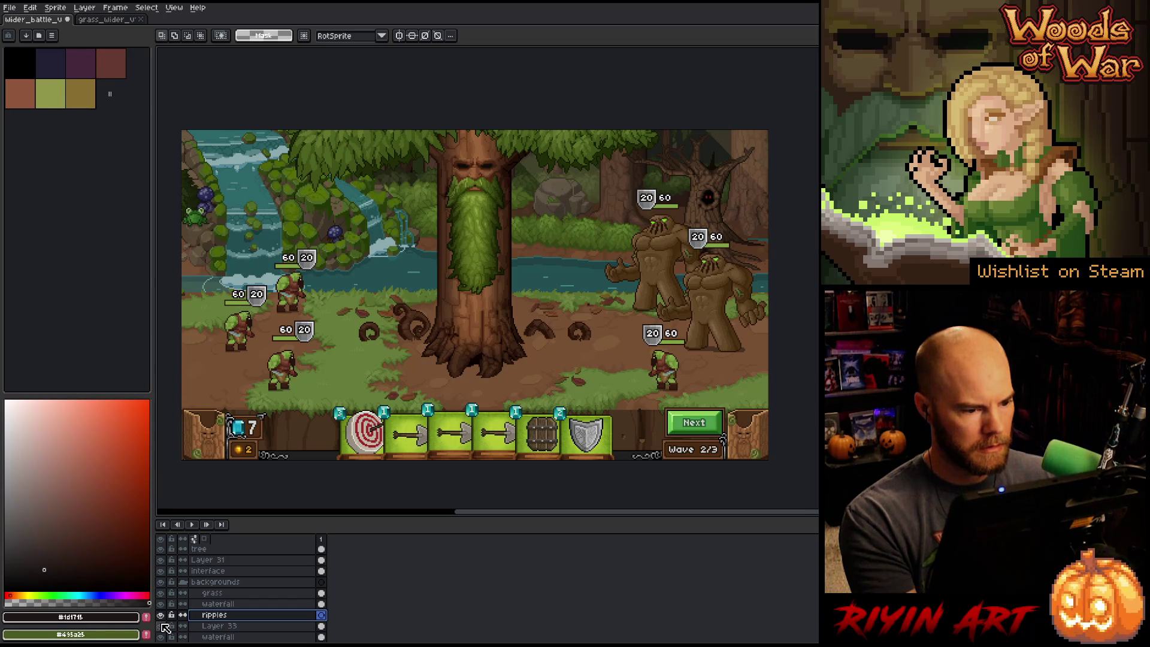
# - Rename Layer 33 to 'ripples'
pyautogui.doubleClick(234, 619)
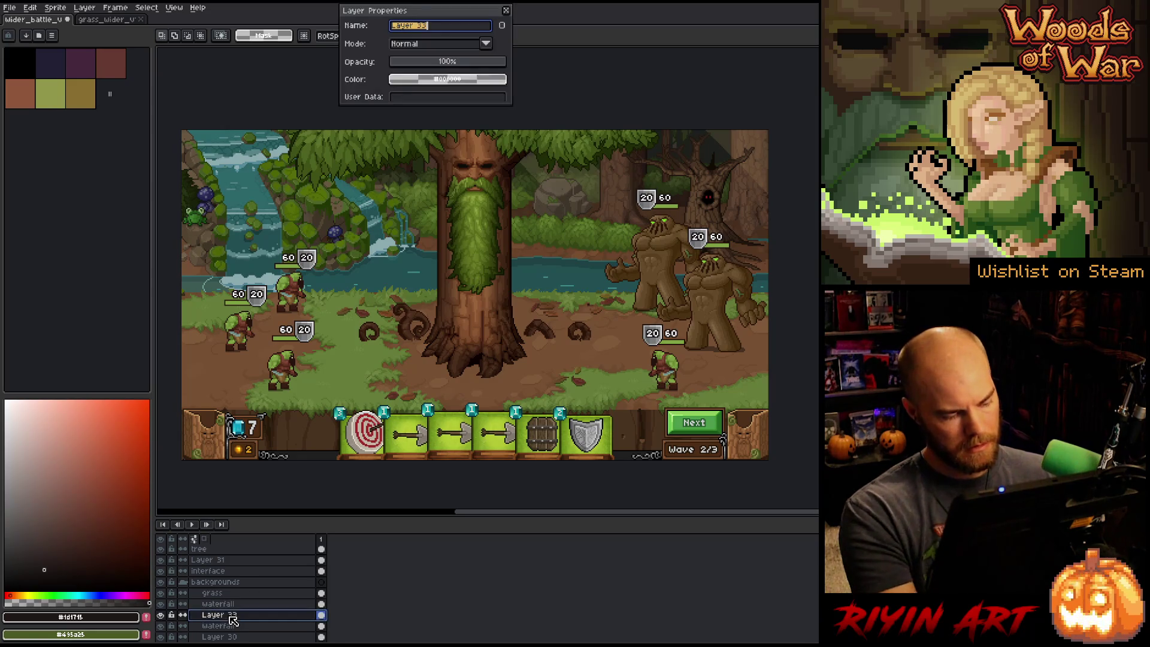
pyautogui.write('ripples')
pyautogui.press('Return')
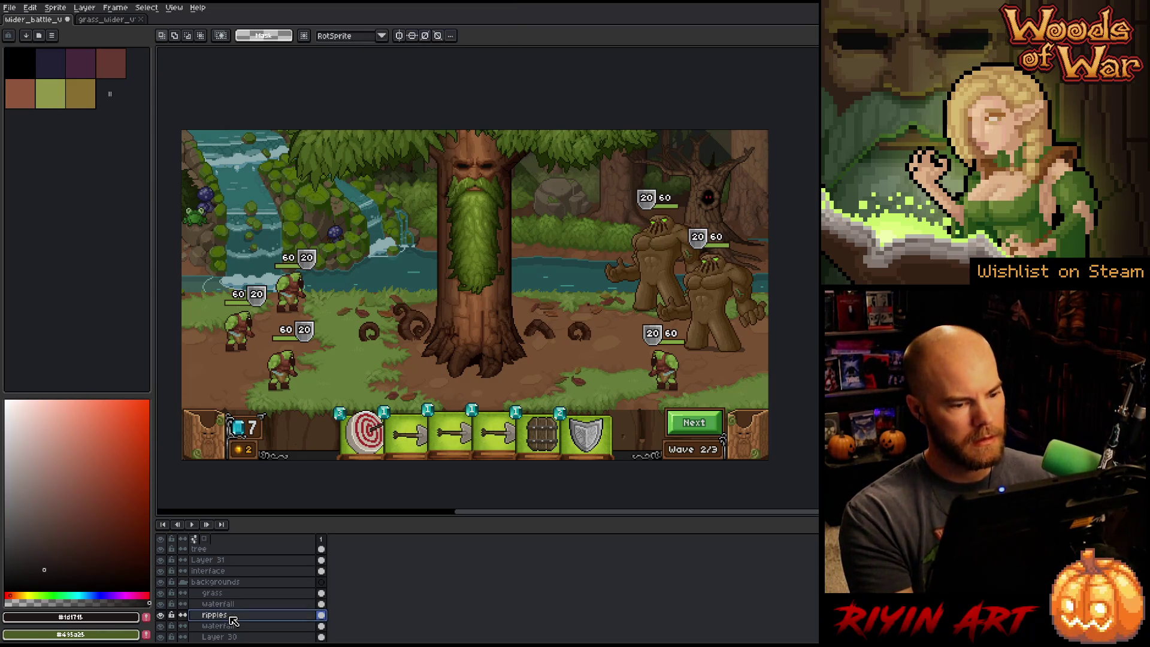
# - Nudge the ripple band on the water upward and deselect it
pyautogui.keyDown('ctrl'); pyautogui.click(232, 617); pyautogui.keyUp('ctrl')
pyautogui.press('Up')
pyautogui.press('Up')
pyautogui.press('Up')
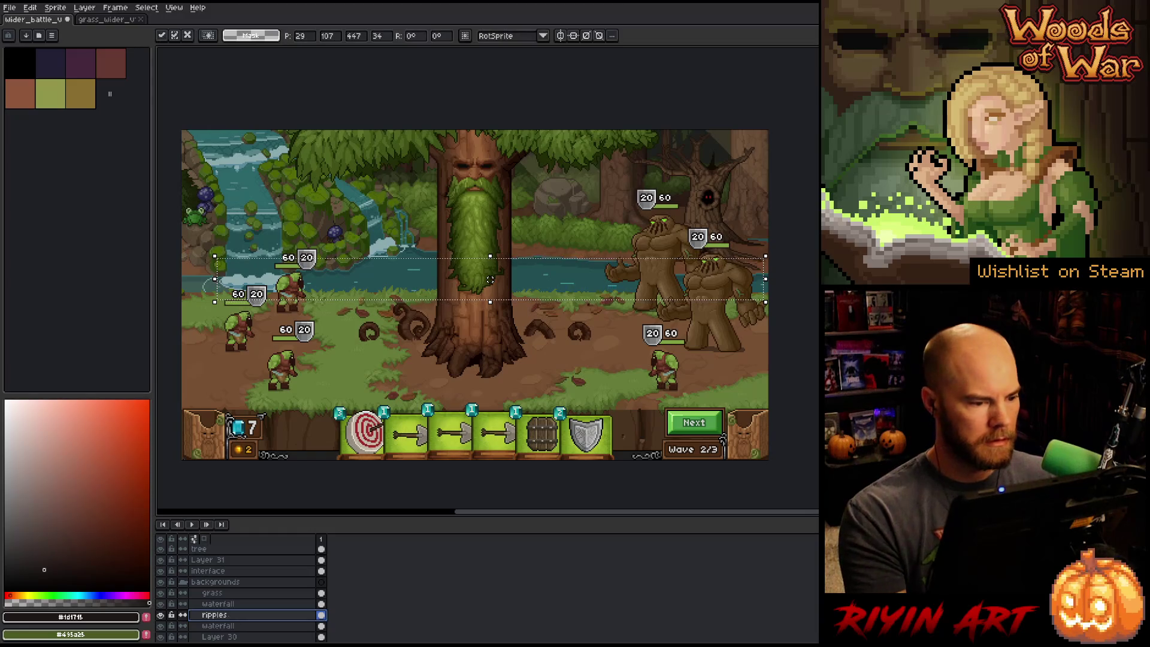
pyautogui.click(611, 547)
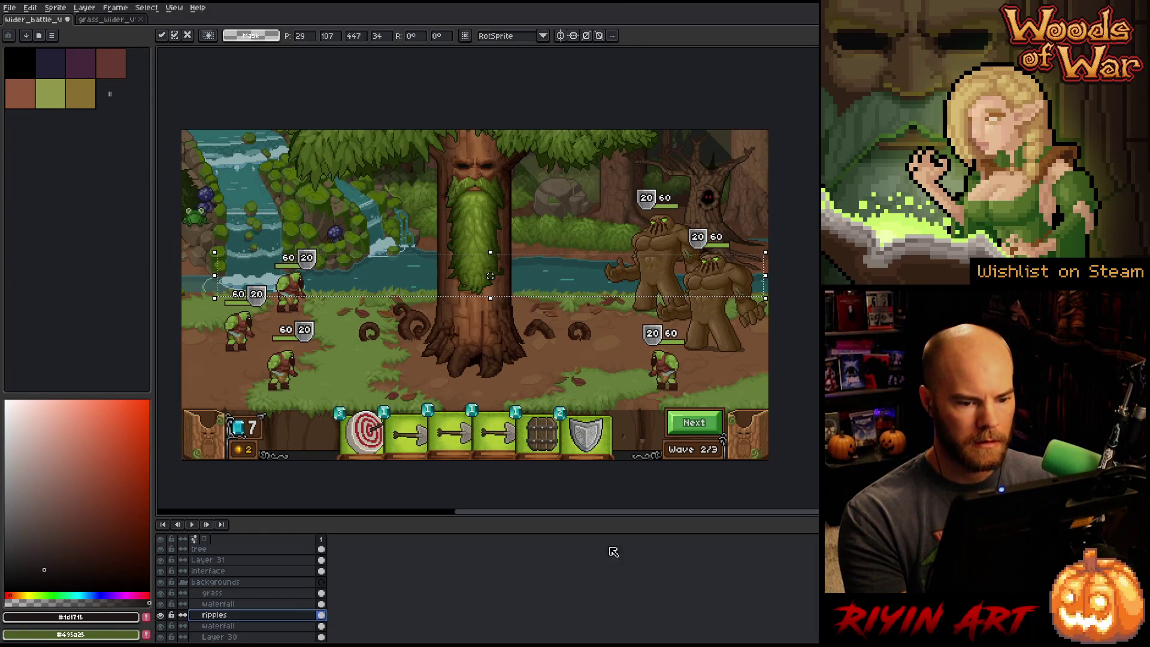
pyautogui.click(774, 303)
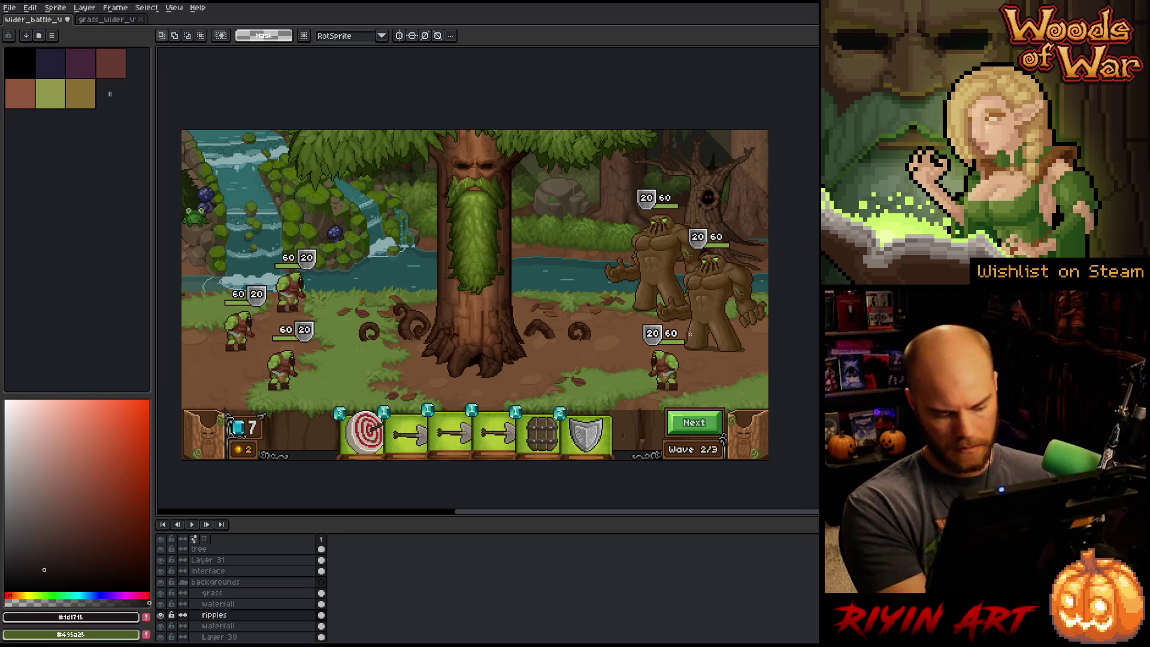
# - Save the battle mockup with Ctrl+S
pyautogui.hotkey('ctrl', 's')
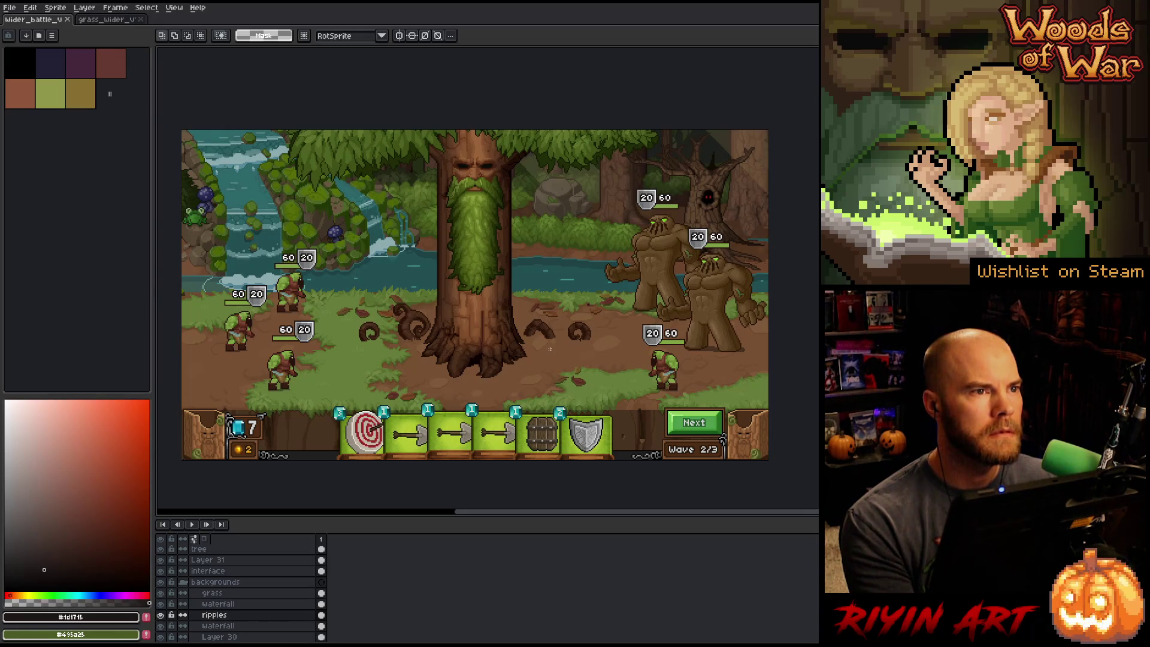
pyautogui.scroll(1, 550, 349)
pyautogui.scroll(-1, 548, 350)
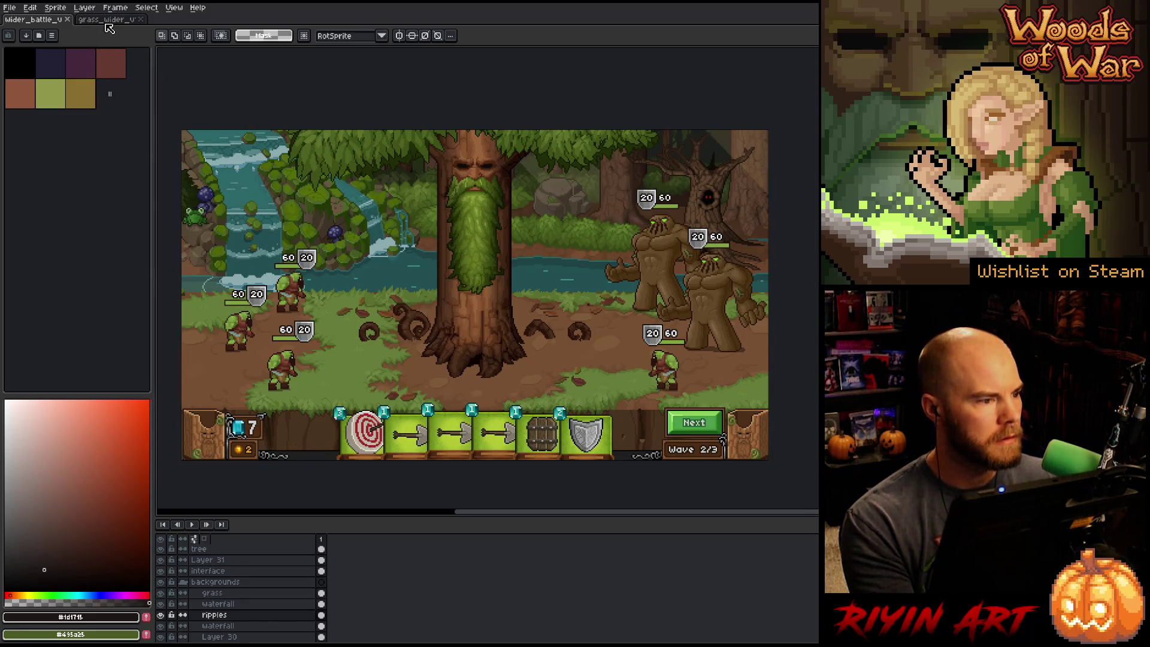
# - Hide and re-show the waterfall backgrounds group to compare the forest scene
pyautogui.click(12, 10)
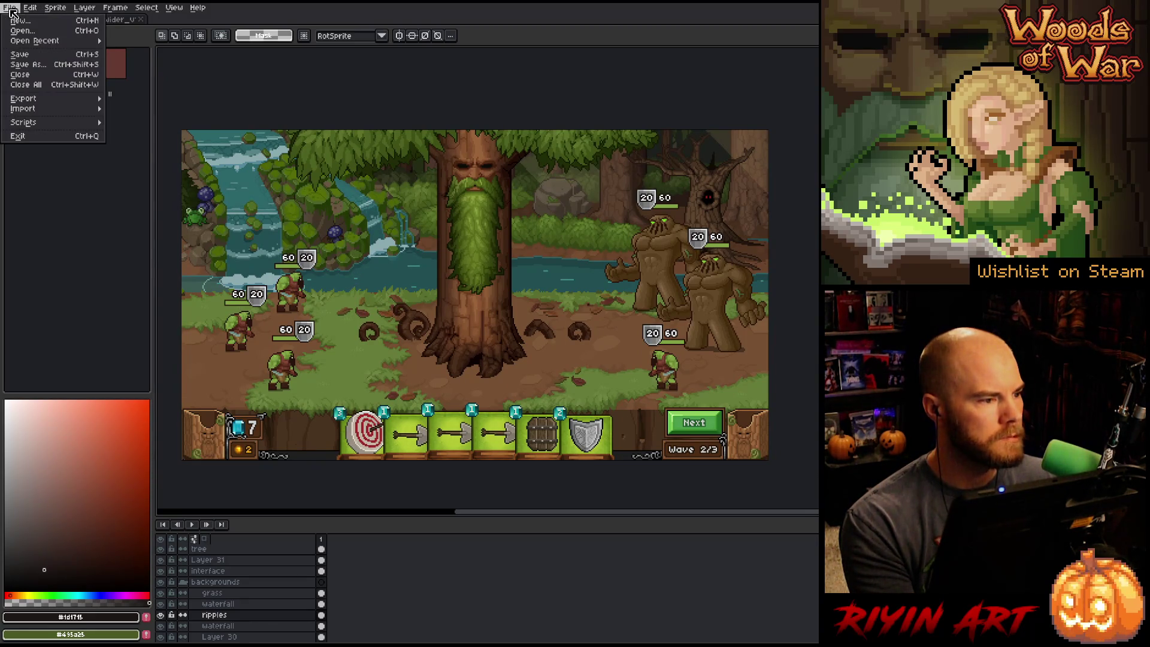
pyautogui.click(12, 10)
pyautogui.click(183, 582)
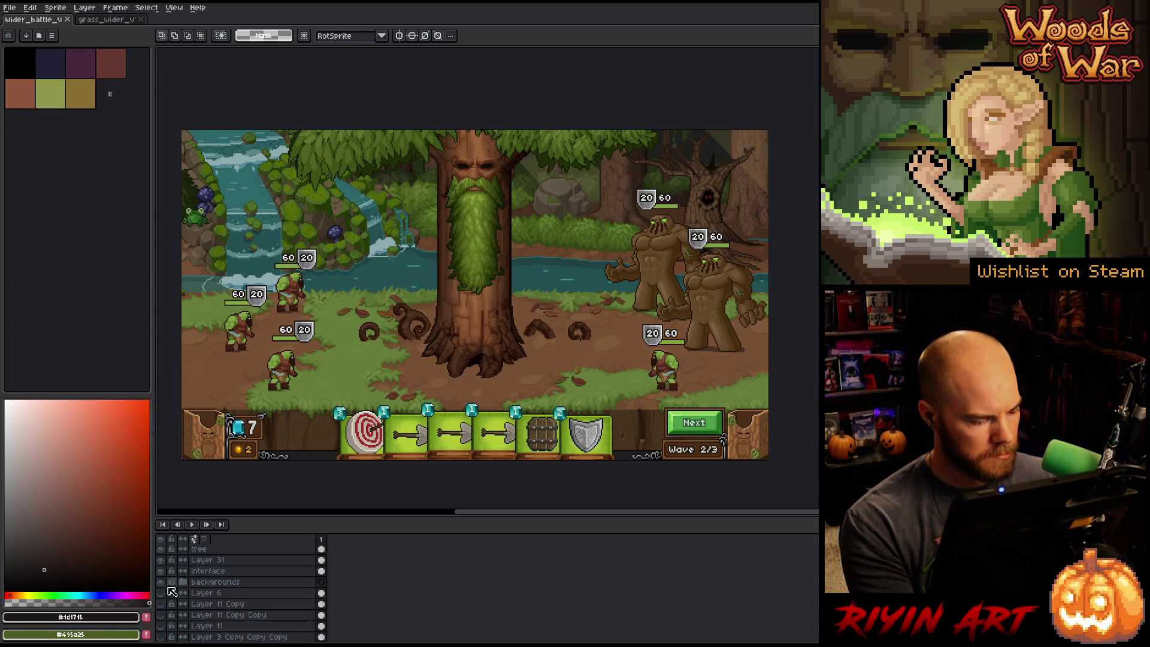
pyautogui.click(166, 585)
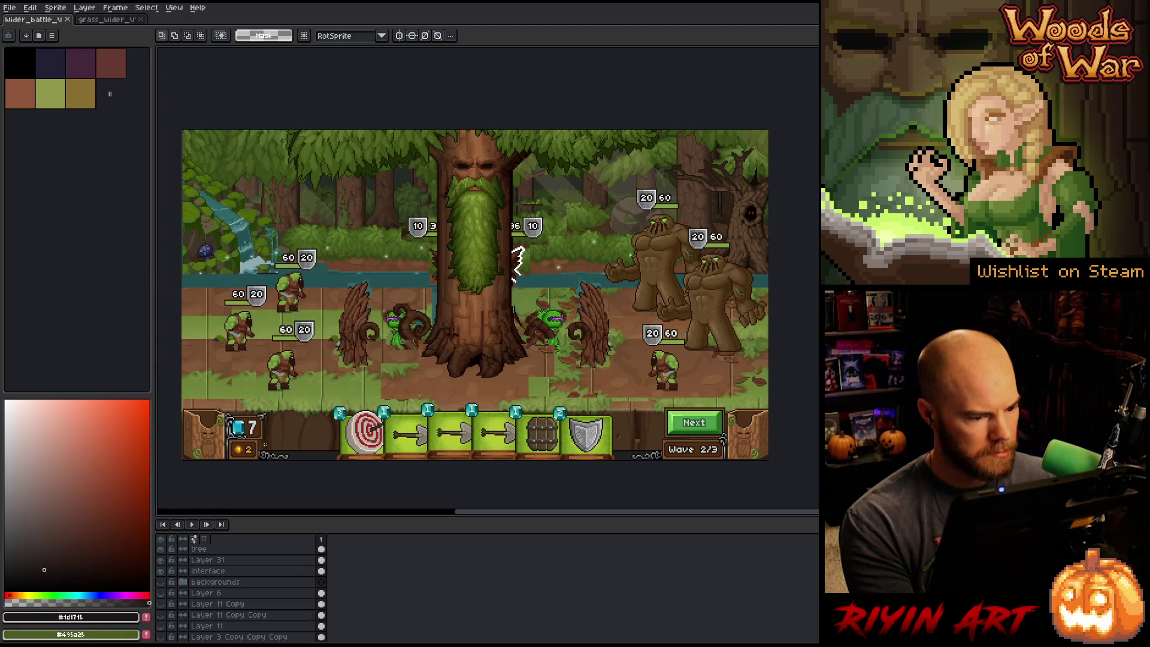
pyautogui.click(161, 583)
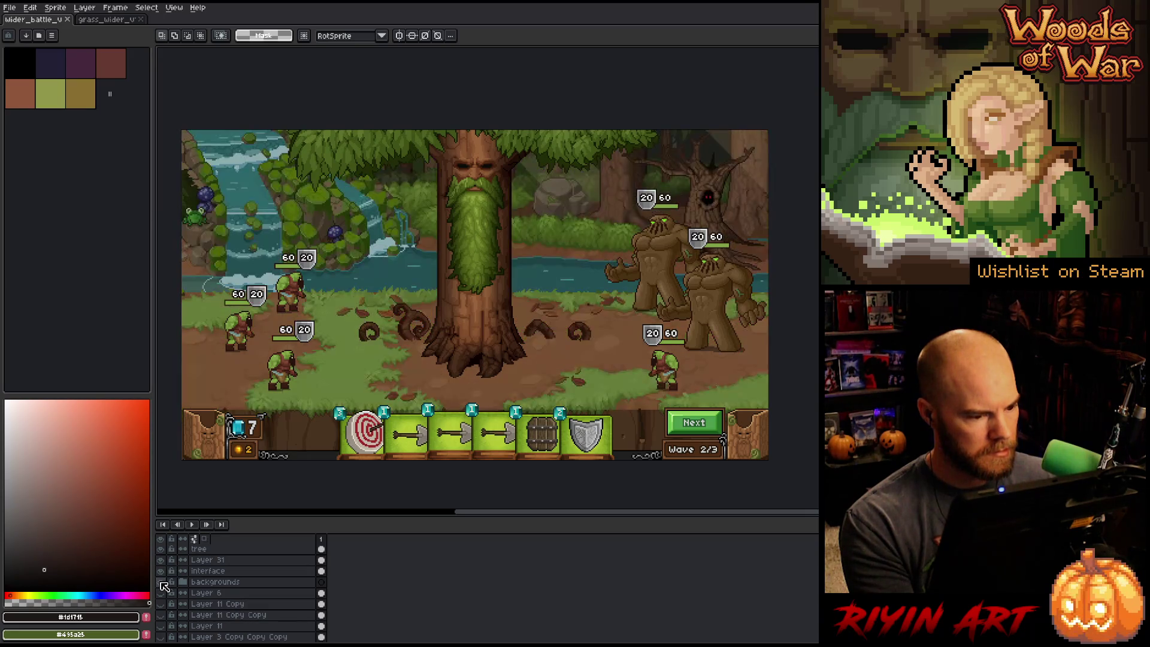
# - Open barricade.png from the images > arcana folder
pyautogui.click(9, 7)
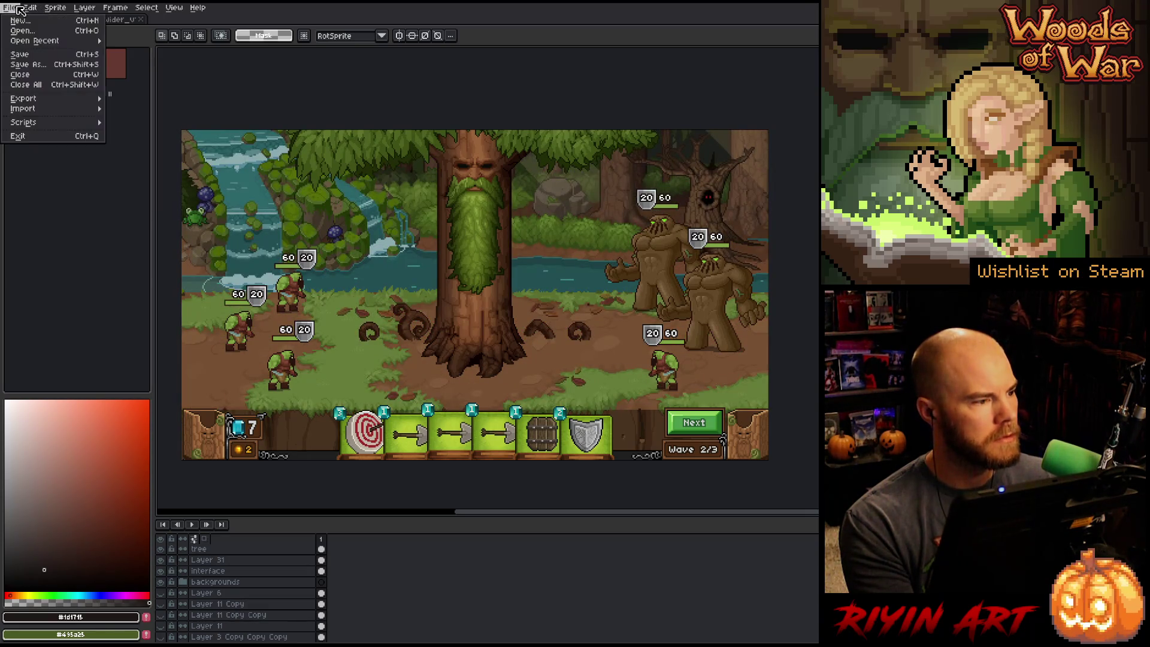
pyautogui.click(21, 29)
pyautogui.click(461, 122)
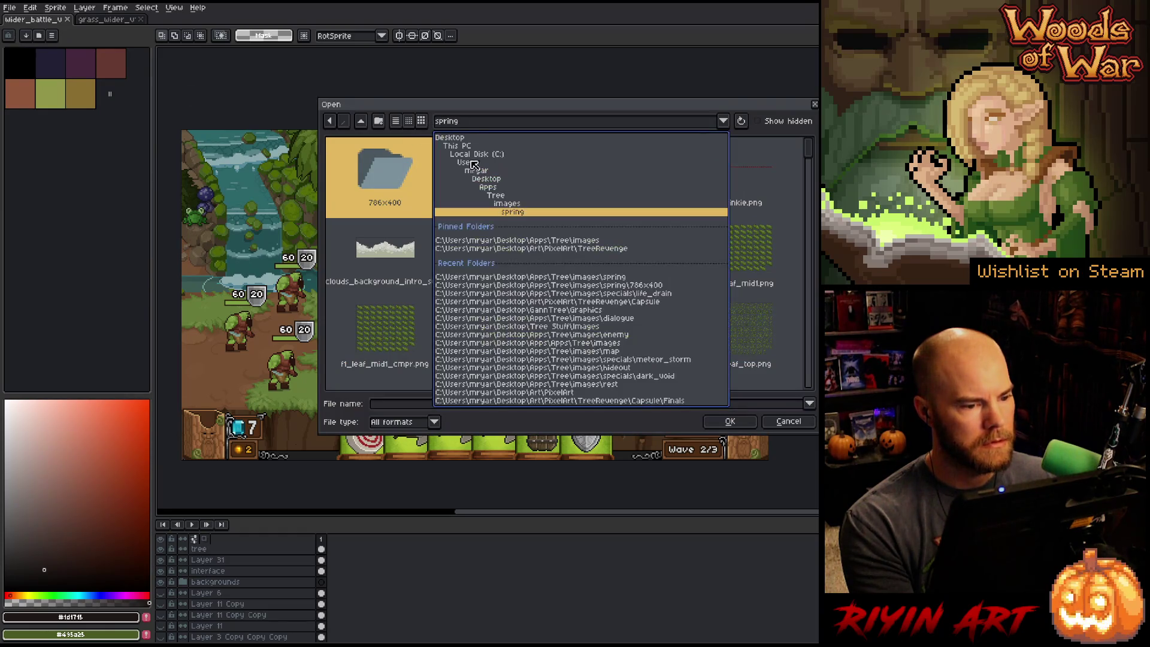
pyautogui.click(514, 205)
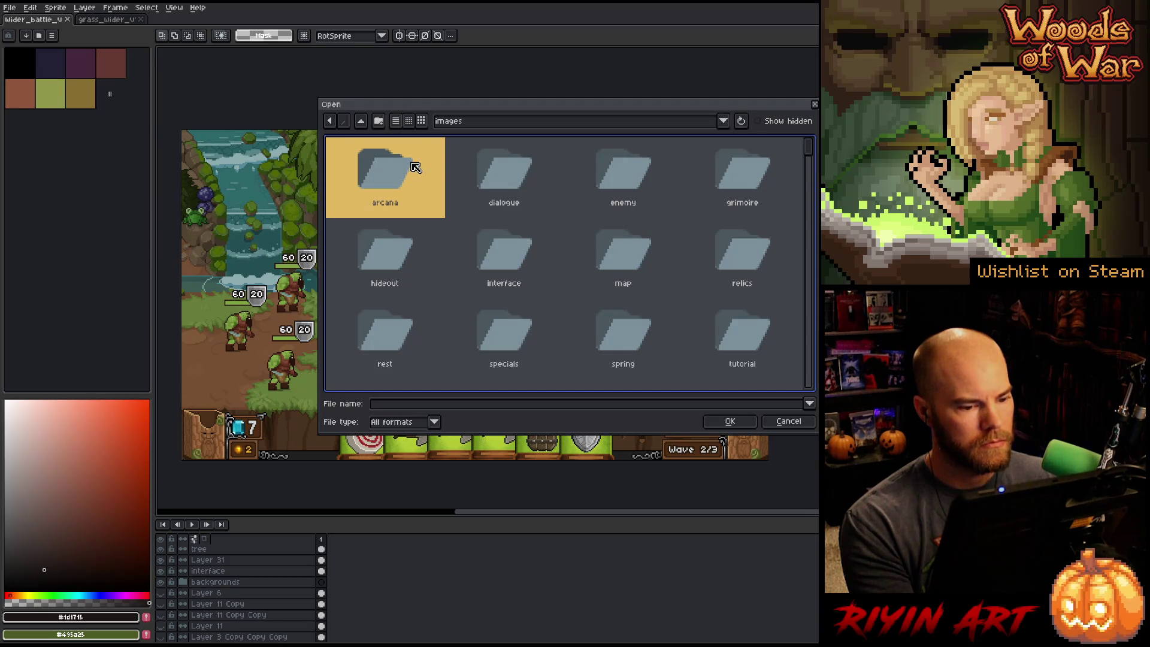
pyautogui.doubleClick(388, 183)
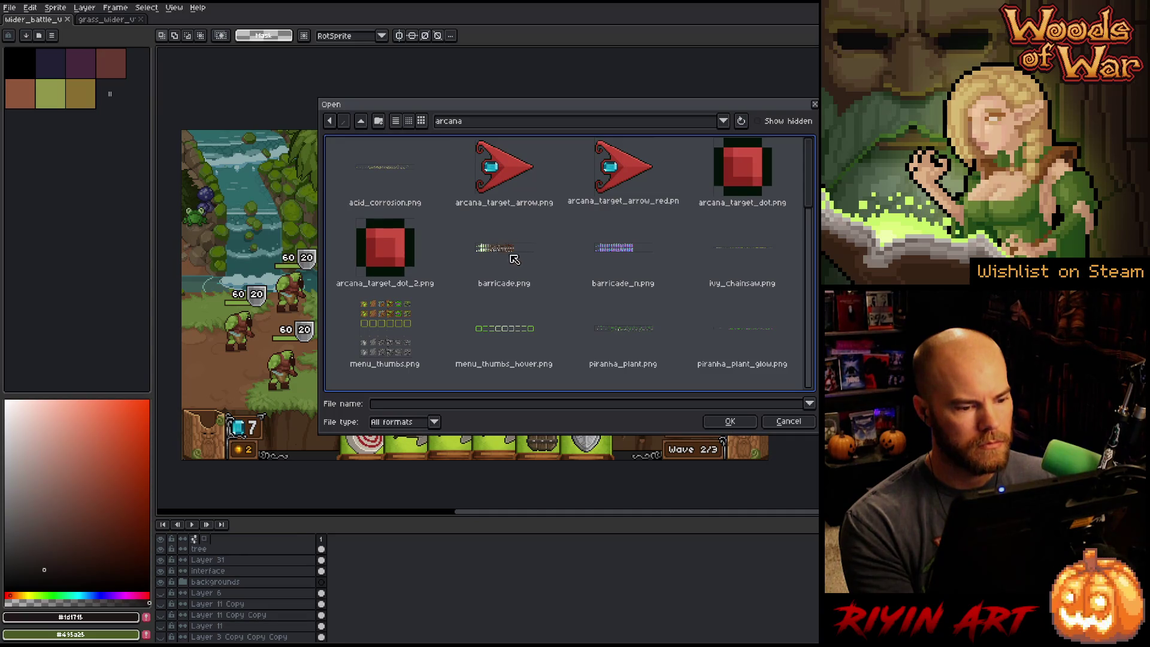
pyautogui.click(515, 259)
pyautogui.doubleClick(516, 259)
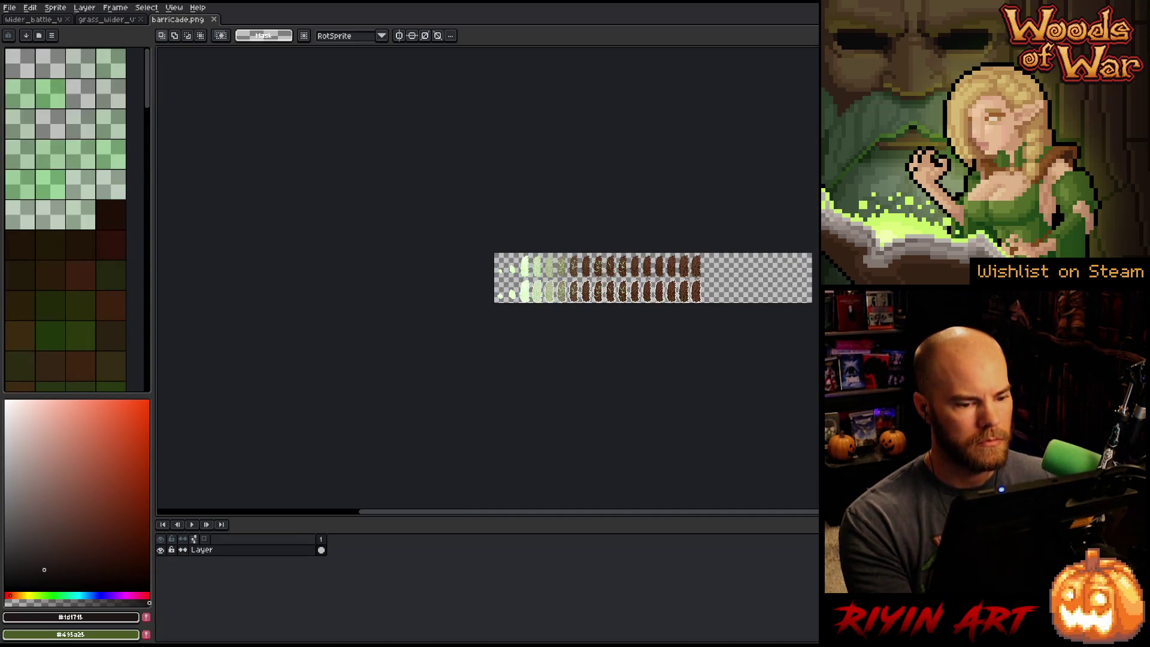
# - Select one barricade sprite on the sheet and return to the wider_battle mockup
pyautogui.moveTo(695, 271); pyautogui.dragTo(418, 286)
pyautogui.scroll(2, 417, 286)
pyautogui.scroll(2, 418, 286)
pyautogui.moveTo(392, 181); pyautogui.dragTo(531, 342)
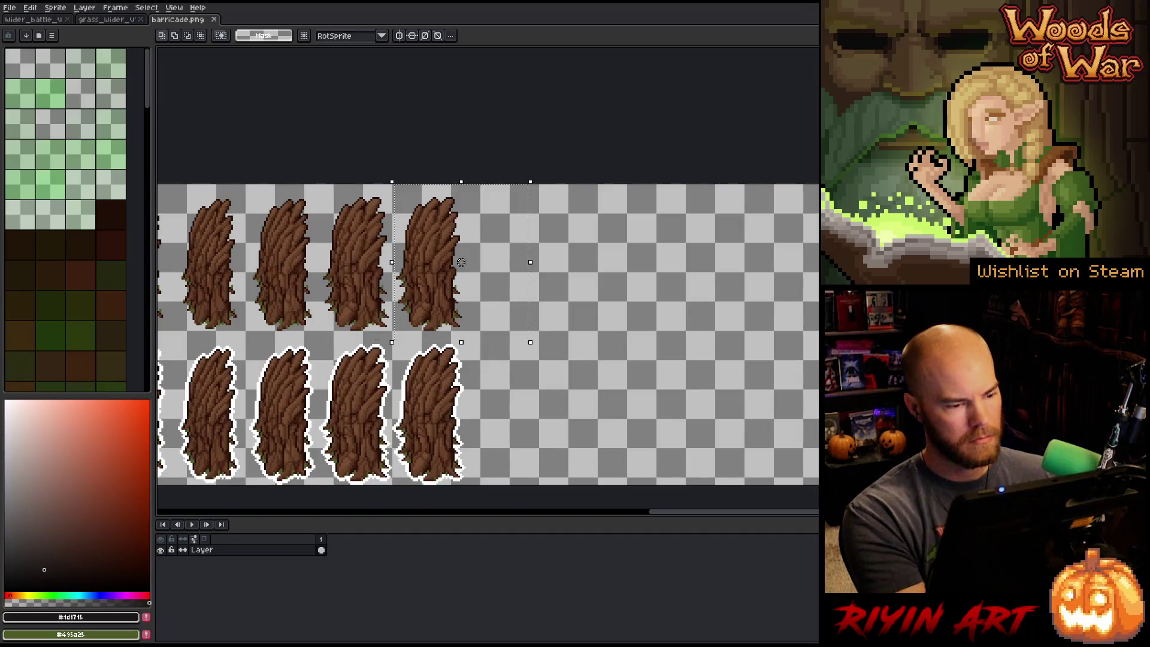
pyautogui.click(47, 21)
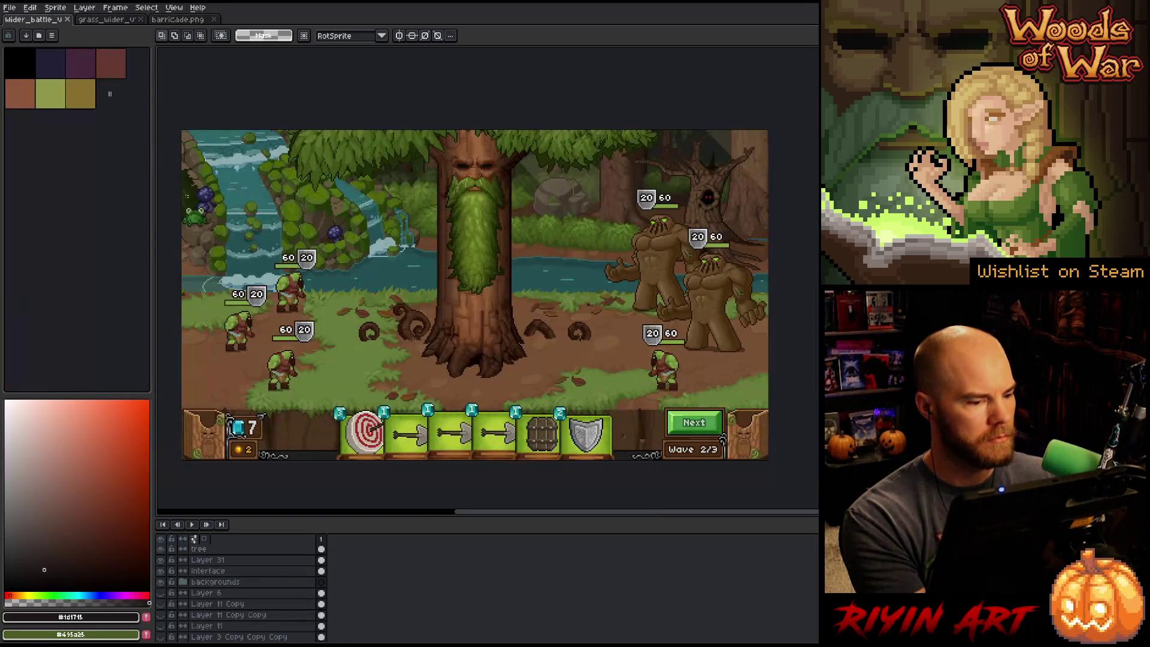
# - Show the alternate forest background and select the backgrounds group
pyautogui.hotkey('shift', 'n')
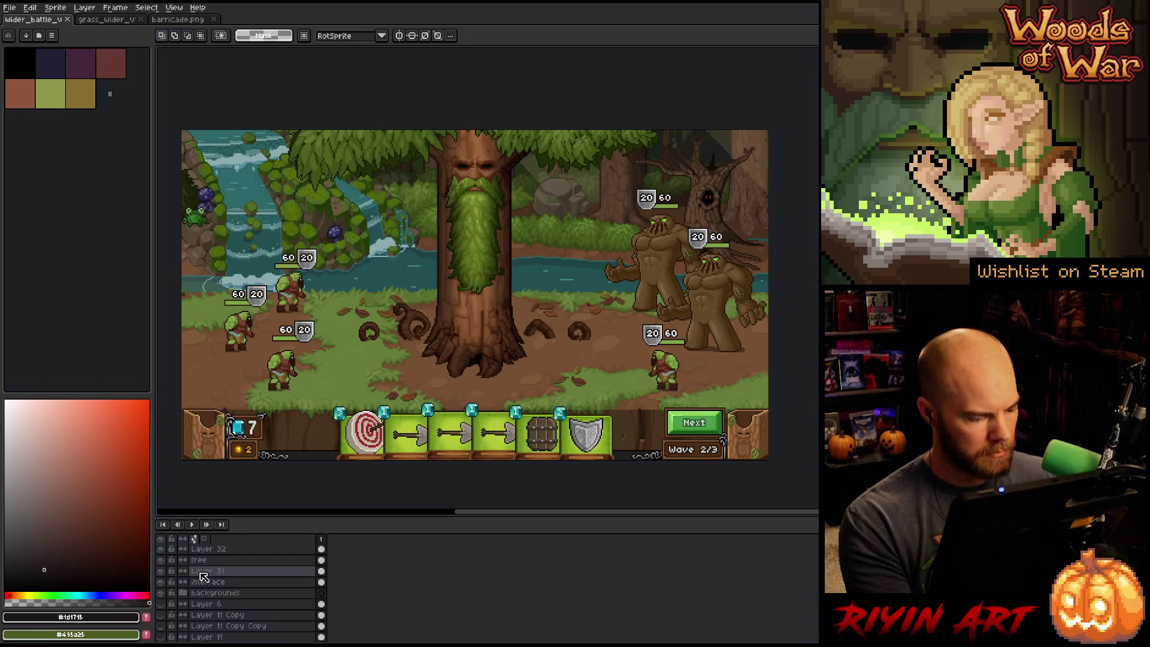
pyautogui.click(161, 597)
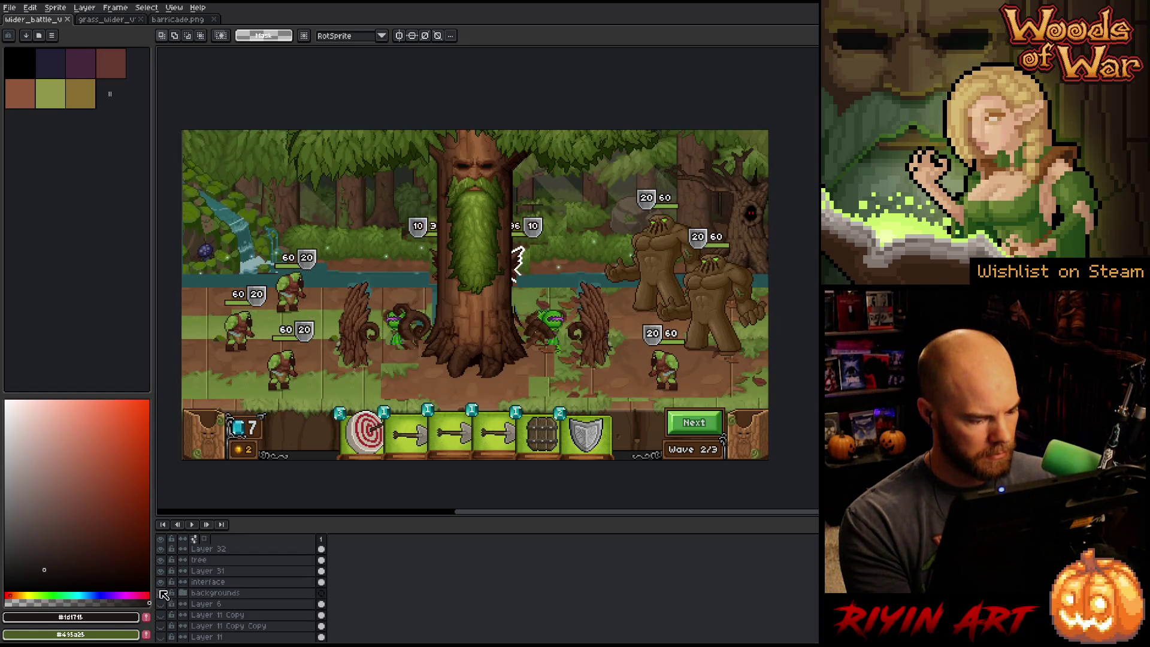
pyautogui.click(208, 583)
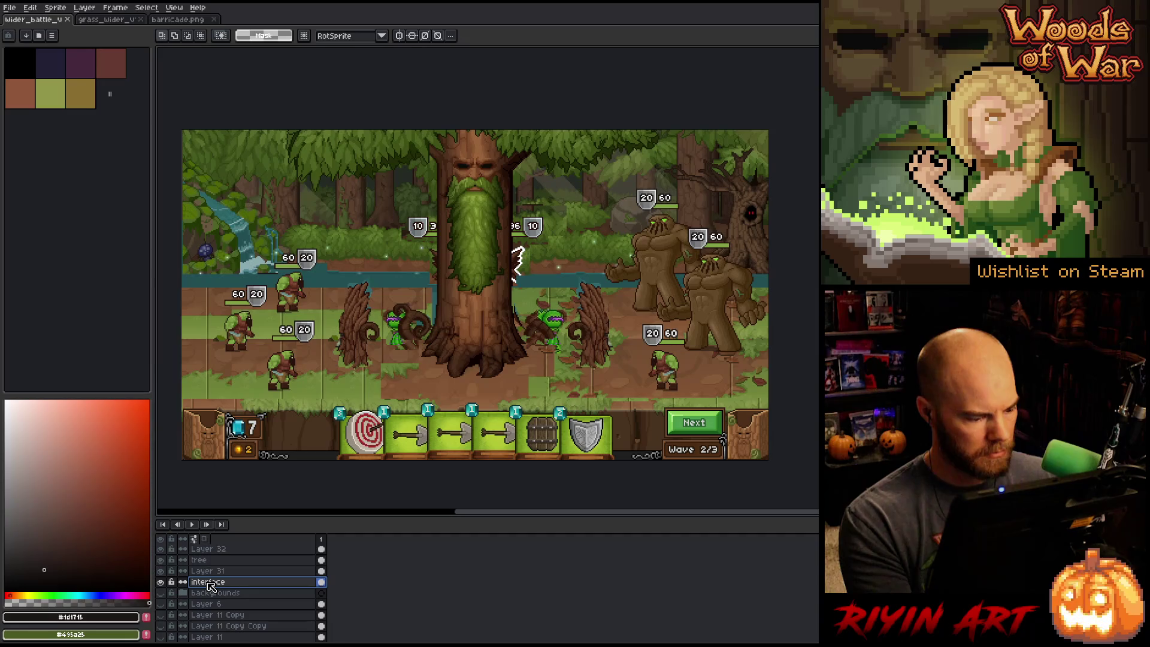
pyautogui.click(208, 592)
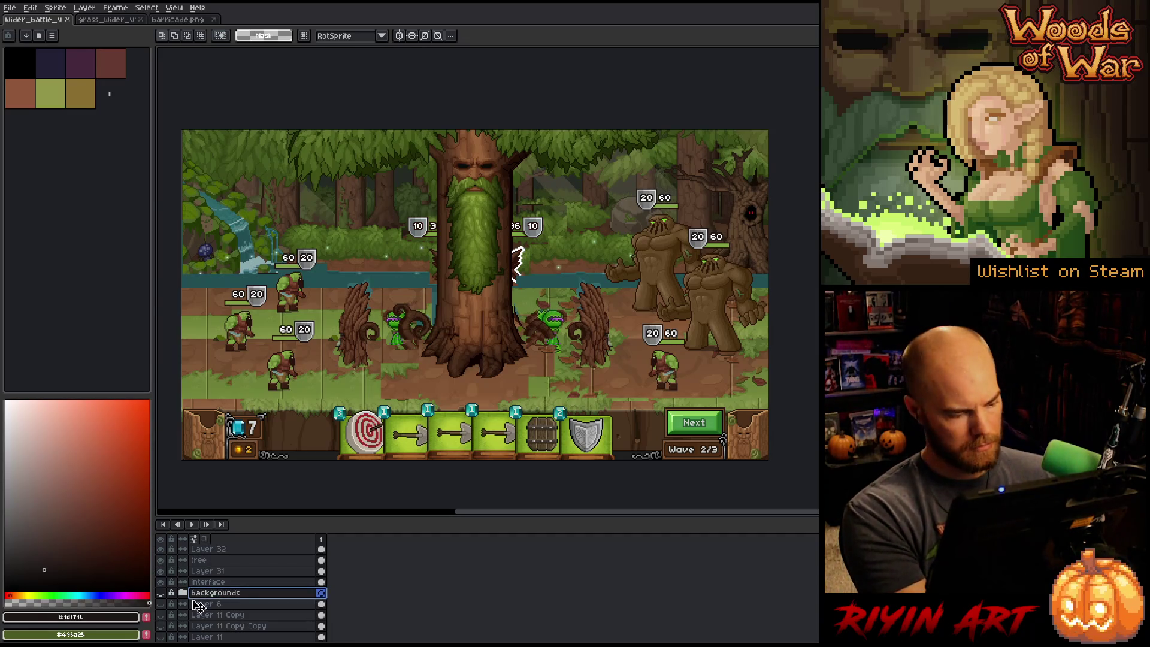
# - Add a new layer above the backgrounds named 'barricade'
pyautogui.hotkey('shift', 'n')
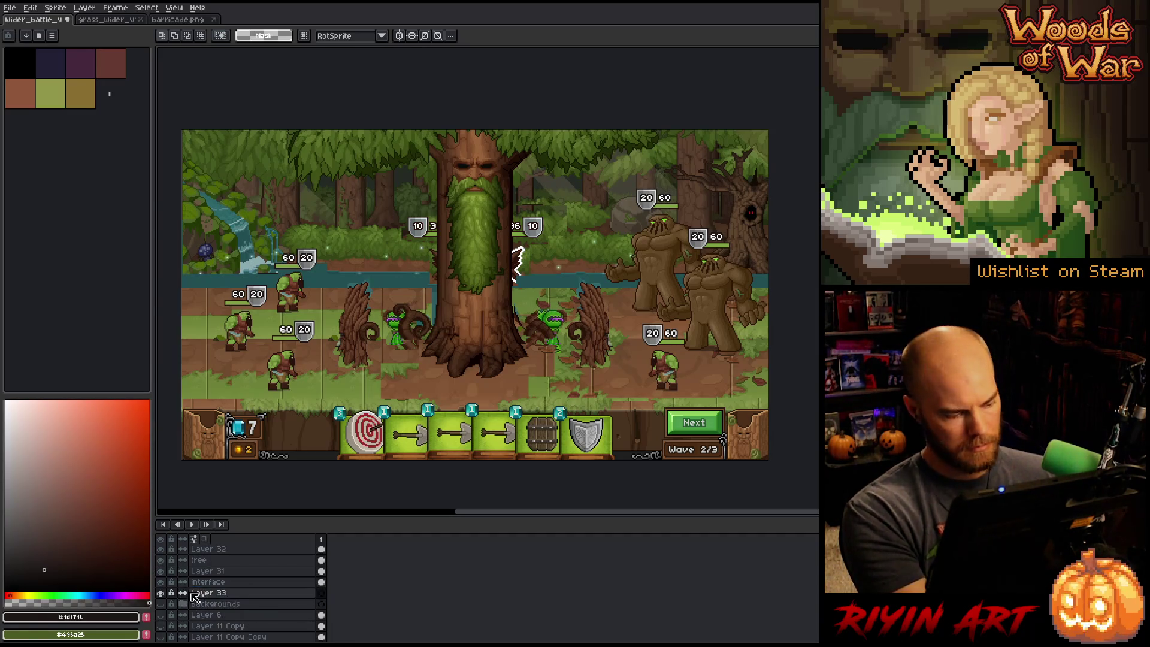
pyautogui.doubleClick(205, 594)
pyautogui.write('barricade')
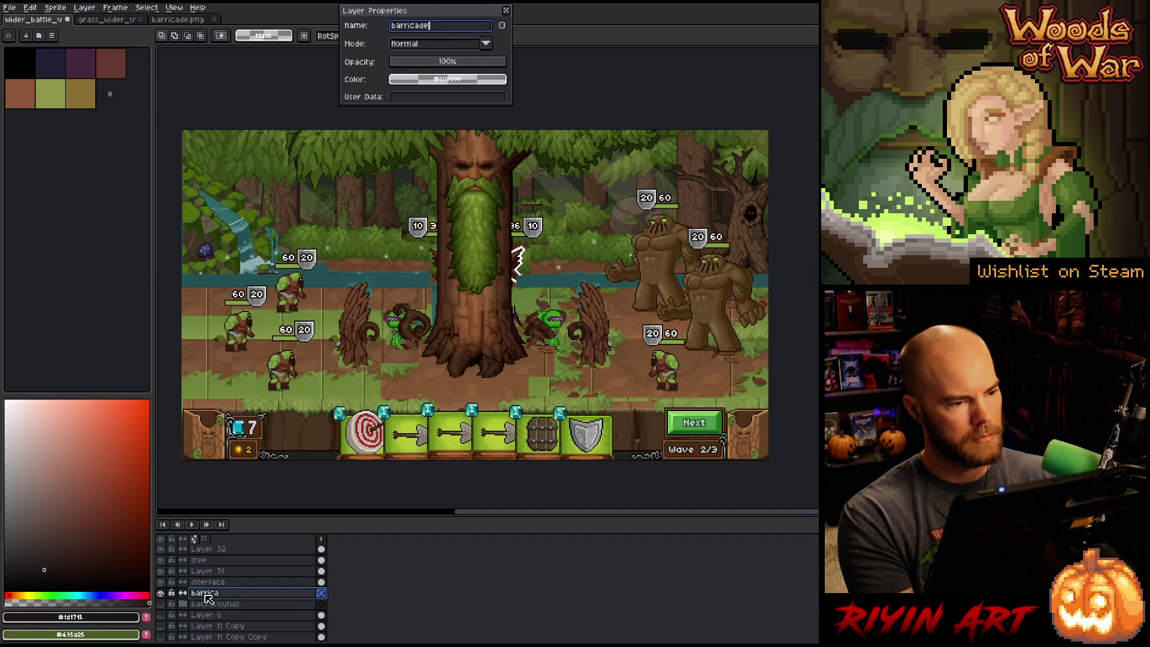
pyautogui.press('Return')
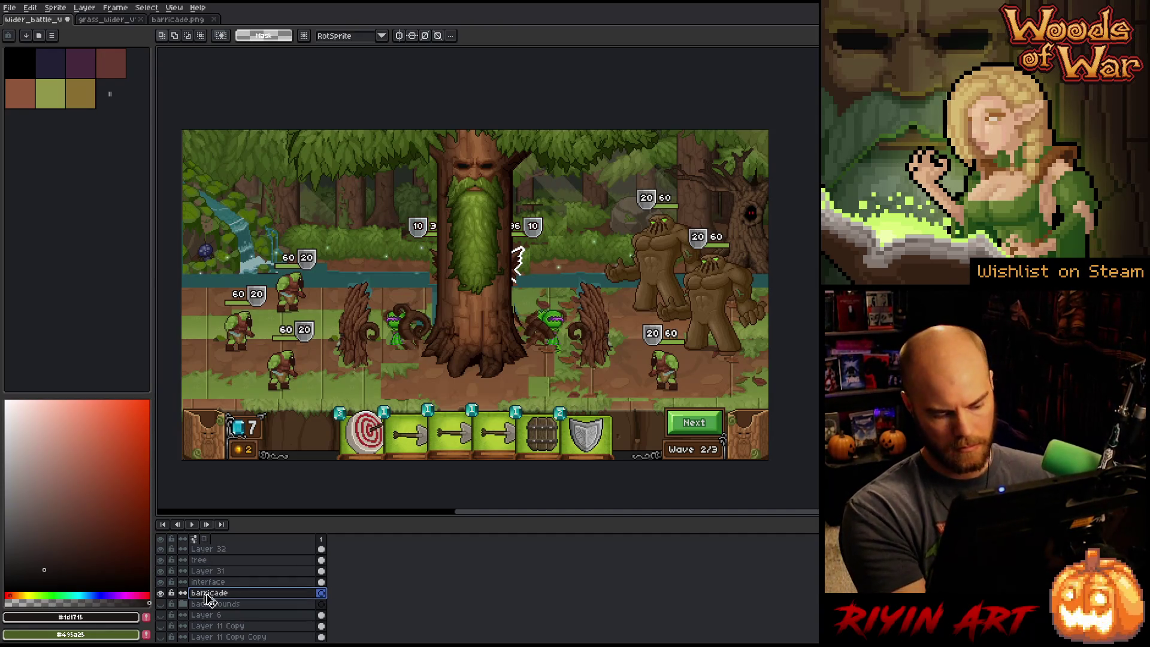
# - Paste the barricade and place it on the left side of the tree
pyautogui.hotkey('ctrl', 'v')
pyautogui.moveTo(805, 174)
pyautogui.mouseDown()
pyautogui.moveTo(644, 240)
pyautogui.moveTo(371, 305)
pyautogui.moveTo(312, 344)
pyautogui.moveTo(352, 337)
pyautogui.mouseUp()
pyautogui.scroll(2, 370, 306)
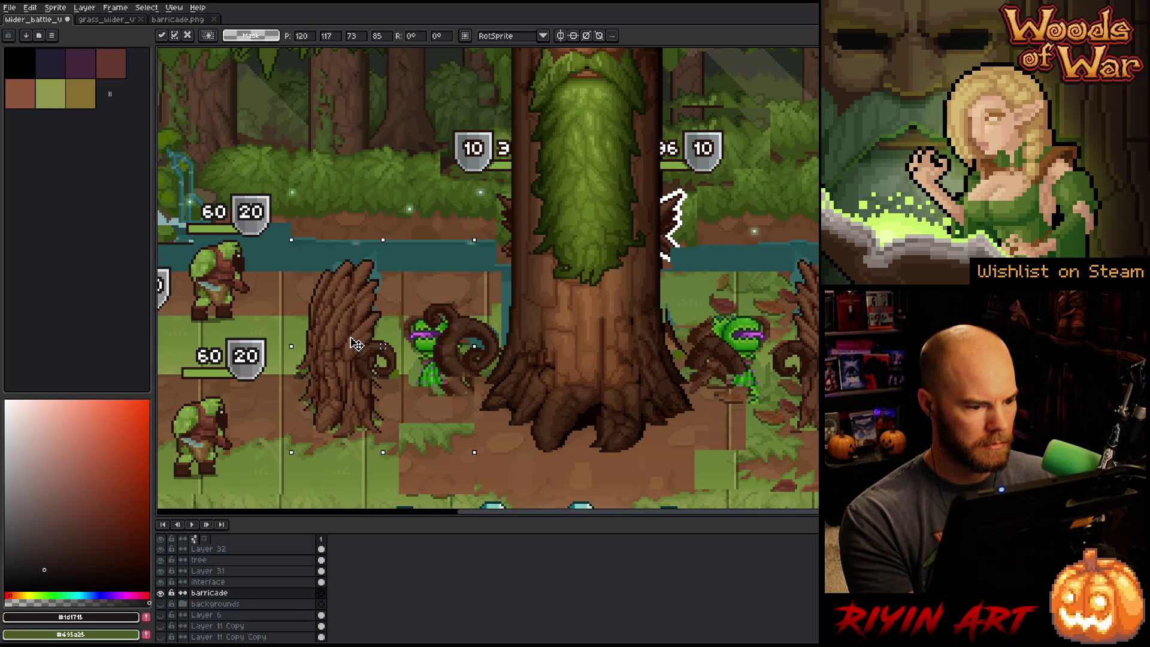
pyautogui.scroll(-2, 356, 343)
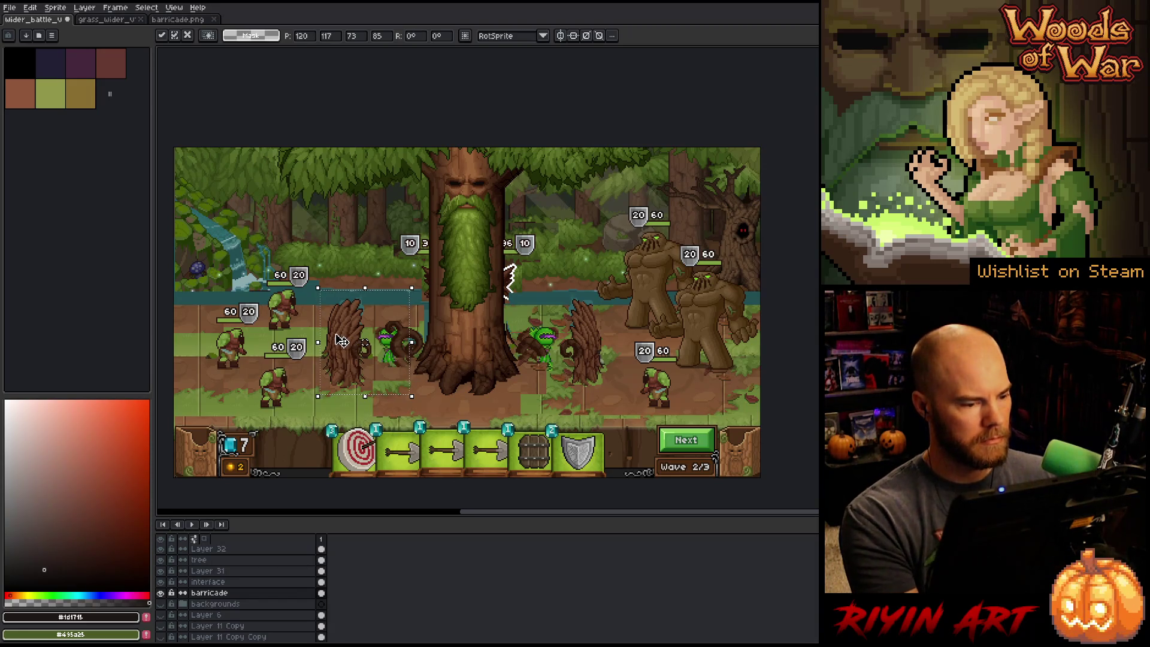
# - Flip the pasted barricade horizontally and move it to the right of the tree
pyautogui.click(30, 7)
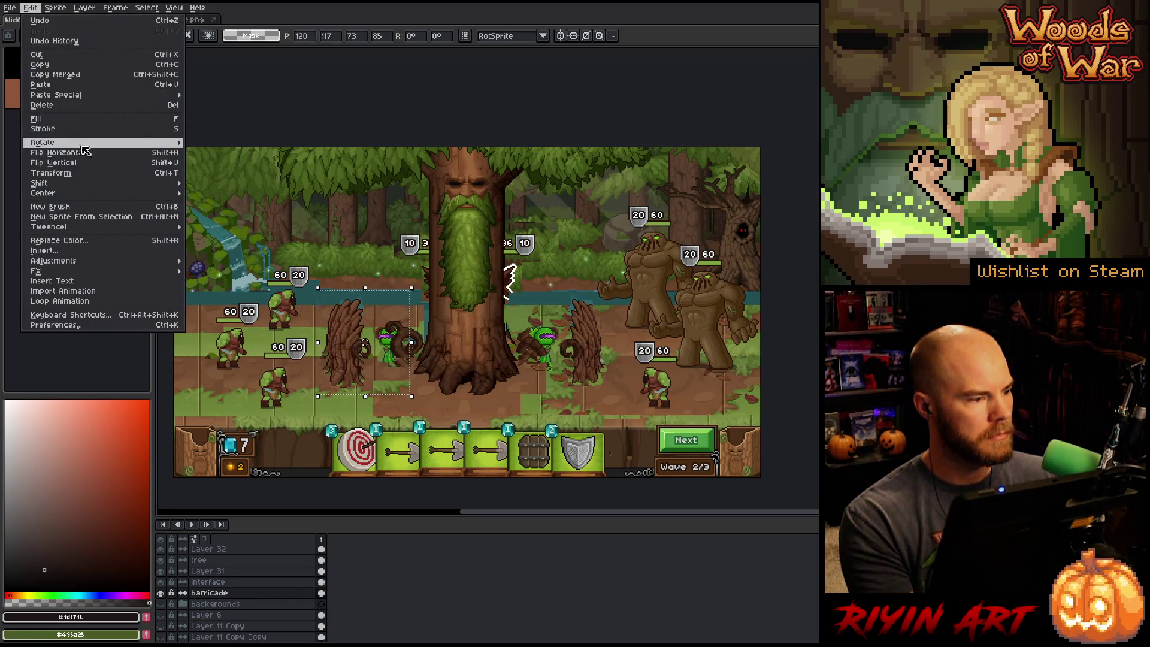
pyautogui.click(86, 152)
pyautogui.moveTo(389, 340); pyautogui.dragTo(590, 349)
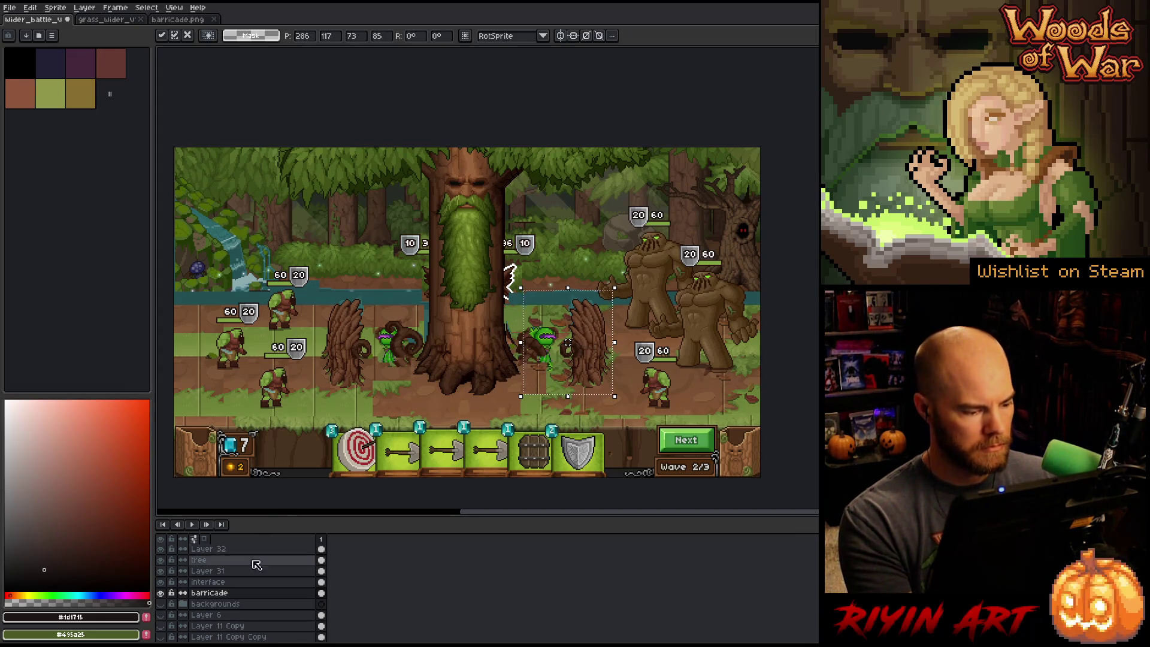
# - Commit the right-hand barricade placement, leaving the layer name unchanged
pyautogui.doubleClick(222, 592)
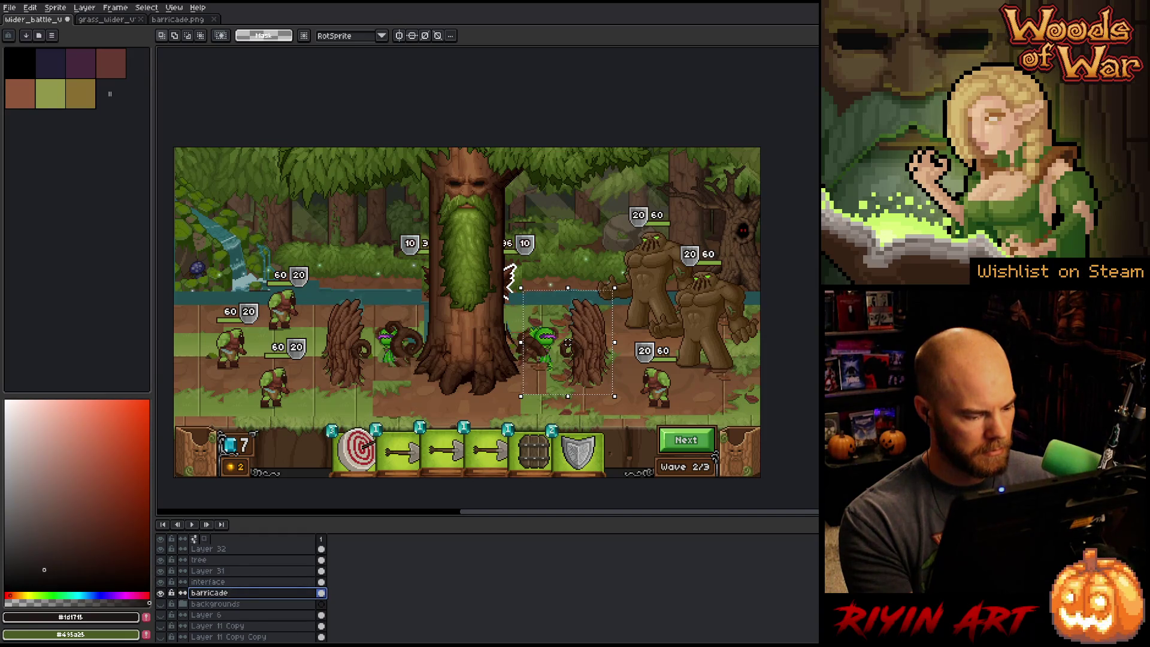
pyautogui.scroll(2, 243, 616)
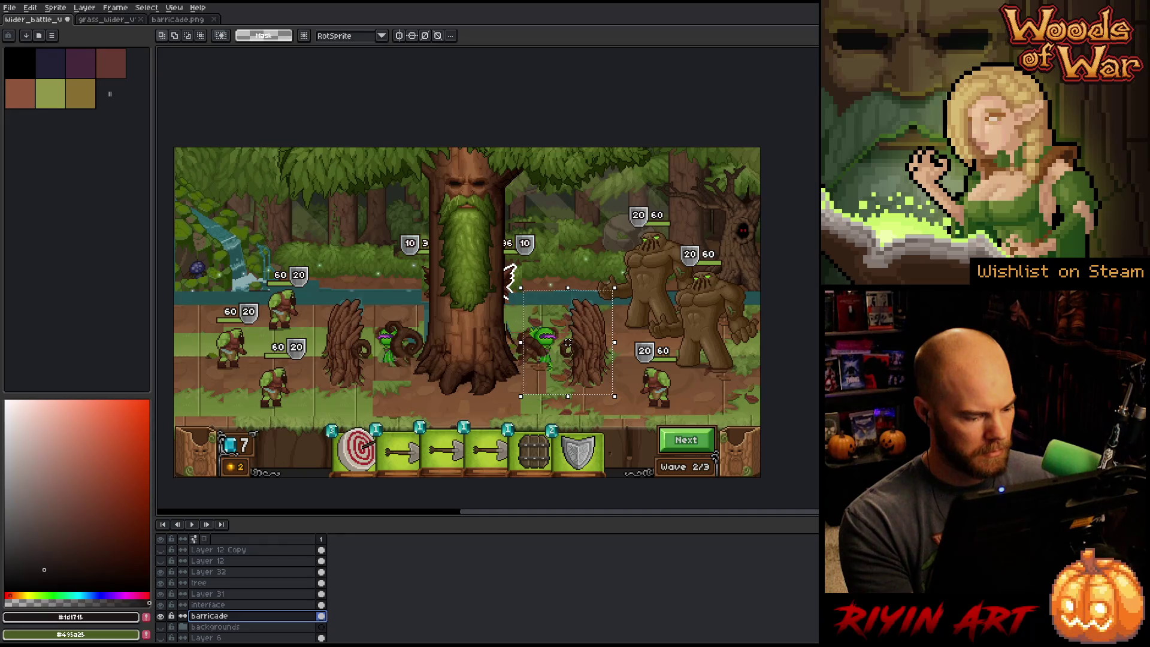
pyautogui.press('Return')
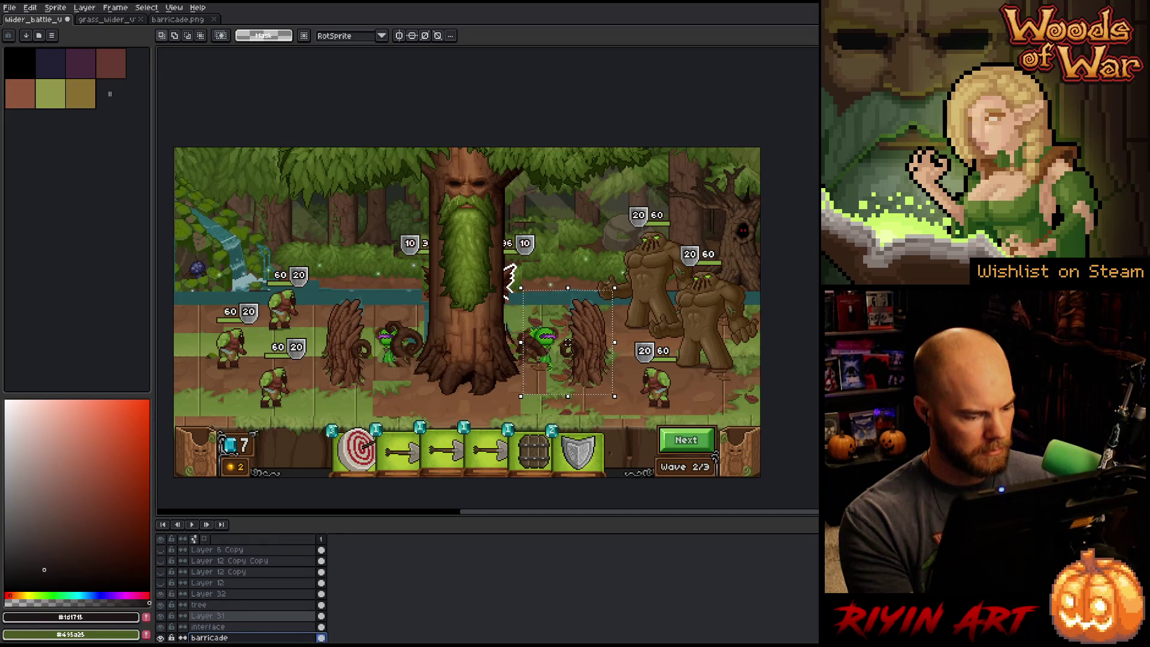
pyautogui.scroll(2, 233, 625)
pyautogui.scroll(-2, 240, 590)
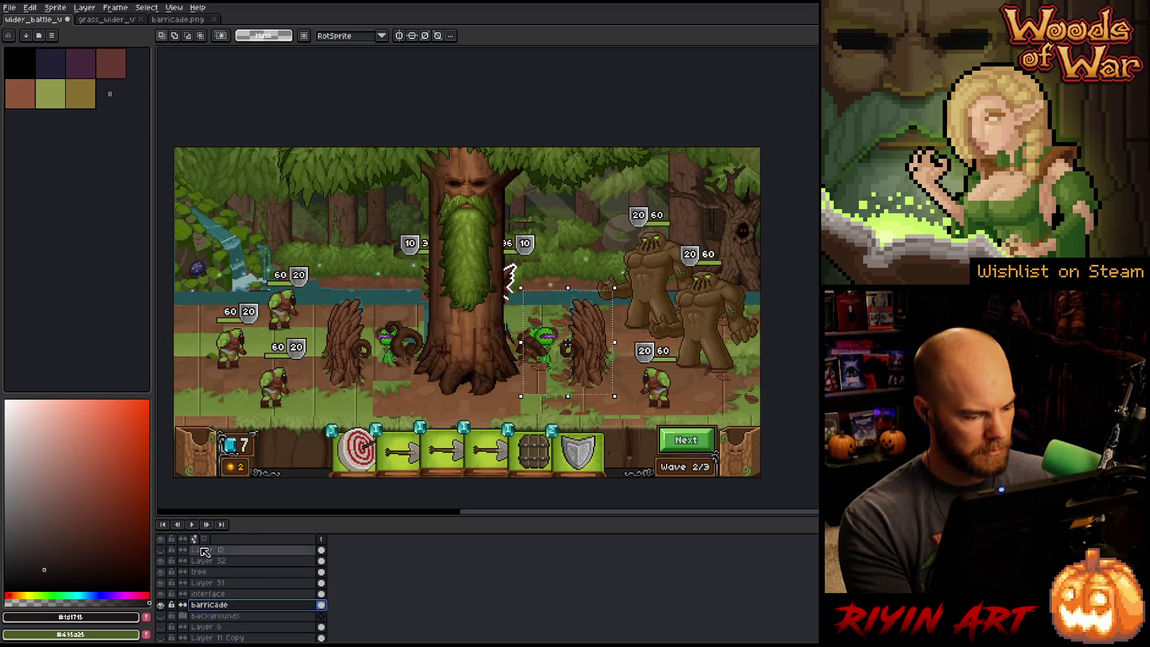
pyautogui.scroll(2, 260, 609)
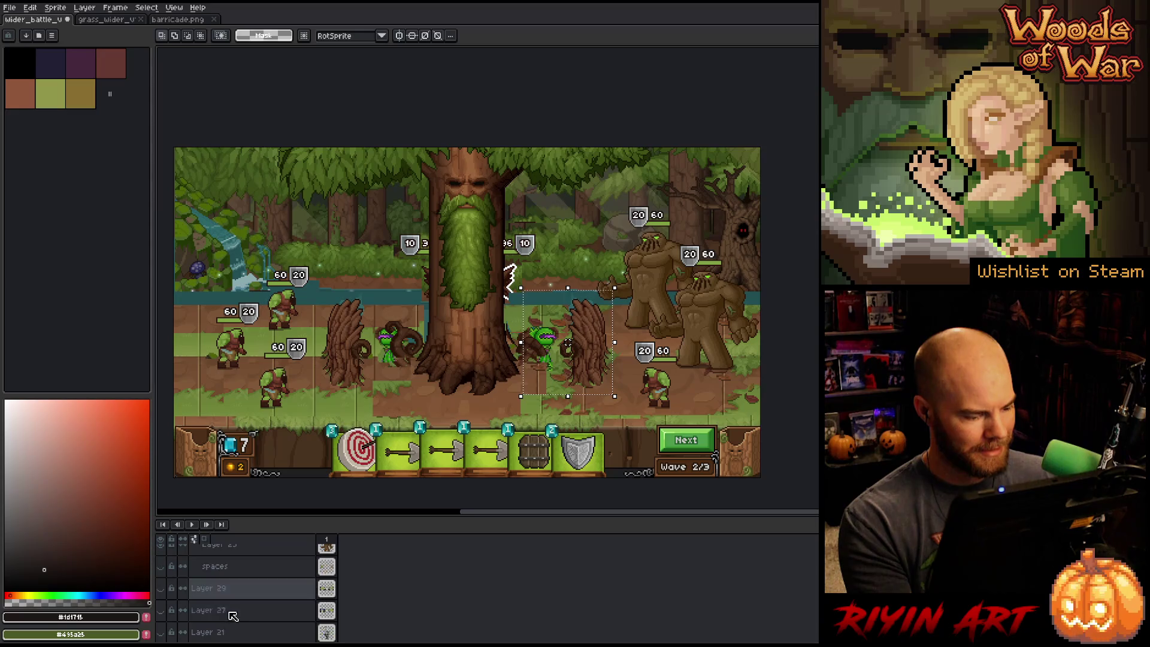
pyautogui.scroll(-5, 259, 609)
pyautogui.scroll(-5, 221, 596)
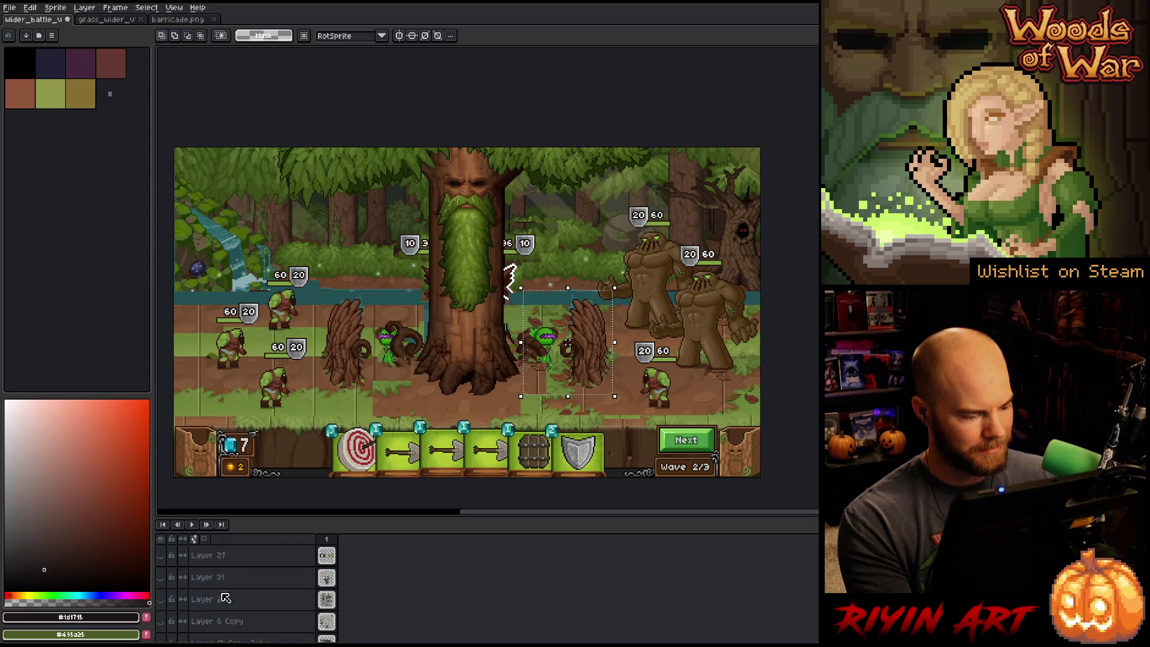
# - Drag the barricade layer above Layer 32 and close barricade.png
pyautogui.click(220, 597)
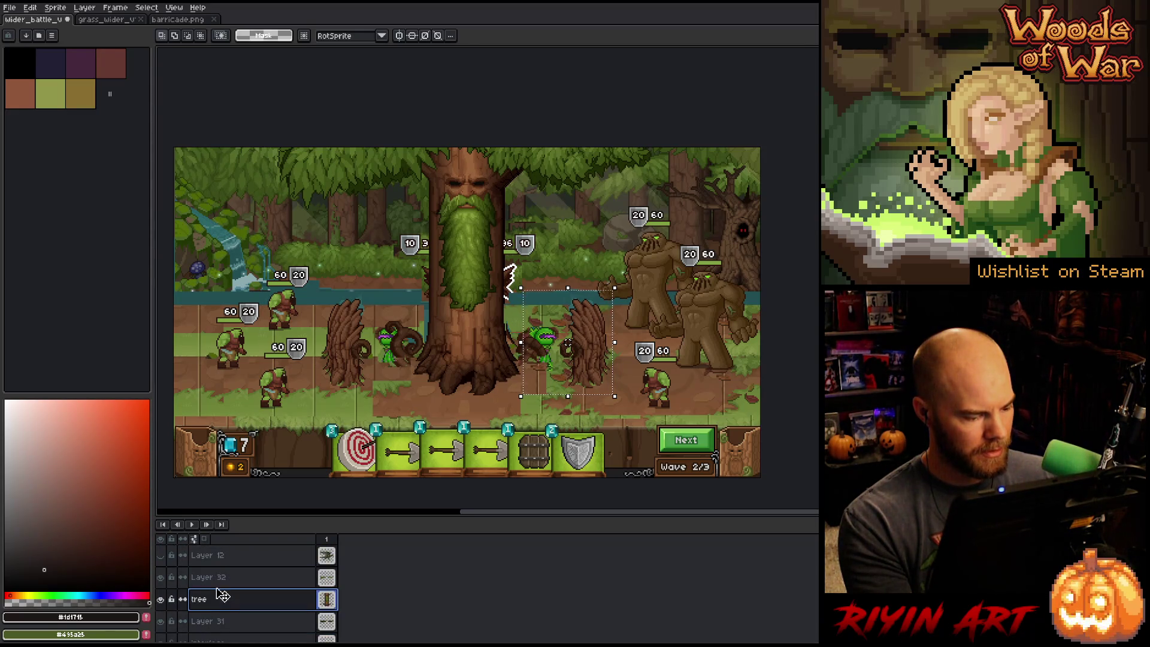
pyautogui.scroll(-4, 222, 596)
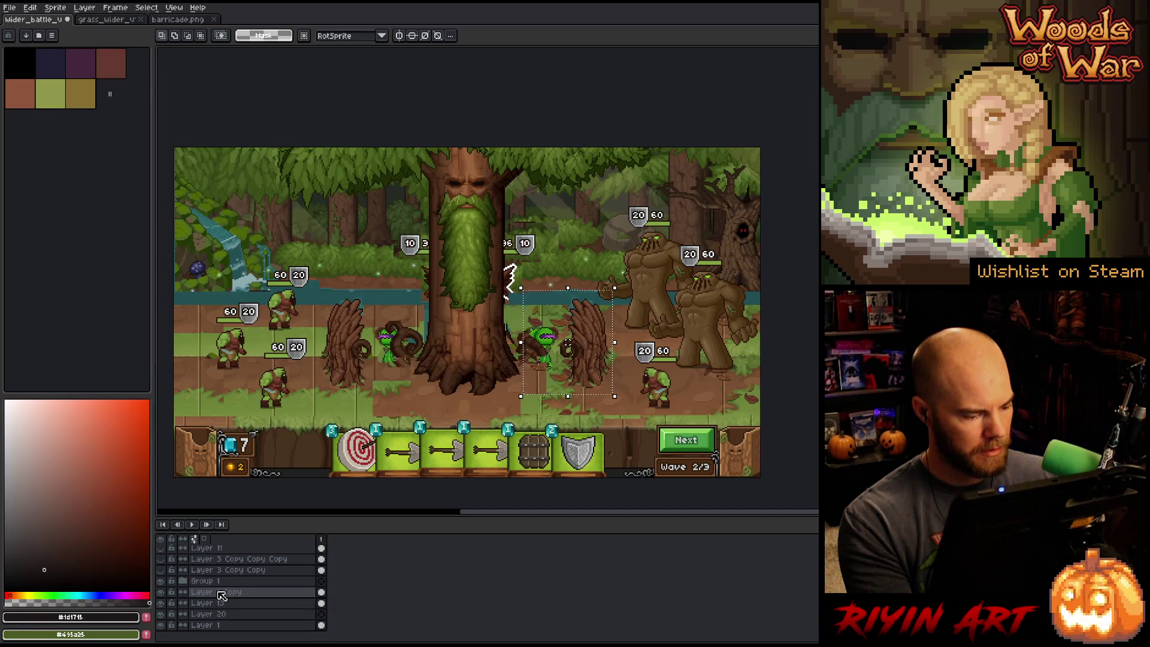
pyautogui.scroll(5, 221, 594)
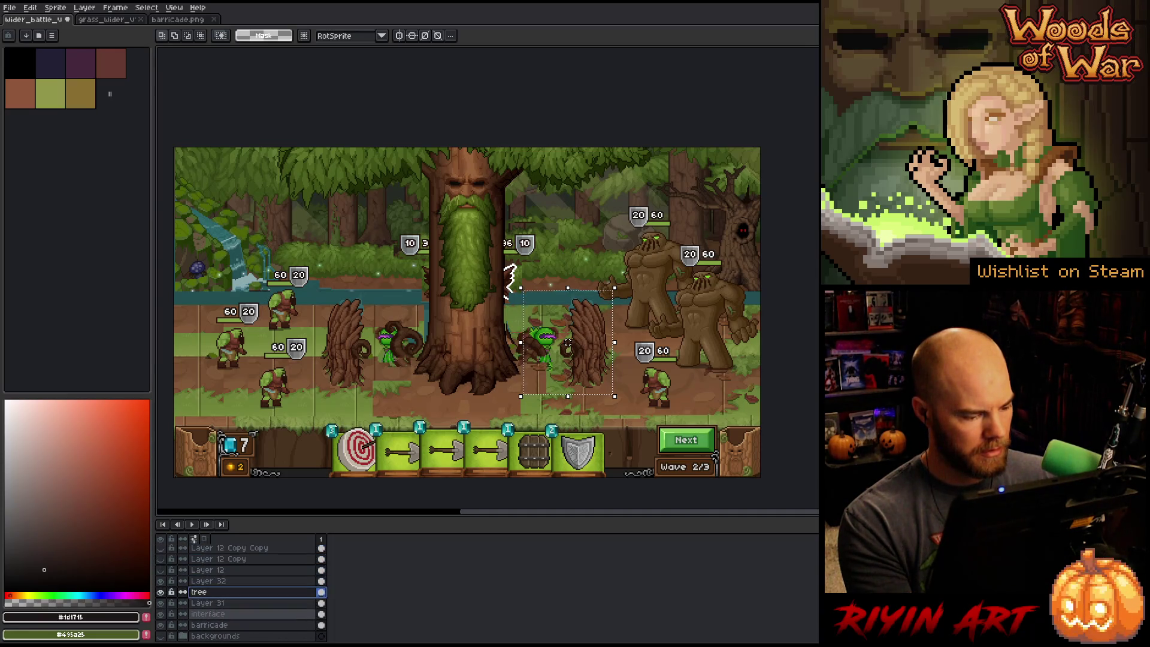
pyautogui.click(228, 626)
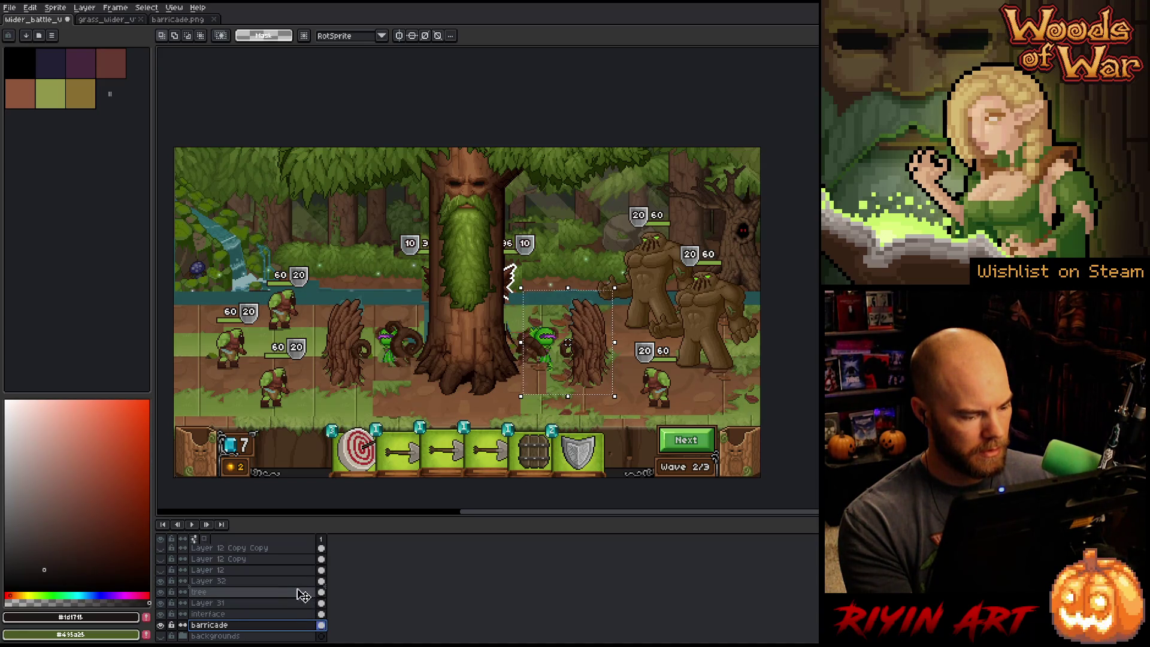
pyautogui.moveTo(210, 625); pyautogui.dragTo(210, 581)
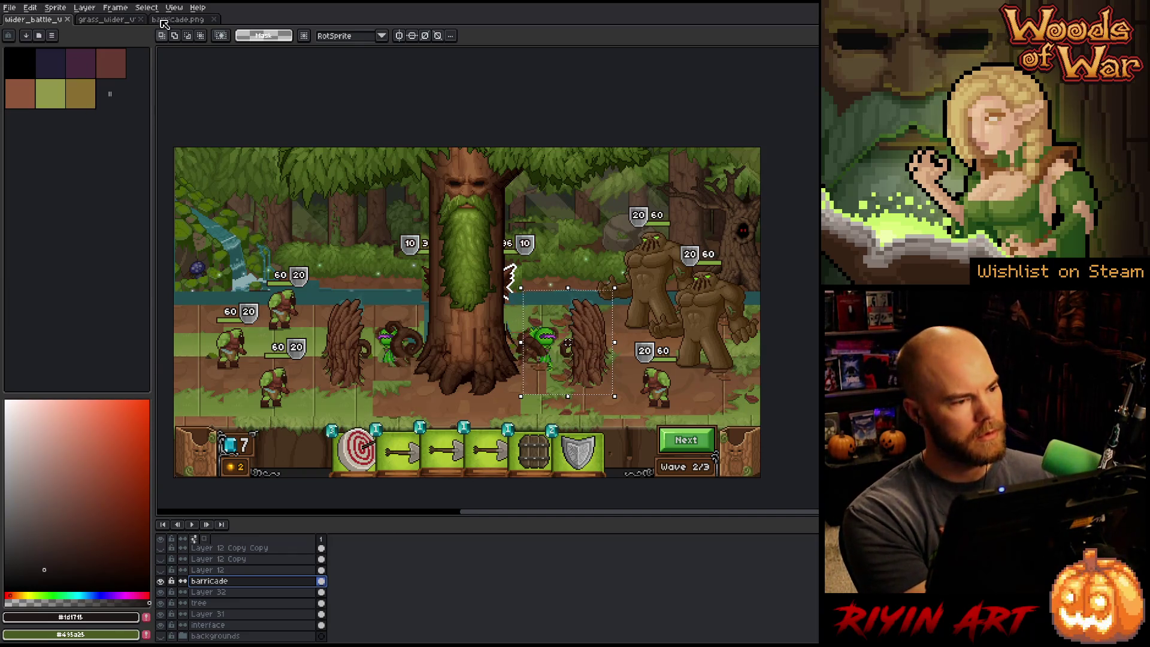
pyautogui.click(214, 19)
# - Open the piranha_plant.png sprite sheet
pyautogui.click(8, 8)
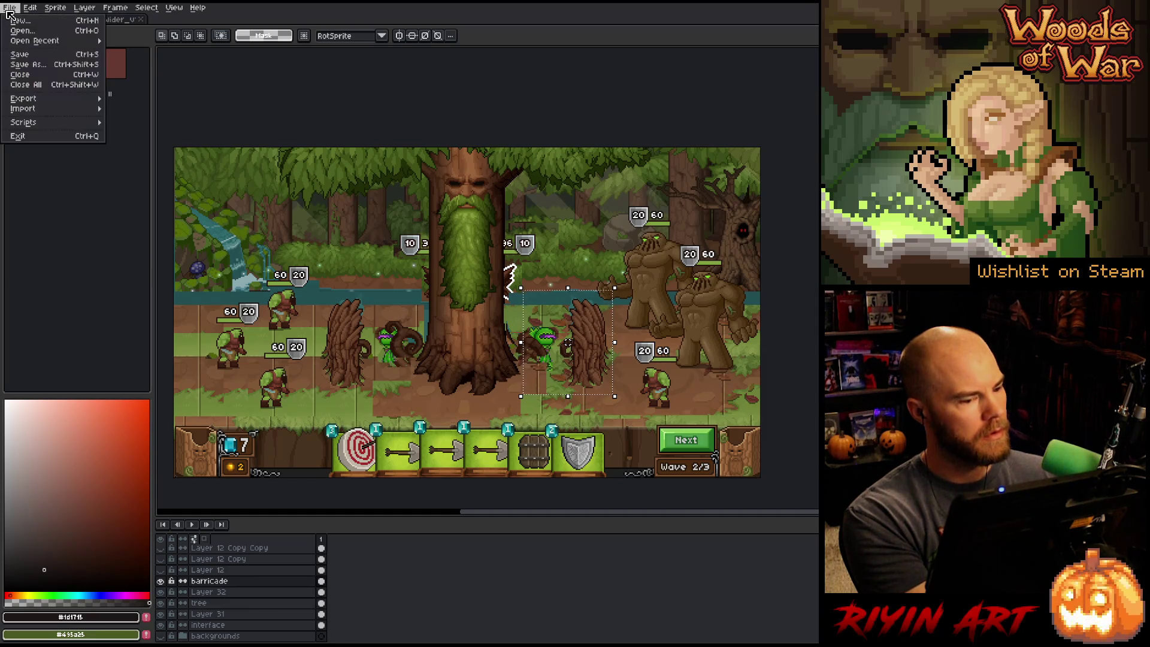
pyautogui.click(21, 31)
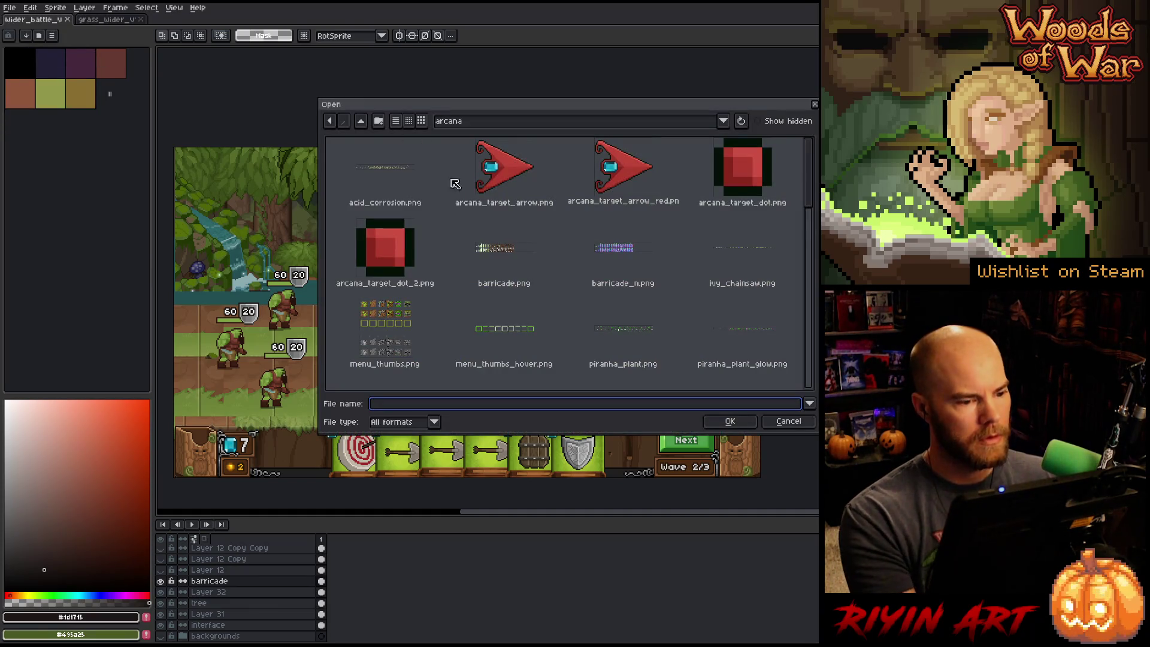
pyautogui.scroll(-3, 522, 285)
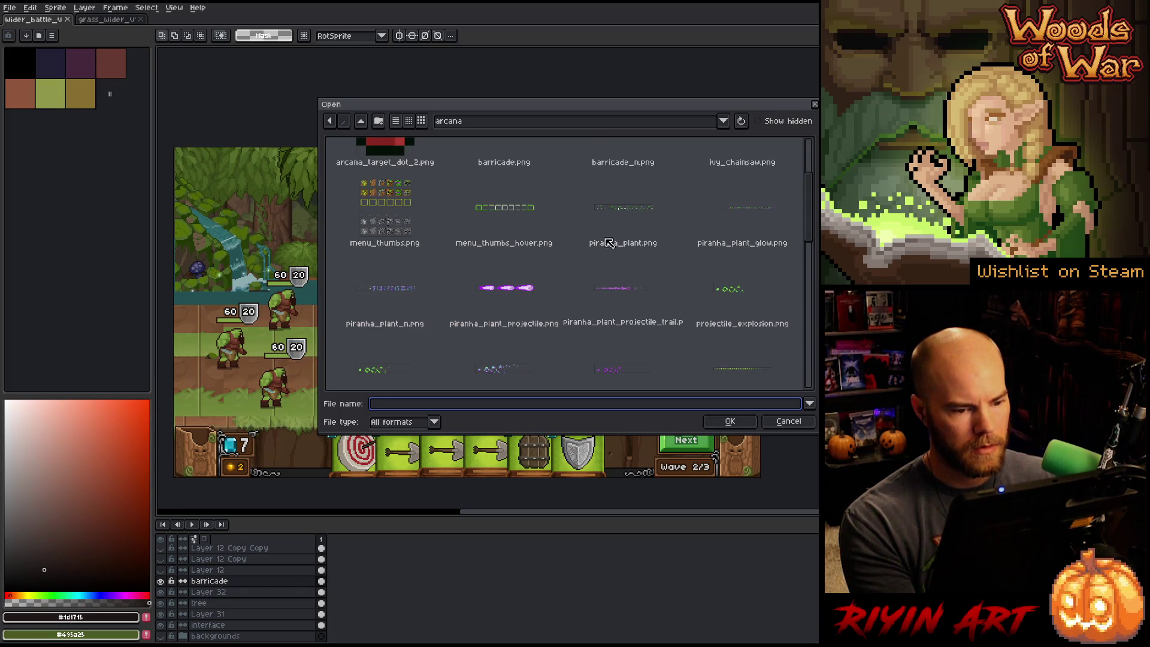
pyautogui.doubleClick(629, 235)
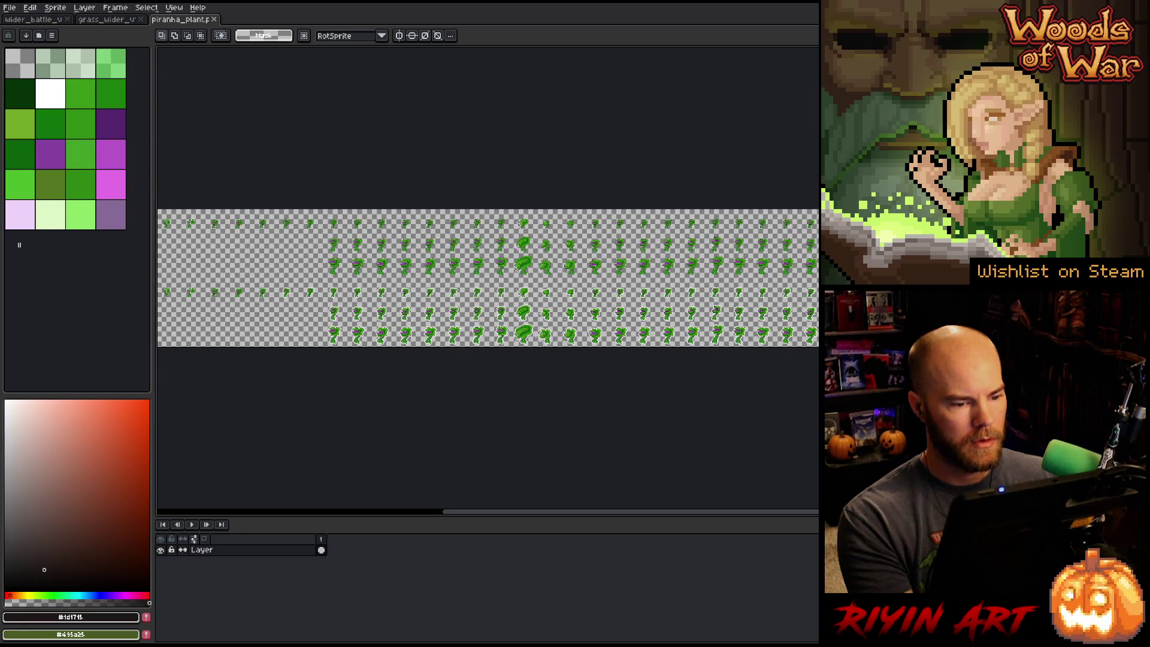
# - Select one large piranha plant on the sheet and return to the battle scene
pyautogui.scroll(4, 543, 263)
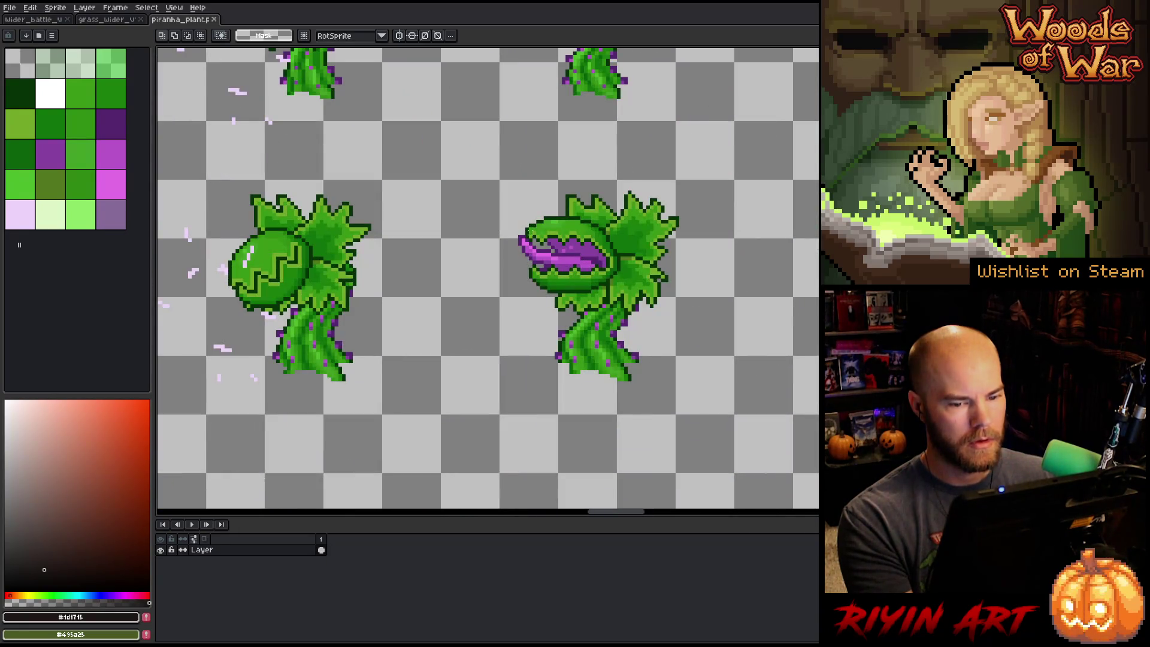
pyautogui.moveTo(464, 264); pyautogui.dragTo(336, 294)
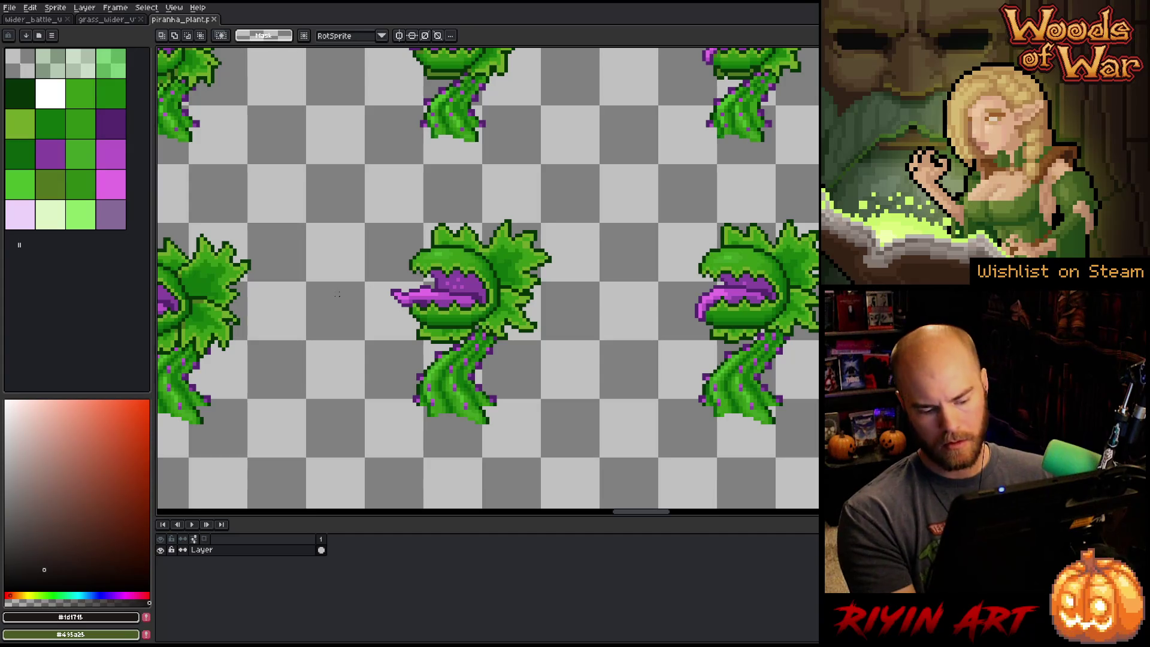
pyautogui.scroll(-2, 337, 294)
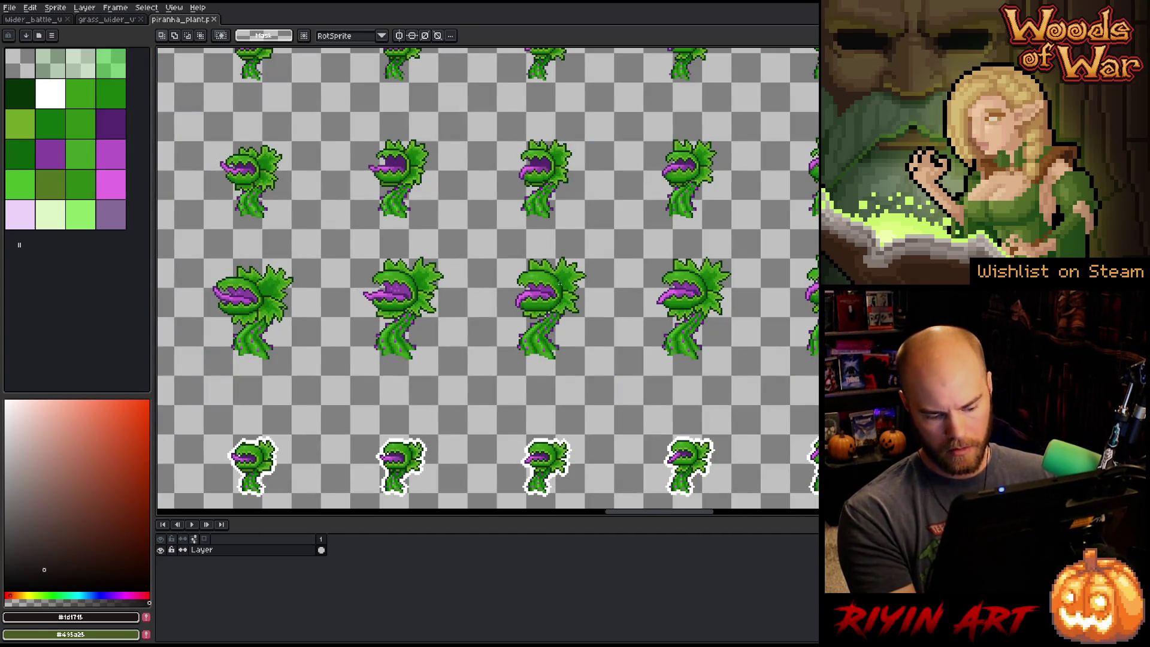
pyautogui.moveTo(604, 215)
pyautogui.mouseDown()
pyautogui.moveTo(686, 344)
pyautogui.moveTo(713, 362)
pyautogui.moveTo(633, 247)
pyautogui.mouseUp()
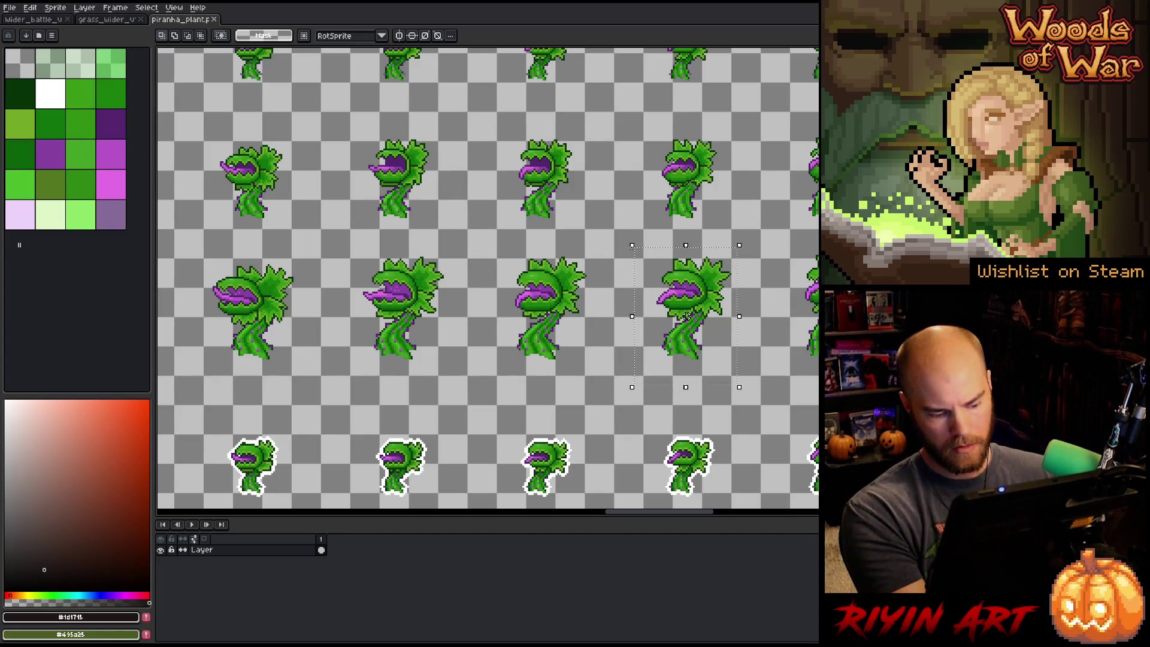
pyautogui.click(33, 19)
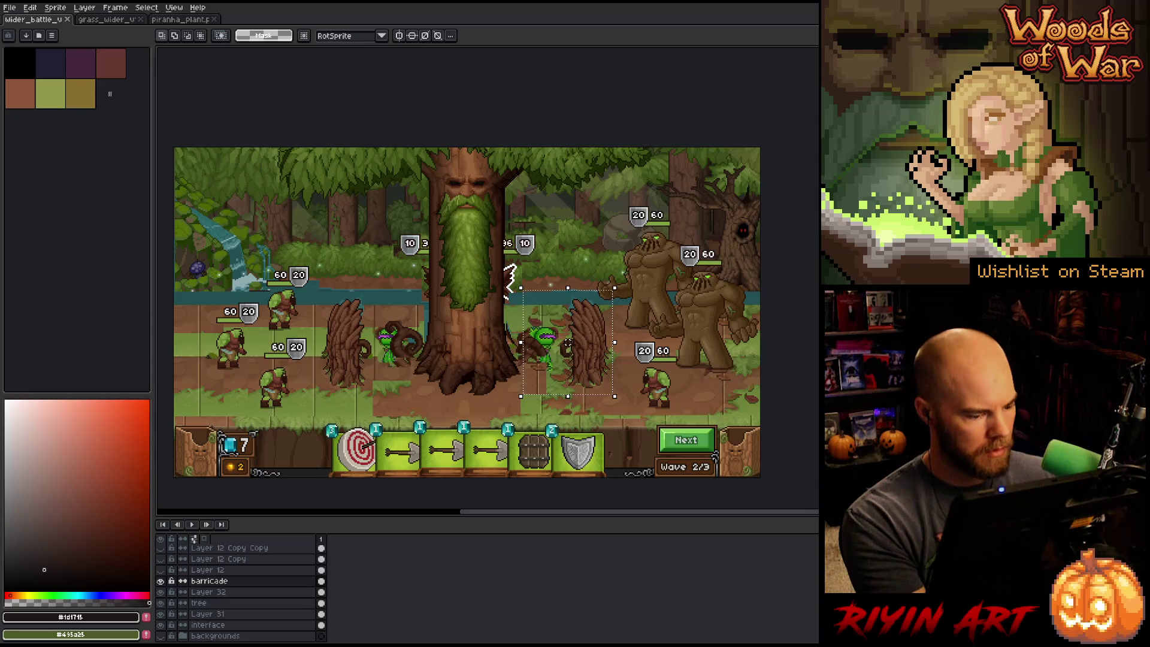
# - Add a new layer named 'piranhas'
pyautogui.click(210, 592)
pyautogui.hotkey('shift', 'n')
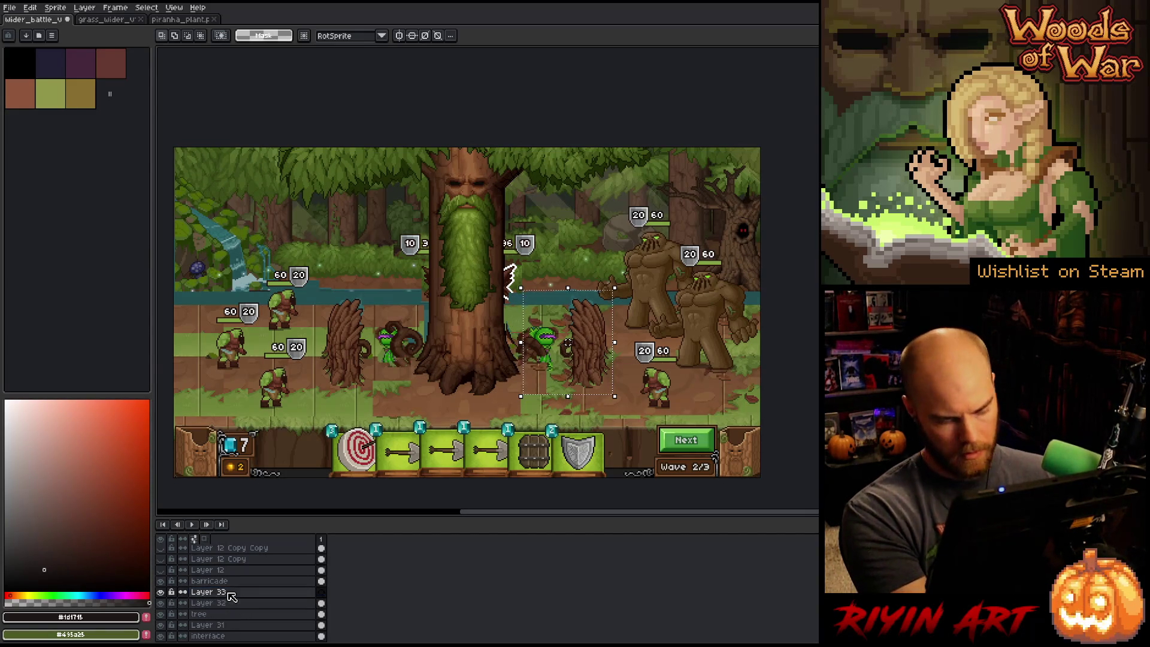
pyautogui.doubleClick(232, 594)
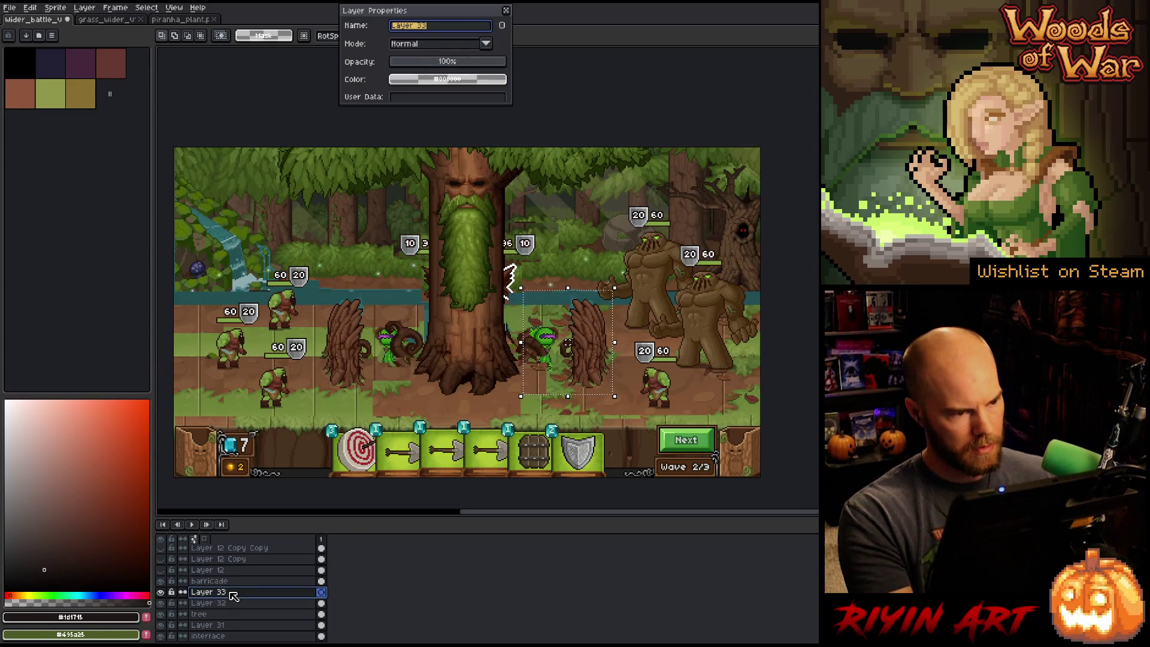
pyautogui.write('piranhas')
pyautogui.press('Return')
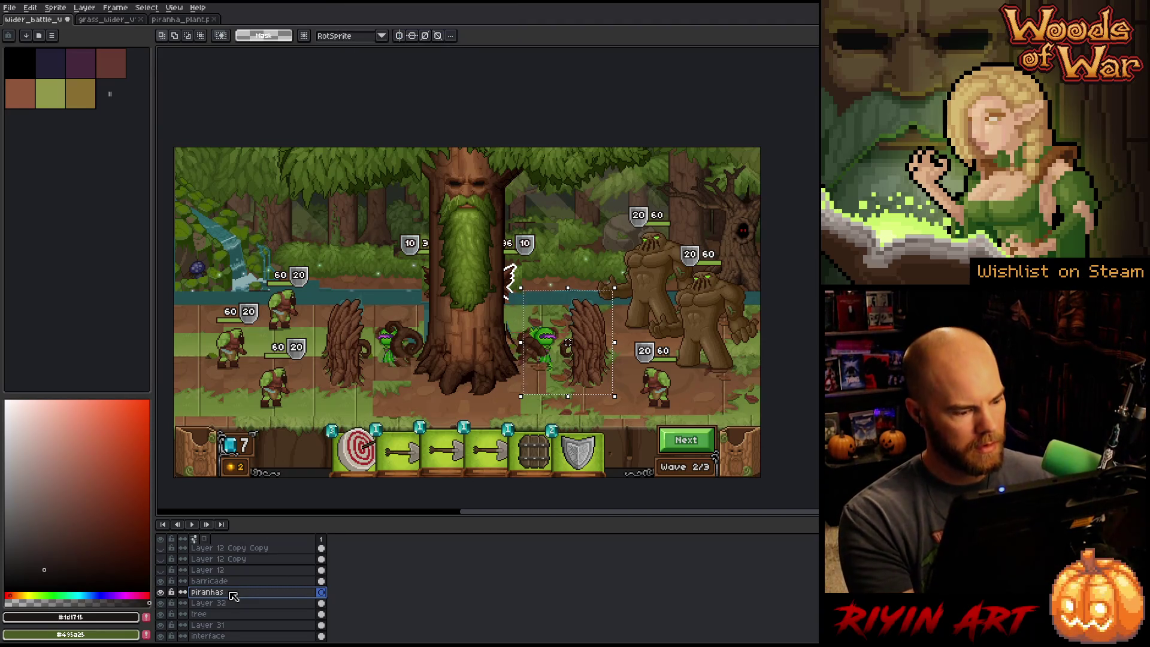
# - Paste the piranha plant between the left barricade and the tree and commit it
pyautogui.hotkey('ctrl', 'v')
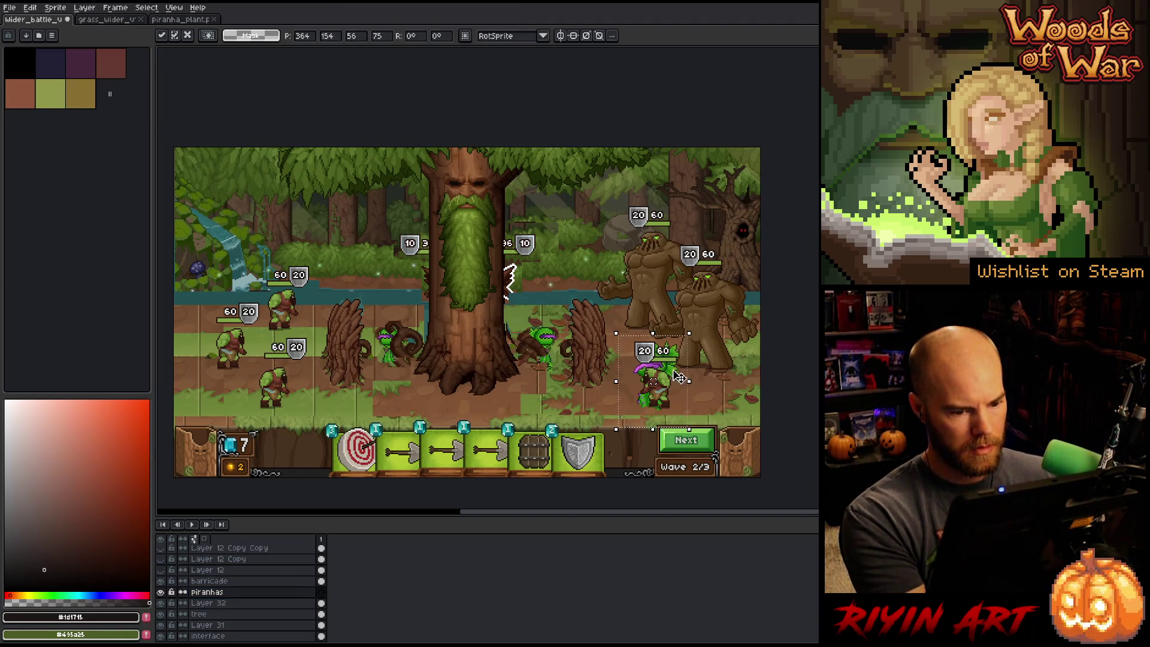
pyautogui.moveTo(681, 376)
pyautogui.mouseDown()
pyautogui.moveTo(483, 324)
pyautogui.moveTo(414, 335)
pyautogui.mouseUp()
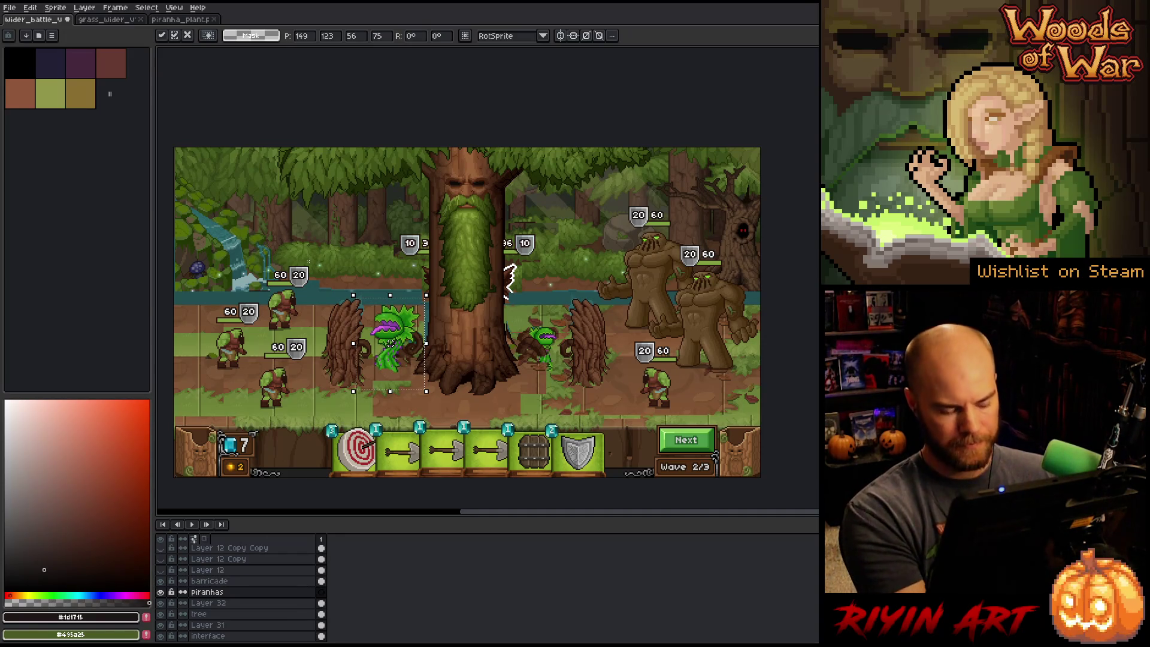
pyautogui.press('Return')
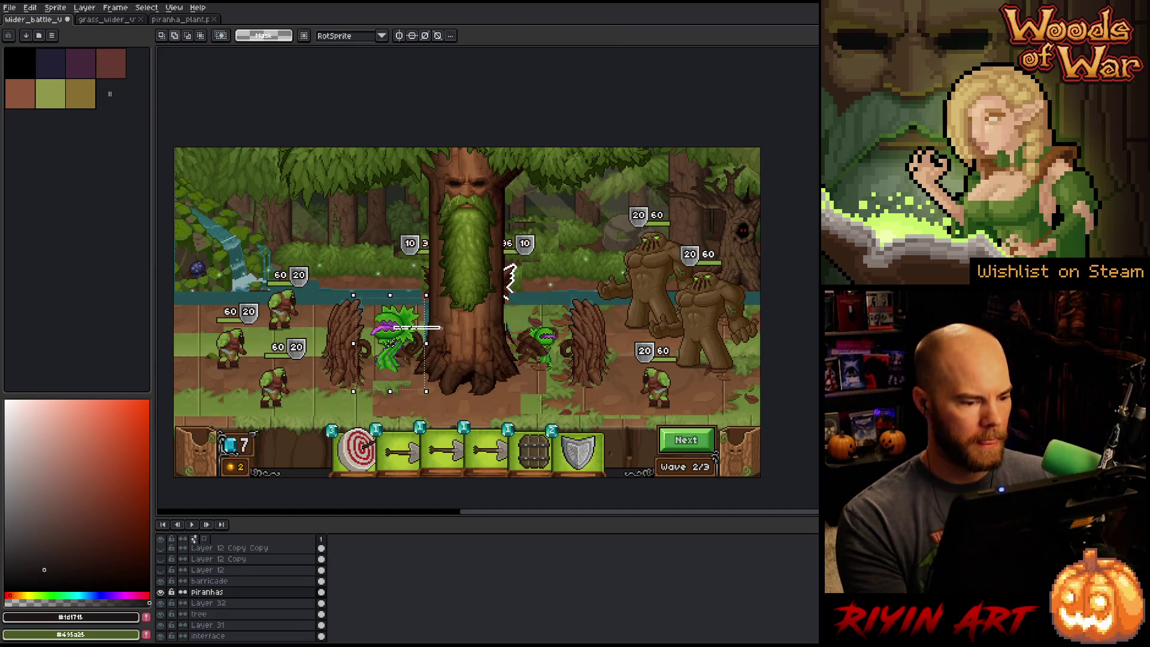
pyautogui.click(393, 333)
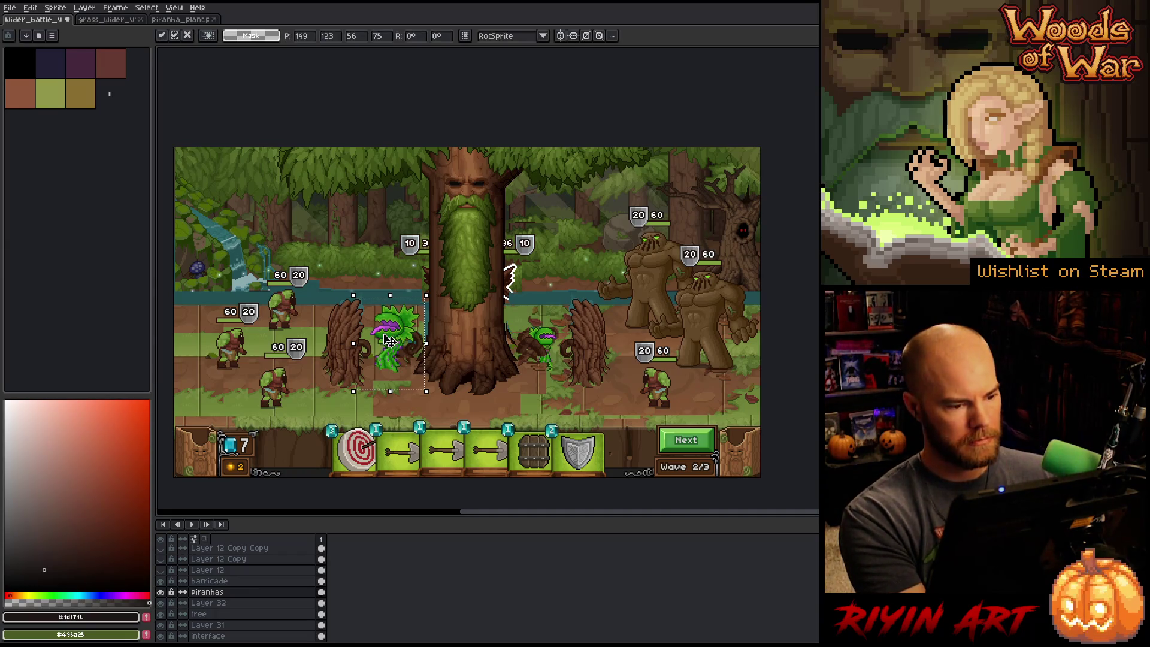
# - Flip the piranha plant horizontally and place it just right of the tree
pyautogui.click(34, 10)
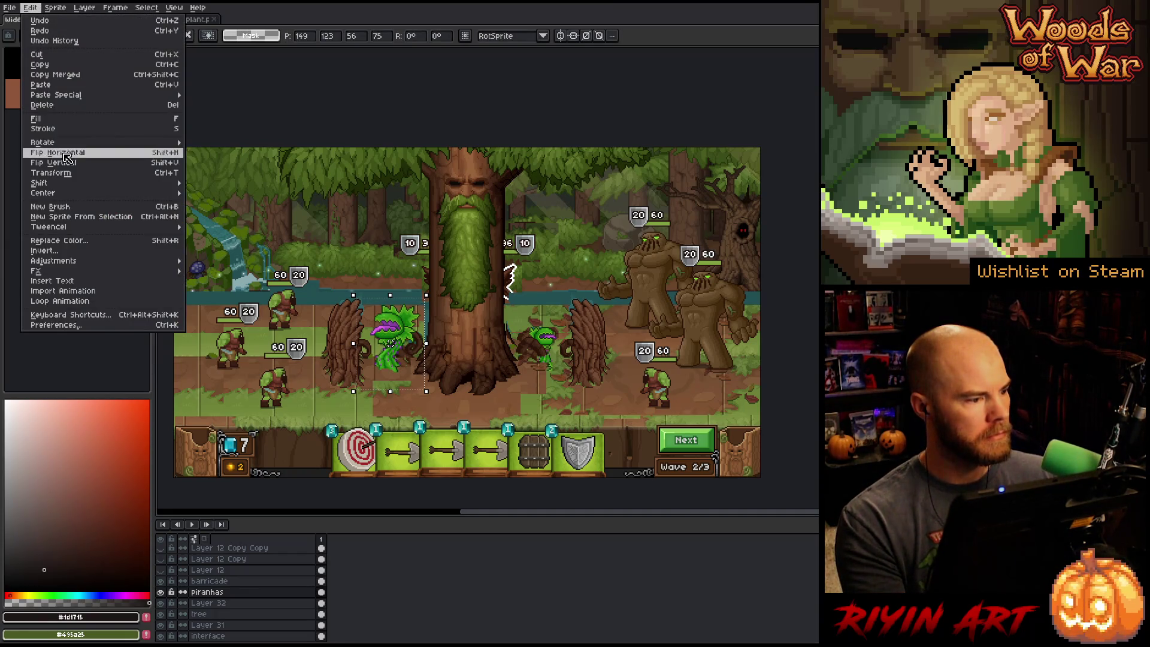
pyautogui.click(63, 157)
pyautogui.moveTo(399, 336); pyautogui.dragTo(552, 349)
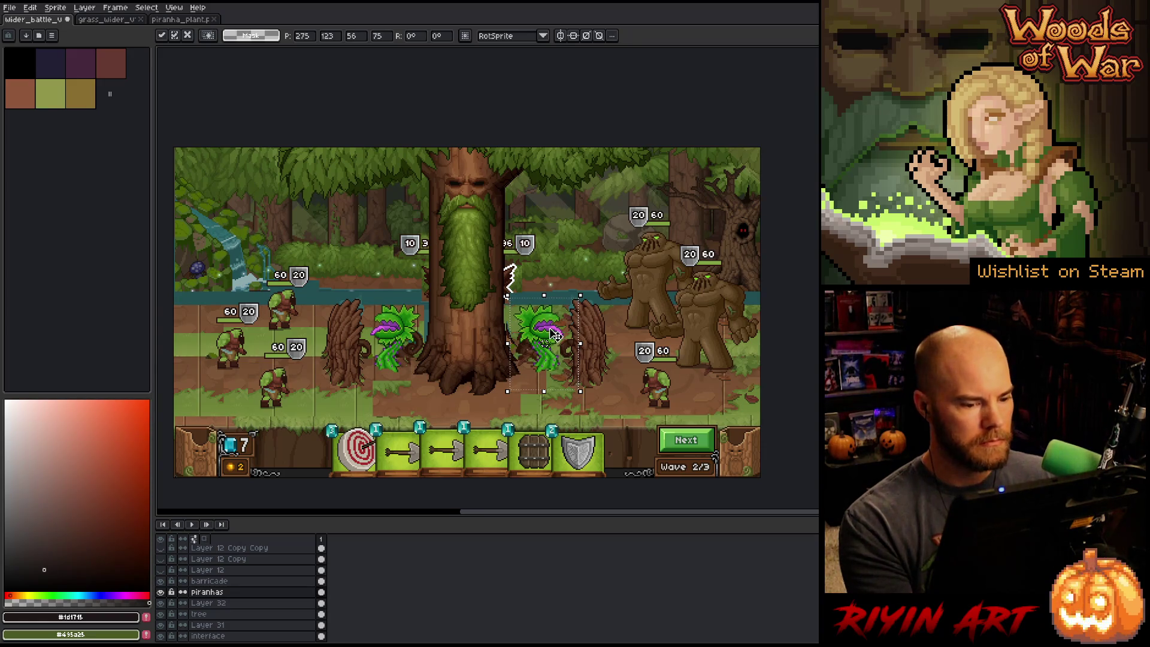
pyautogui.moveTo(555, 335); pyautogui.dragTo(551, 336)
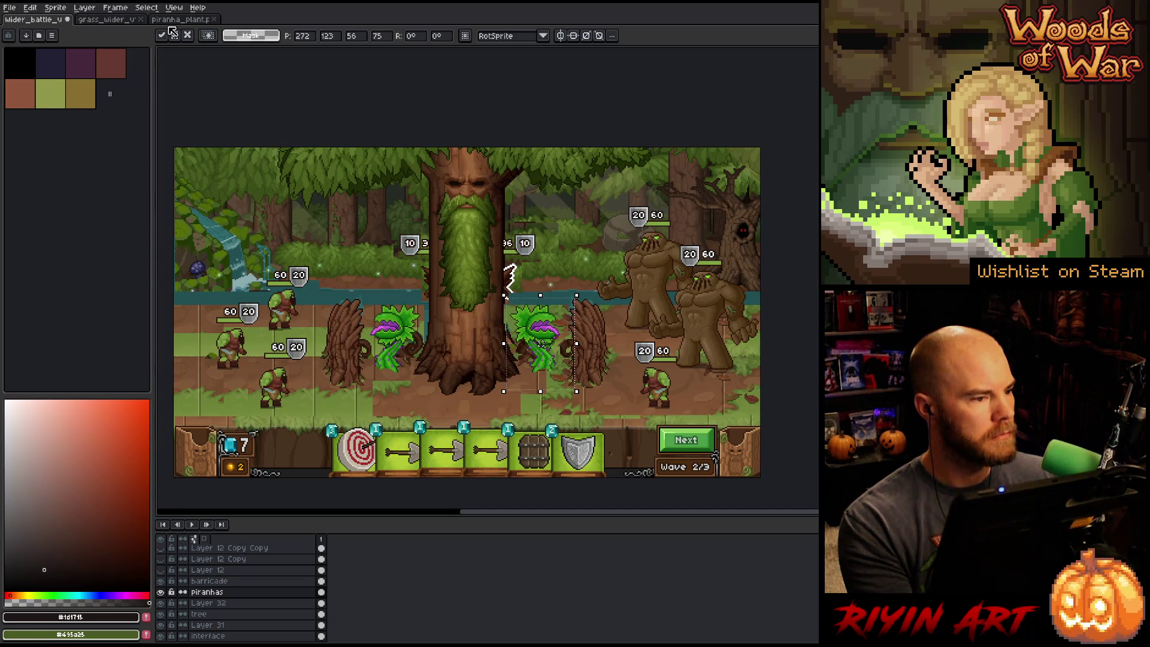
# - Close the piranha_plant sprite sheet
pyautogui.click(208, 20)
pyautogui.click(213, 20)
pyautogui.click(9, 7)
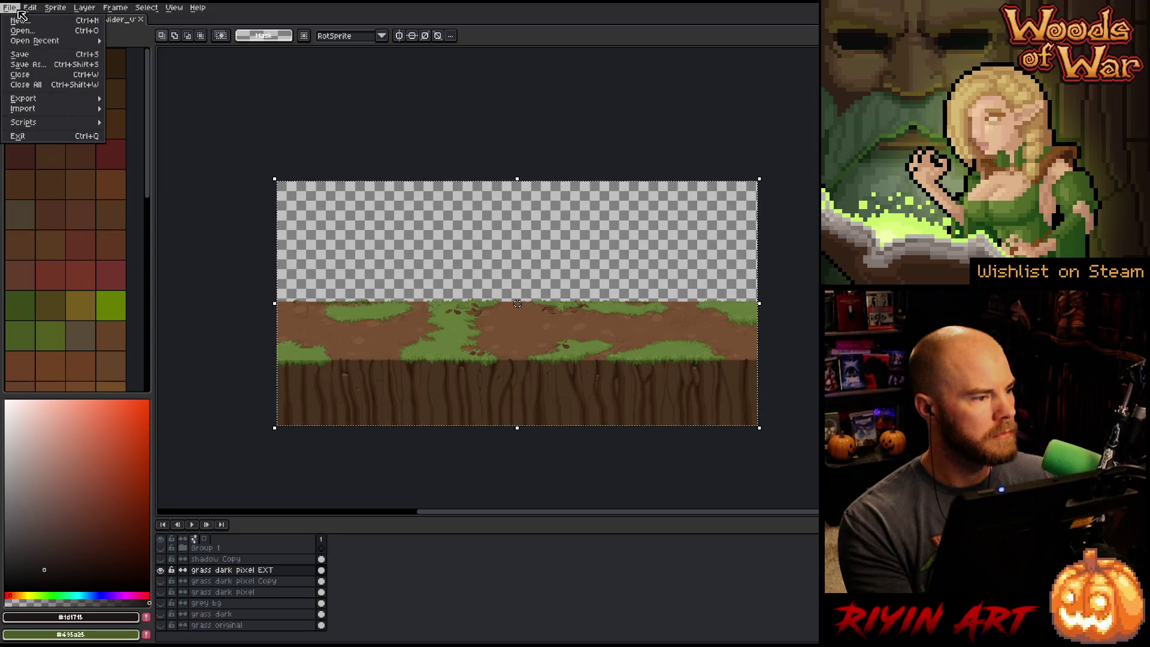
# - Open the spike_shot_rank1_projectile_n.png sprite sheet
pyautogui.click(23, 31)
pyautogui.scroll(-5, 485, 270)
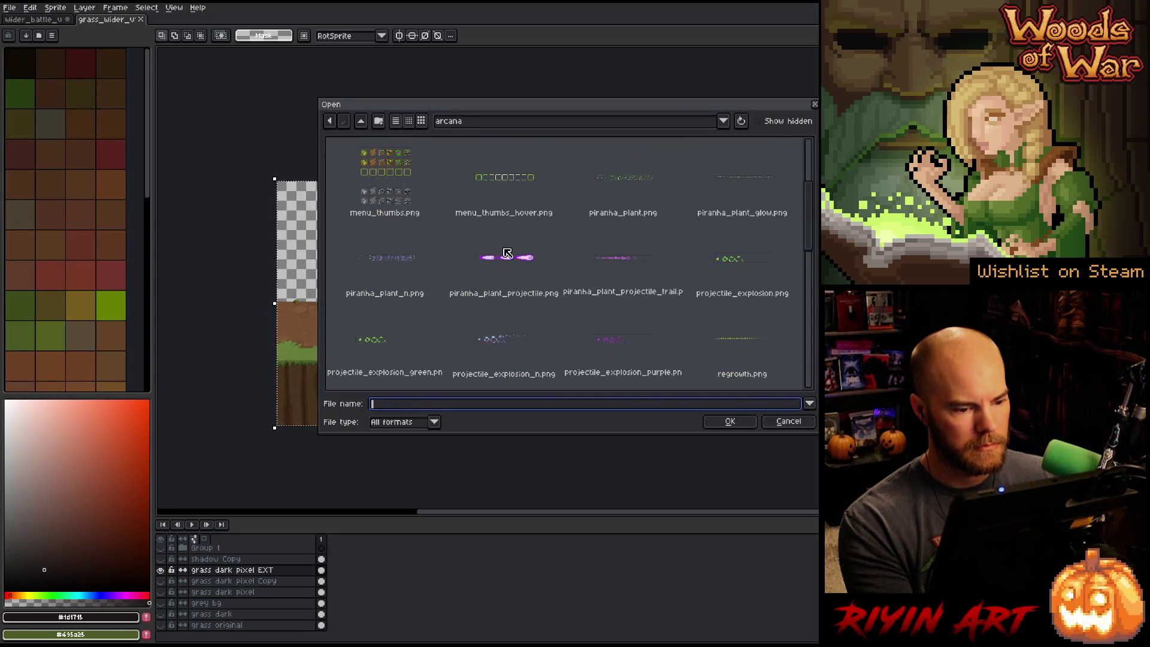
pyautogui.scroll(-3, 486, 270)
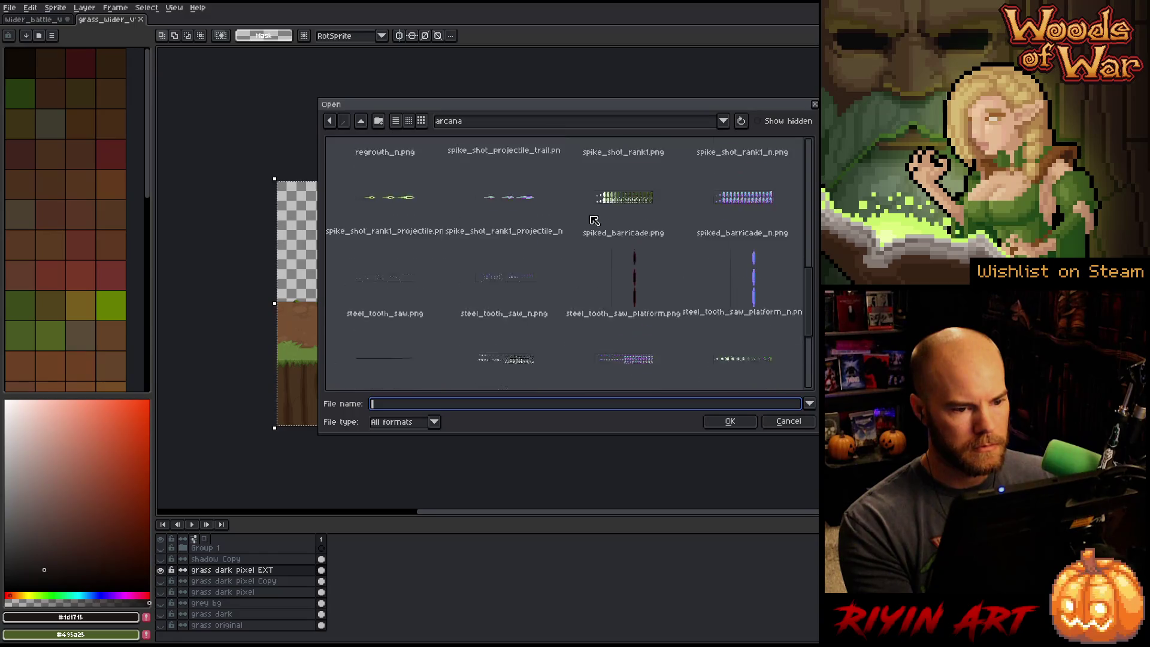
pyautogui.click(628, 231)
pyautogui.click(505, 241)
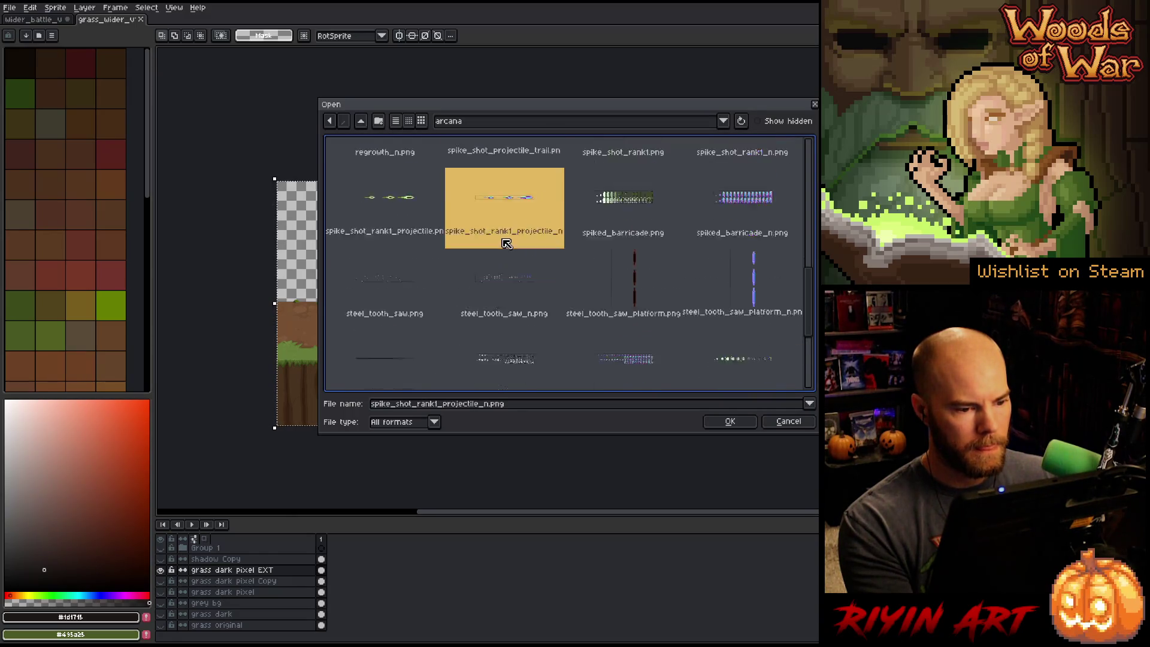
pyautogui.scroll(-3, 506, 243)
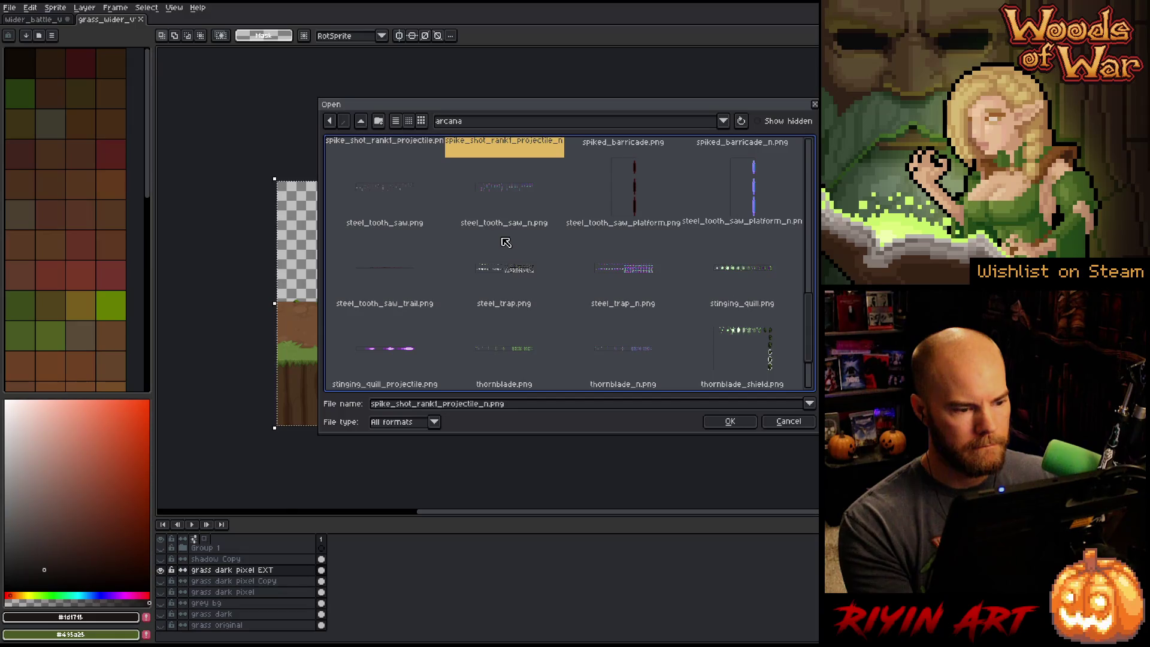
pyautogui.scroll(-3, 506, 242)
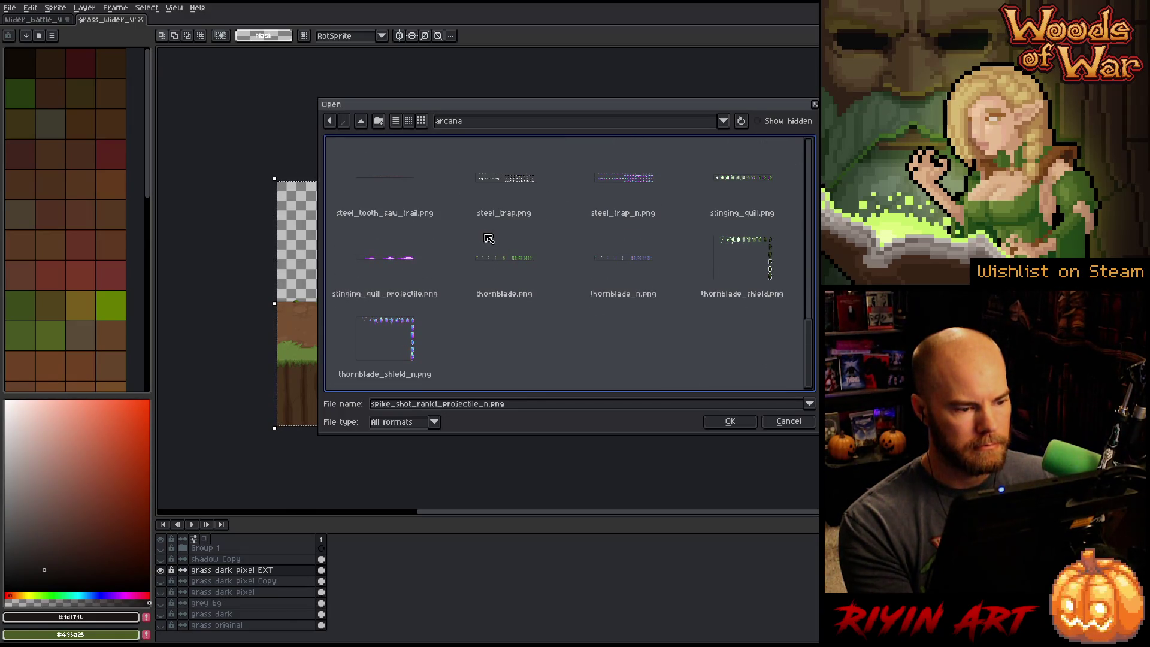
pyautogui.scroll(5, 489, 239)
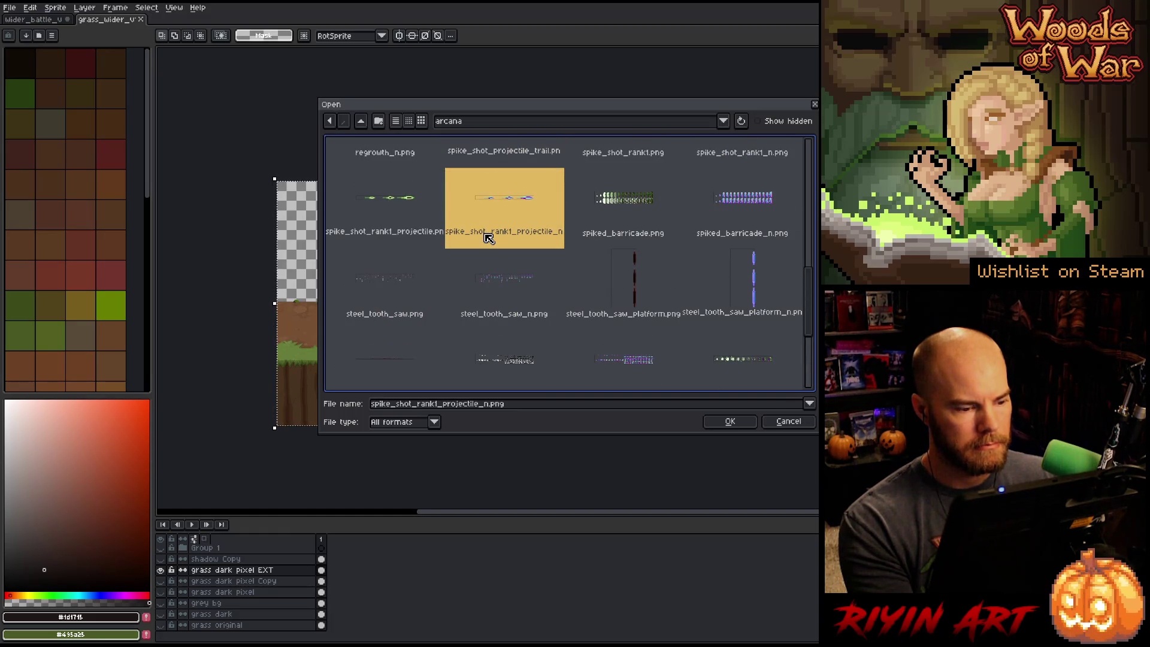
pyautogui.scroll(3, 480, 235)
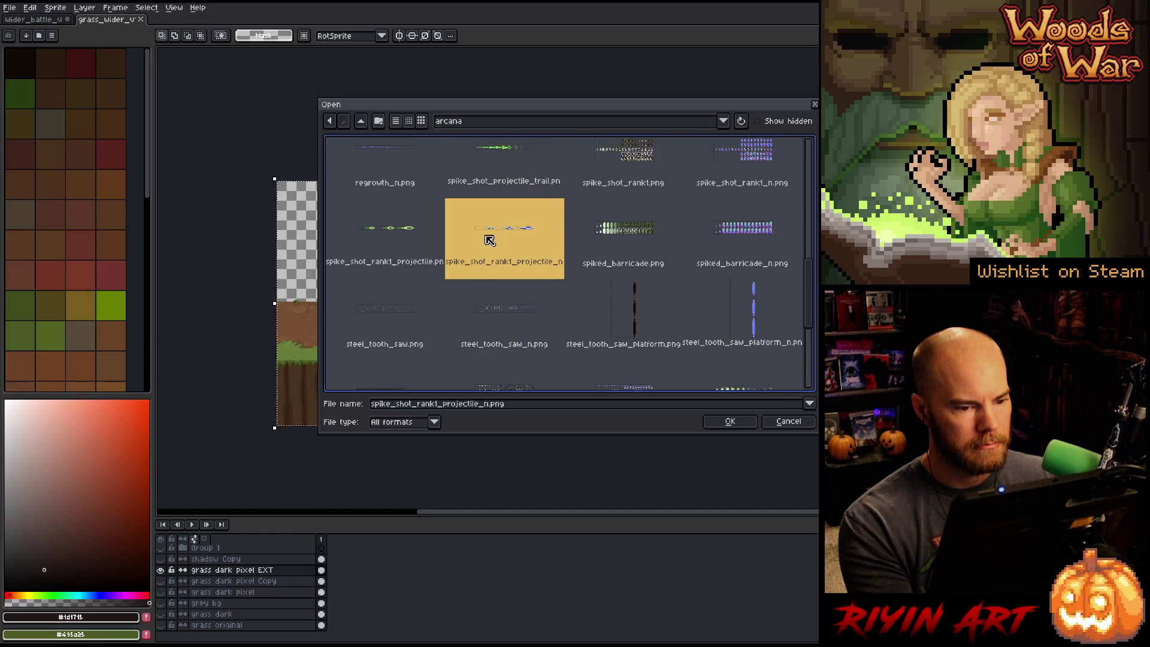
pyautogui.doubleClick(629, 218)
# - Zoom in, select one large spike sprite, and switch back to the battle scene
pyautogui.scroll(5, 625, 219)
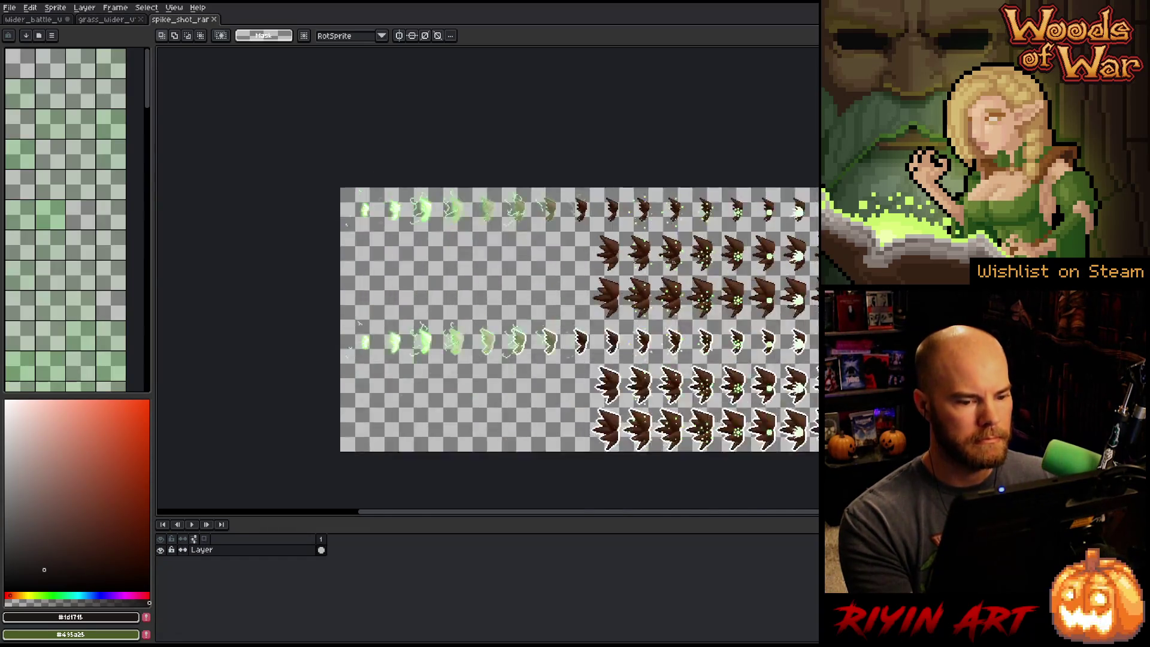
pyautogui.scroll(1, 599, 276)
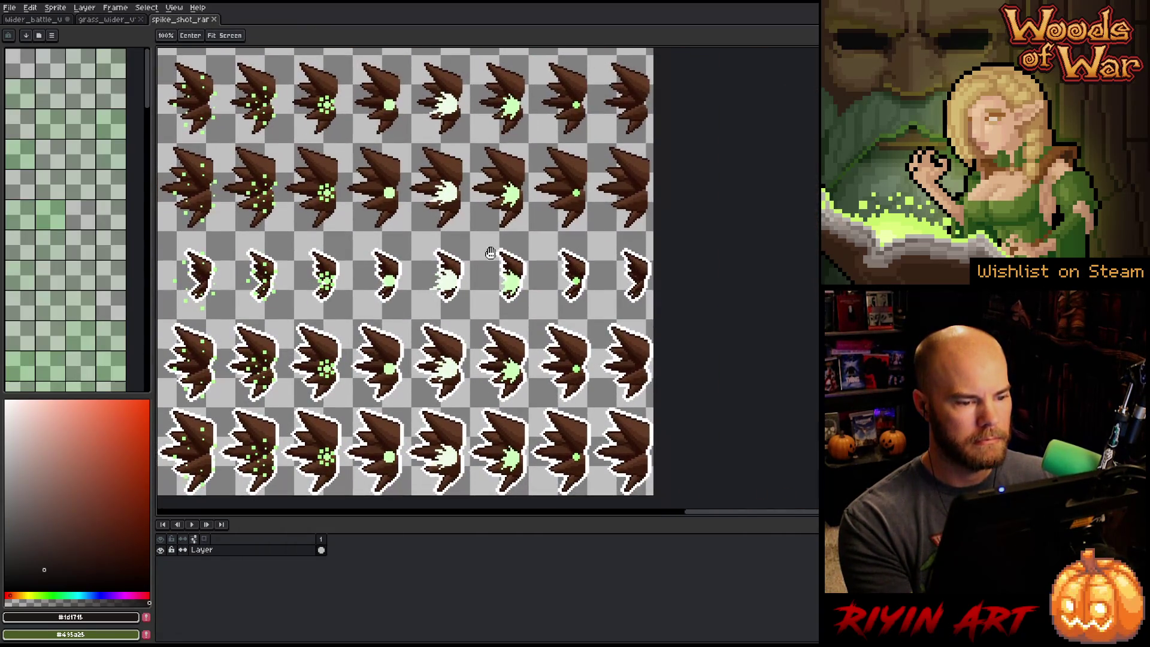
pyautogui.scroll(2, 586, 368)
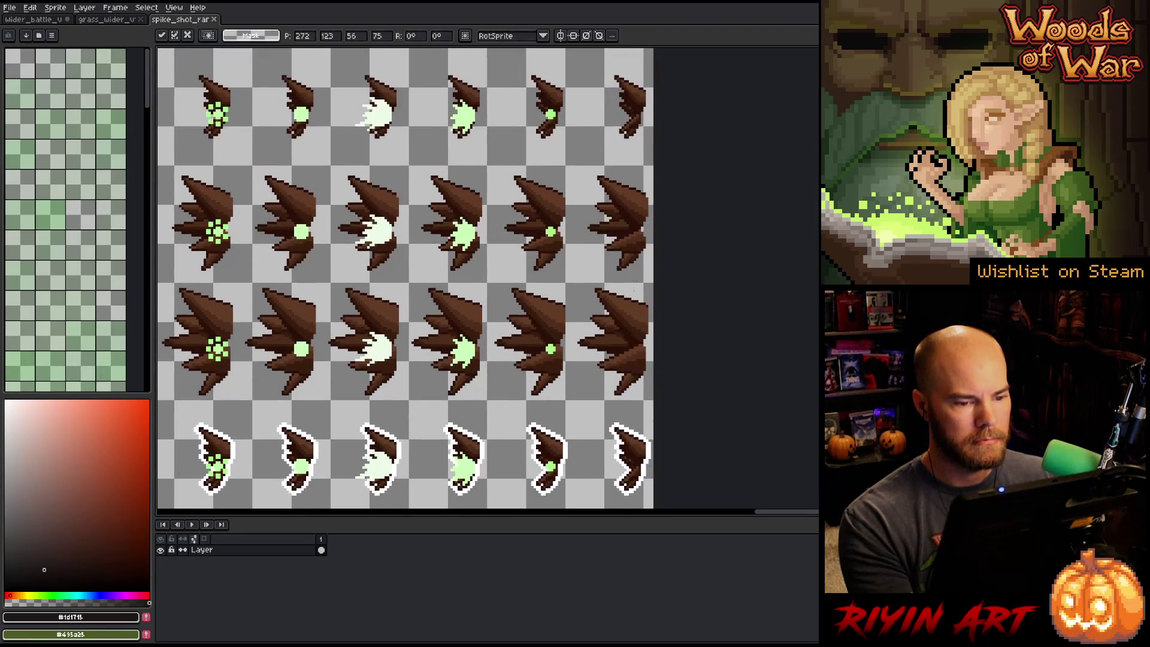
pyautogui.scroll(2, 586, 368)
pyautogui.scroll(-2, 585, 368)
pyautogui.scroll(2, 585, 368)
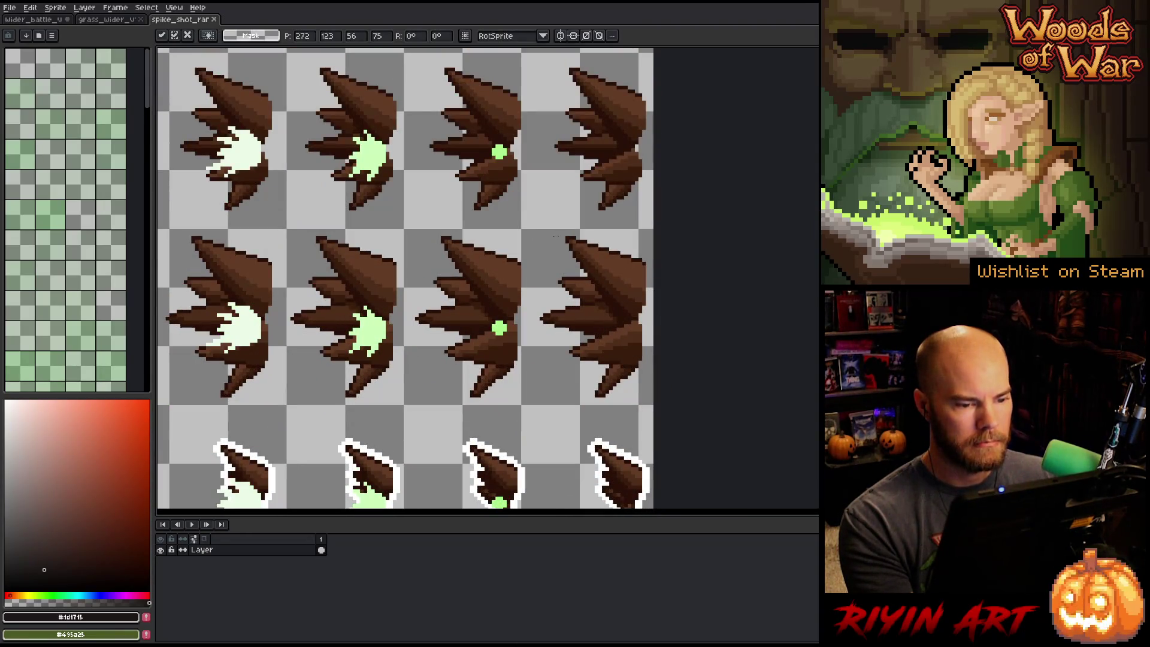
pyautogui.moveTo(540, 227); pyautogui.dragTo(655, 410)
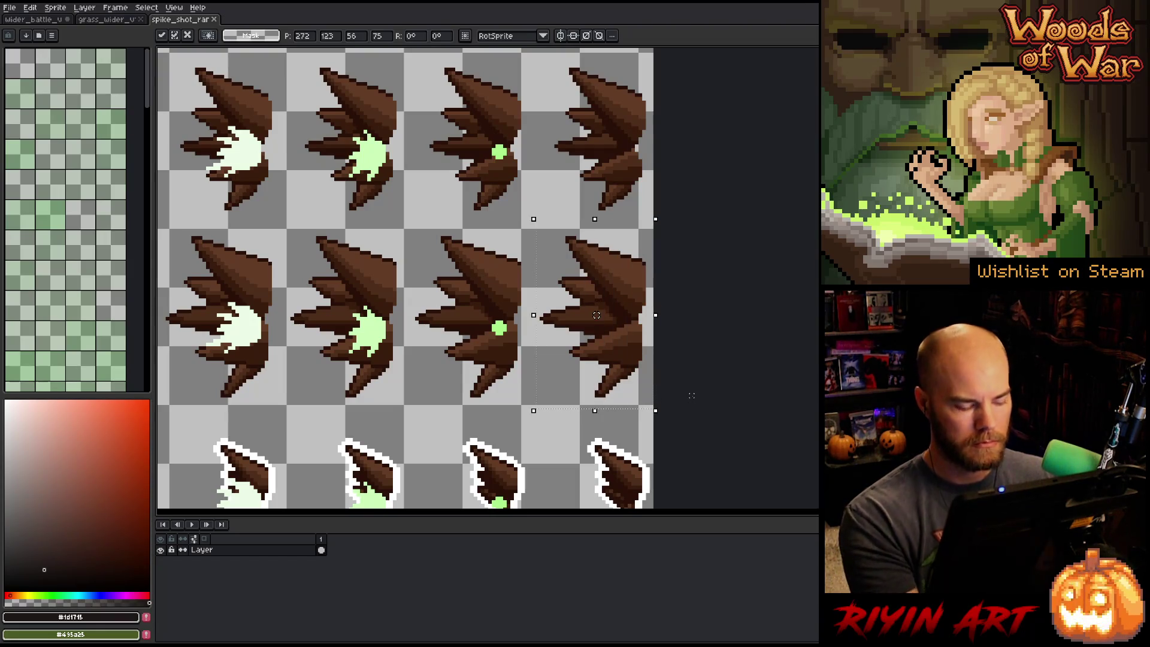
pyautogui.hotkey('ctrl', 'Tab')
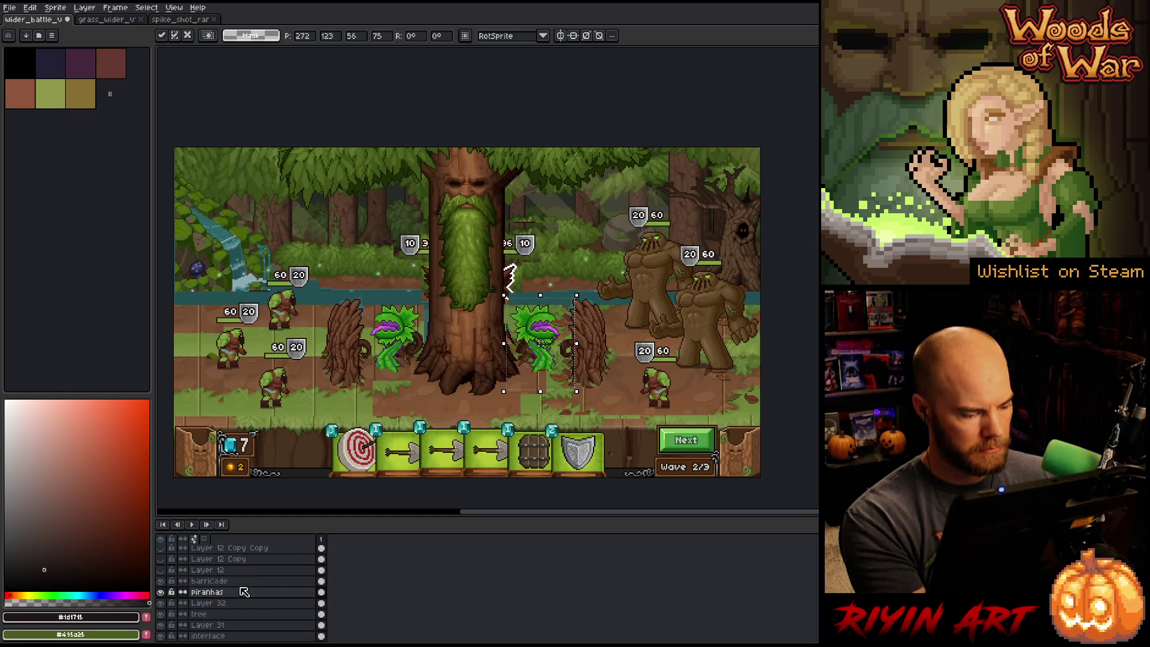
# - Add a new layer above barricade and name it 'spike shot'
pyautogui.click(239, 581)
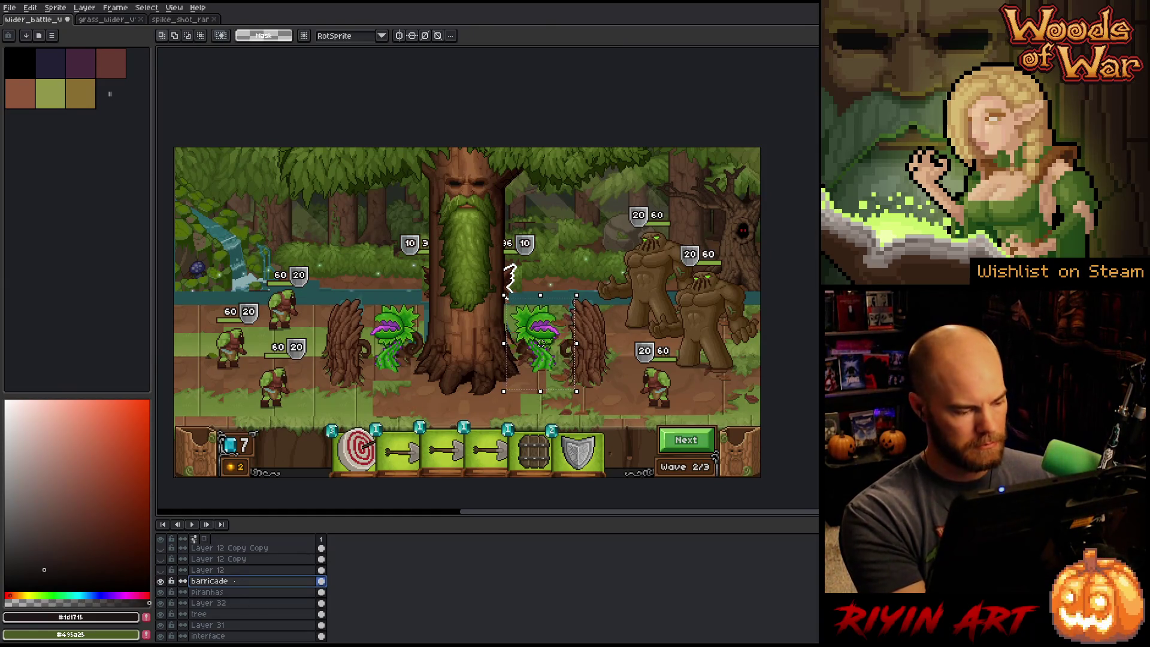
pyautogui.hotkey('shift', 'n')
pyautogui.press('F2')
pyautogui.write('spi')
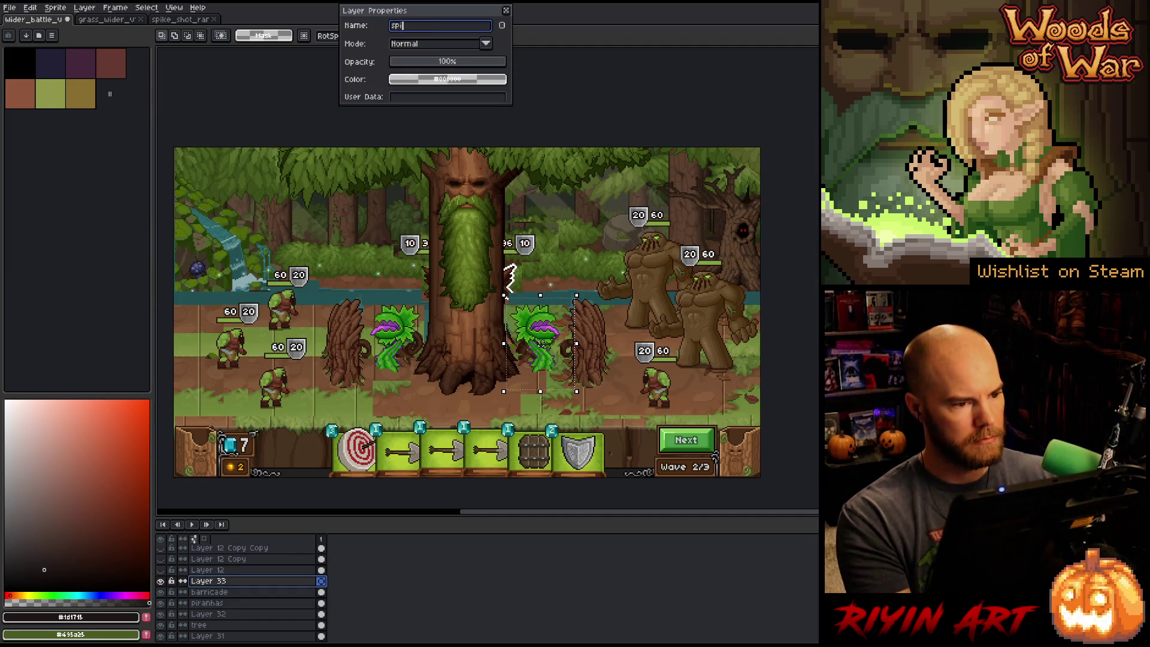
pyautogui.write('ck')
pyautogui.write('ke shot')
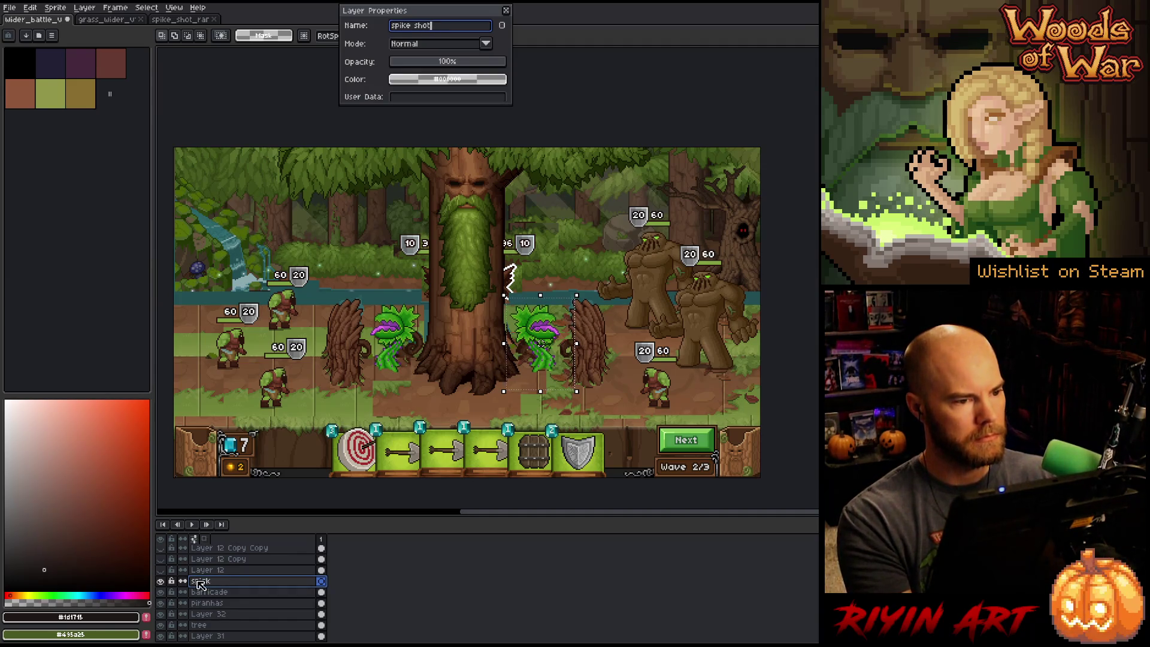
pyautogui.press('Return')
# - Paste the spikes and move them onto the tree's left side, lower down the trunk
pyautogui.hotkey('ctrl', 'v')
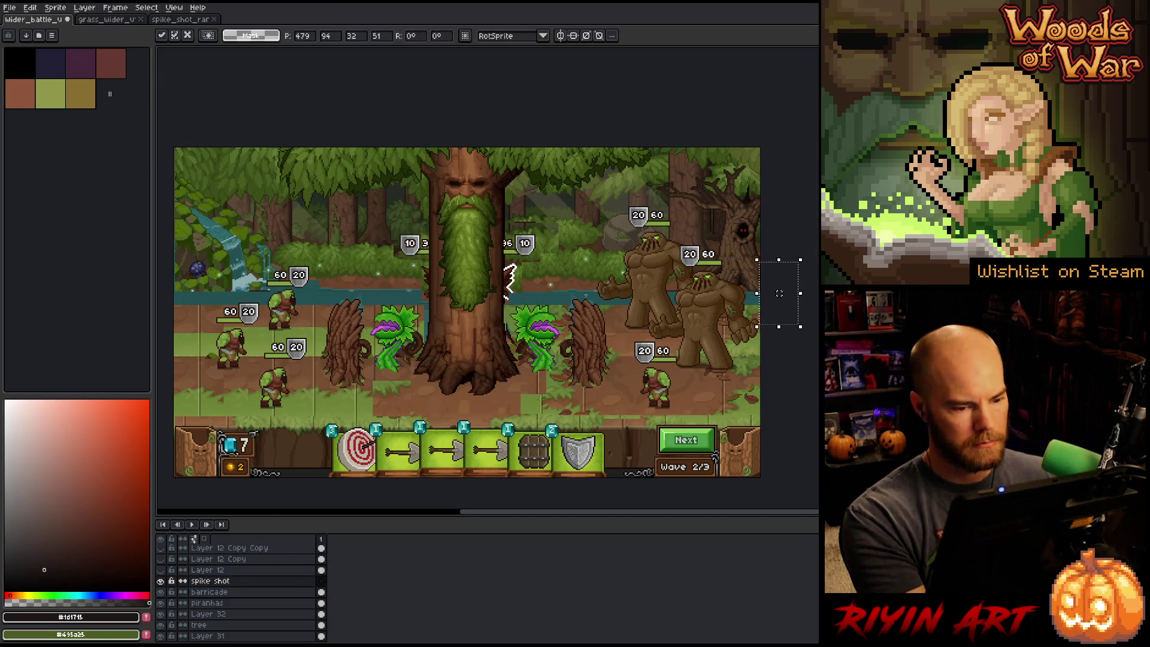
pyautogui.moveTo(788, 324)
pyautogui.mouseDown()
pyautogui.moveTo(416, 300)
pyautogui.moveTo(425, 308)
pyautogui.moveTo(422, 295)
pyautogui.mouseUp()
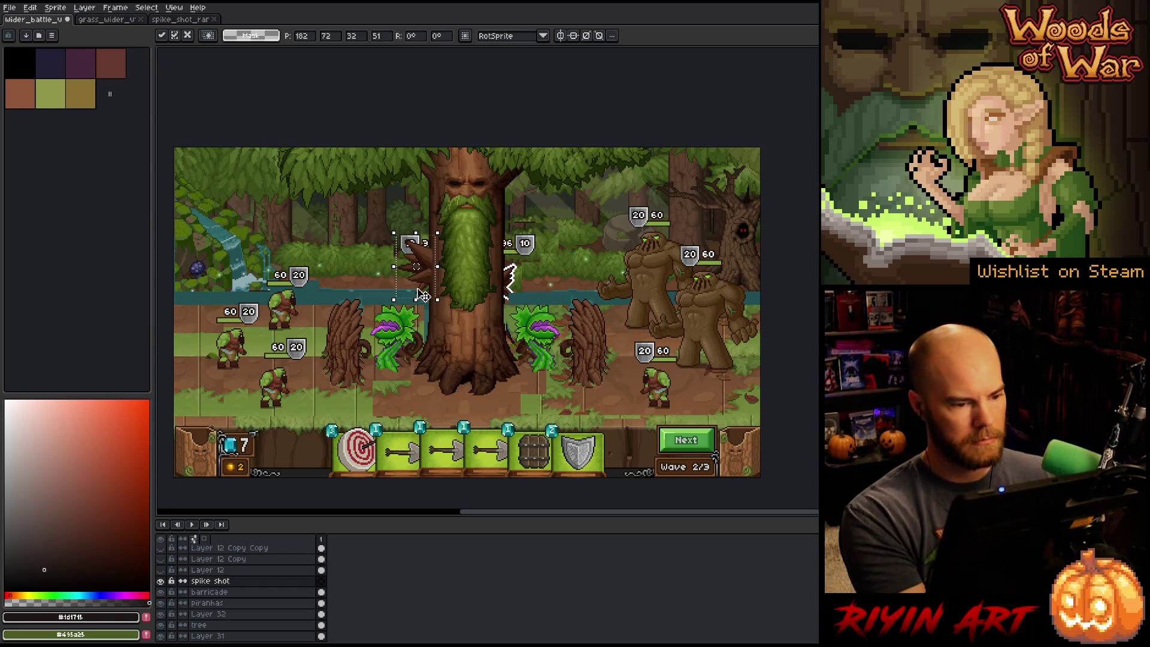
pyautogui.moveTo(429, 277)
pyautogui.mouseDown()
pyautogui.moveTo(426, 297)
pyautogui.moveTo(791, 300)
pyautogui.moveTo(759, 316)
pyautogui.moveTo(491, 296)
pyautogui.moveTo(423, 233)
pyautogui.mouseUp()
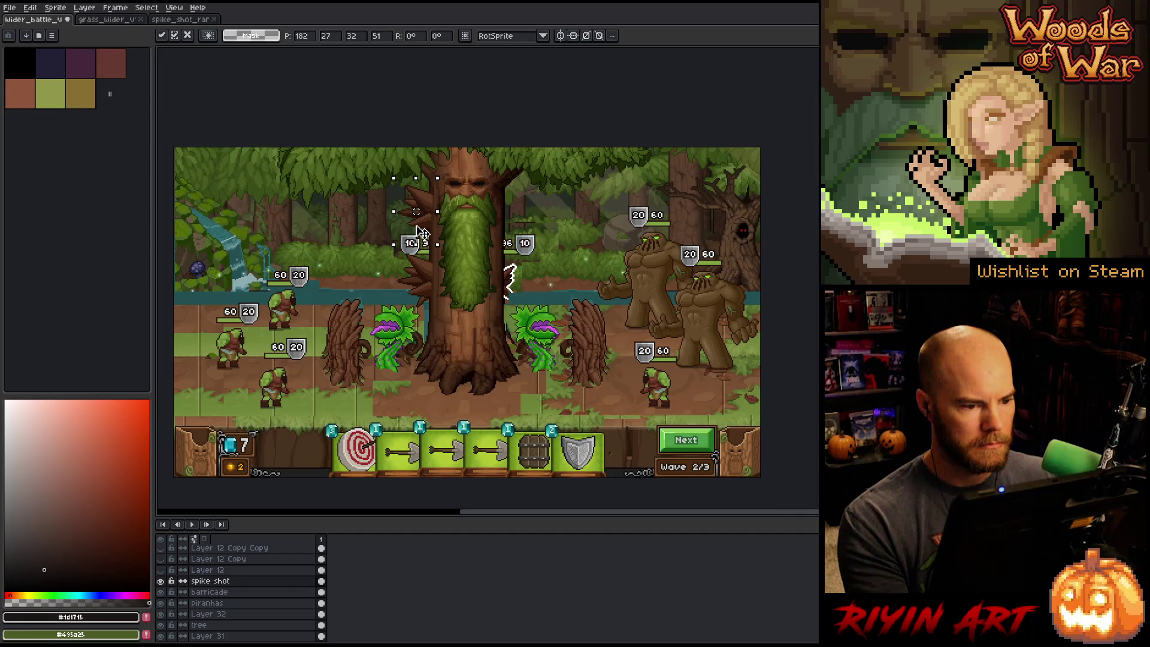
pyautogui.scroll(2, 423, 227)
pyautogui.moveTo(420, 208); pyautogui.dragTo(419, 209)
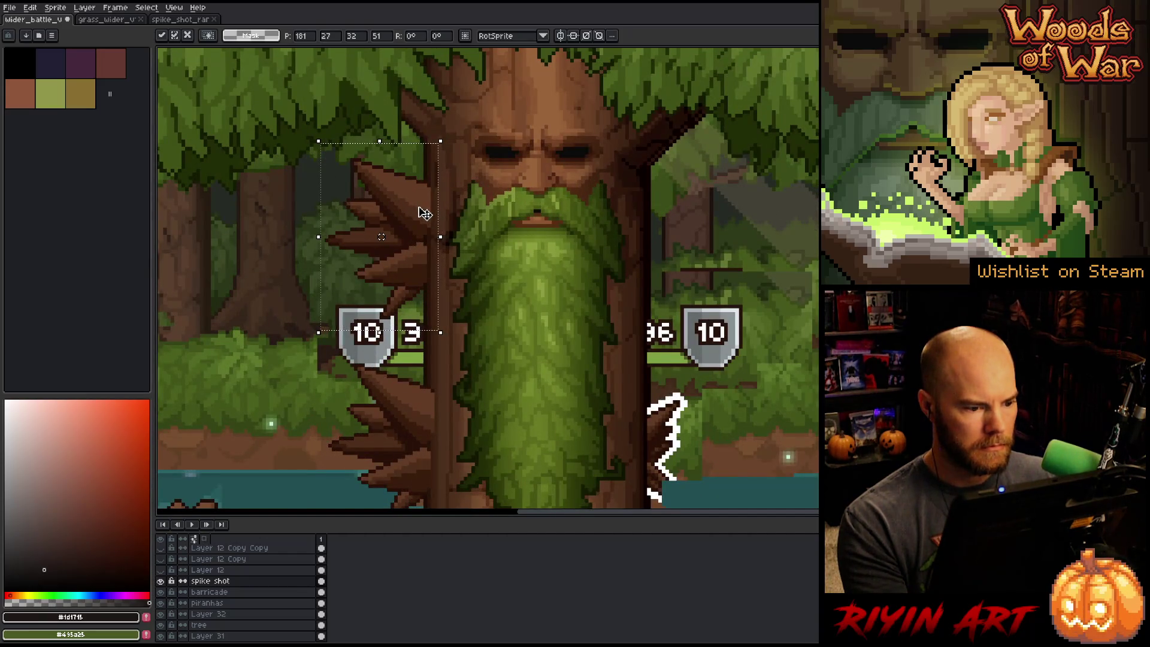
pyautogui.press('Right')
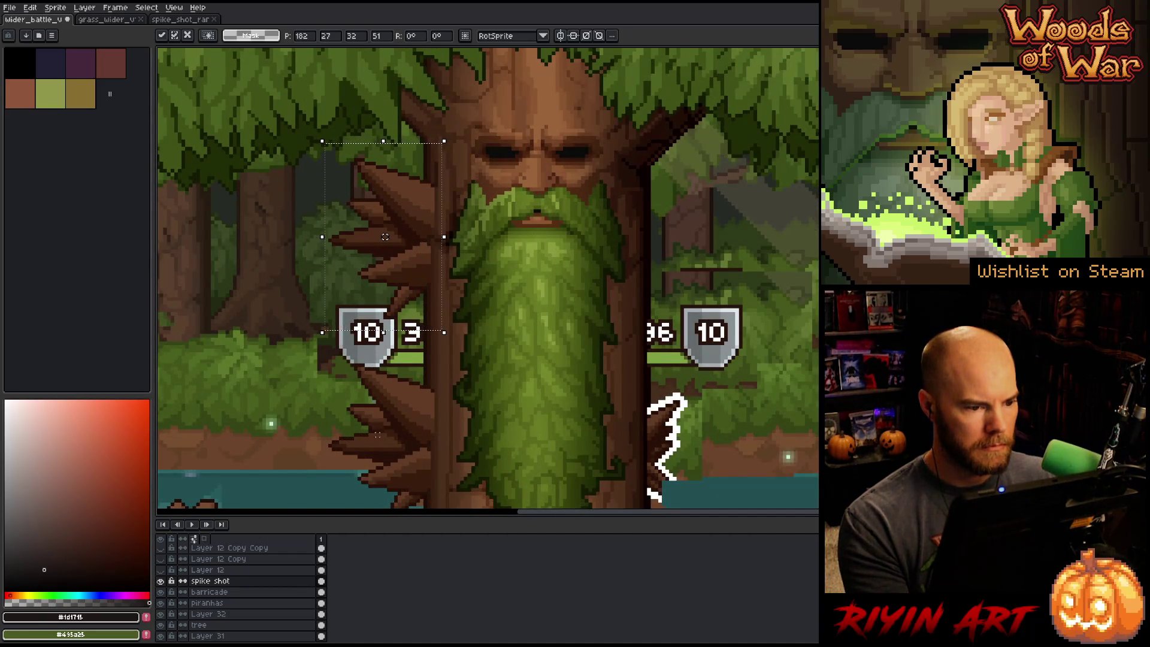
pyautogui.scroll(-1, 385, 236)
pyautogui.scroll(-1, 332, 400)
# - Select areas of the spikes and the tree's face and beard, then clear the selection
pyautogui.moveTo(308, 356); pyautogui.dragTo(456, 493)
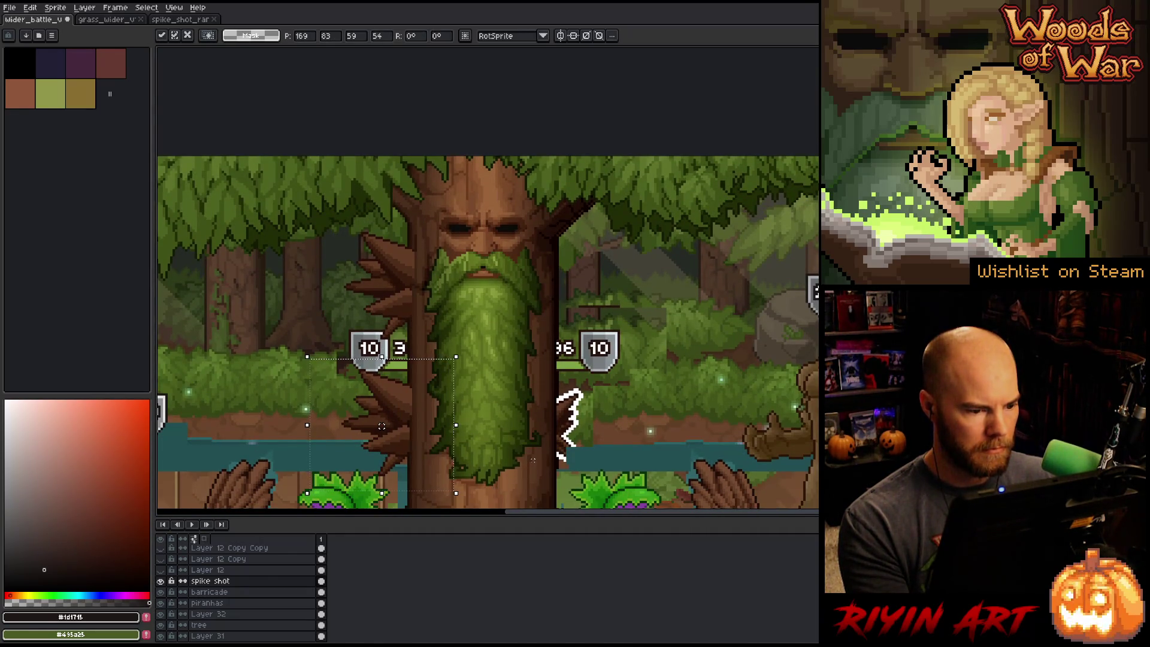
pyautogui.moveTo(267, 207)
pyautogui.mouseDown()
pyautogui.moveTo(328, 264)
pyautogui.moveTo(459, 507)
pyautogui.mouseUp()
pyautogui.moveTo(410, 201); pyautogui.dragTo(502, 405)
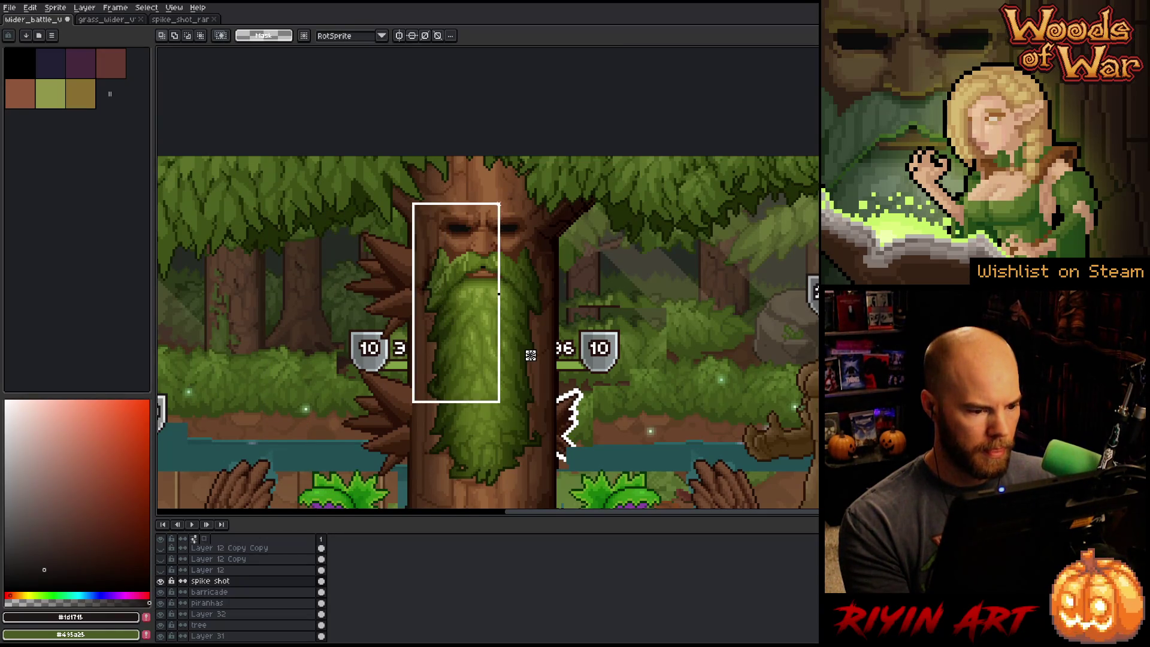
pyautogui.hotkey('ctrl', 'd')
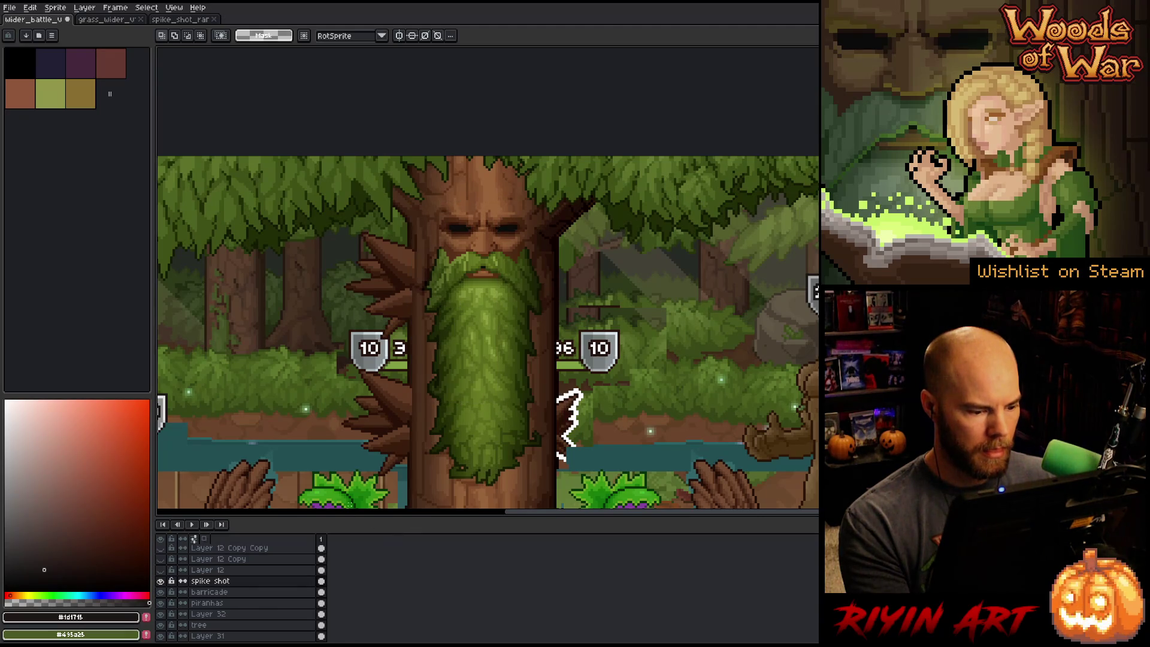
# - Reselect the spikes along the trunk, nudge them into alignment, and commit their position
pyautogui.moveTo(329, 485)
pyautogui.mouseDown()
pyautogui.moveTo(451, 431)
pyautogui.moveTo(490, 354)
pyautogui.mouseUp()
pyautogui.moveTo(277, 189)
pyautogui.mouseDown()
pyautogui.moveTo(360, 296)
pyautogui.moveTo(477, 507)
pyautogui.moveTo(479, 496)
pyautogui.mouseUp()
pyautogui.press('Right')
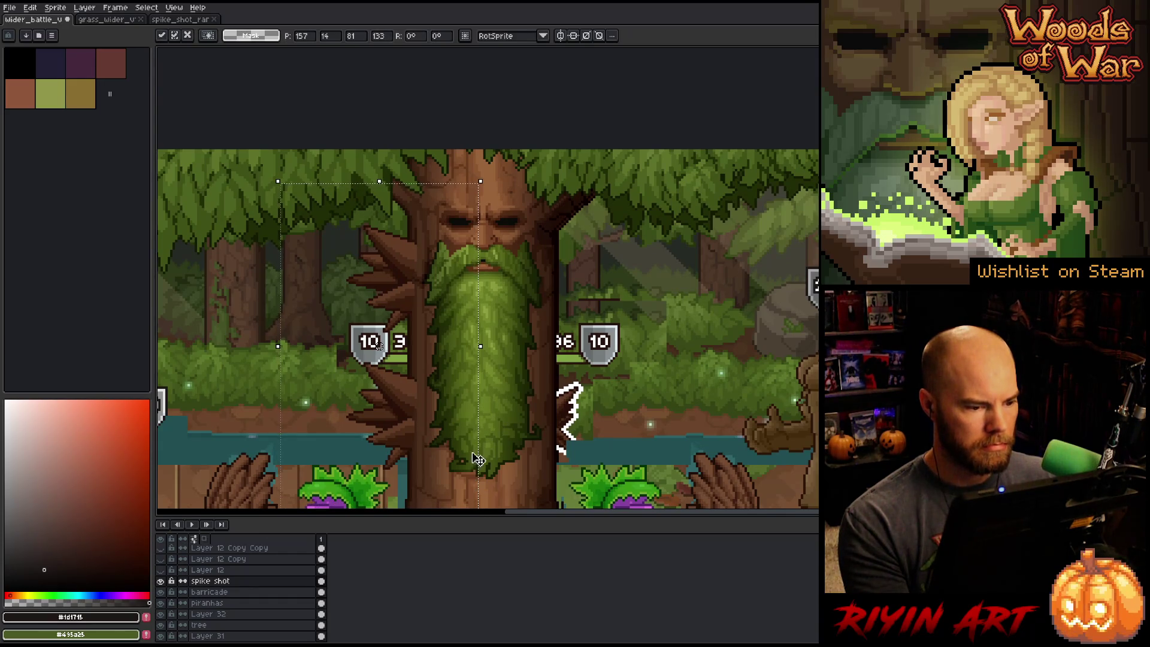
pyautogui.press('Left')
pyautogui.scroll(-2, 517, 394)
pyautogui.hotkey('ctrl', 'd')
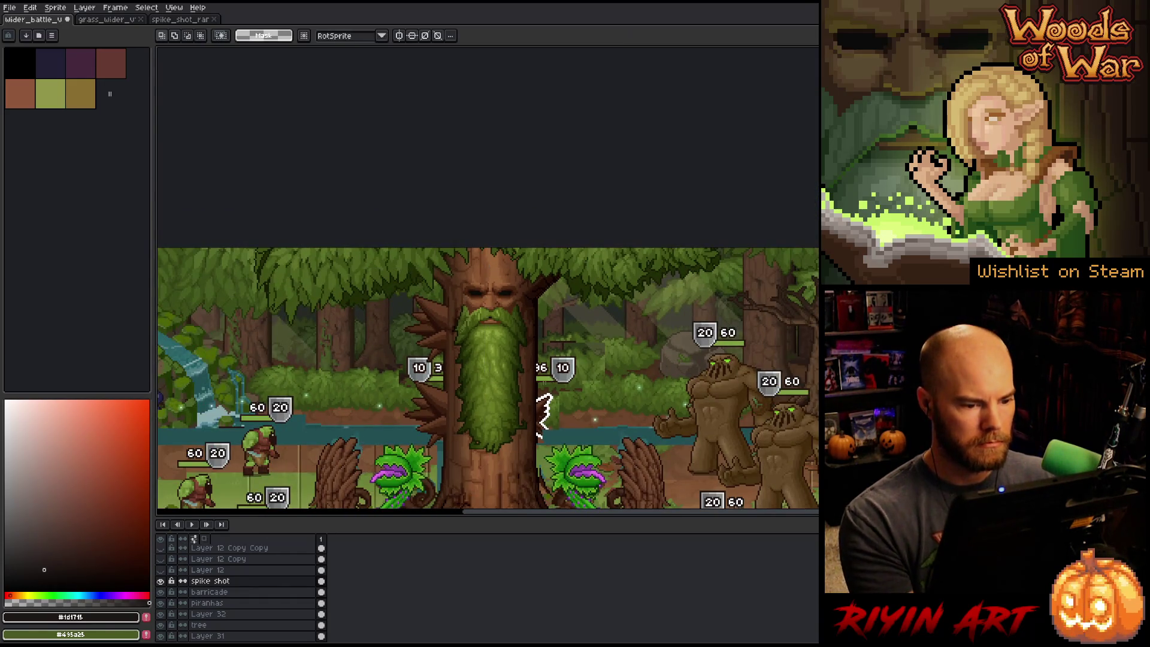
pyautogui.moveTo(593, 245)
pyautogui.mouseDown()
pyautogui.moveTo(385, 479)
pyautogui.moveTo(360, 479)
pyautogui.mouseUp()
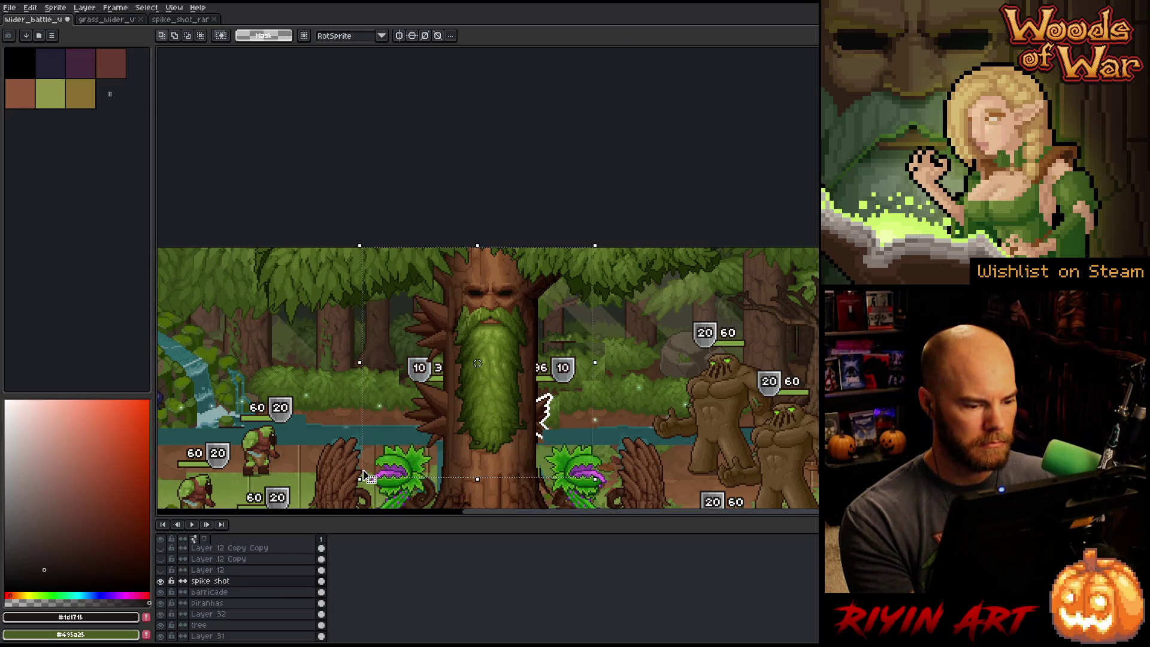
pyautogui.rightClick(200, 581)
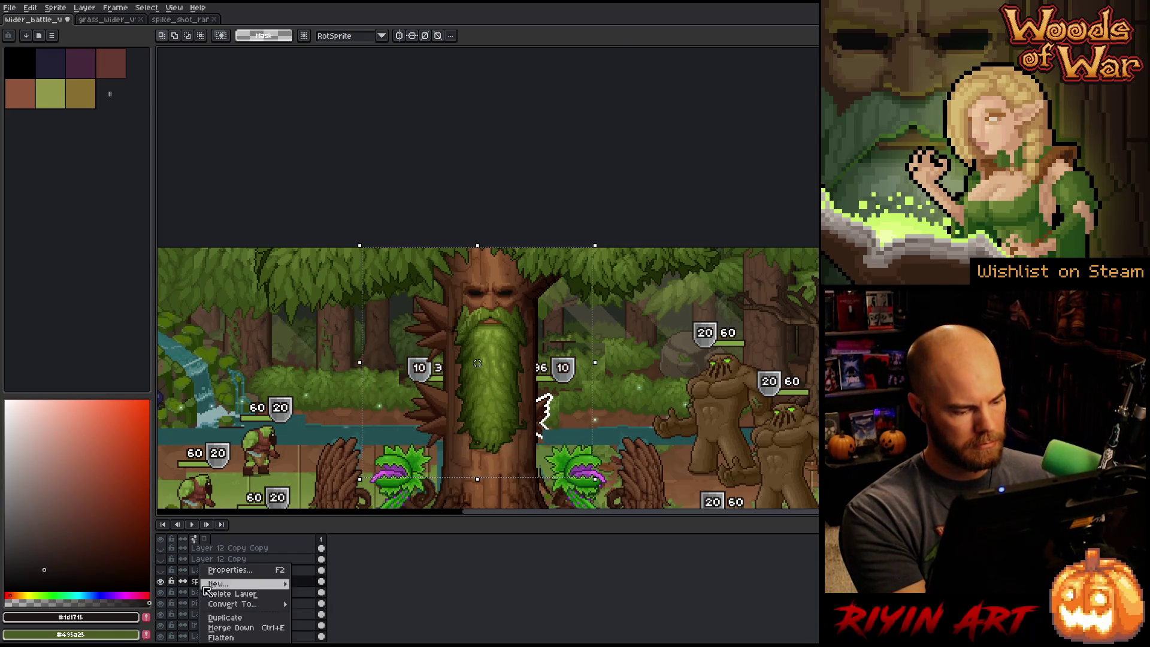
# - Duplicate the spike shot layer and flip the copy horizontally
pyautogui.click(237, 620)
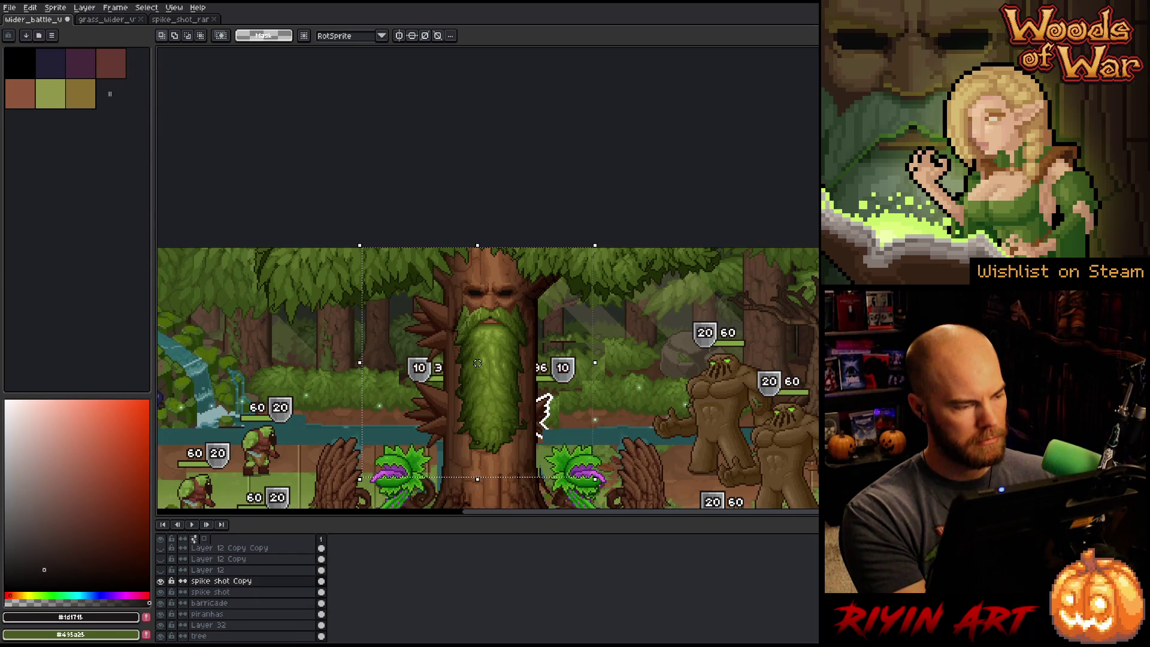
pyautogui.click(55, 7)
pyautogui.moveTo(34, 10)
pyautogui.click(60, 152)
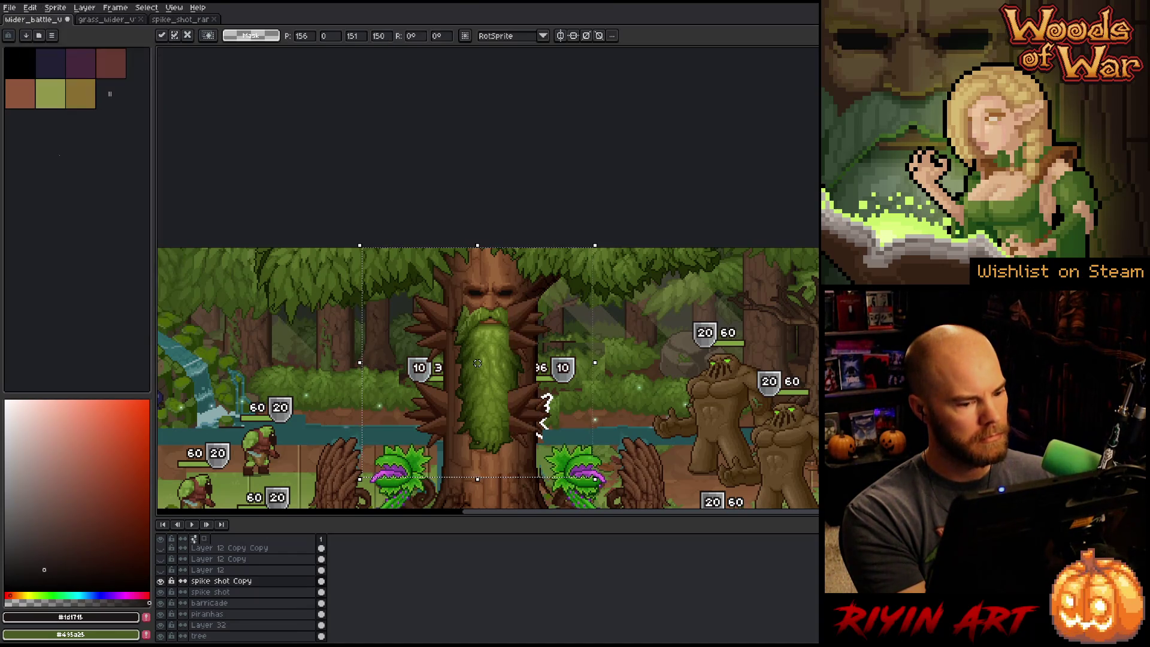
# - Move the mirrored spikes onto the tree's right side, nudge one pixel left, and commit
pyautogui.moveTo(543, 417); pyautogui.dragTo(573, 413)
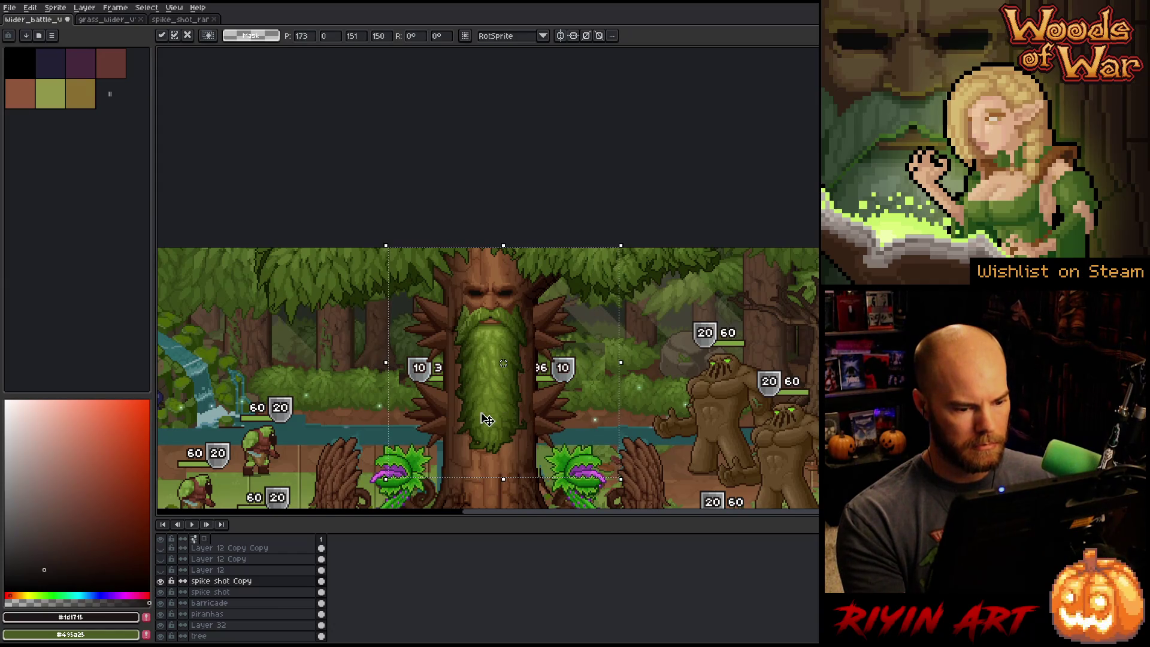
pyautogui.scroll(2, 550, 378)
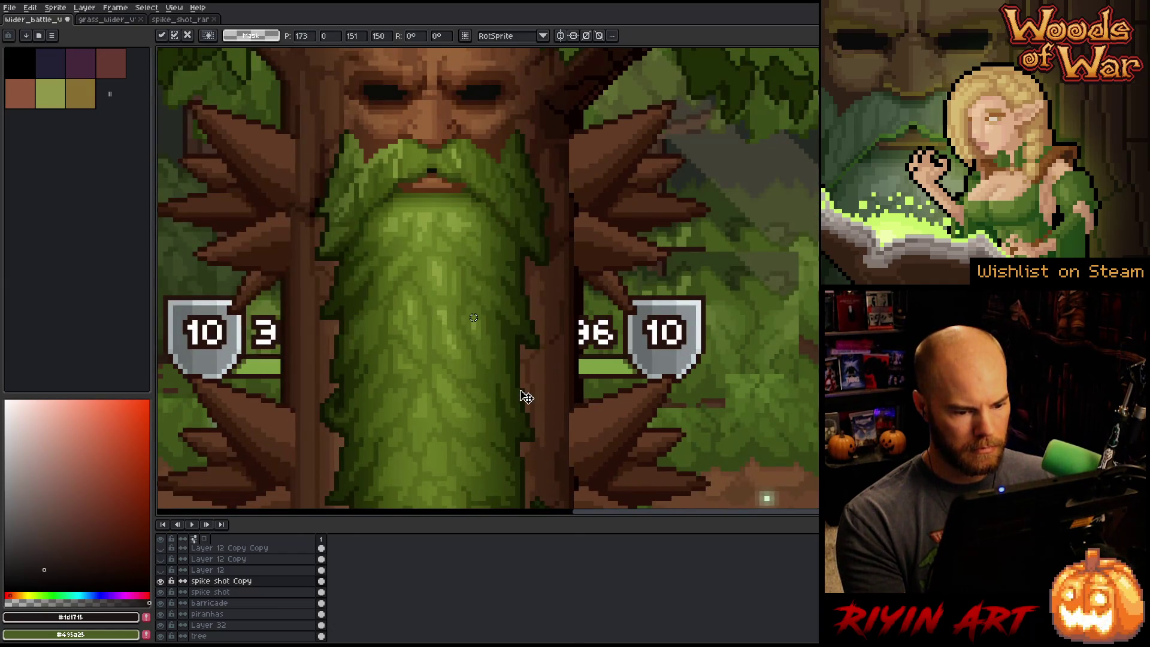
pyautogui.press('Left')
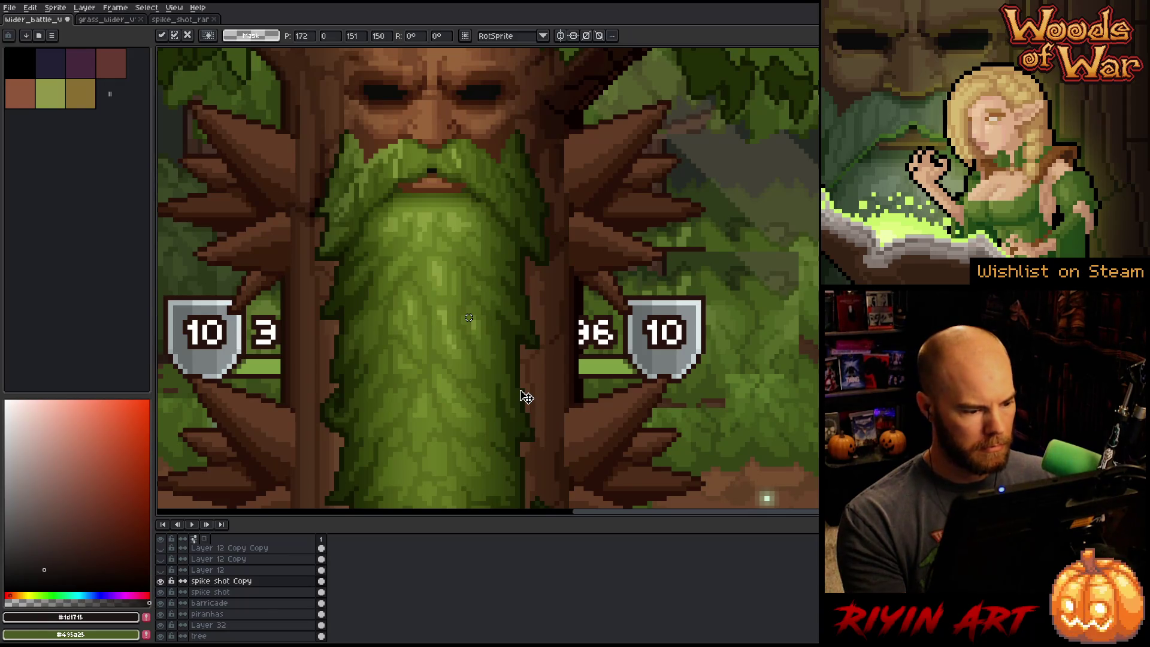
pyautogui.scroll(-2, 526, 397)
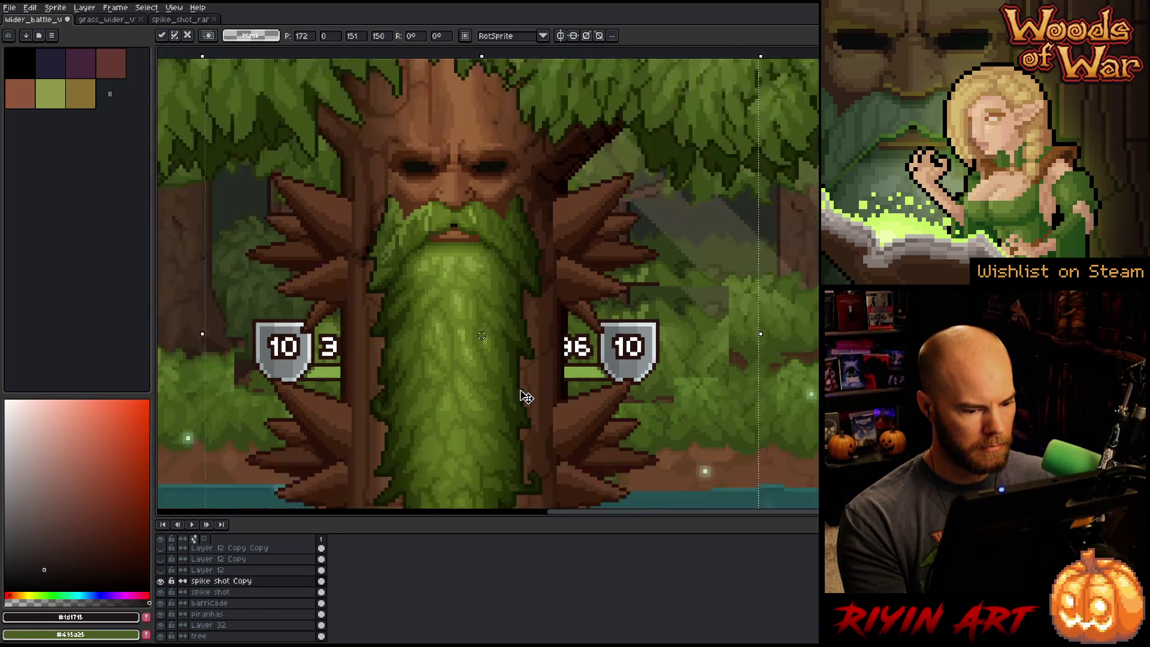
pyautogui.press('Return')
pyautogui.moveTo(504, 367); pyautogui.dragTo(403, 307)
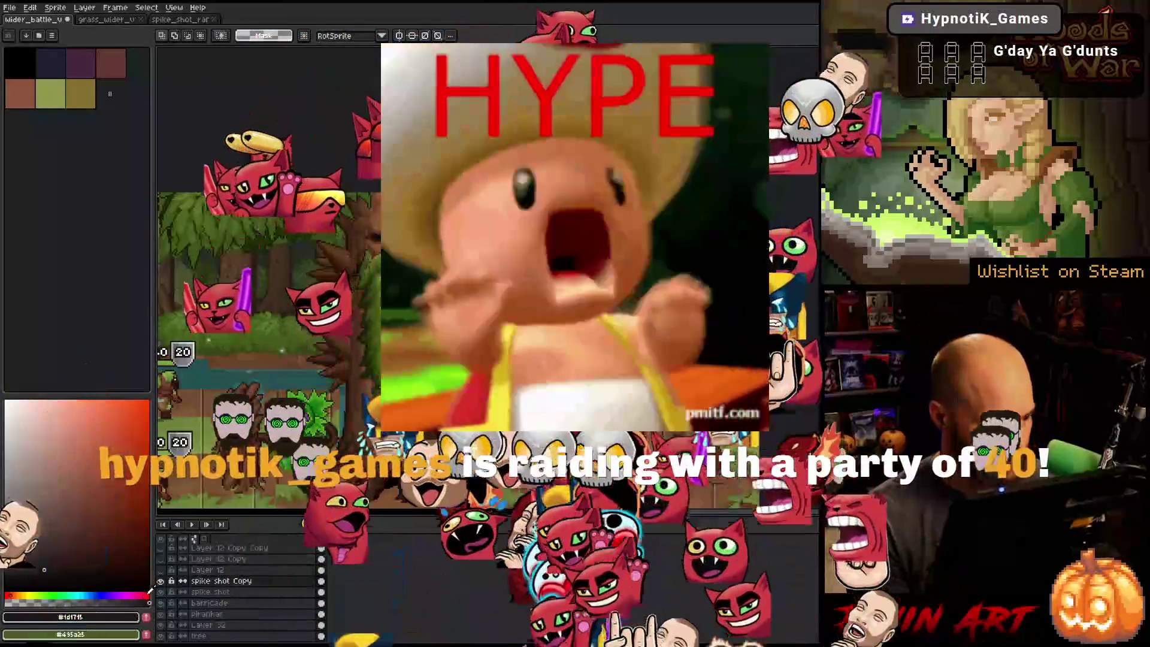
pyautogui.scroll(-4, 168, 587)
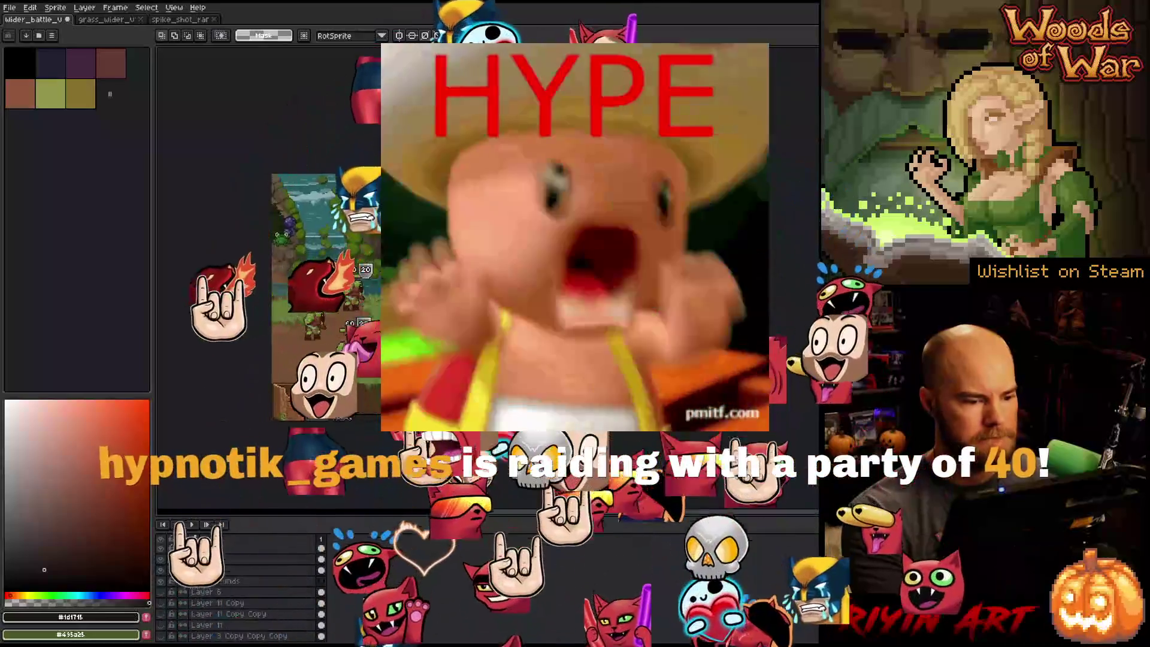
pyautogui.moveTo(288, 269)
pyautogui.mouseDown()
pyautogui.moveTo(251, 206)
pyautogui.moveTo(239, 222)
pyautogui.mouseUp()
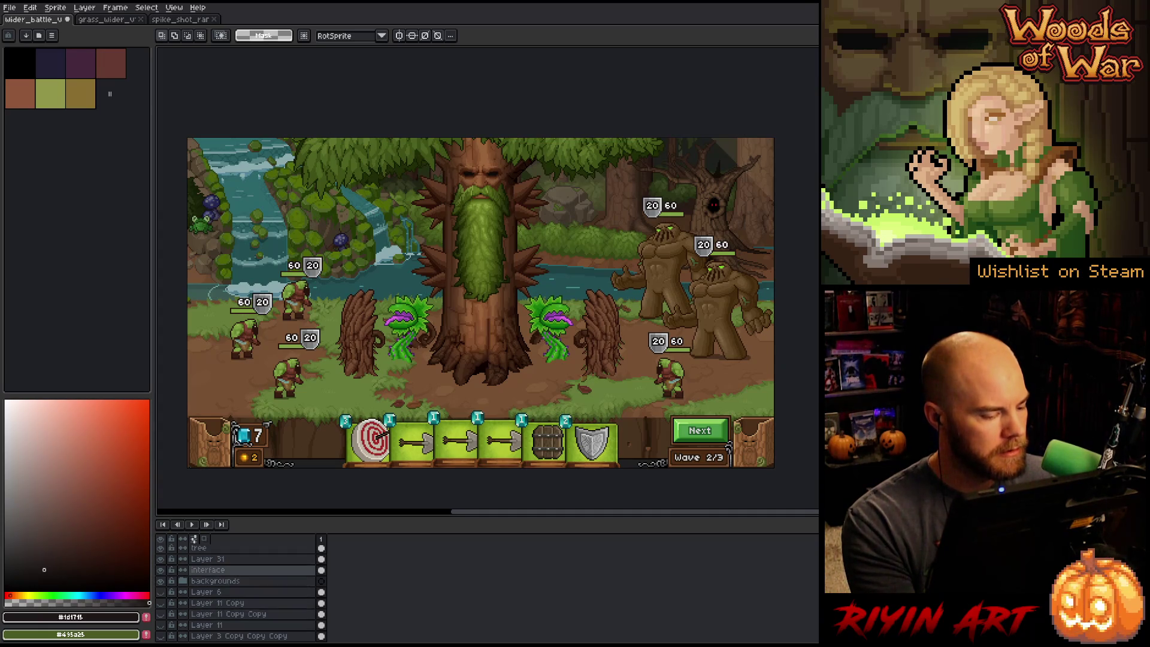
# - Rename Layer 31 to 'back leaves' and add a 'front leaves' layer above the tree
pyautogui.doubleClick(222, 560)
pyautogui.write('bsuk lr')
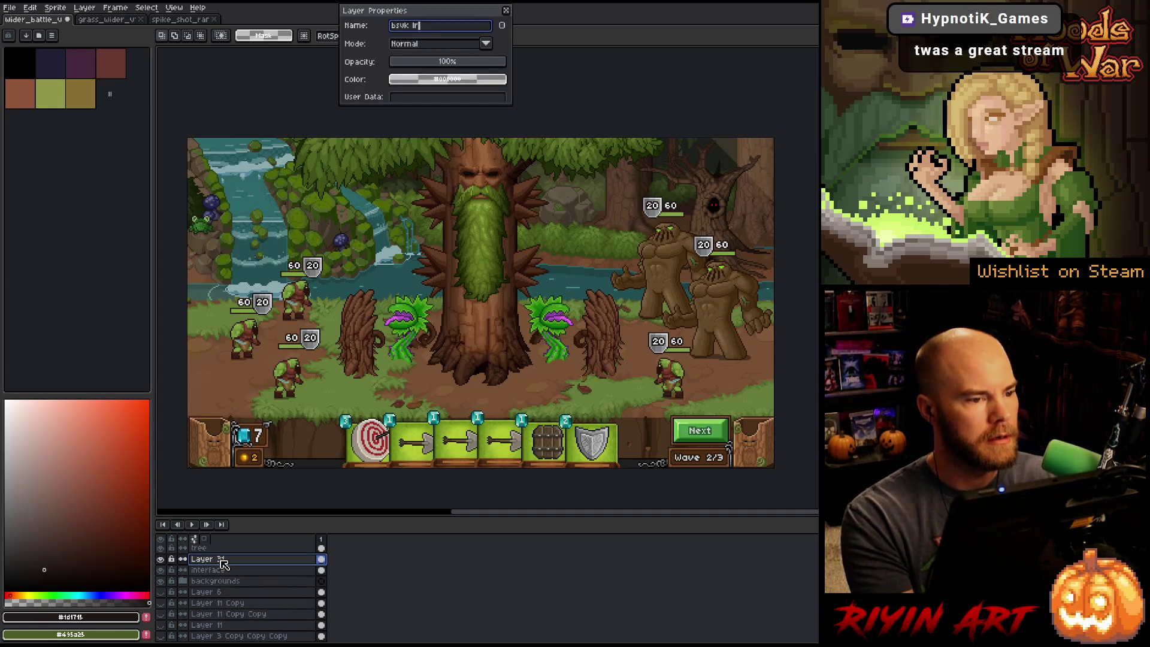
pyautogui.write(' leaves')
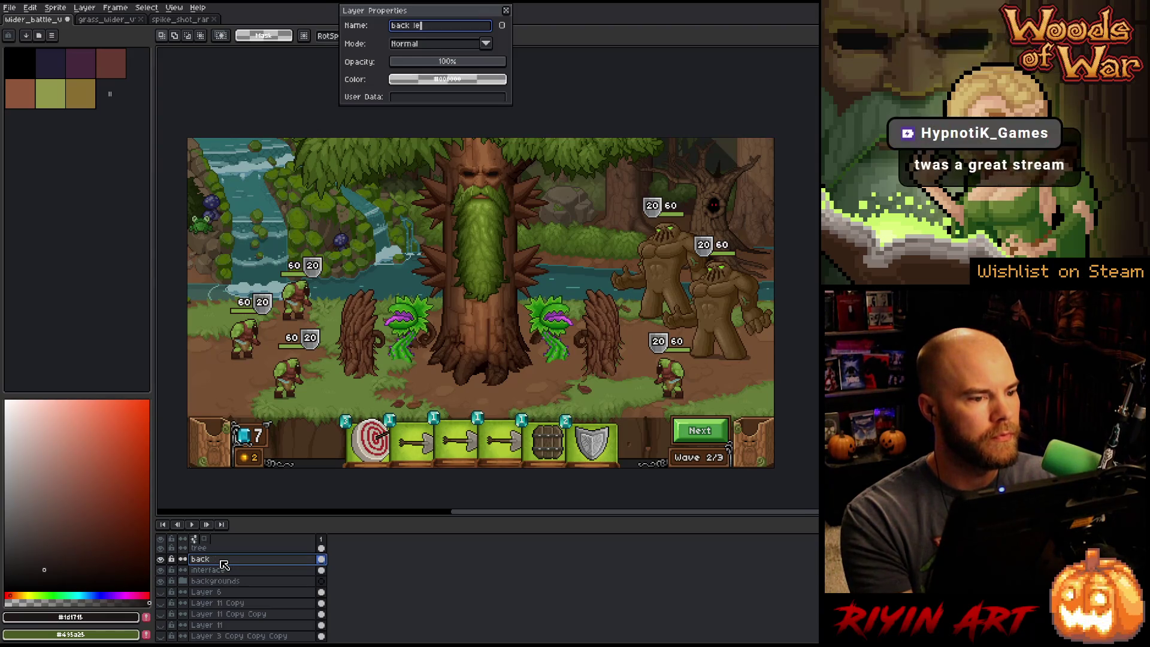
pyautogui.press('Return')
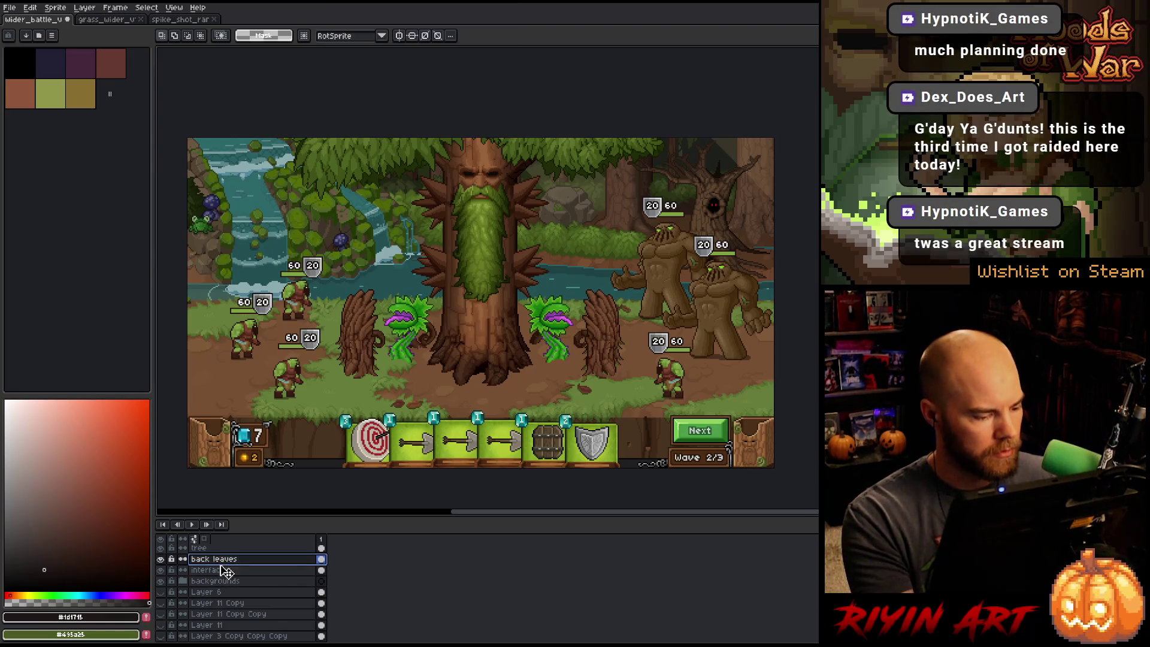
pyautogui.hotkey('shift', 'n')
pyautogui.doubleClick(219, 571)
pyautogui.write('front leaves')
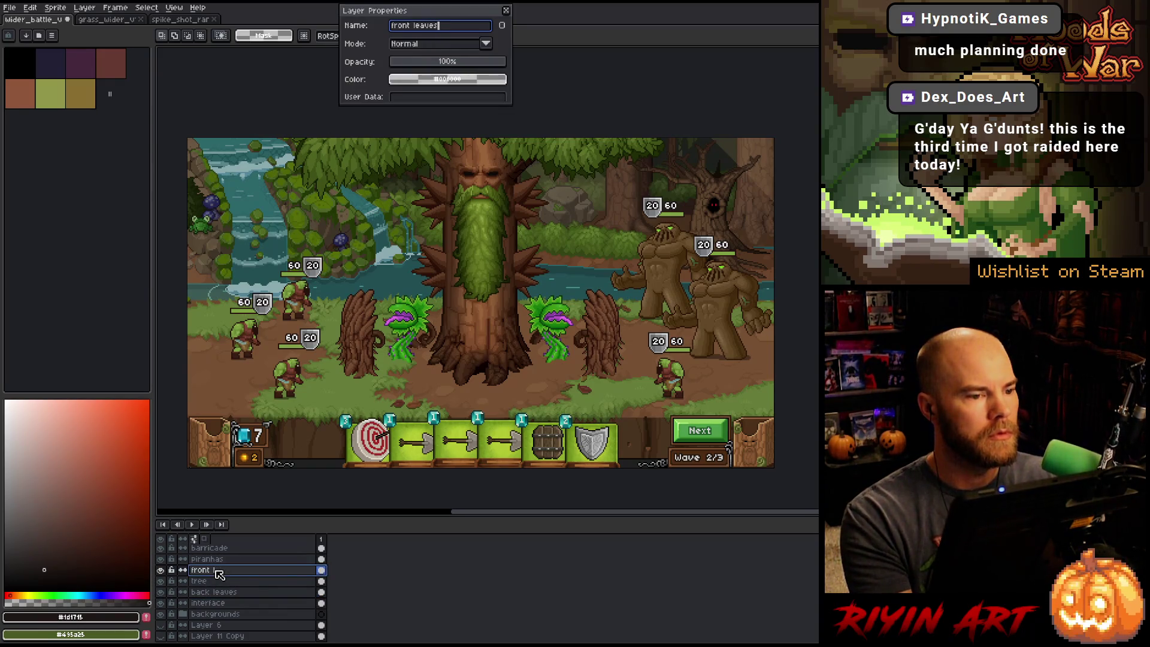
pyautogui.press('Return')
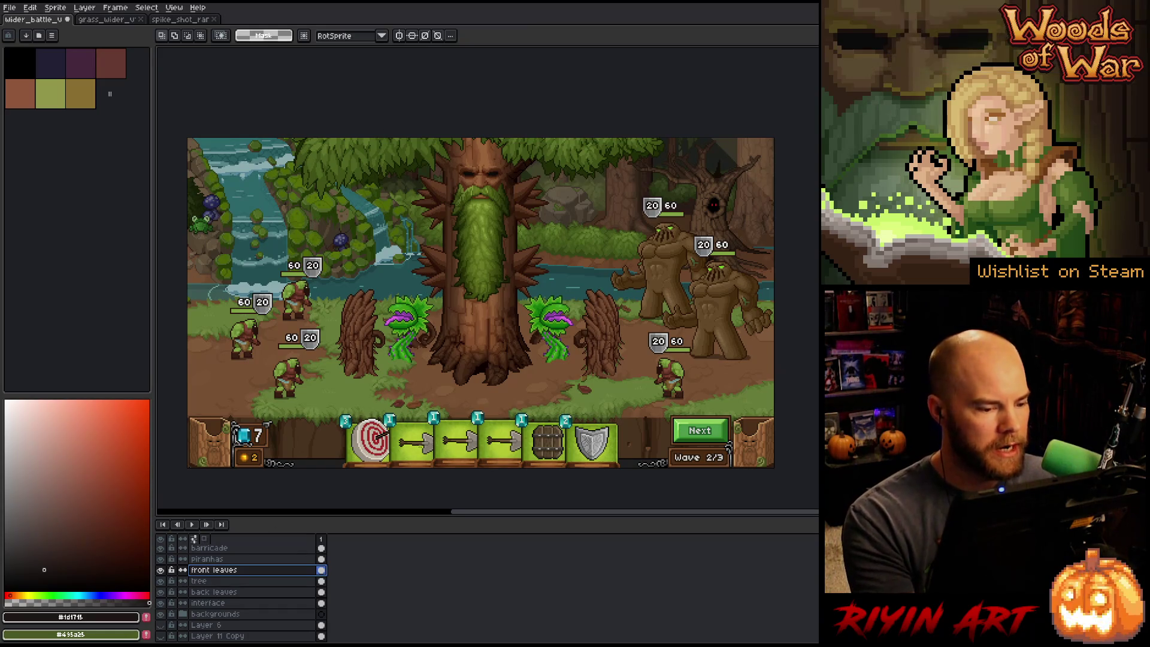
# - Pick the goblin's HP bar layer, then delete the spike shot Copy layer
pyautogui.press('v')
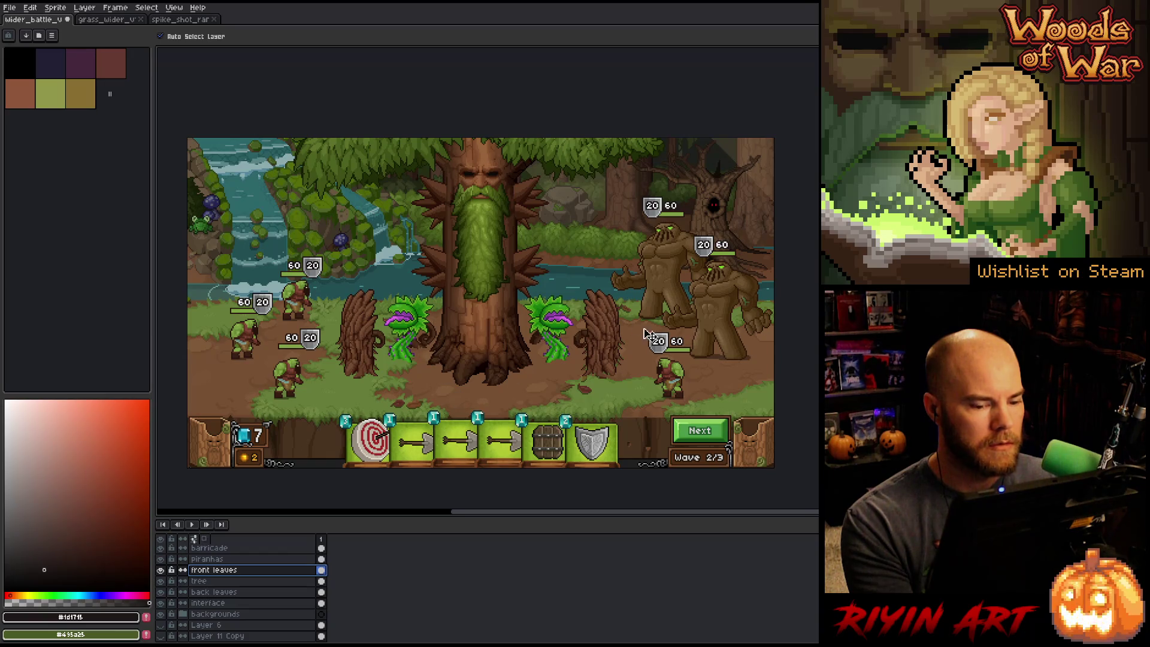
pyautogui.click(662, 346)
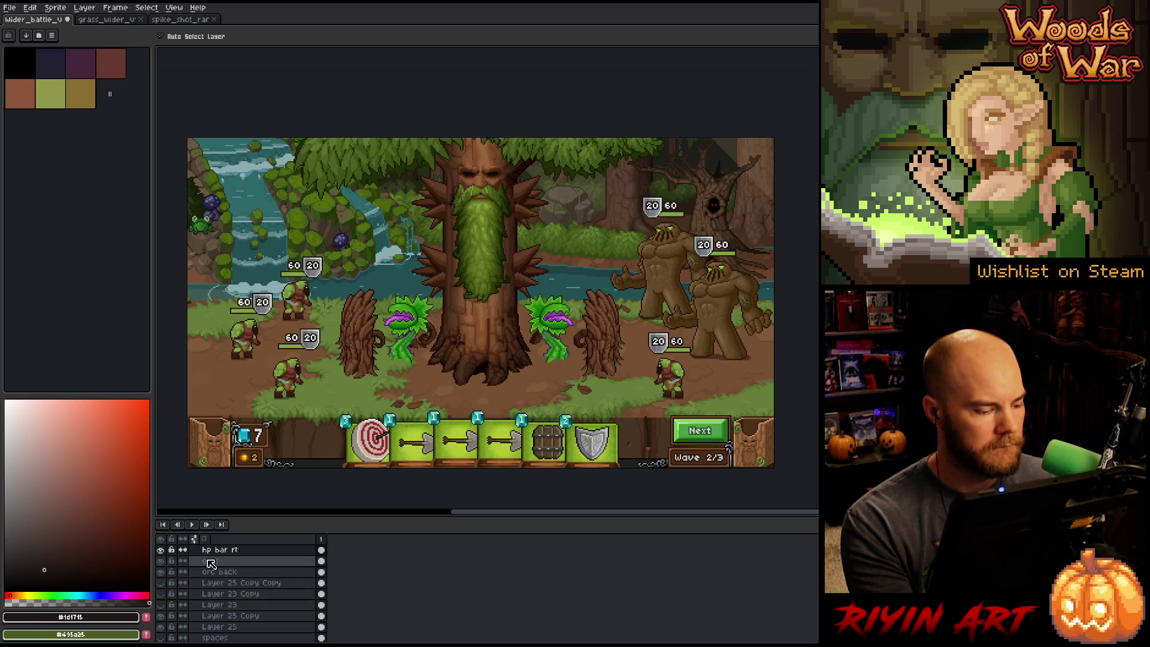
pyautogui.press('m')
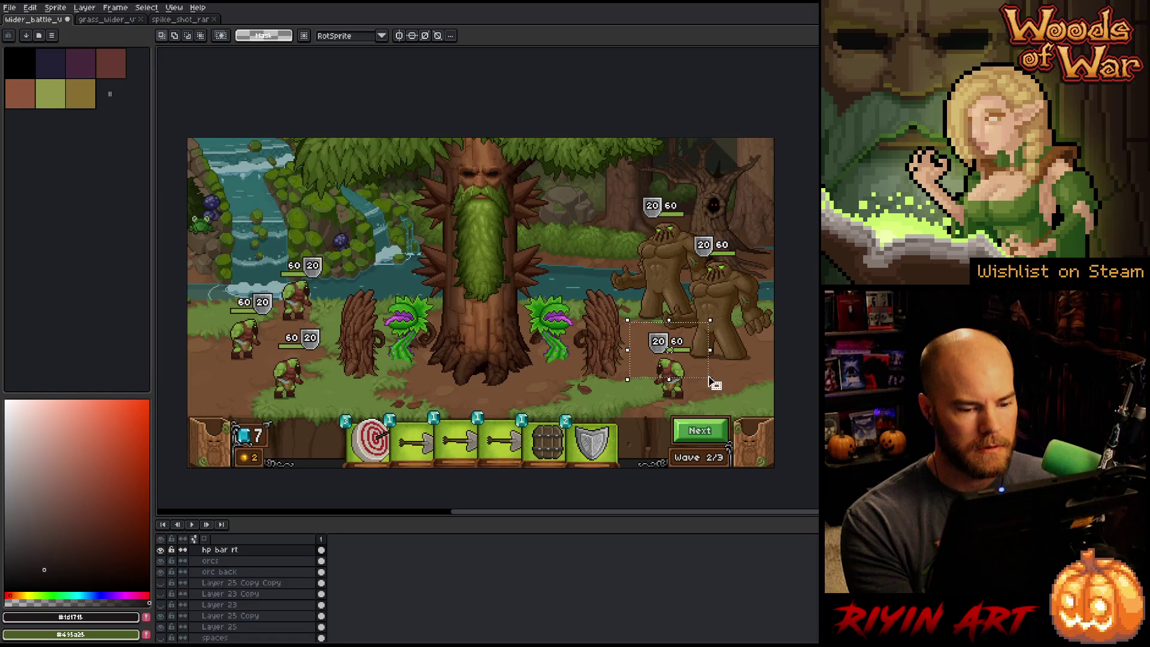
pyautogui.scroll(-5, 249, 594)
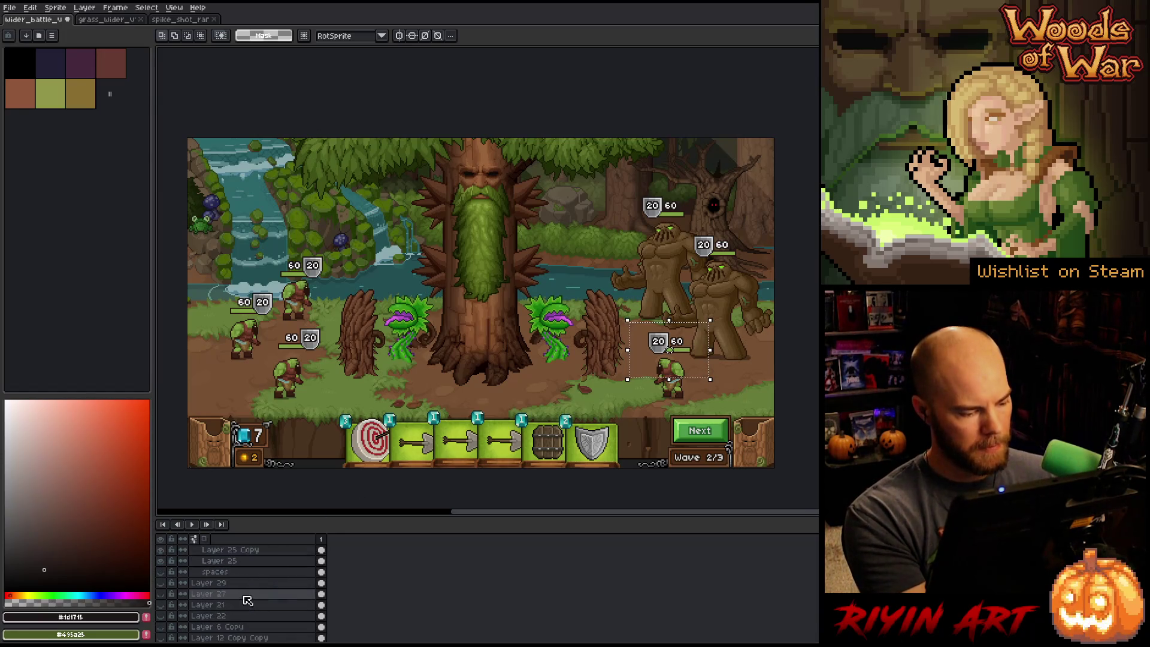
pyautogui.scroll(-1, 250, 594)
pyautogui.click(240, 586)
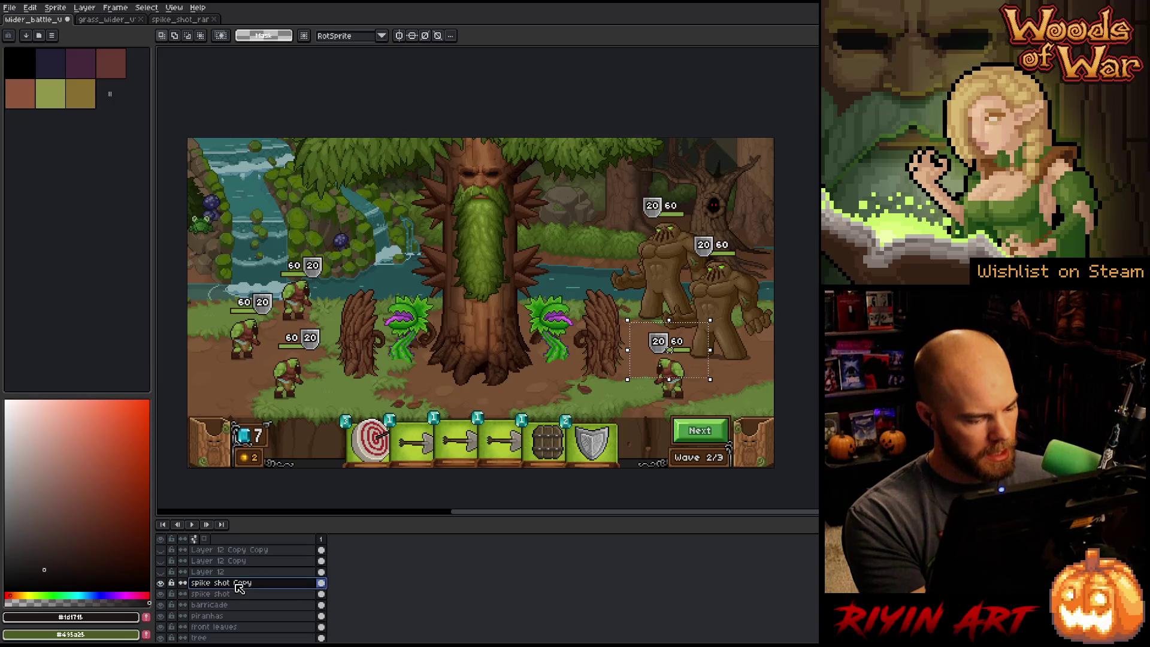
pyautogui.press('Delete')
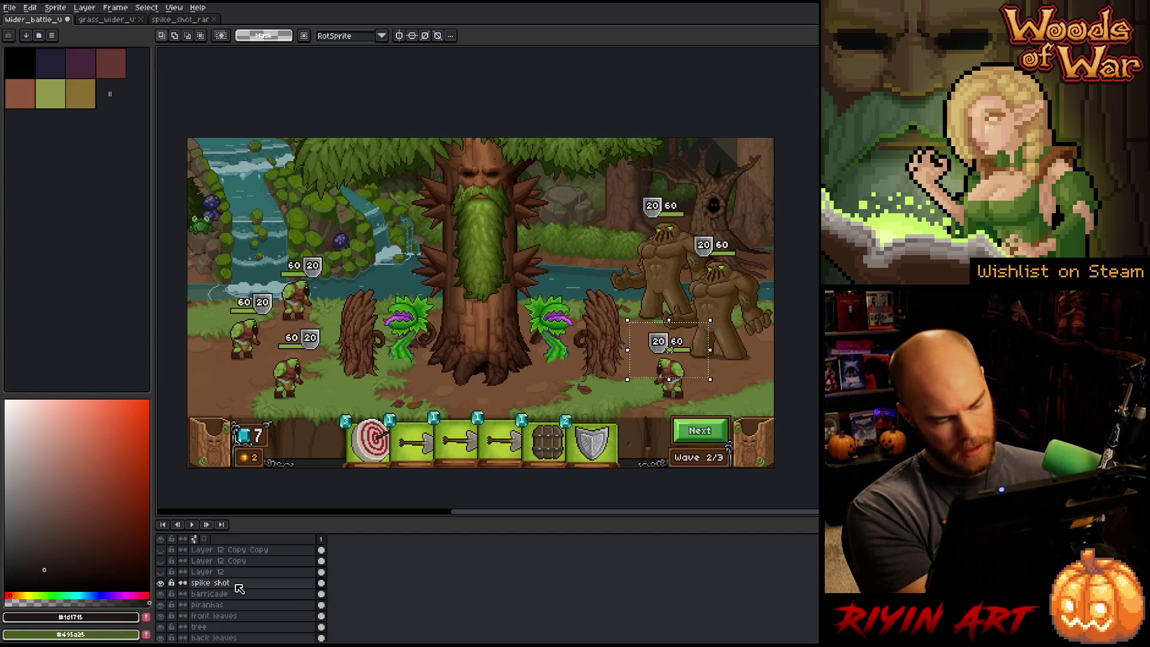
# - Add an 'arcana hp bars' layer and paste the 20/60 HP bar at the tree's top-left
pyautogui.hotkey('shift', 'n')
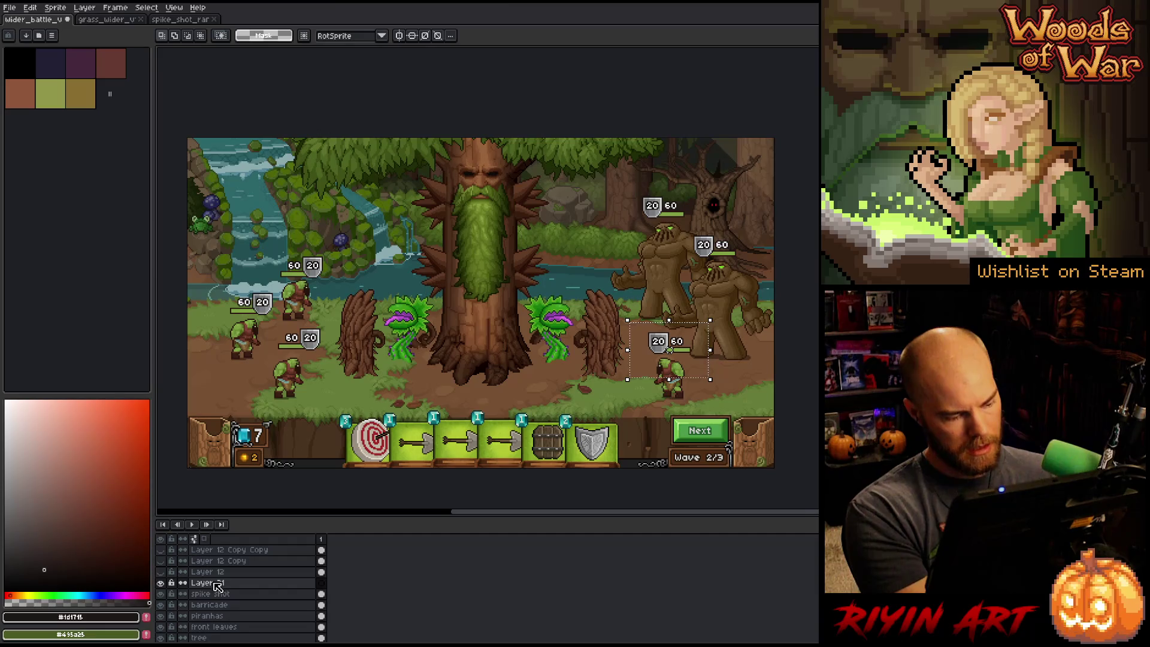
pyautogui.doubleClick(217, 586)
pyautogui.write('arcana hp bars')
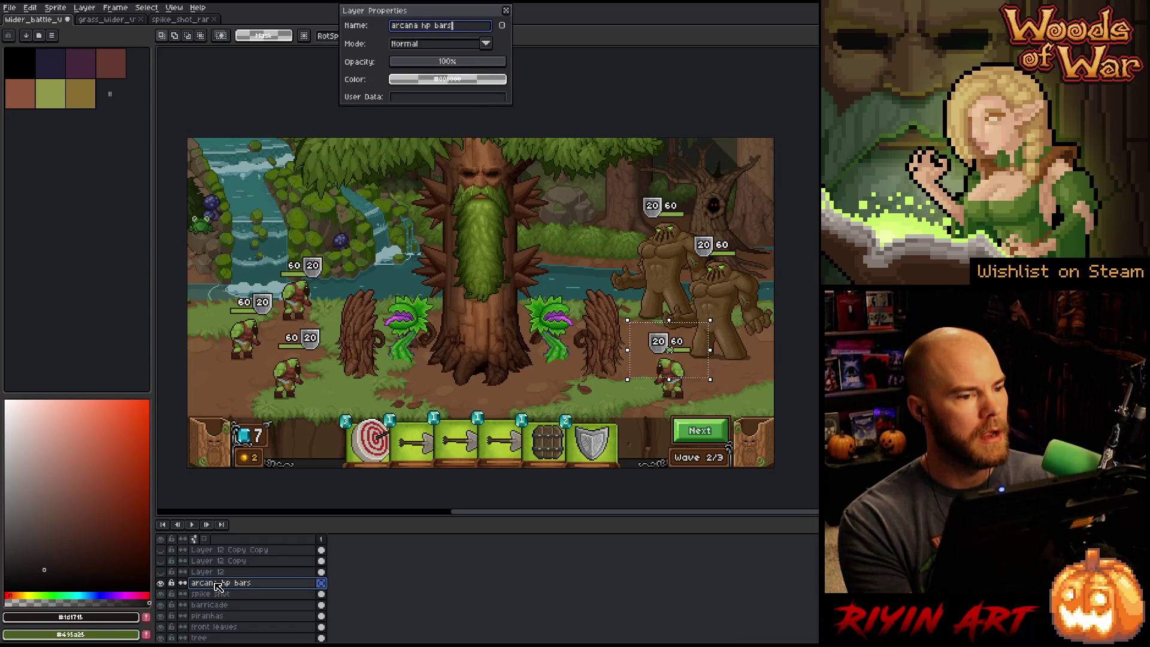
pyautogui.press('Return')
pyautogui.hotkey('ctrl', 'v')
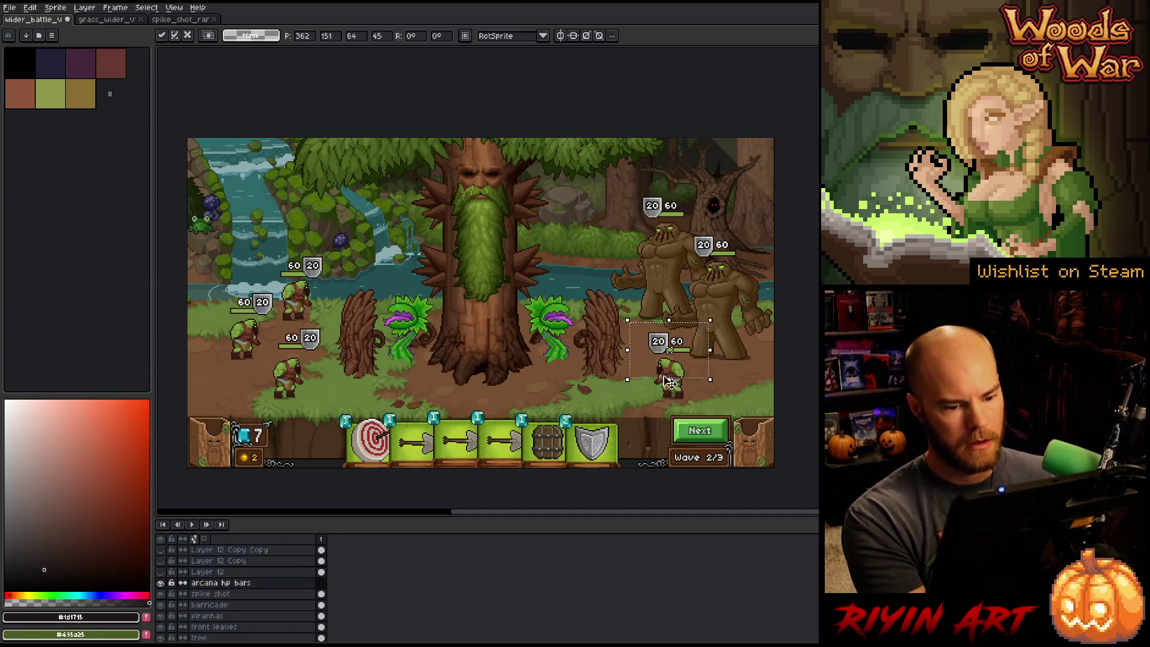
pyautogui.moveTo(688, 358)
pyautogui.mouseDown()
pyautogui.moveTo(480, 250)
pyautogui.moveTo(440, 181)
pyautogui.mouseUp()
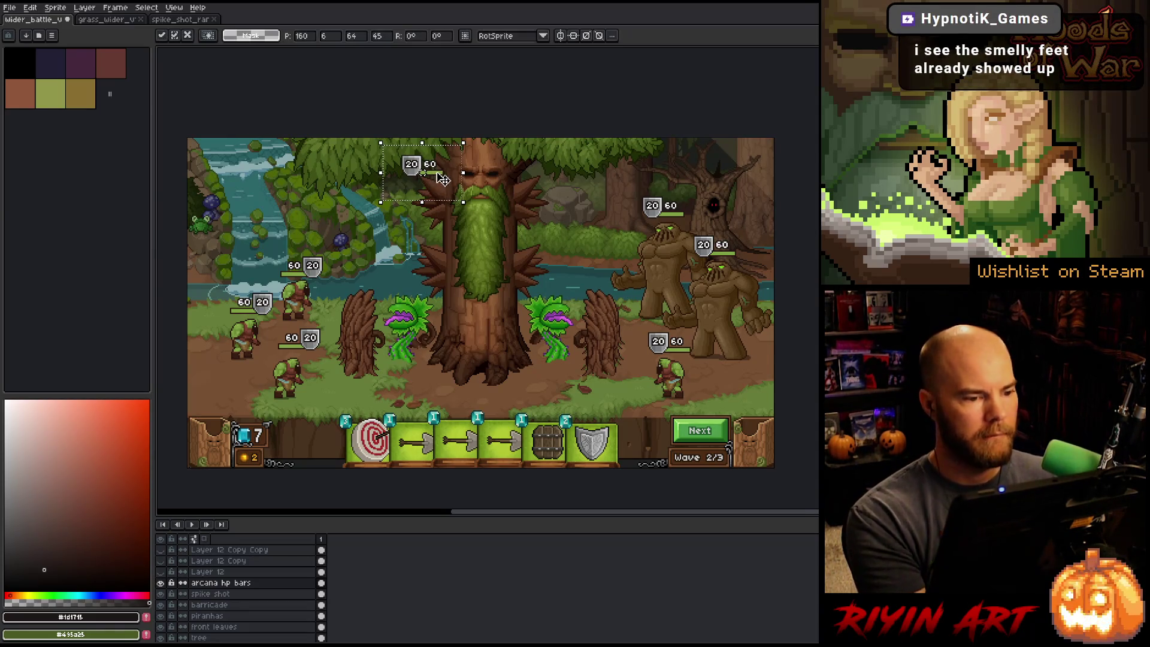
# - Place a second 20/60 HP bar below the first on the tree's left, then deselect
pyautogui.moveTo(441, 180); pyautogui.dragTo(448, 246)
pyautogui.moveTo(387, 143); pyautogui.dragTo(455, 183)
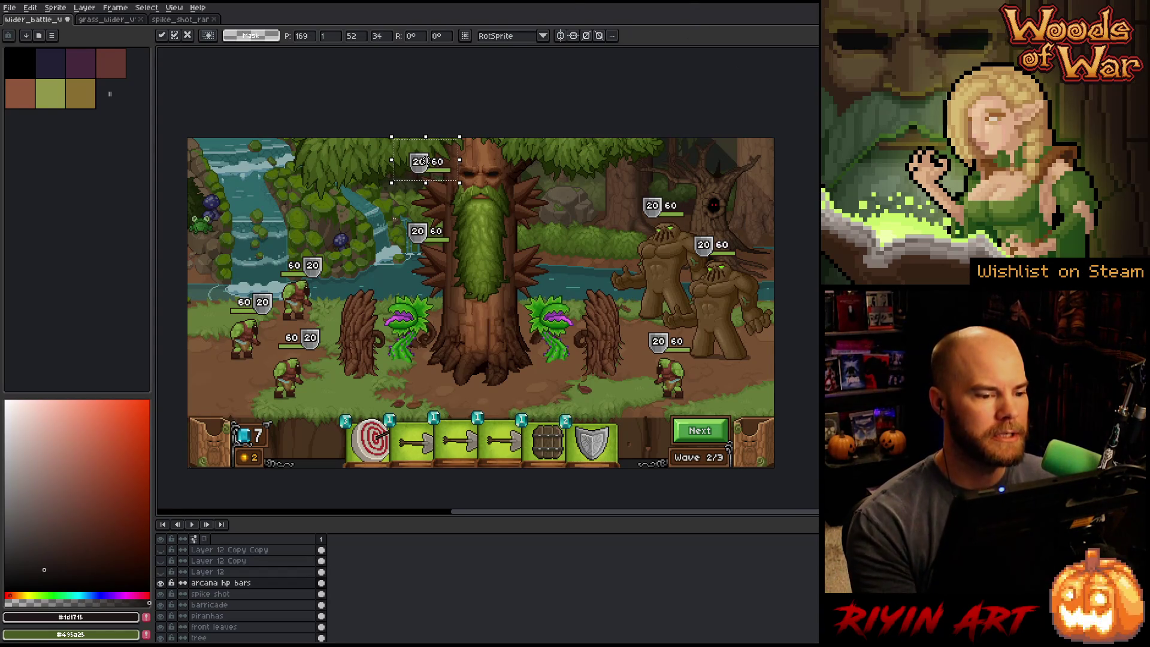
pyautogui.moveTo(322, 108); pyautogui.dragTo(506, 272)
pyautogui.click(594, 247)
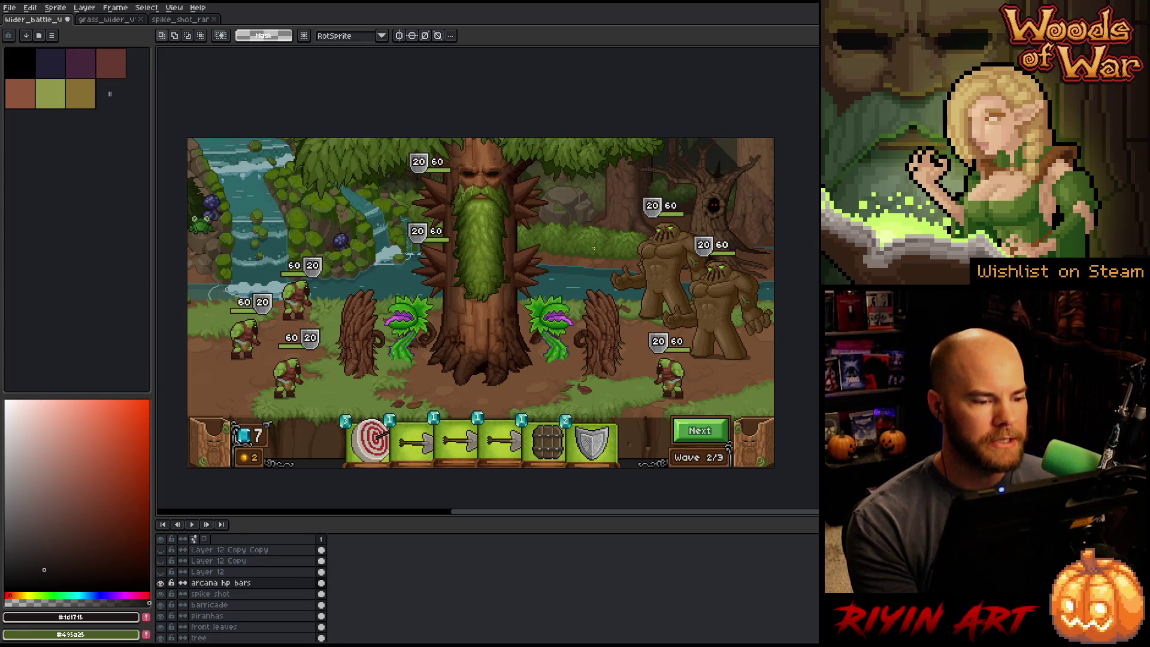
pyautogui.moveTo(437, 162); pyautogui.dragTo(368, 263)
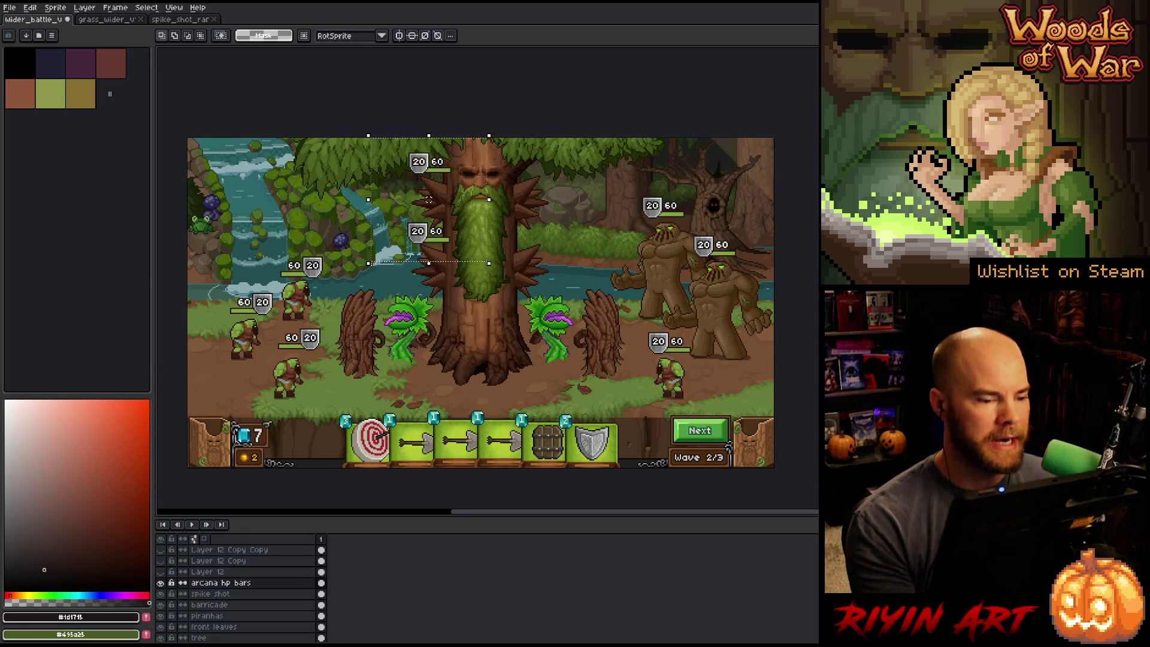
pyautogui.click(542, 211)
pyautogui.moveTo(539, 236); pyautogui.dragTo(517, 245)
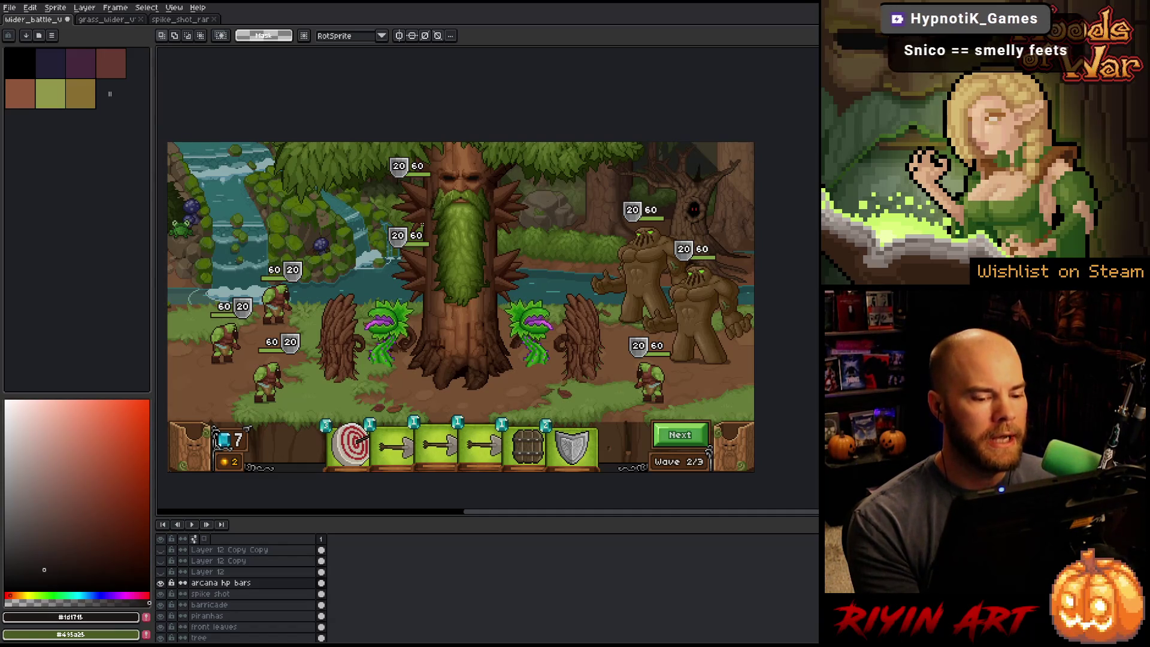
# - Reselect the tree's HP bars and reposition the lower bar onto the trunk
pyautogui.scroll(2, 429, 174)
pyautogui.scroll(2, 432, 176)
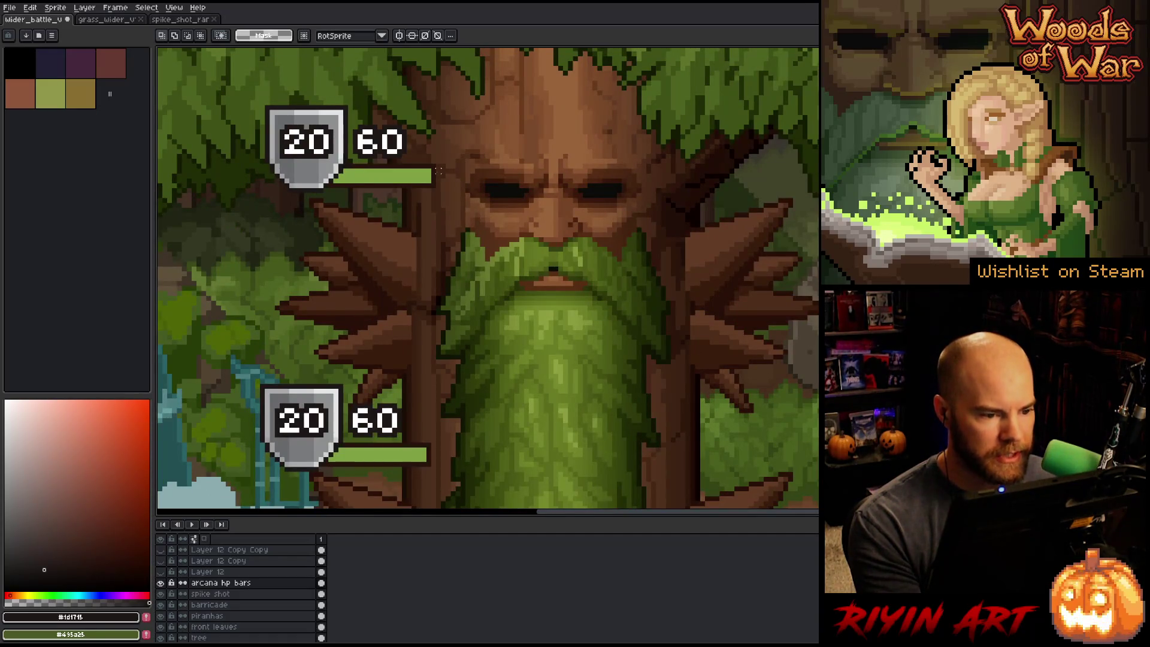
pyautogui.moveTo(436, 168); pyautogui.dragTo(497, 496)
pyautogui.moveTo(197, 350); pyautogui.dragTo(480, 496)
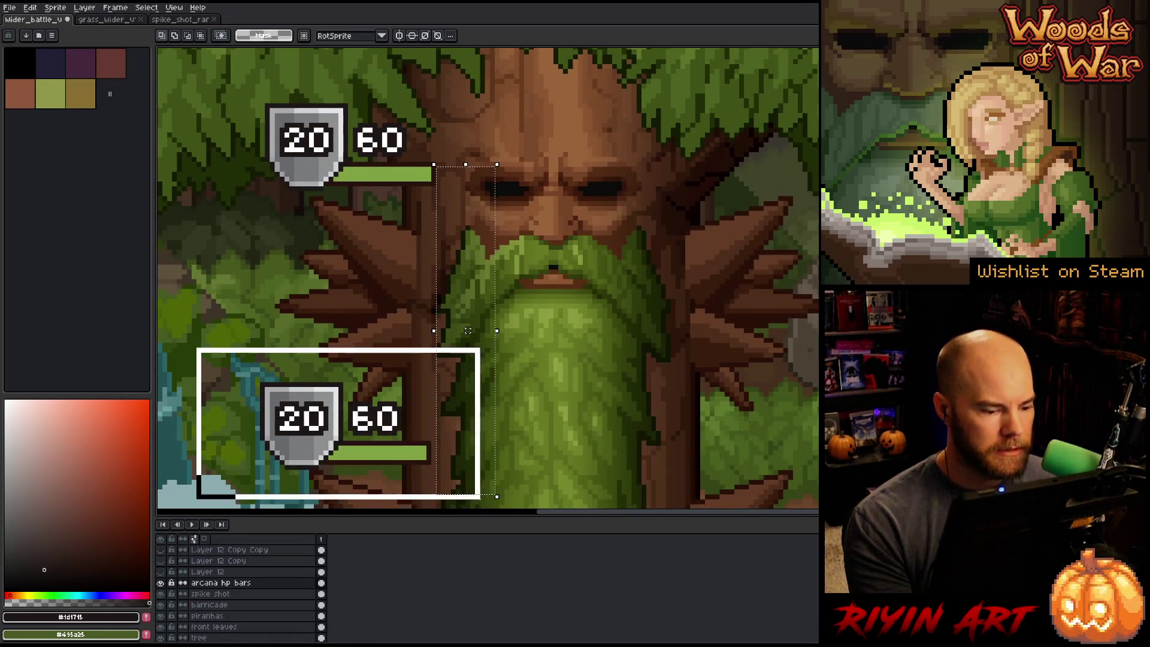
pyautogui.press('Escape')
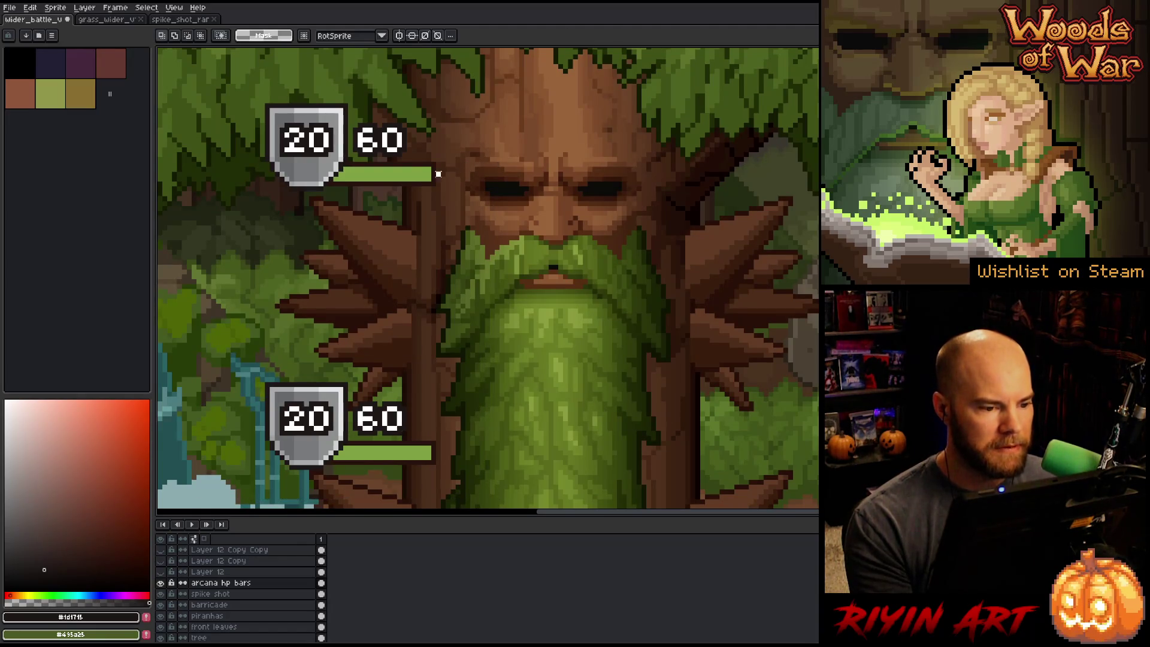
pyautogui.moveTo(439, 174); pyautogui.dragTo(477, 478)
pyautogui.scroll(-3, 477, 478)
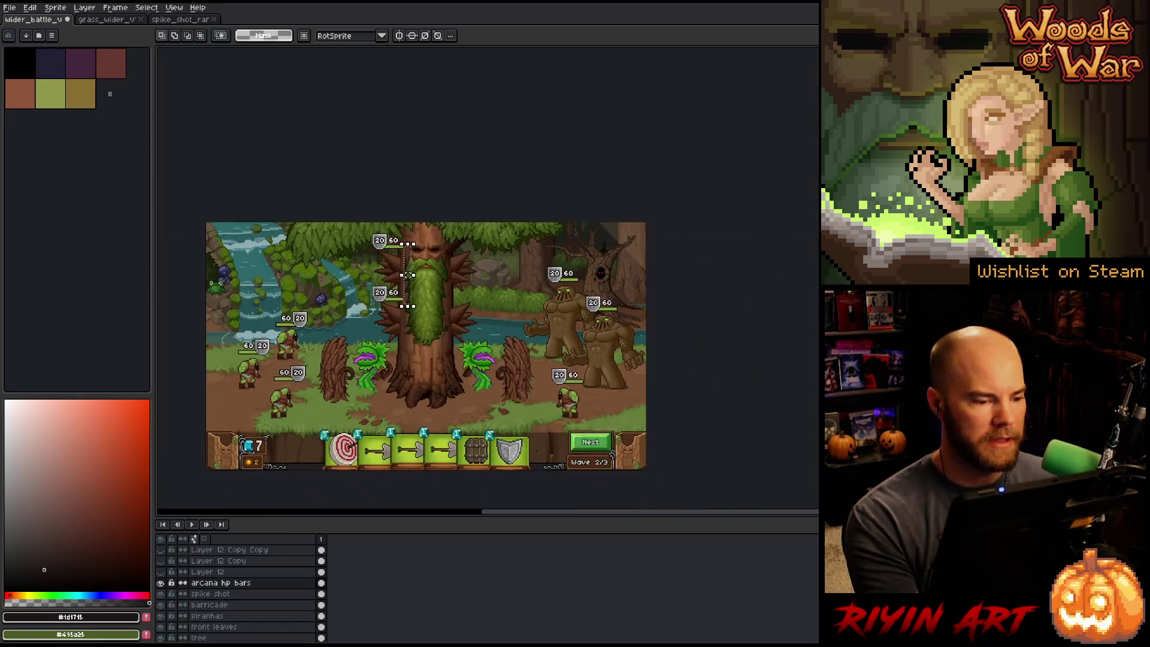
pyautogui.moveTo(345, 220)
pyautogui.mouseDown()
pyautogui.moveTo(363, 282)
pyautogui.moveTo(429, 372)
pyautogui.mouseUp()
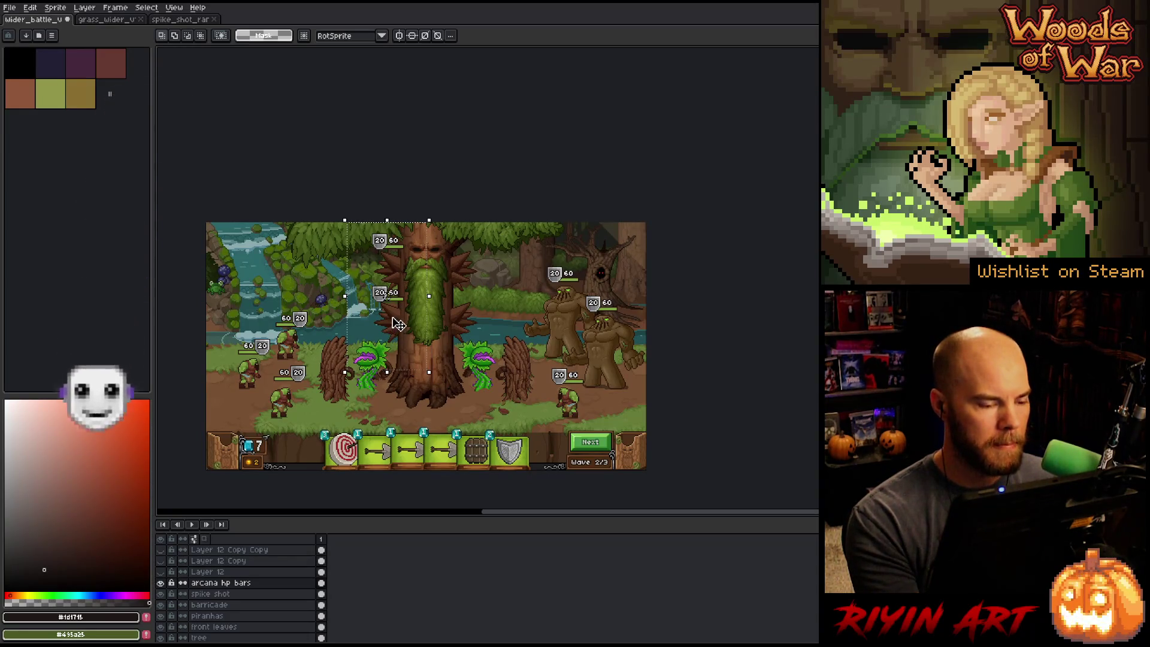
pyautogui.moveTo(423, 265)
pyautogui.mouseDown()
pyautogui.moveTo(357, 335)
pyautogui.moveTo(340, 329)
pyautogui.mouseUp()
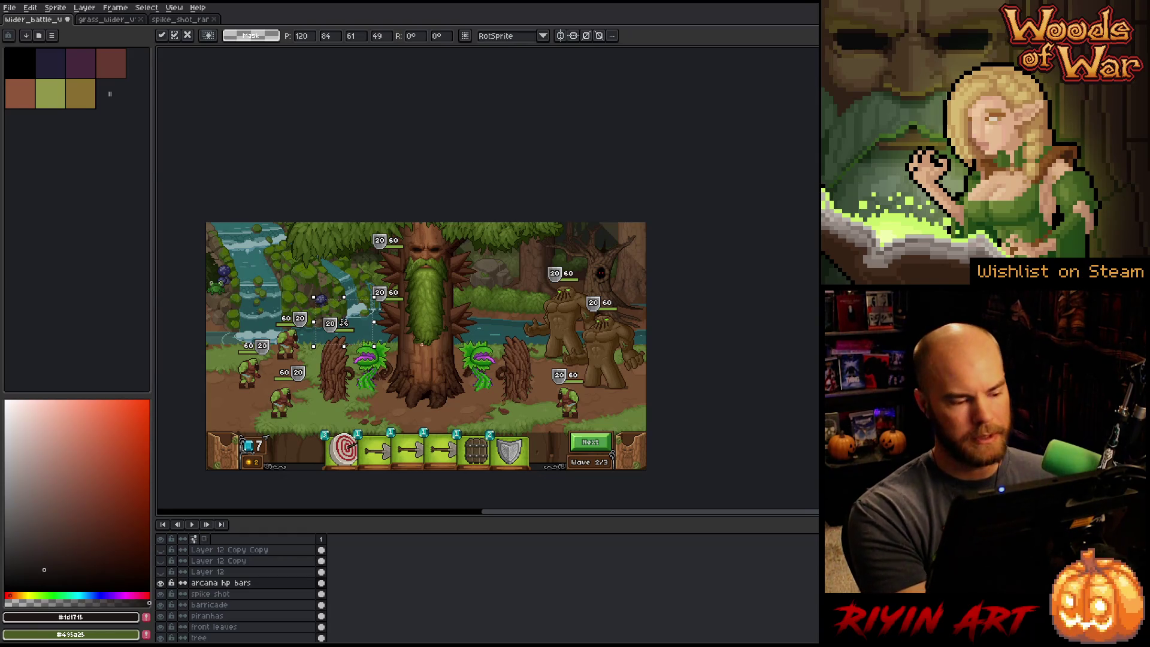
pyautogui.moveTo(329, 328); pyautogui.dragTo(367, 337)
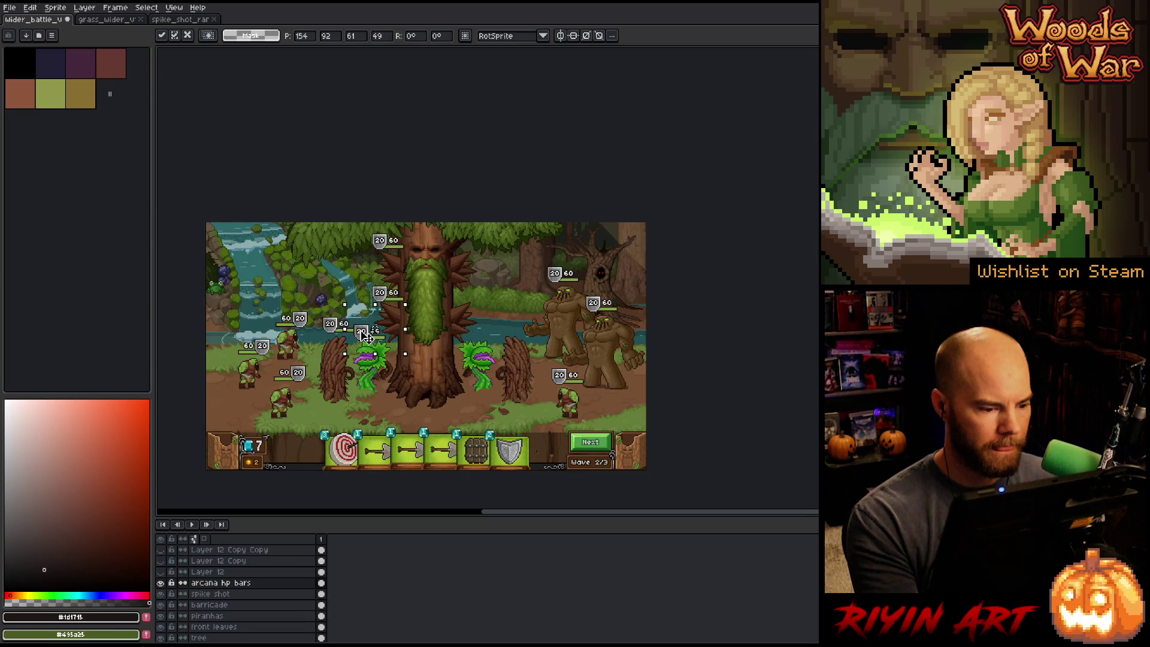
pyautogui.moveTo(365, 335); pyautogui.dragTo(408, 332)
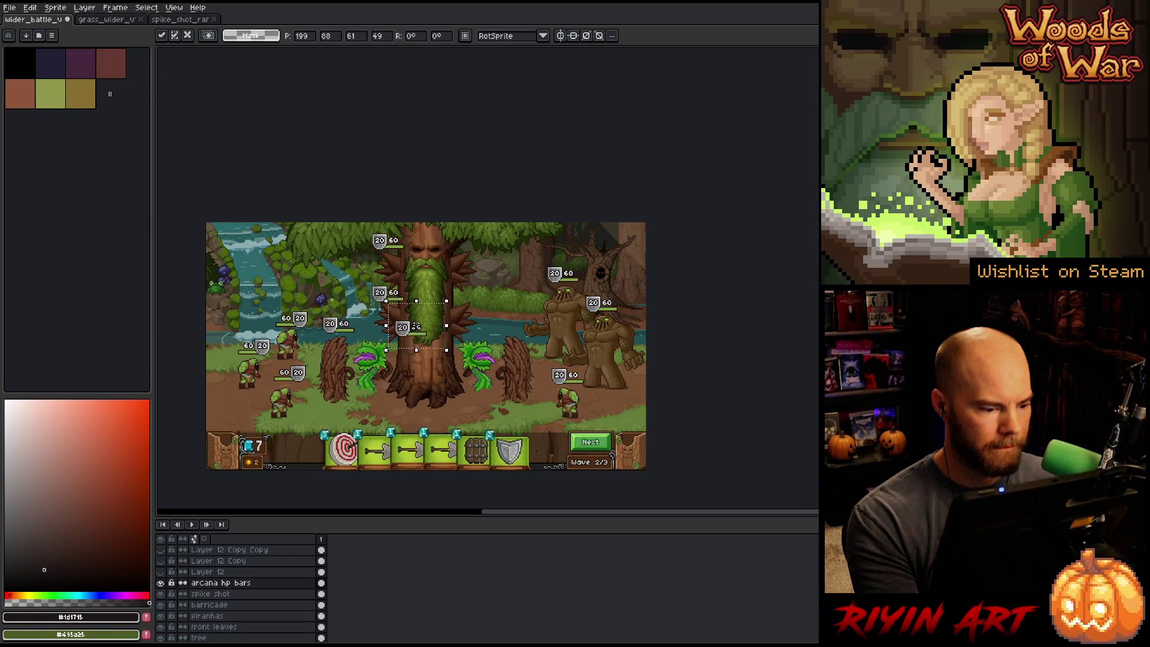
pyautogui.click(330, 320)
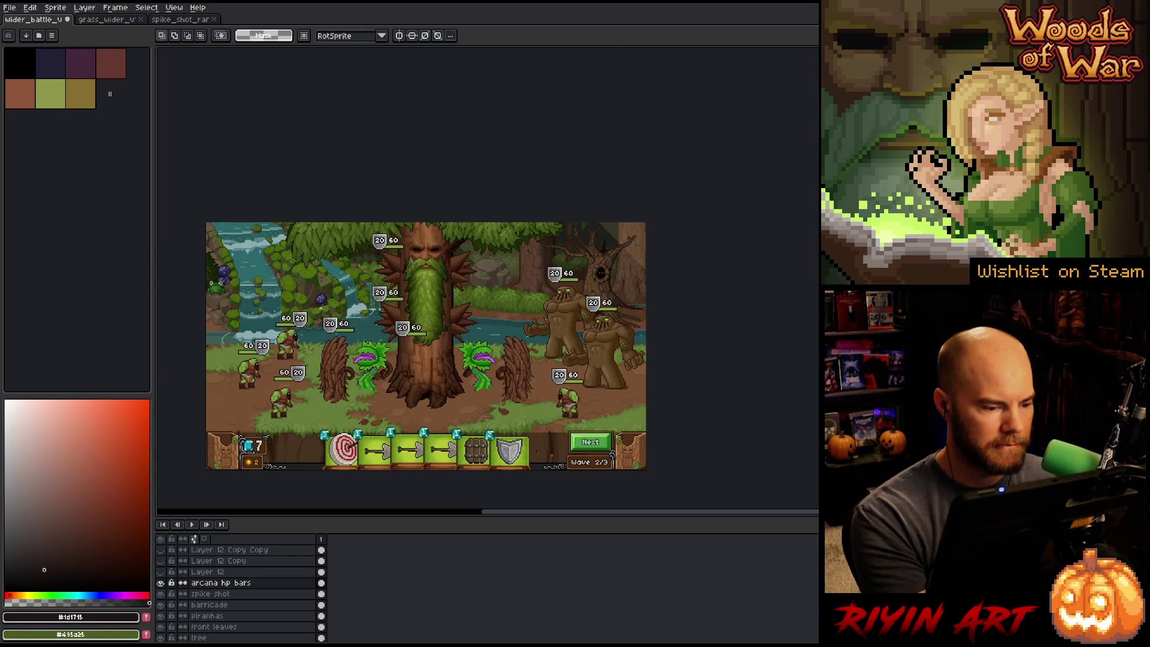
# - Move an HP bar over the left piranha plant and nudge its 20/60 label slightly right
pyautogui.moveTo(318, 305); pyautogui.dragTo(362, 344)
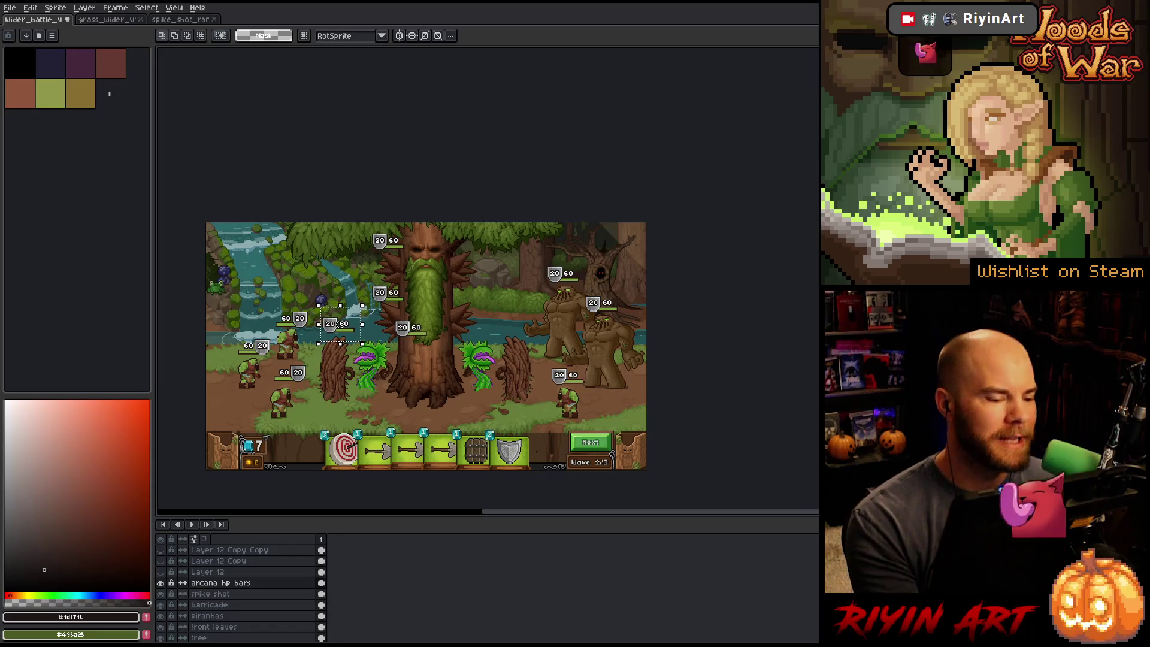
pyautogui.scroll(3, 339, 325)
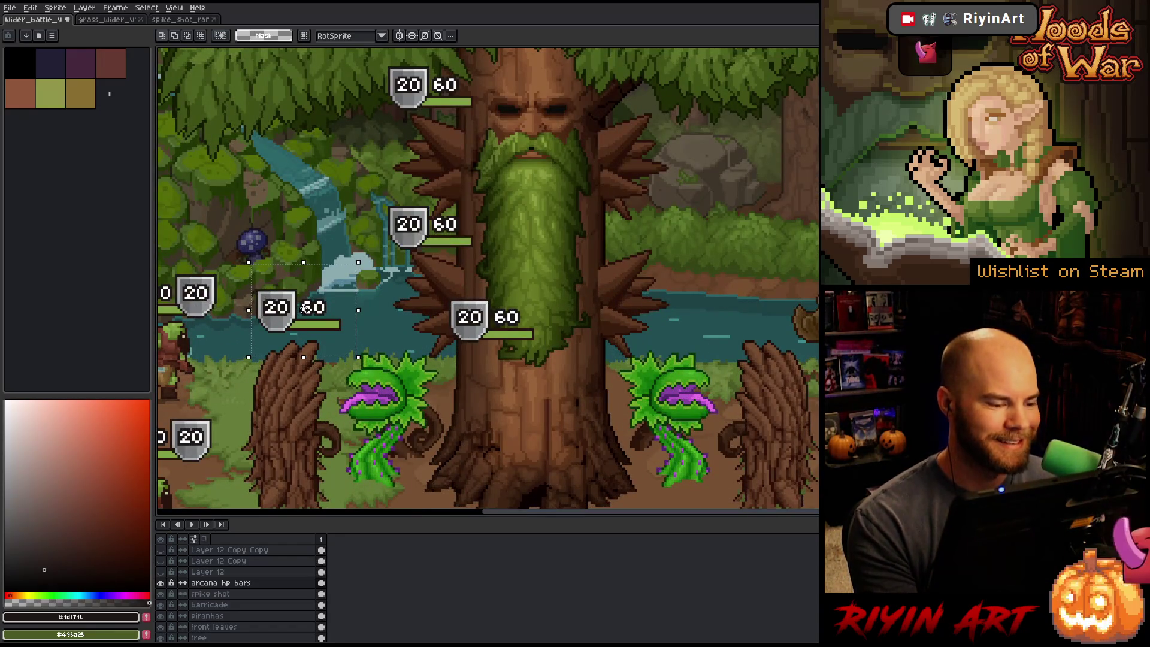
pyautogui.moveTo(284, 322); pyautogui.dragTo(279, 322)
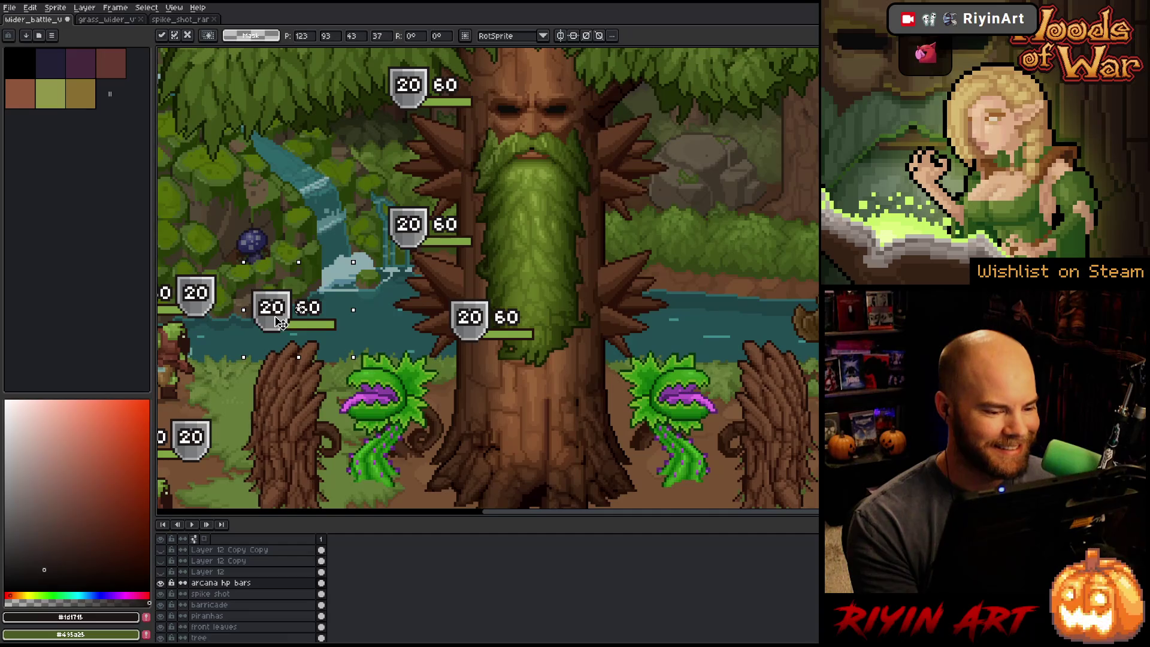
pyautogui.moveTo(424, 287); pyautogui.dragTo(575, 362)
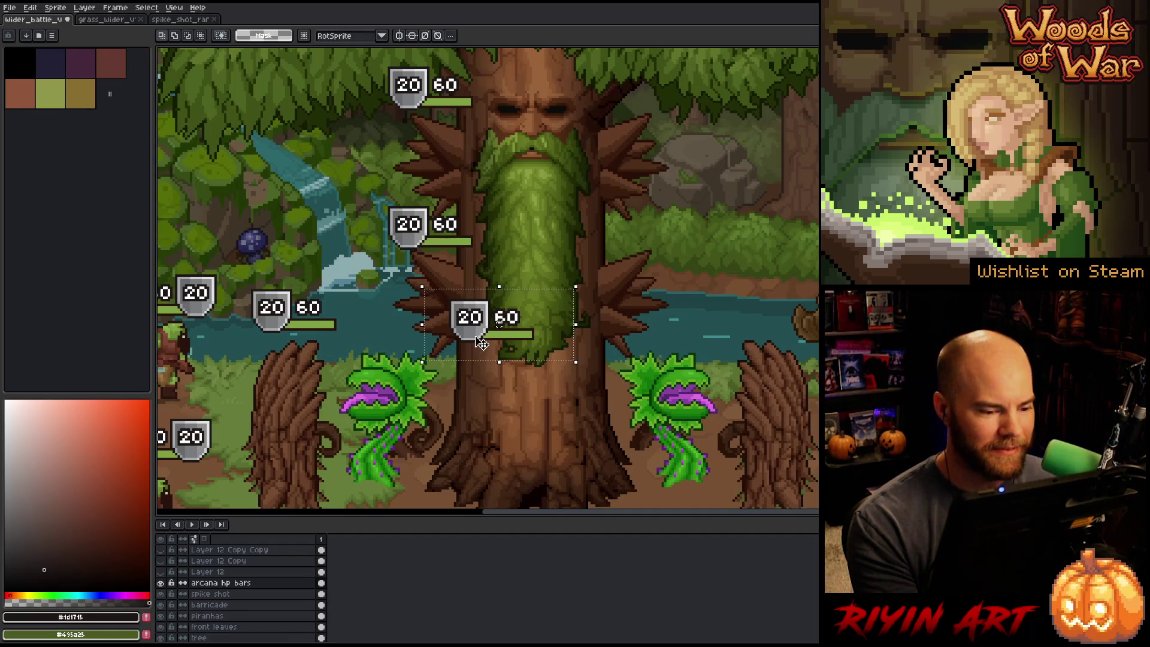
pyautogui.moveTo(481, 343); pyautogui.dragTo(388, 348)
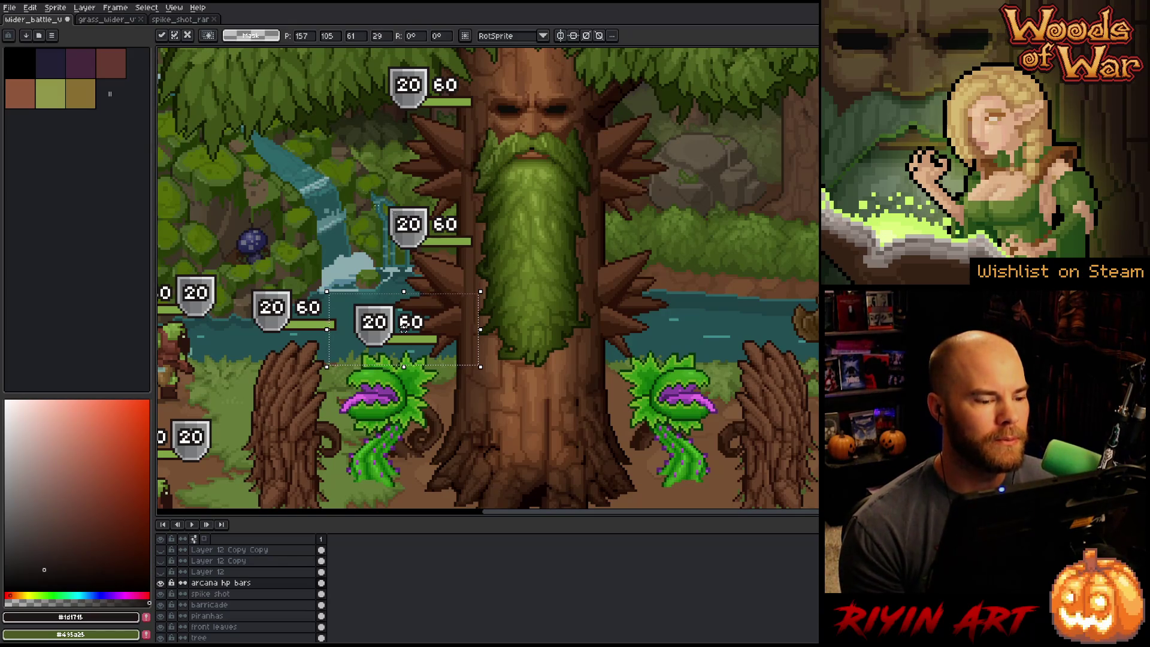
pyautogui.scroll(-2, 404, 324)
pyautogui.press('Return')
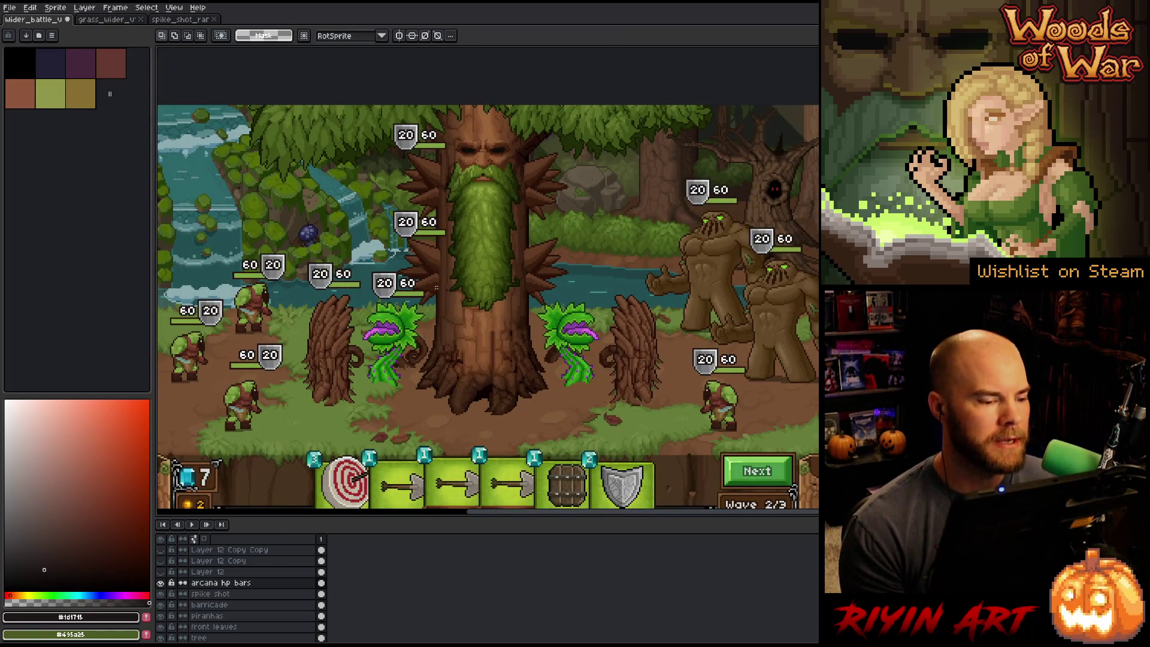
pyautogui.moveTo(444, 266)
pyautogui.mouseDown()
pyautogui.moveTo(377, 300)
pyautogui.moveTo(371, 313)
pyautogui.moveTo(395, 322)
pyautogui.mouseUp()
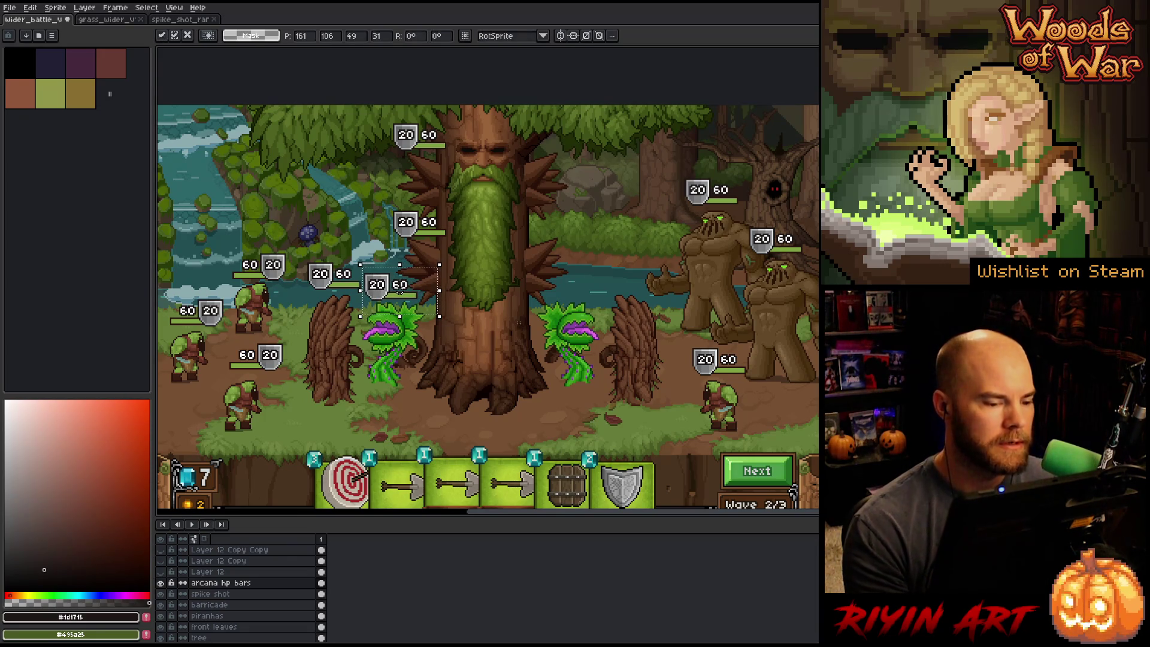
pyautogui.hotkey('ctrl', 'd')
pyautogui.moveTo(441, 264)
pyautogui.mouseDown()
pyautogui.moveTo(364, 324)
pyautogui.moveTo(403, 293)
pyautogui.mouseUp()
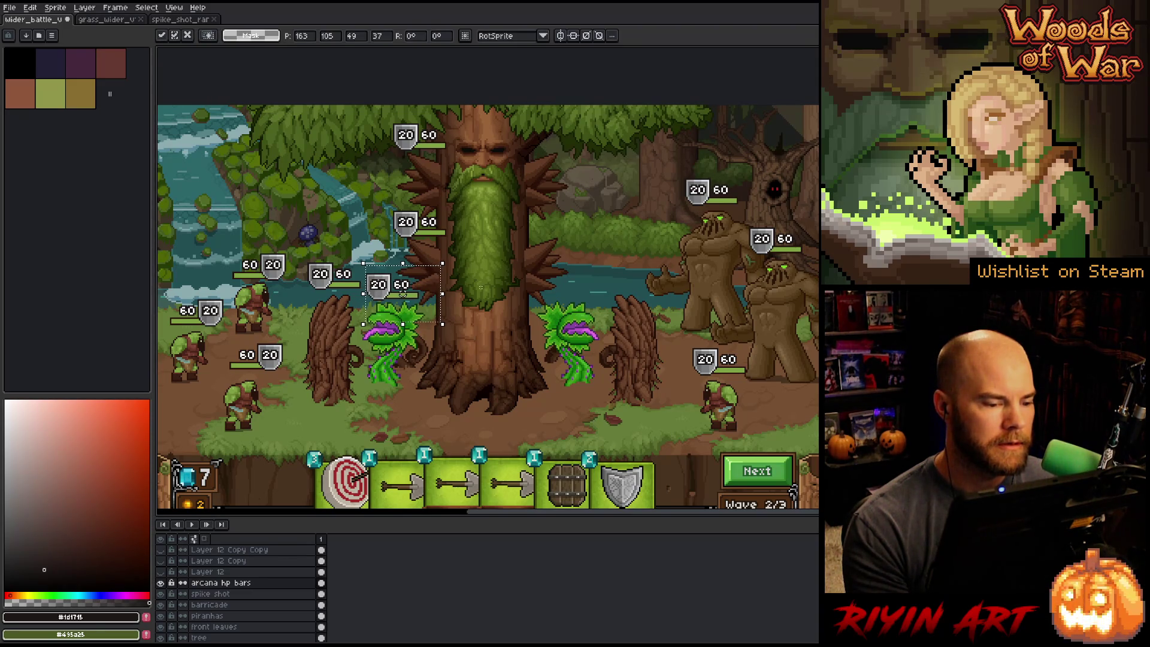
pyautogui.hotkey('ctrl', 'd')
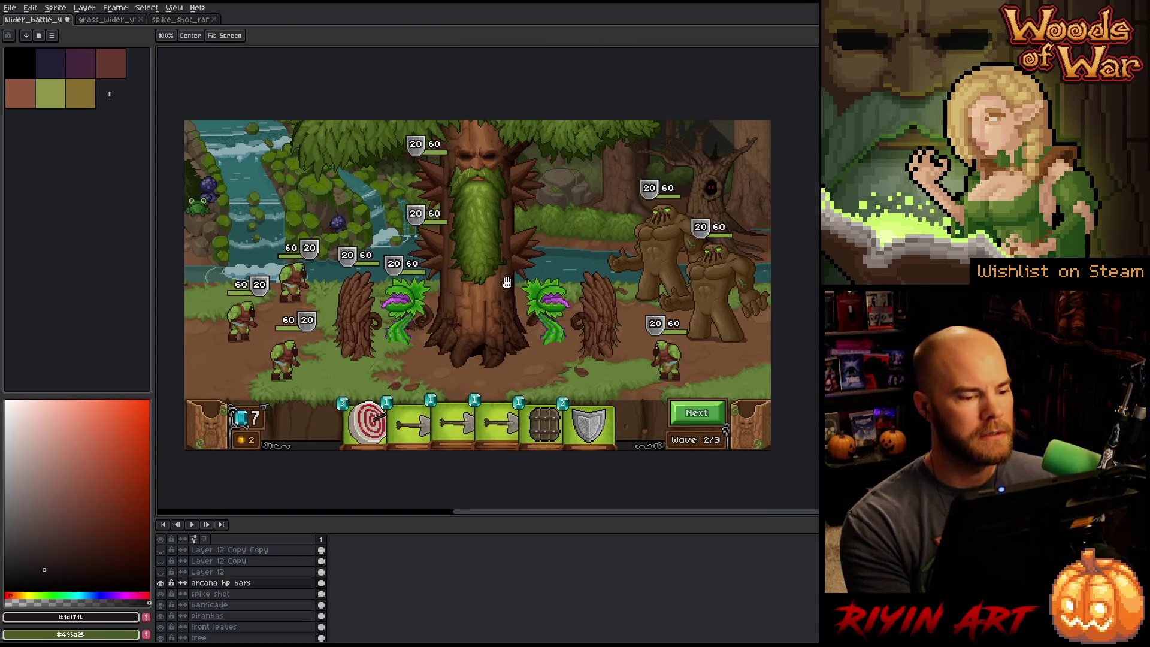
pyautogui.scroll(-1, 441, 138)
# - Duplicate the arcana hp bars layer and flip the copy horizontally
pyautogui.moveTo(442, 139)
pyautogui.mouseDown()
pyautogui.moveTo(285, 335)
pyautogui.moveTo(289, 363)
pyautogui.mouseUp()
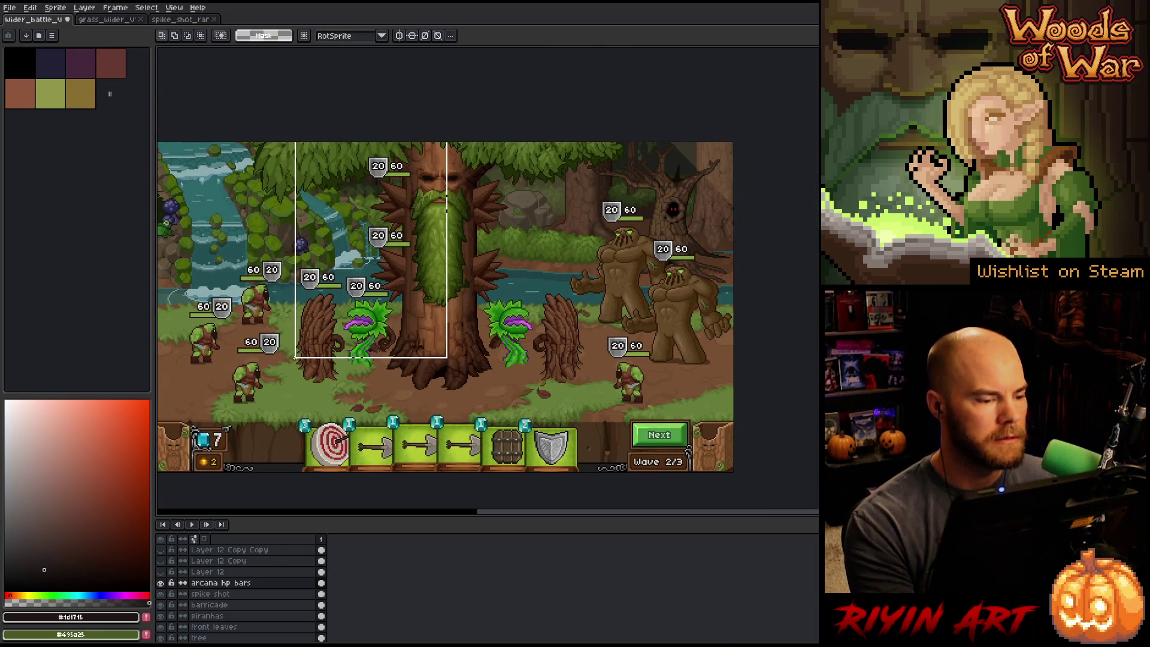
pyautogui.hotkey('ctrl', 'd')
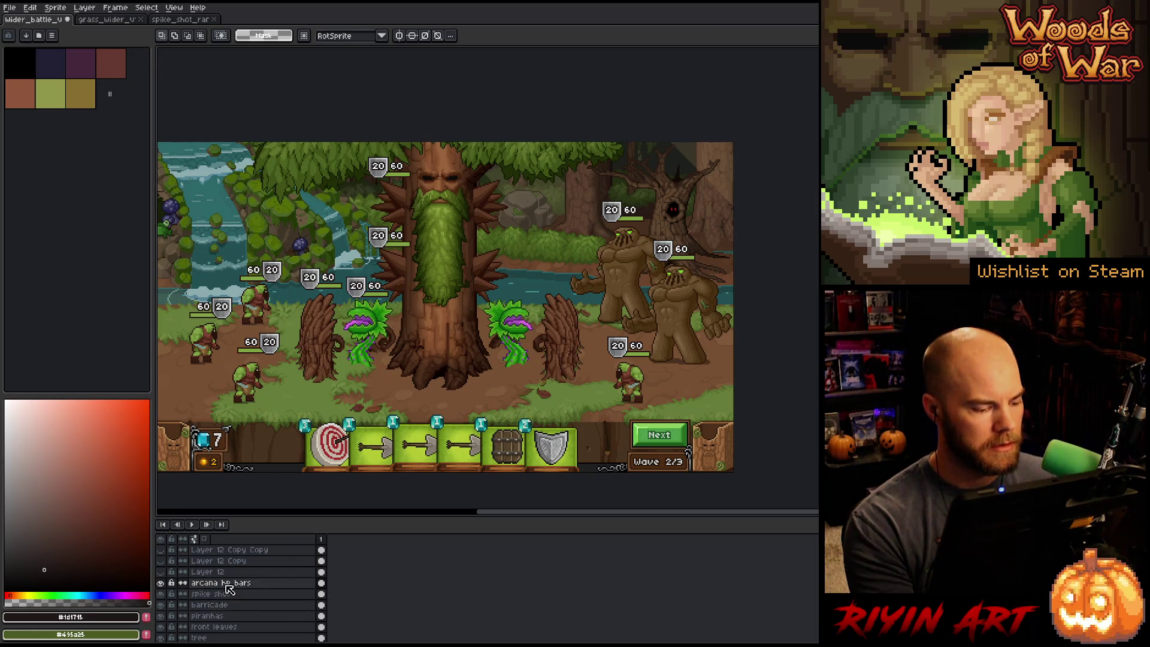
pyautogui.rightClick(230, 590)
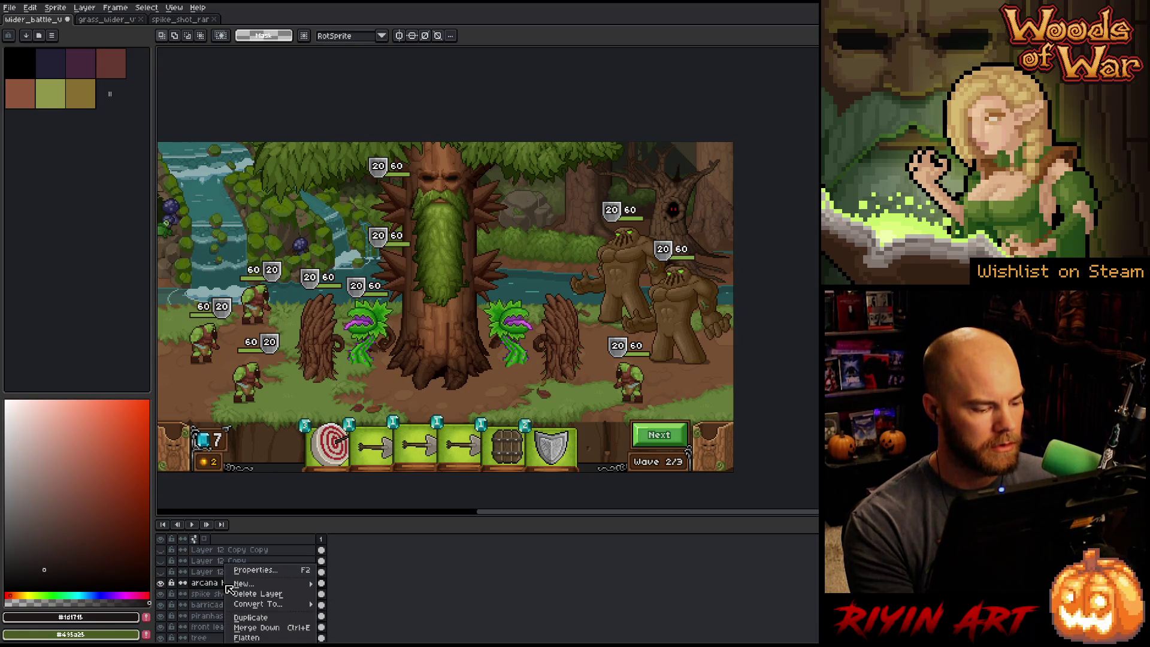
pyautogui.click(256, 625)
pyautogui.click(30, 8)
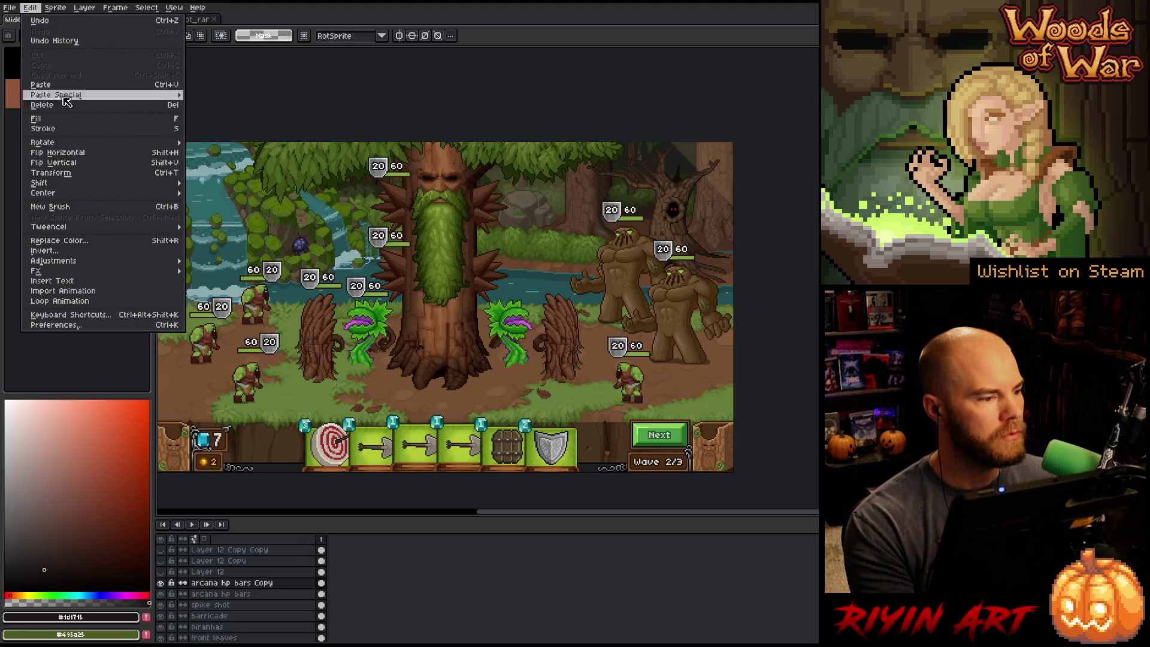
pyautogui.click(82, 155)
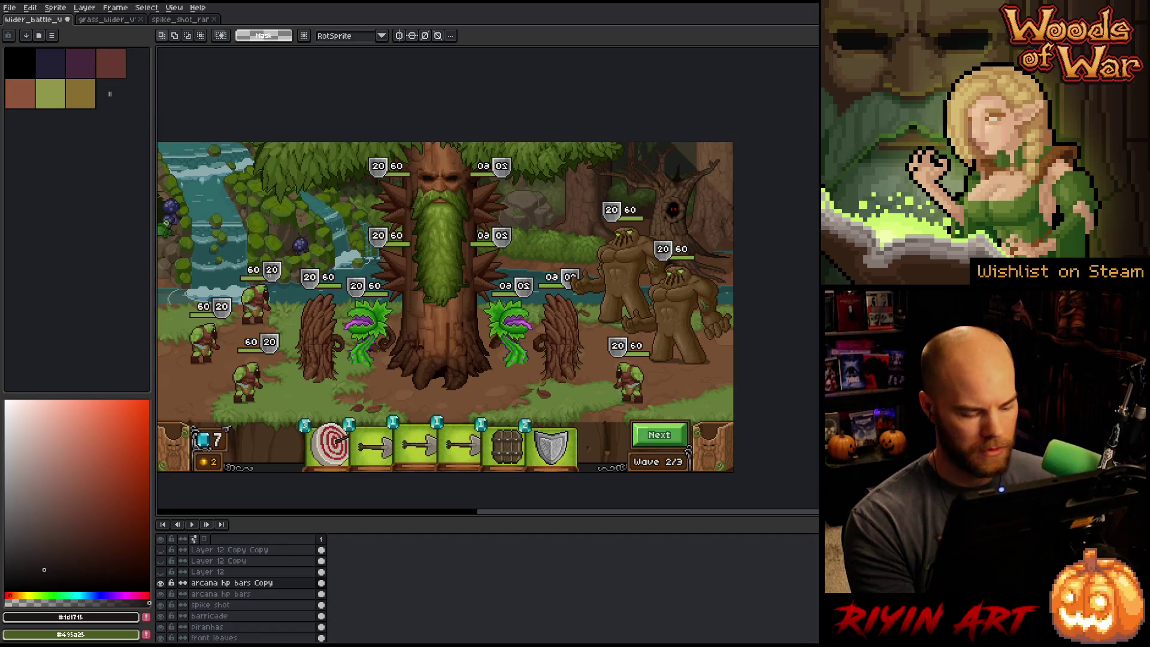
# - Select the left HP bar on its layer, then clear the selection
pyautogui.keyDown('ctrl'); pyautogui.click(274, 276); pyautogui.keyUp('ctrl')
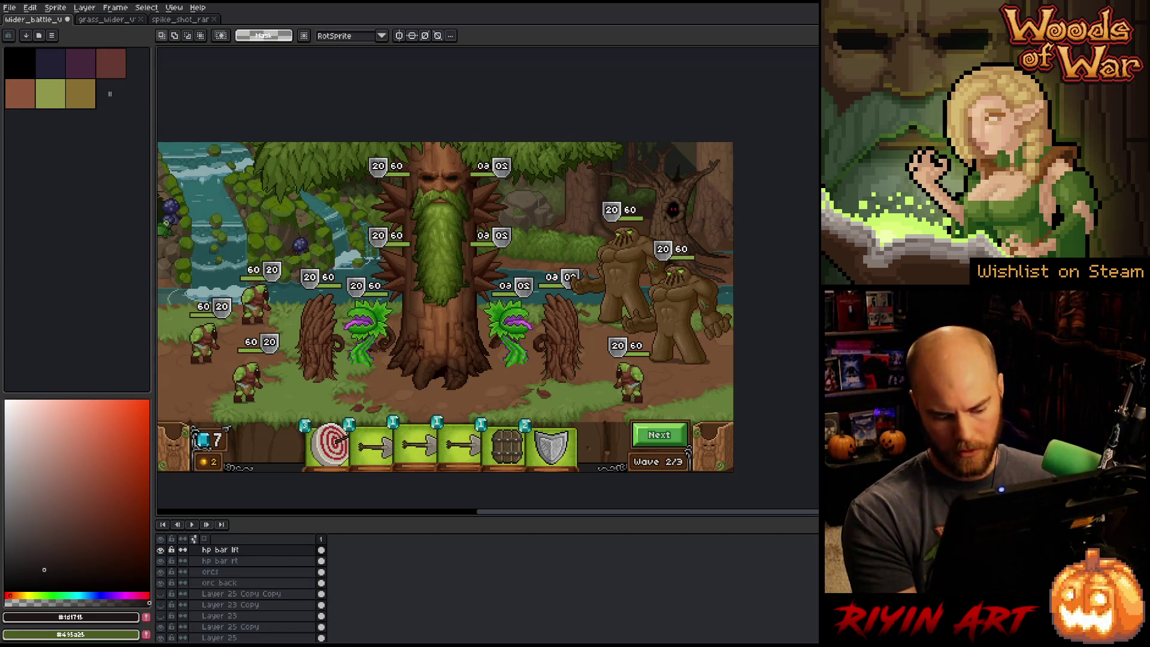
pyautogui.moveTo(224, 242); pyautogui.dragTo(290, 294)
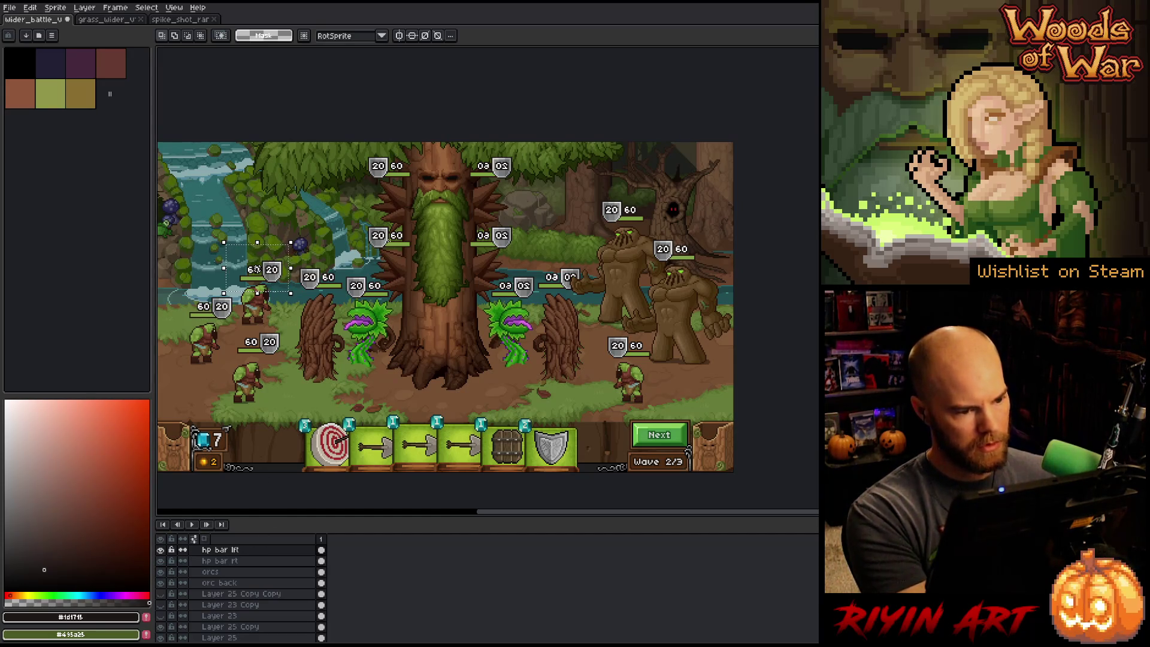
pyautogui.hotkey('ctrl', 'd')
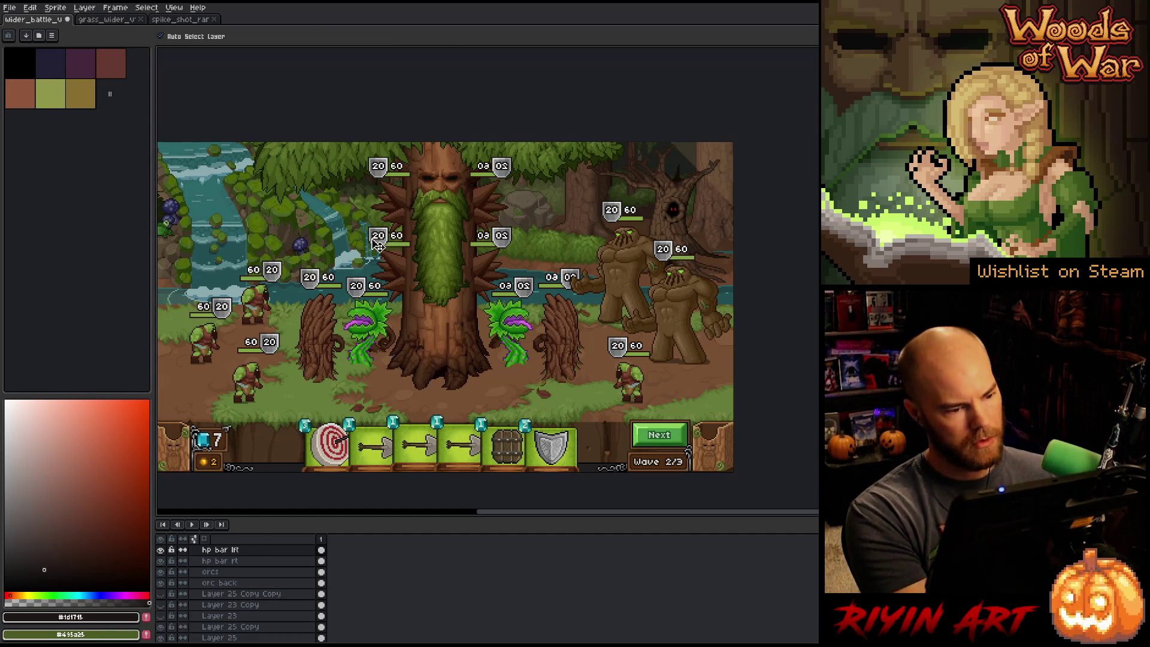
# - Restore the left 60 20 bar selection and move it onto the top mirrored bar
pyautogui.click(383, 245)
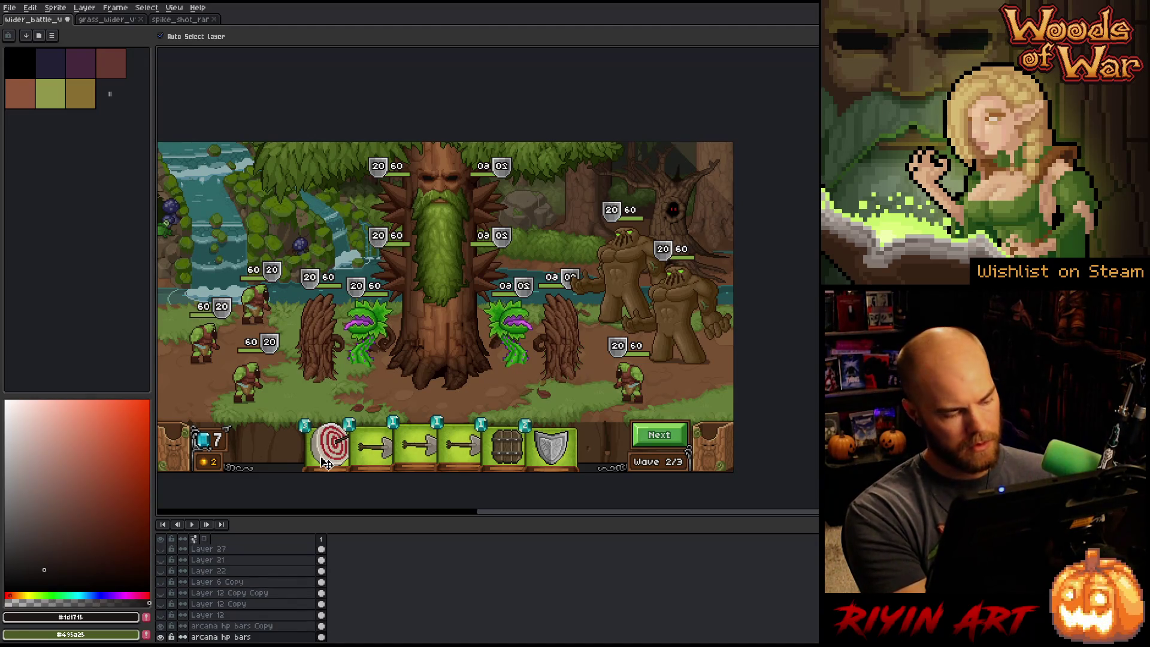
pyautogui.scroll(-2, 255, 599)
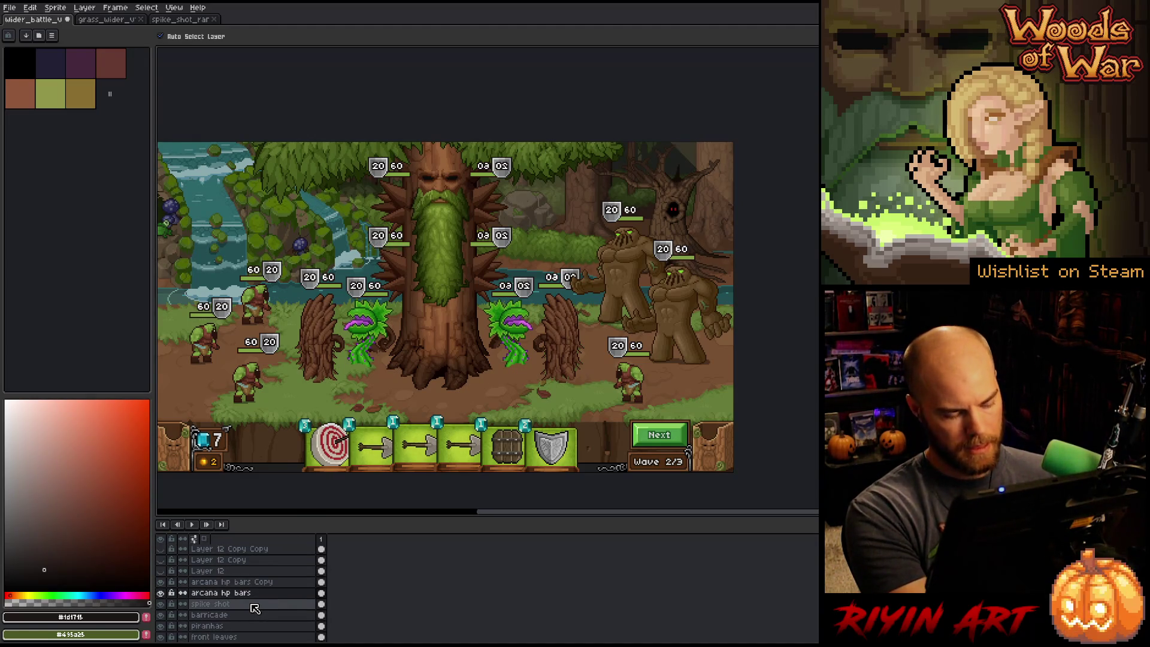
pyautogui.hotkey('ctrl', 'z')
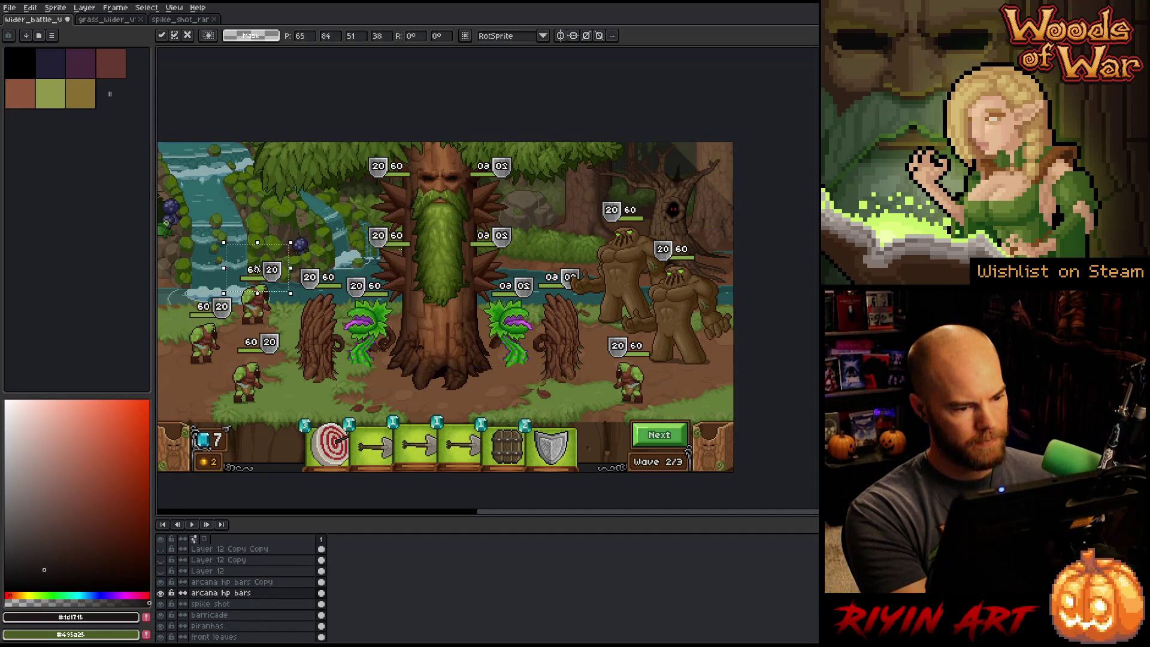
pyautogui.moveTo(255, 269)
pyautogui.mouseDown()
pyautogui.moveTo(447, 222)
pyautogui.moveTo(507, 170)
pyautogui.mouseUp()
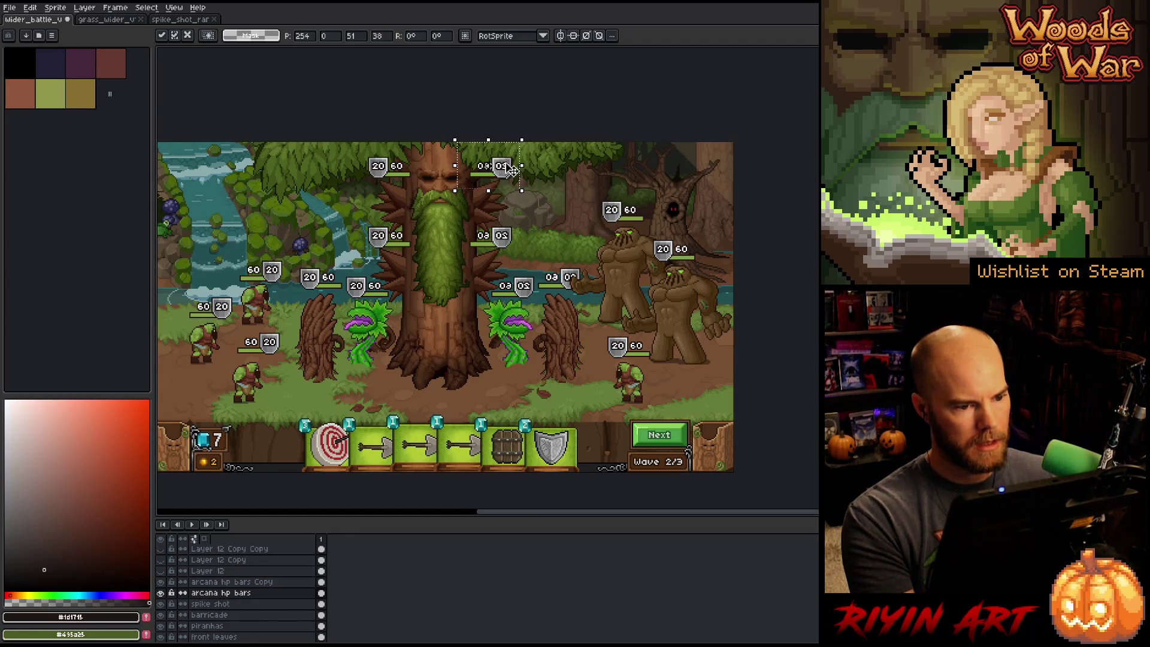
pyautogui.scroll(5, 505, 170)
pyautogui.press('Left')
pyautogui.press('Up')
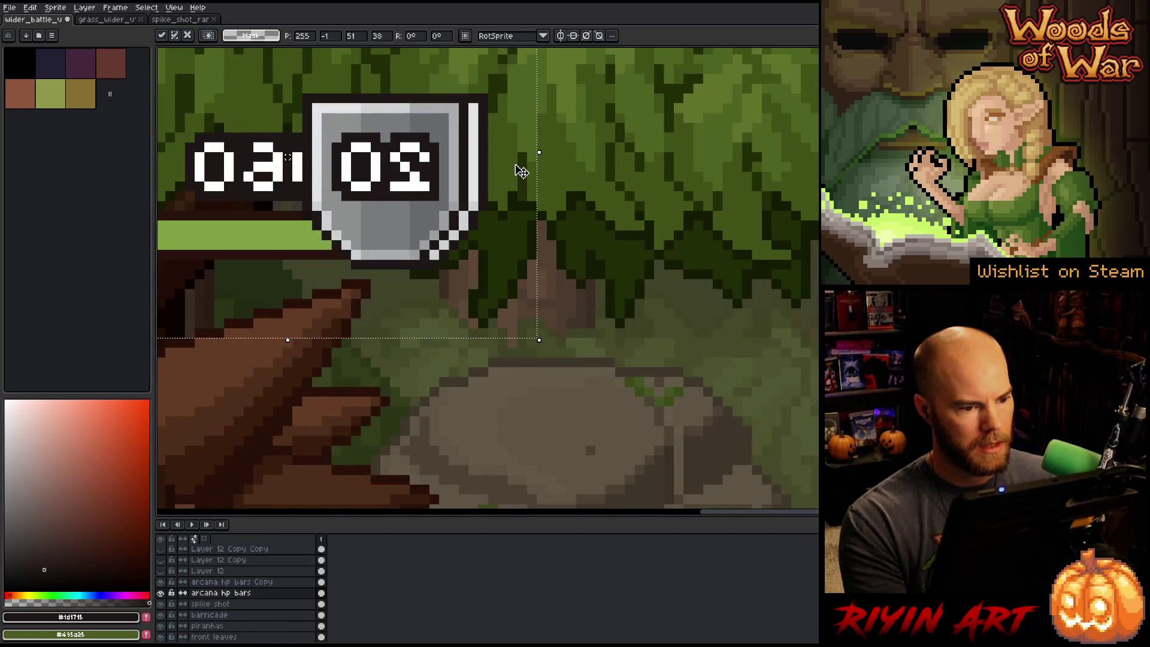
pyautogui.scroll(-5, 520, 171)
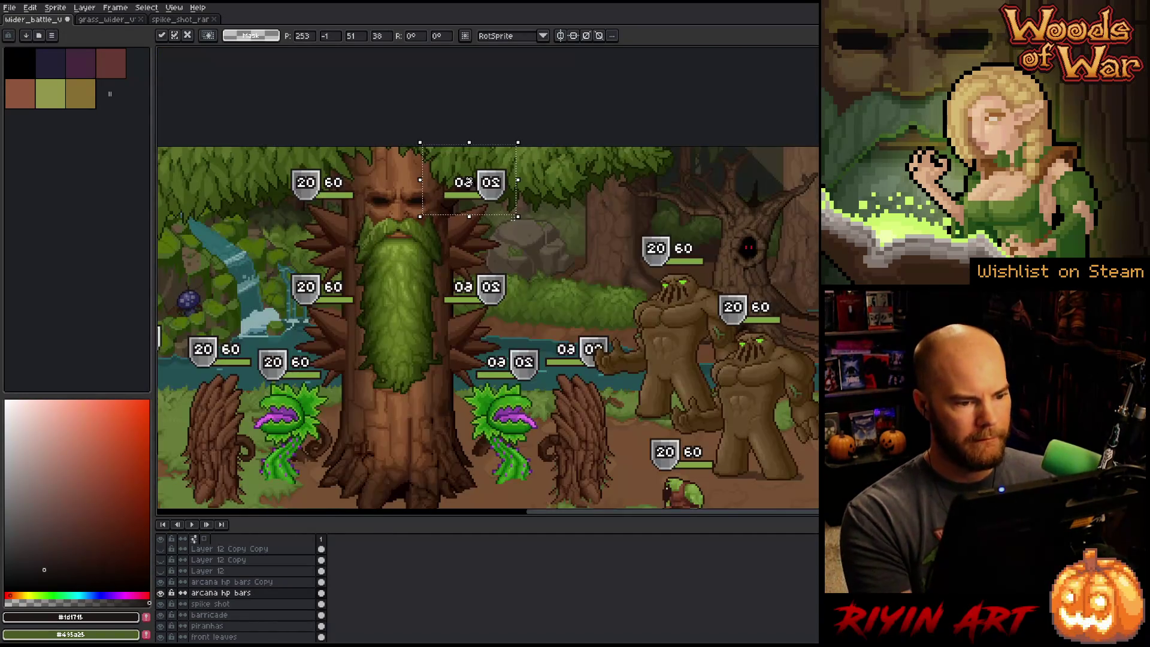
# - Move the HP bar down to the middle mirrored bar and nudge it up
pyautogui.moveTo(469, 181); pyautogui.dragTo(471, 298)
pyautogui.press('Up')
pyautogui.press('Up')
pyautogui.press('Up')
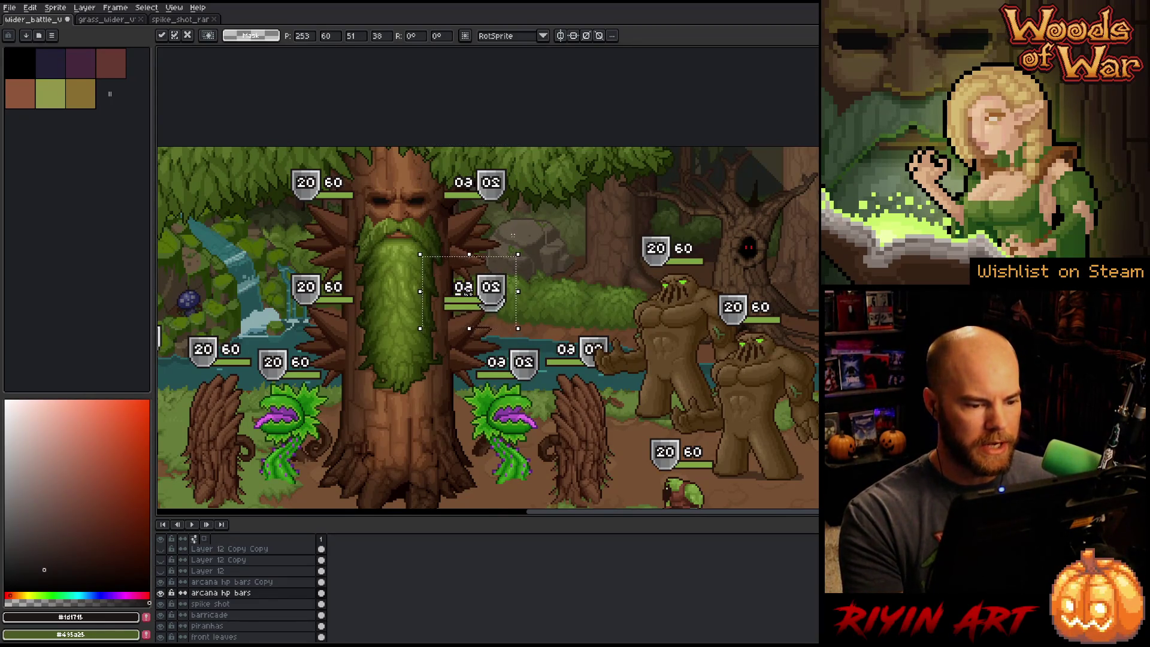
pyautogui.scroll(3, 515, 234)
pyautogui.scroll(-1, 510, 252)
pyautogui.scroll(2, 500, 401)
pyautogui.press('Up')
pyautogui.press('Up')
pyautogui.press('Up')
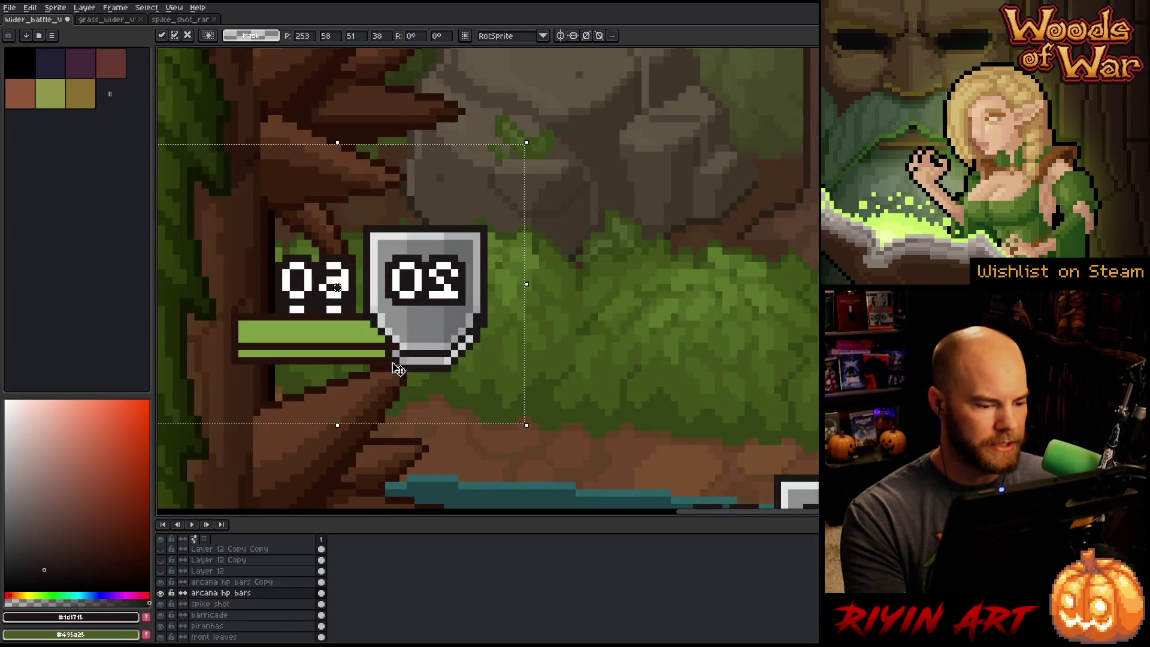
pyautogui.scroll(-3, 399, 370)
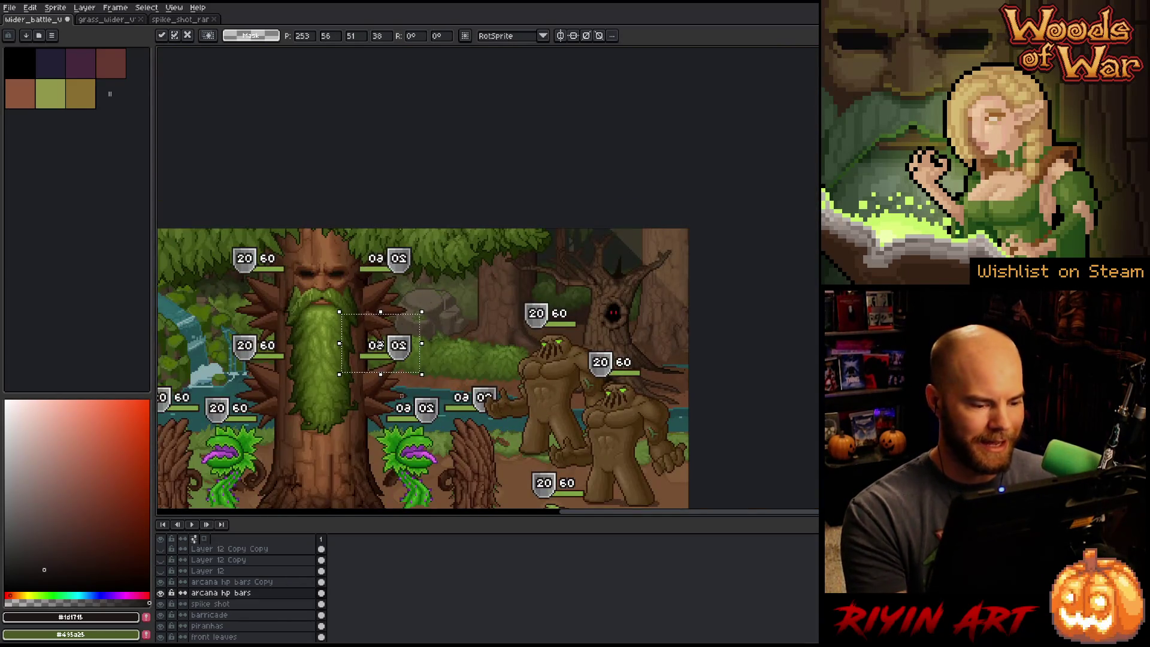
# - Shift the HP bar toward the tree top, then onto the bar beside the golem, and commit
pyautogui.moveTo(407, 366)
pyautogui.mouseDown()
pyautogui.moveTo(410, 285)
pyautogui.moveTo(429, 429)
pyautogui.mouseUp()
pyautogui.scroll(3, 436, 433)
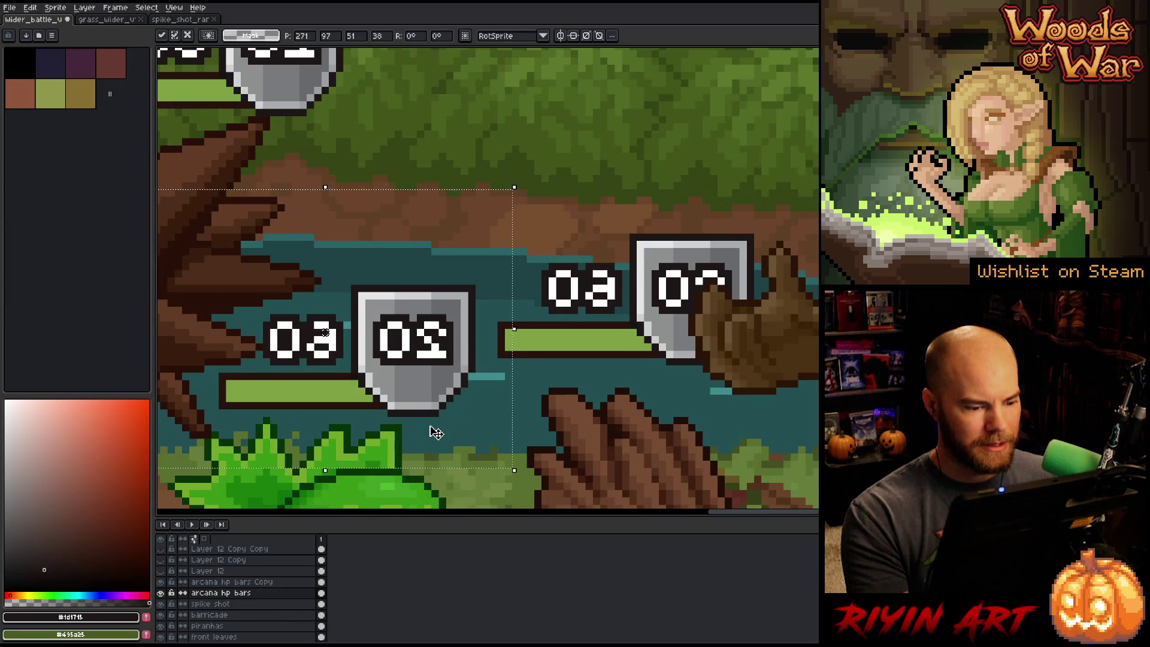
pyautogui.scroll(-3, 432, 408)
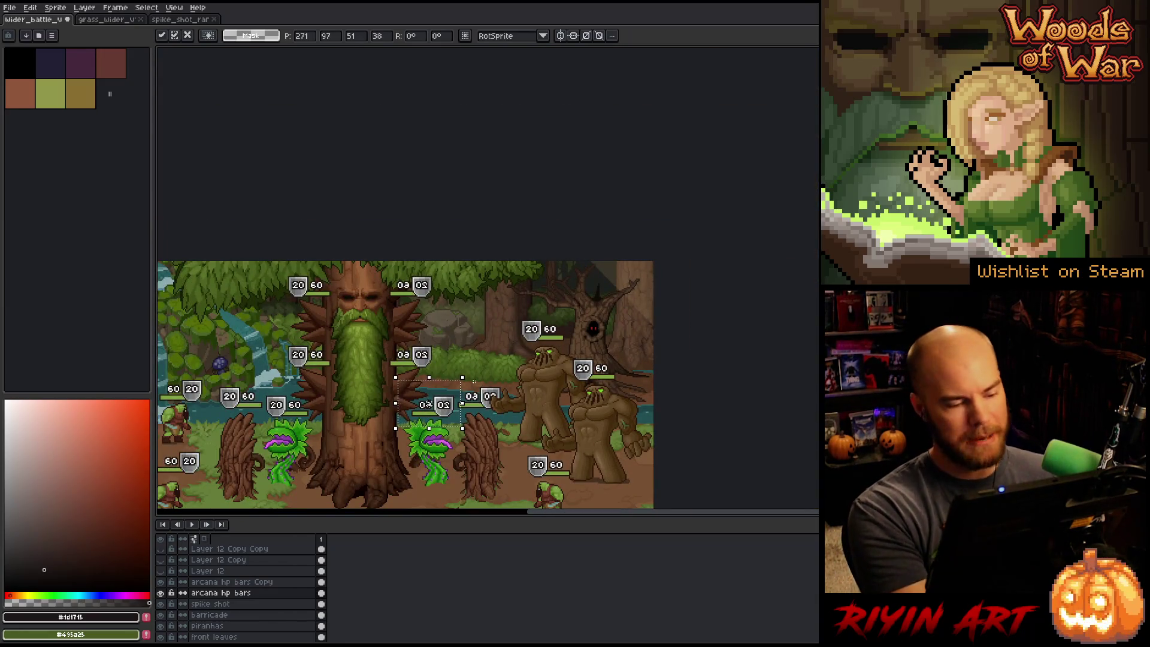
pyautogui.moveTo(464, 417)
pyautogui.mouseDown()
pyautogui.moveTo(431, 300)
pyautogui.moveTo(482, 333)
pyautogui.moveTo(500, 391)
pyautogui.mouseUp()
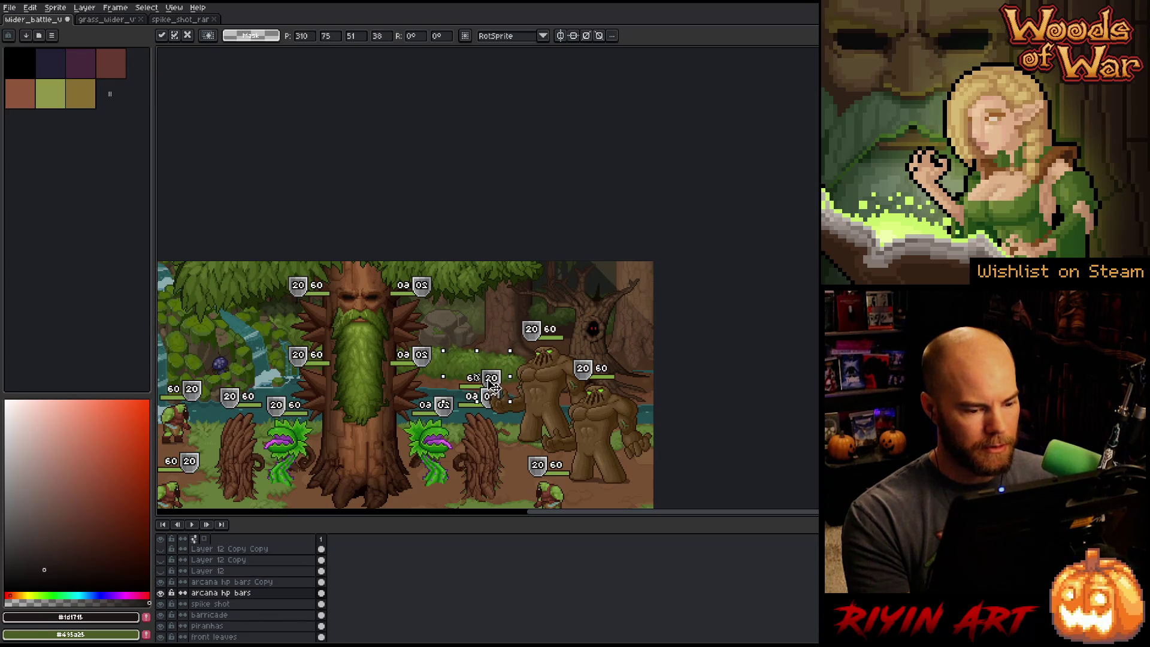
pyautogui.scroll(3, 500, 391)
pyautogui.moveTo(472, 299)
pyautogui.mouseDown()
pyautogui.moveTo(458, 342)
pyautogui.moveTo(465, 374)
pyautogui.mouseUp()
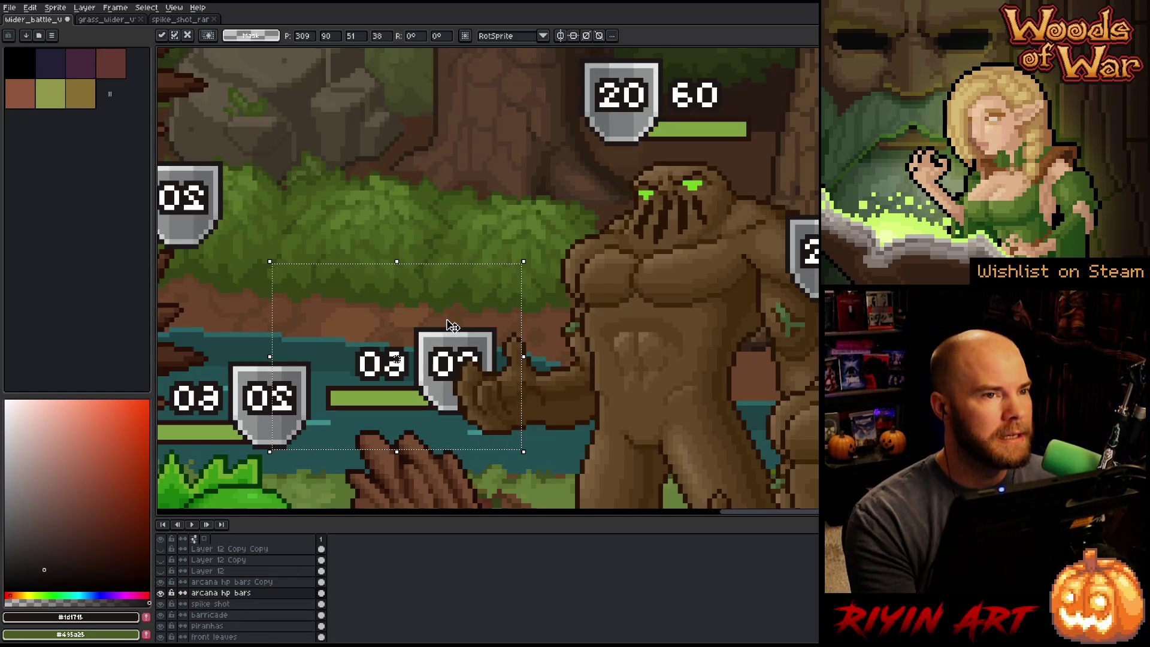
pyautogui.scroll(-4, 448, 281)
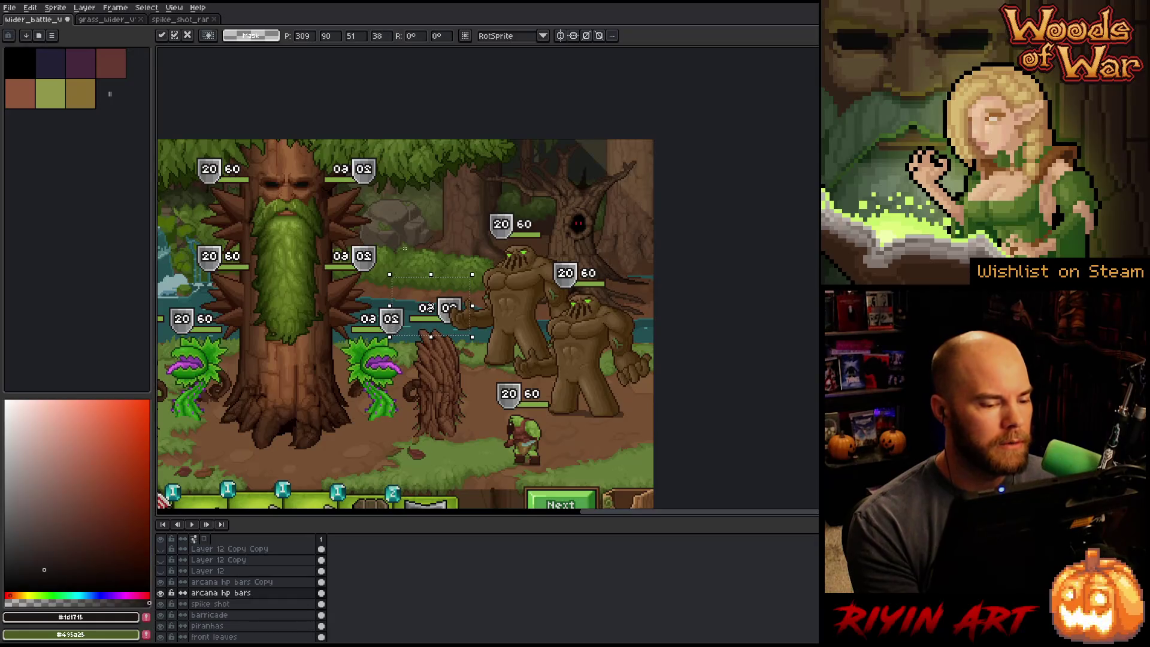
pyautogui.hotkey('ctrl', 'd')
pyautogui.click(240, 582)
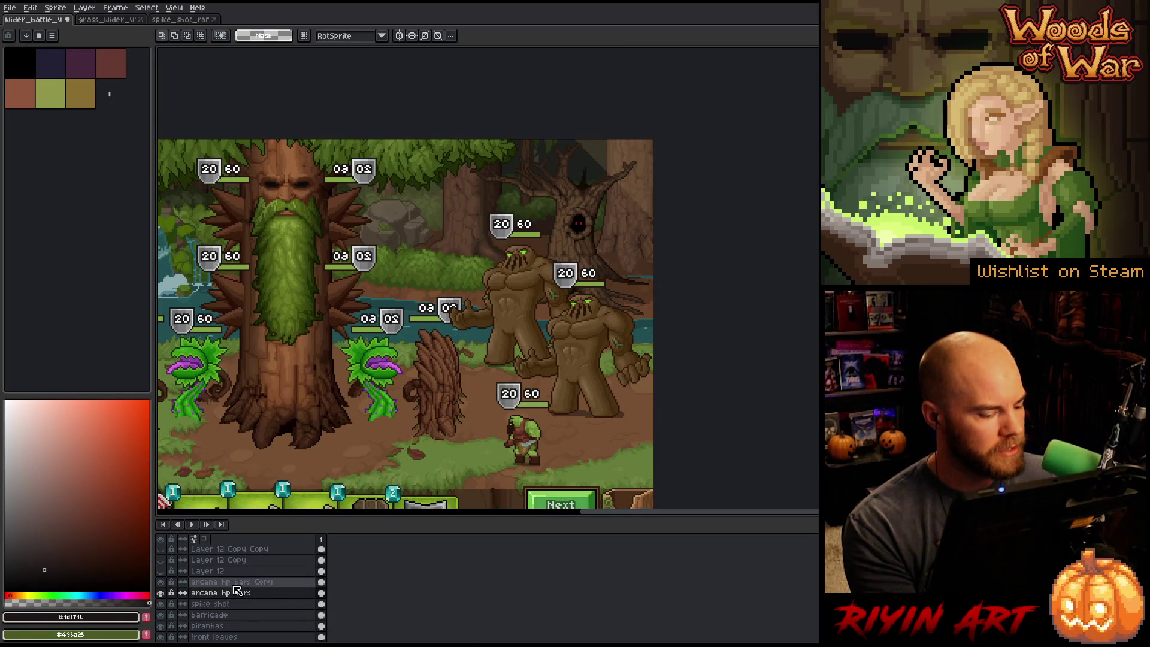
# - Delete the arcana hp bars Copy layer and drag arcana hp bars to the top of the stack
pyautogui.rightClick(236, 582)
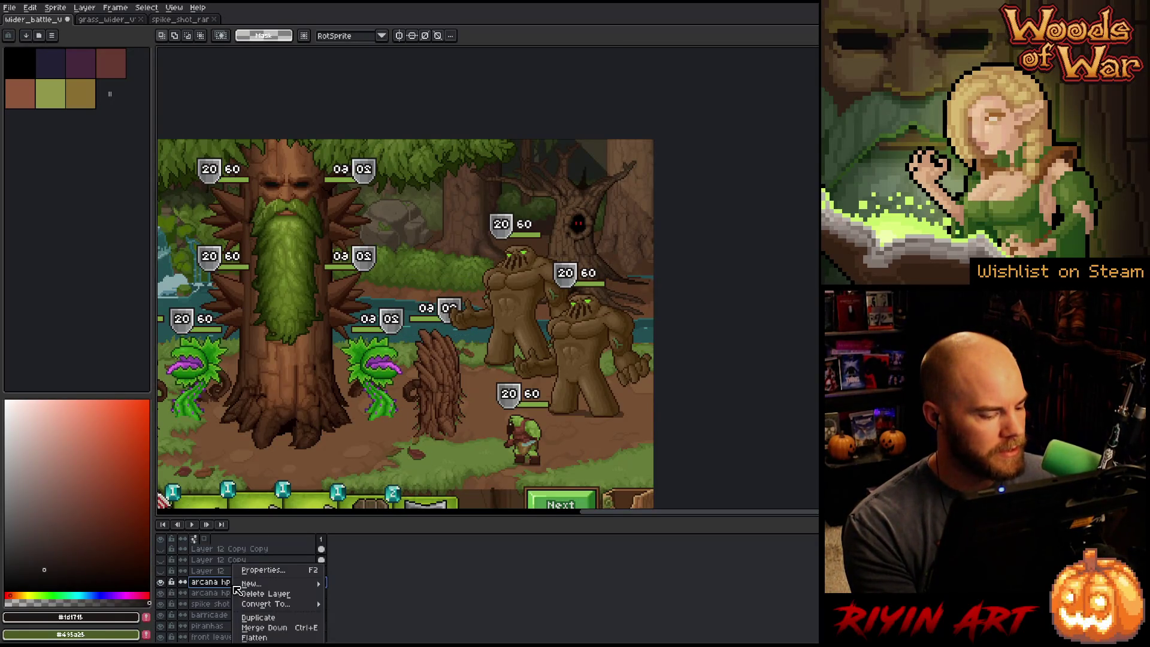
pyautogui.click(265, 594)
pyautogui.scroll(-1, 297, 348)
pyautogui.moveTo(298, 348); pyautogui.dragTo(361, 348)
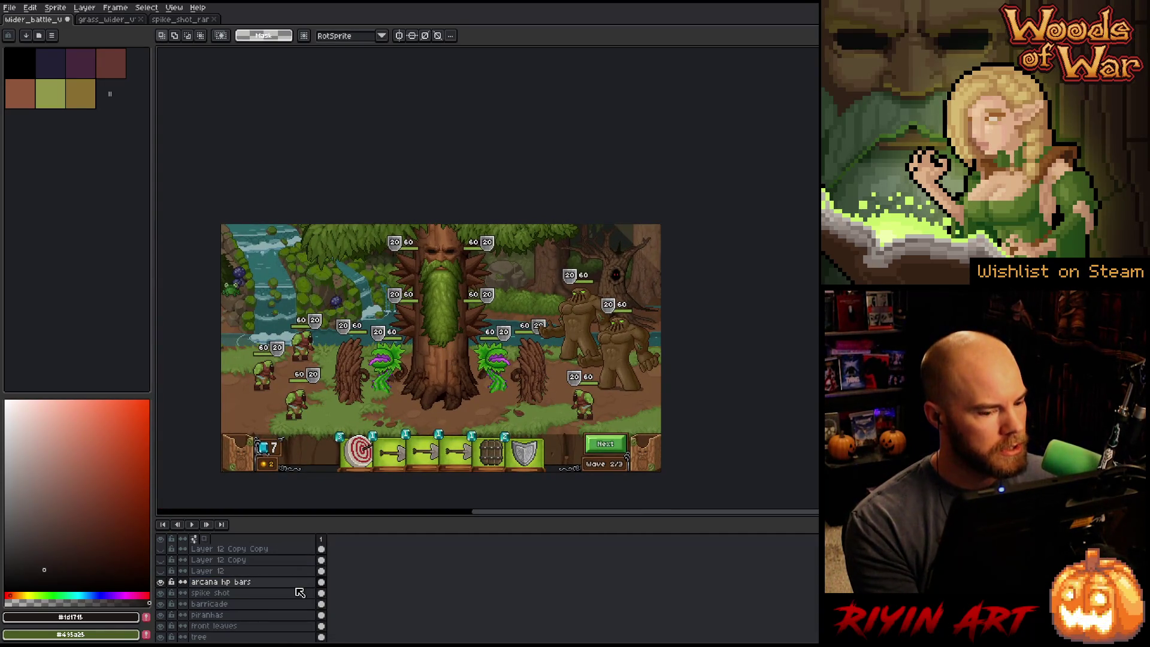
pyautogui.doubleClick(238, 587)
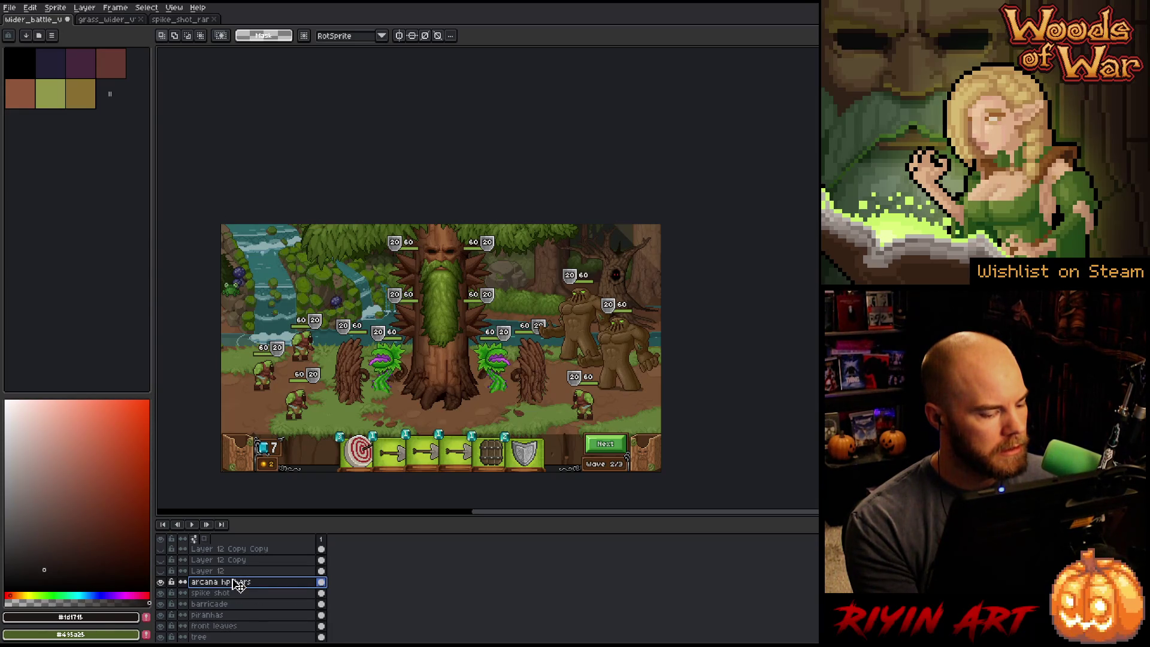
pyautogui.scroll(5, 235, 575)
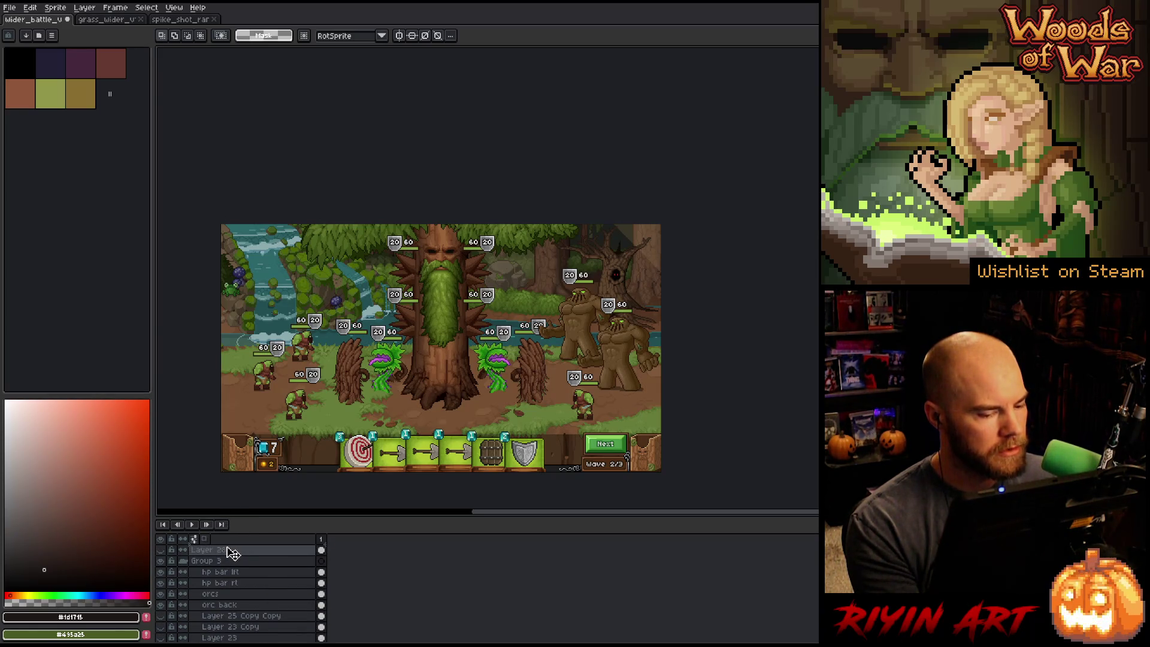
pyautogui.moveTo(233, 552); pyautogui.dragTo(228, 544)
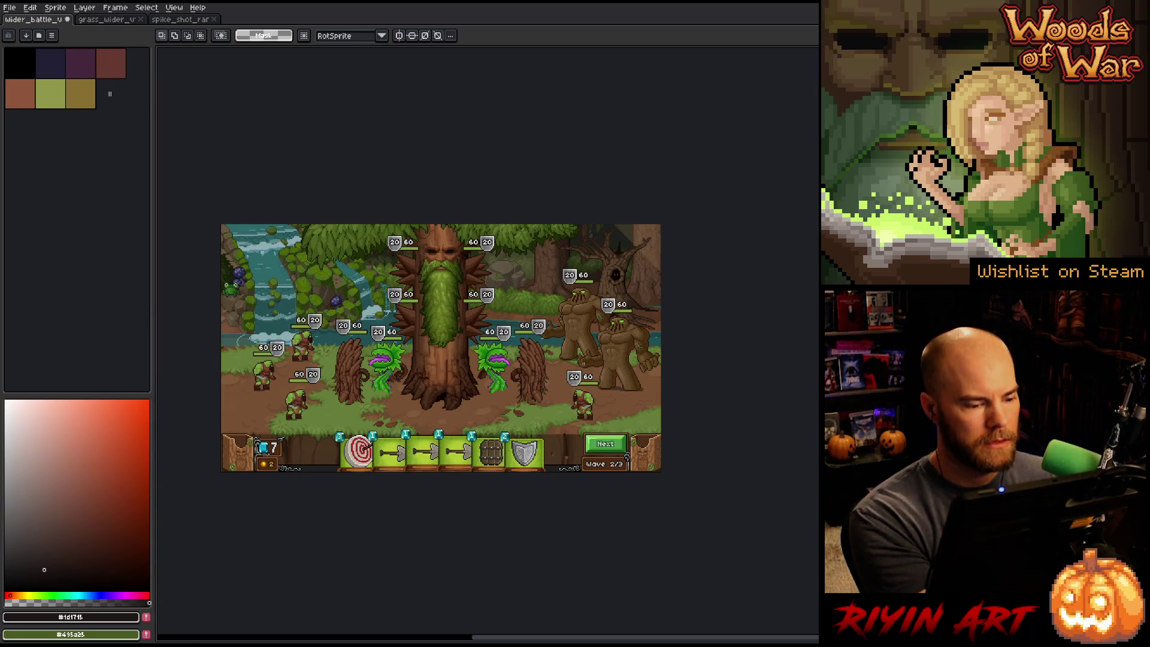
# - Hide the panels and timeline, then zoom and pan across the battle scene
pyautogui.hotkey('ctrl', 'f')
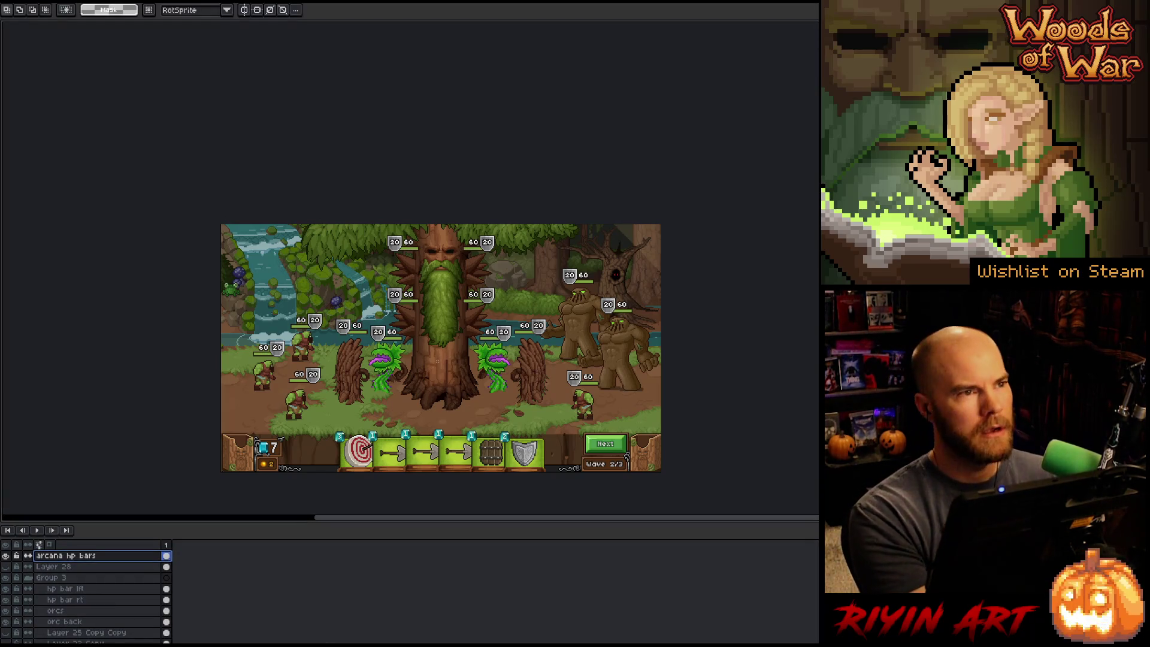
pyautogui.press('Tab')
pyautogui.scroll(1, 437, 362)
pyautogui.scroll(1, 437, 362)
pyautogui.moveTo(437, 362); pyautogui.dragTo(403, 374)
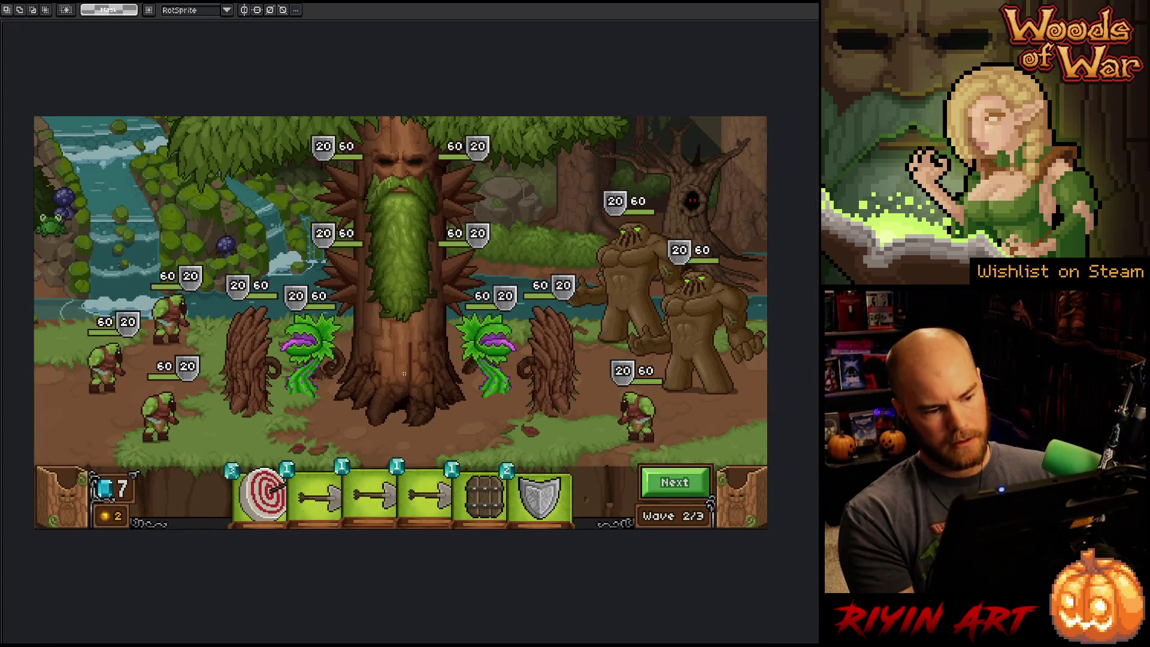
pyautogui.scroll(1, 359, 392)
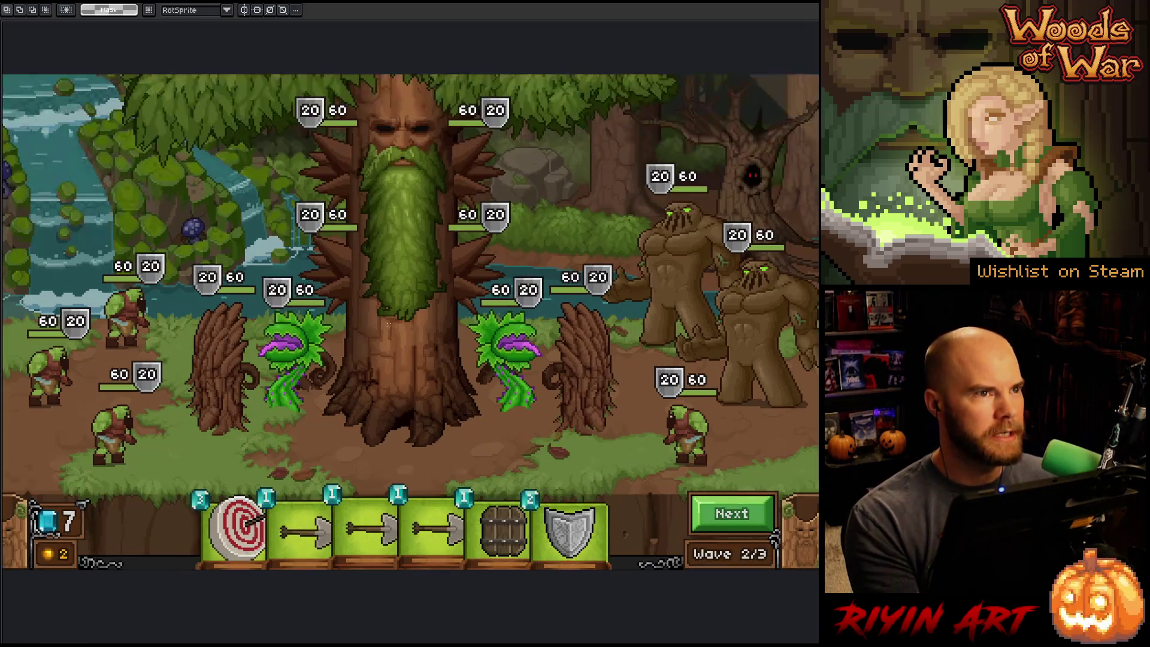
pyautogui.scroll(-1, 360, 392)
pyautogui.moveTo(360, 392); pyautogui.dragTo(344, 365)
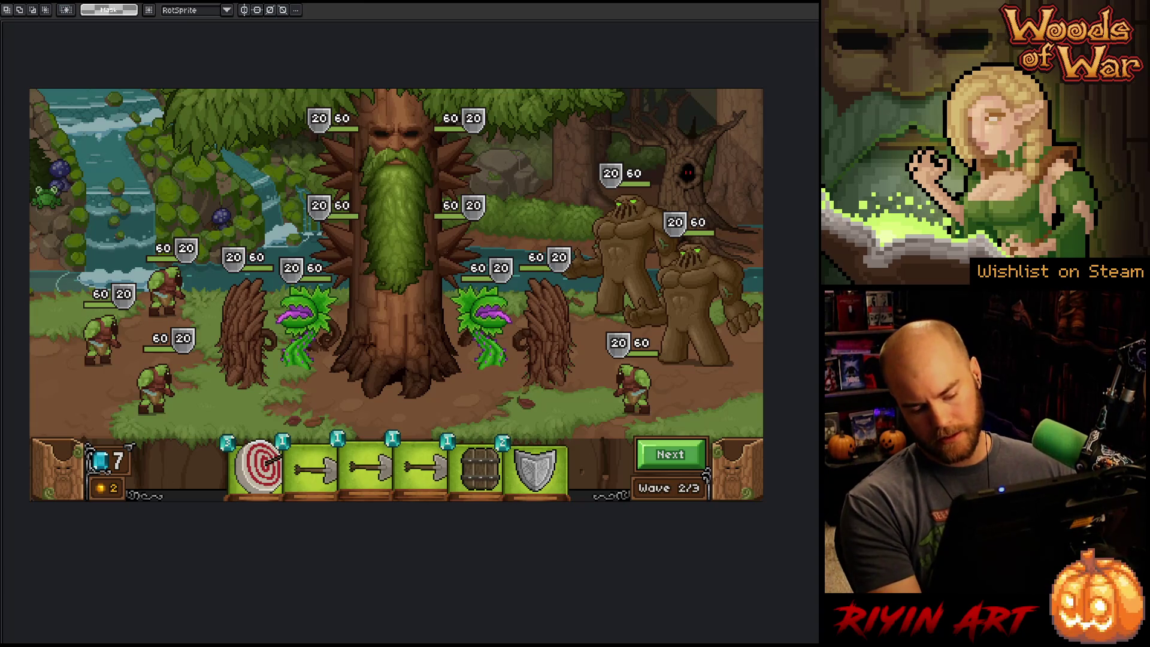
# - Switch to the Hand tool, then bring the layer timeline back into view
pyautogui.press('h')
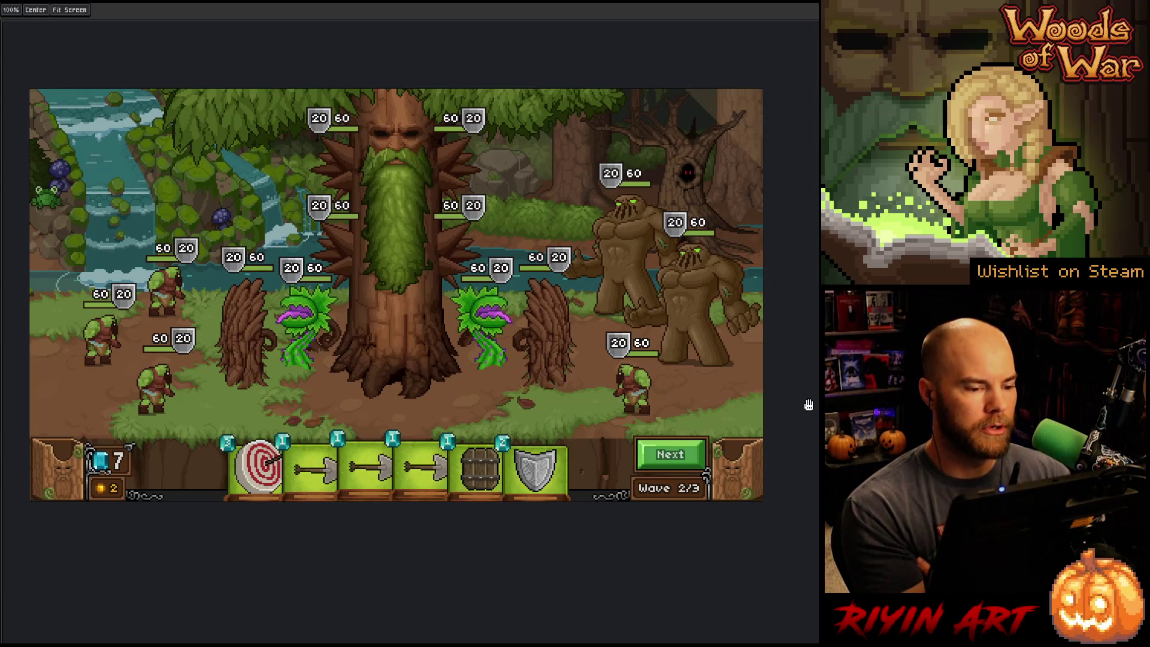
pyautogui.press('Tab')
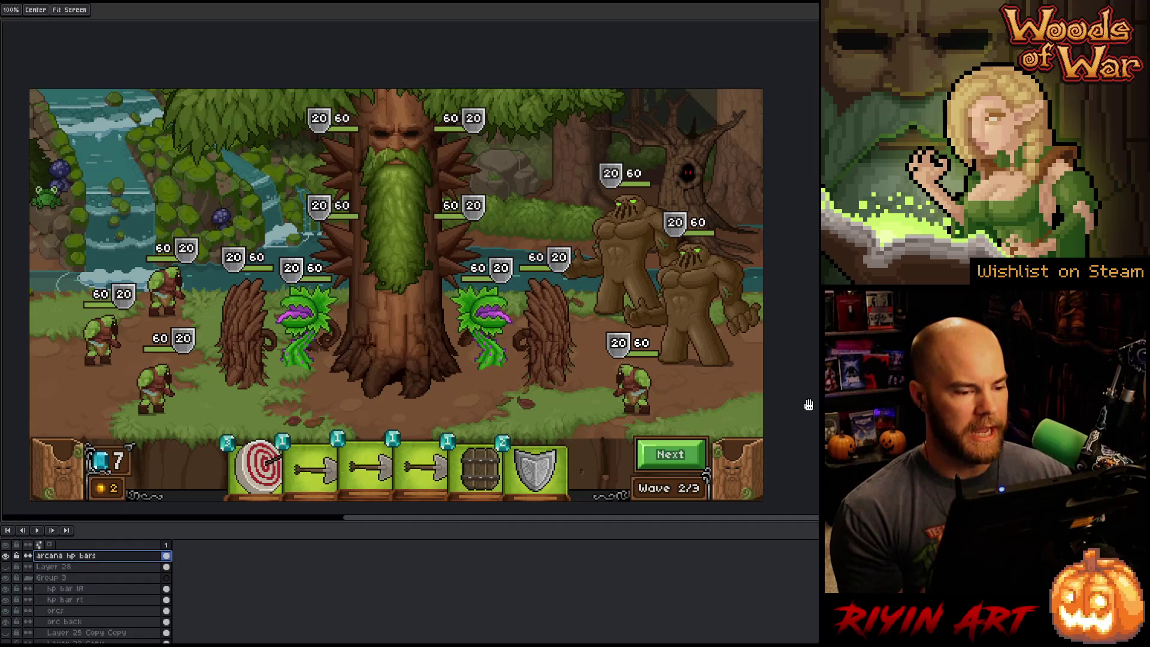
# - Collapse Group 3 and compare Layer 29's skull artwork on and off, leaving it visible
pyautogui.click(29, 578)
pyautogui.scroll(-5, 30, 591)
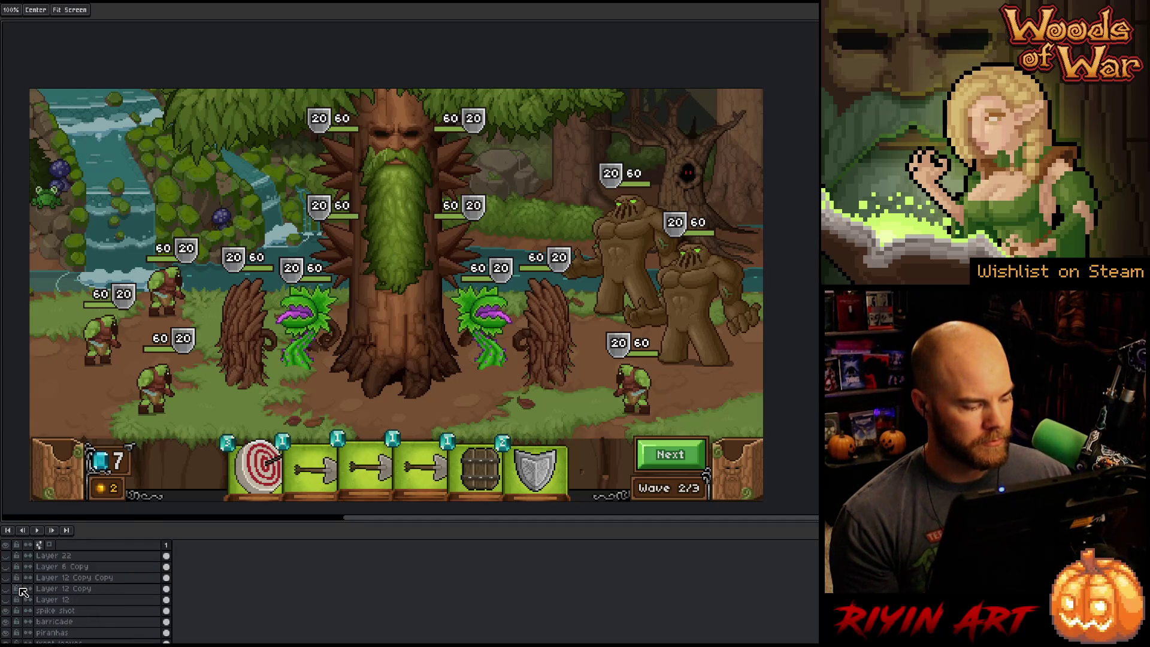
pyautogui.scroll(5, 21, 601)
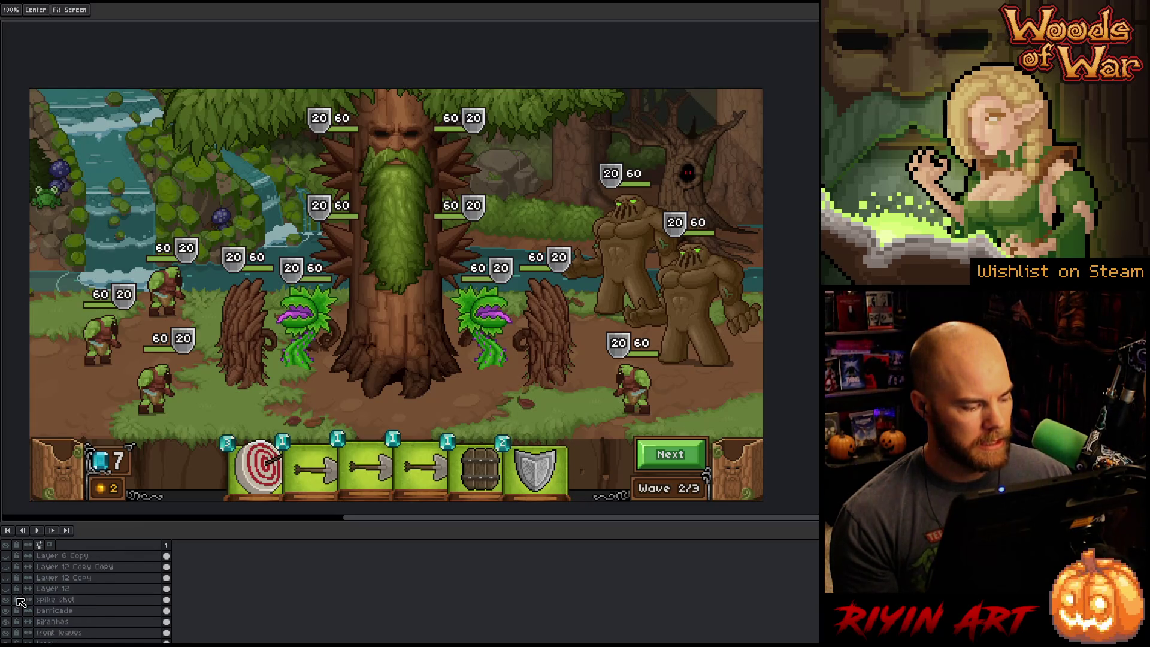
pyautogui.scroll(1, 20, 601)
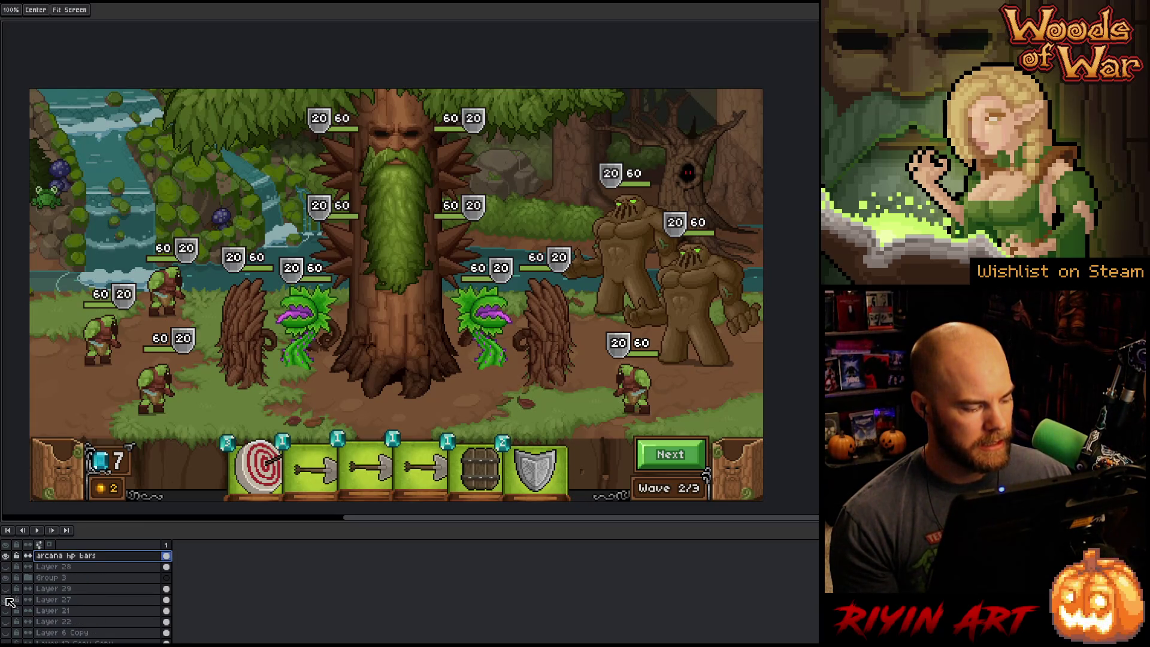
pyautogui.click(7, 590)
pyautogui.click(6, 590)
pyautogui.click(6, 590)
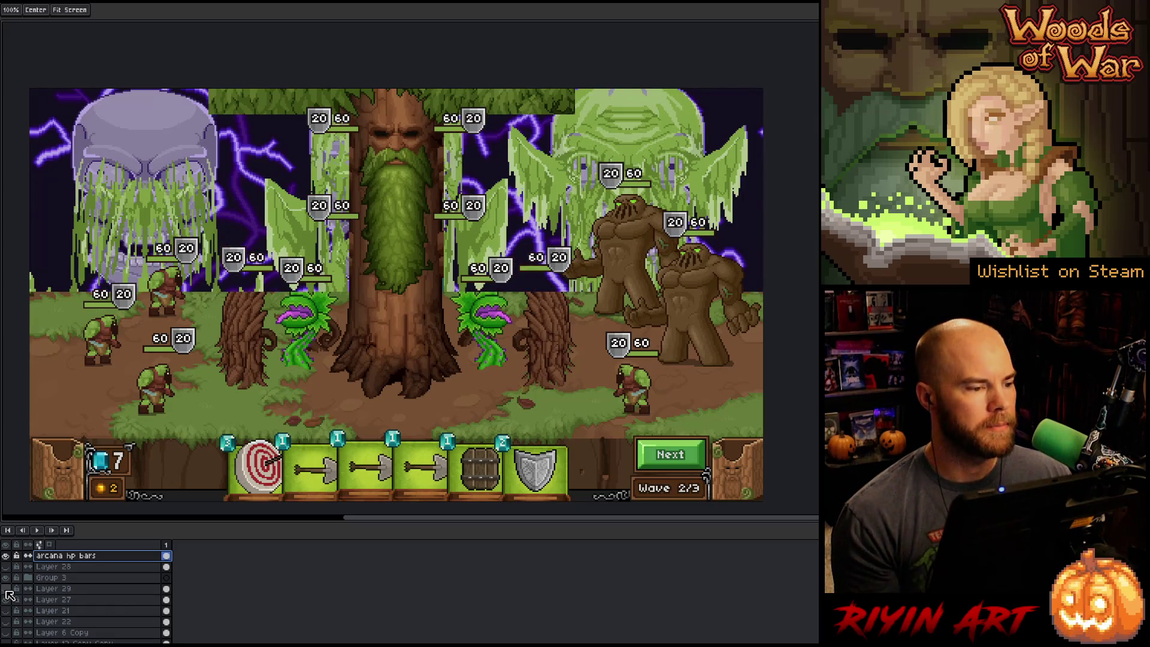
pyautogui.click(6, 590)
pyautogui.click(7, 590)
pyautogui.click(7, 590)
pyautogui.click(7, 590)
pyautogui.click(6, 590)
pyautogui.click(6, 591)
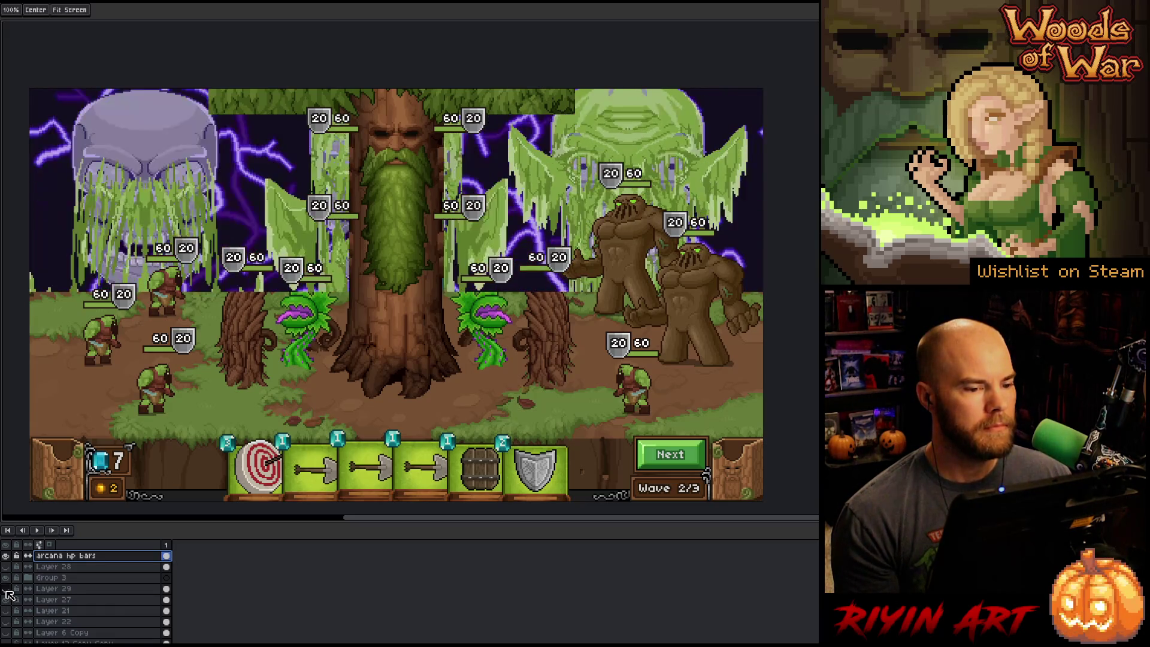
pyautogui.click(7, 590)
pyautogui.click(6, 590)
pyautogui.click(7, 590)
pyautogui.click(6, 590)
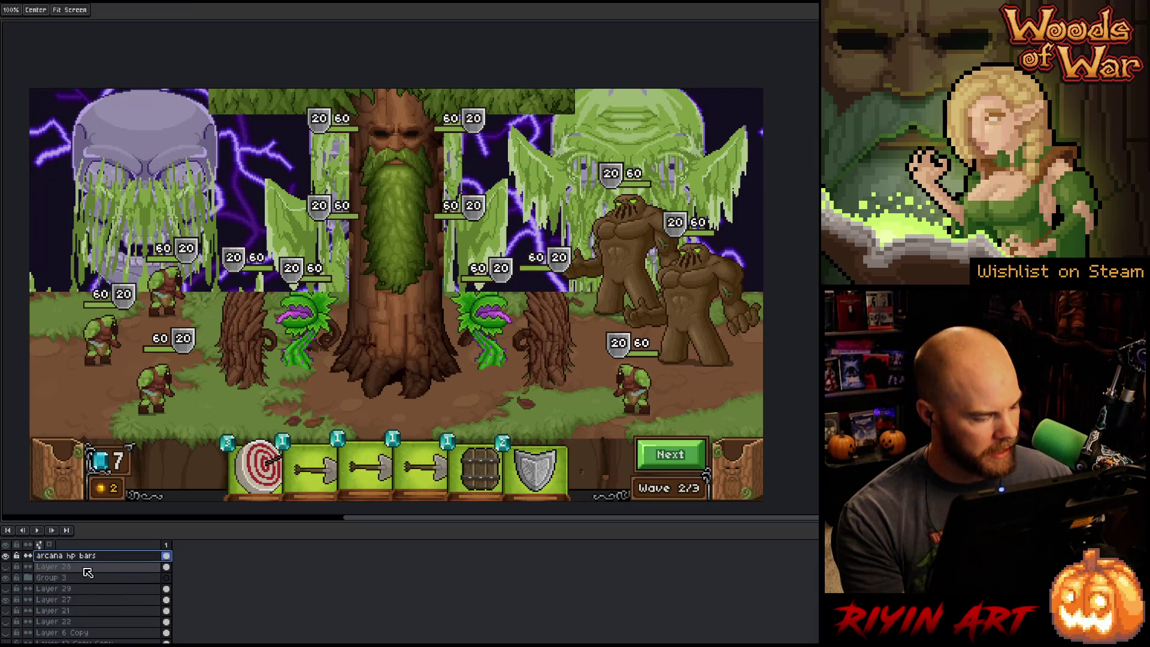
# - Select and show Layer 29 and Layer 27, then move them down just above 'interface'
pyautogui.click(87, 600)
pyautogui.keyDown('shift'); pyautogui.click(54, 589); pyautogui.keyUp('shift')
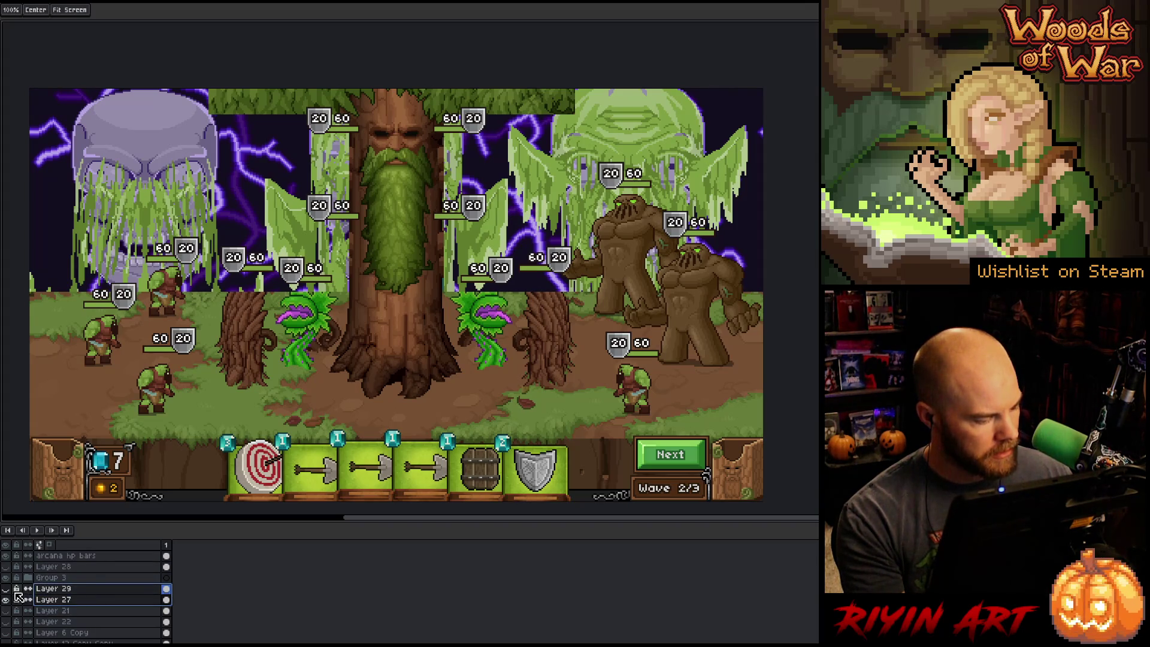
pyautogui.click(5, 588)
pyautogui.scroll(-1, 93, 614)
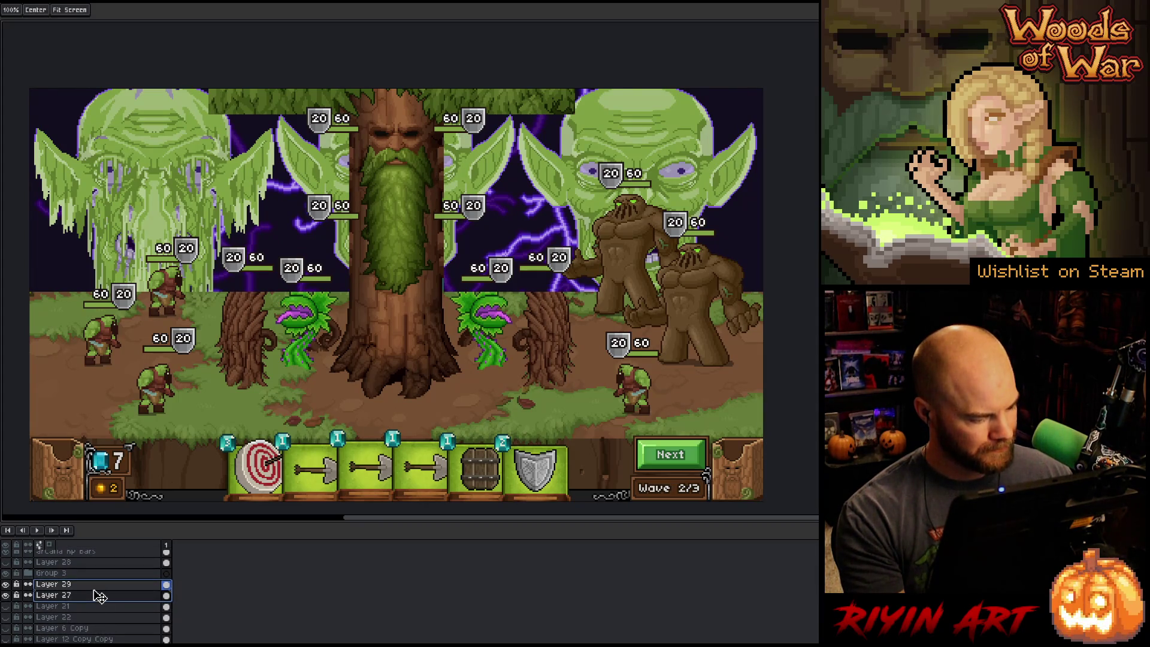
pyautogui.scroll(-5, 99, 617)
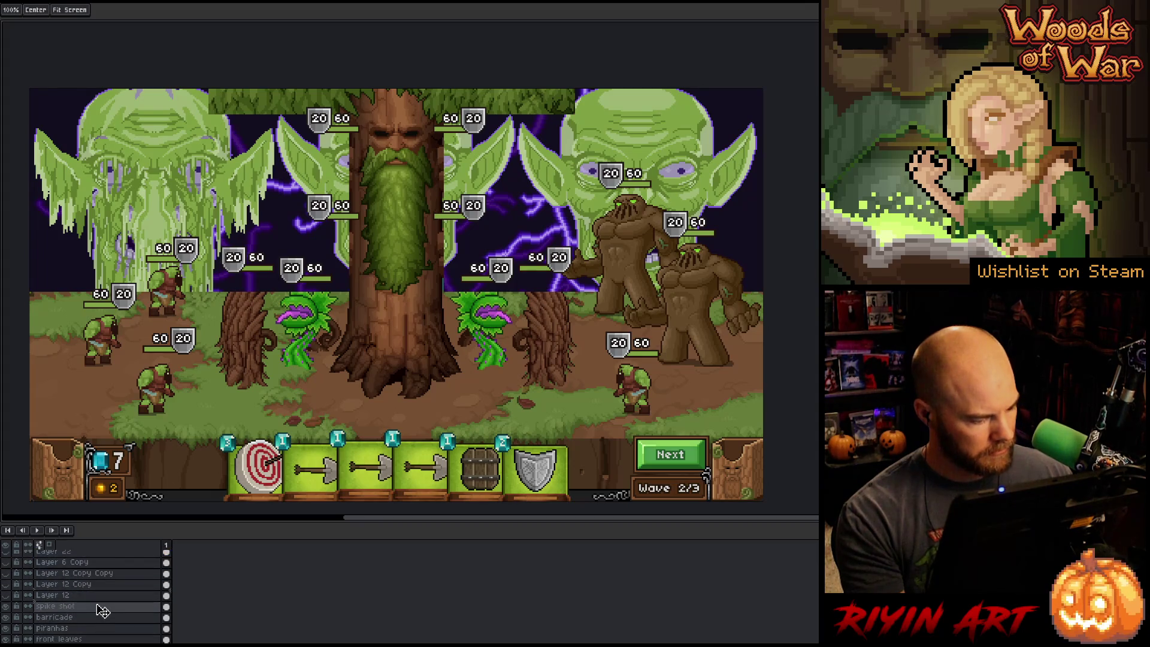
pyautogui.scroll(-5, 102, 612)
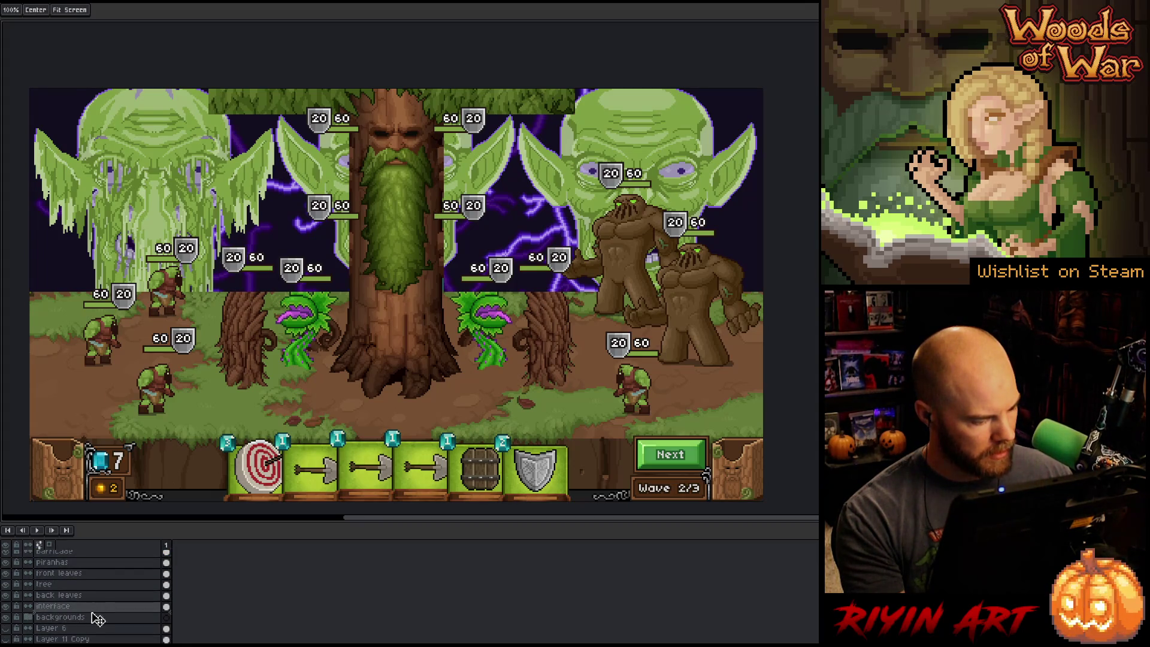
pyautogui.hotkey('ctrl', 'z')
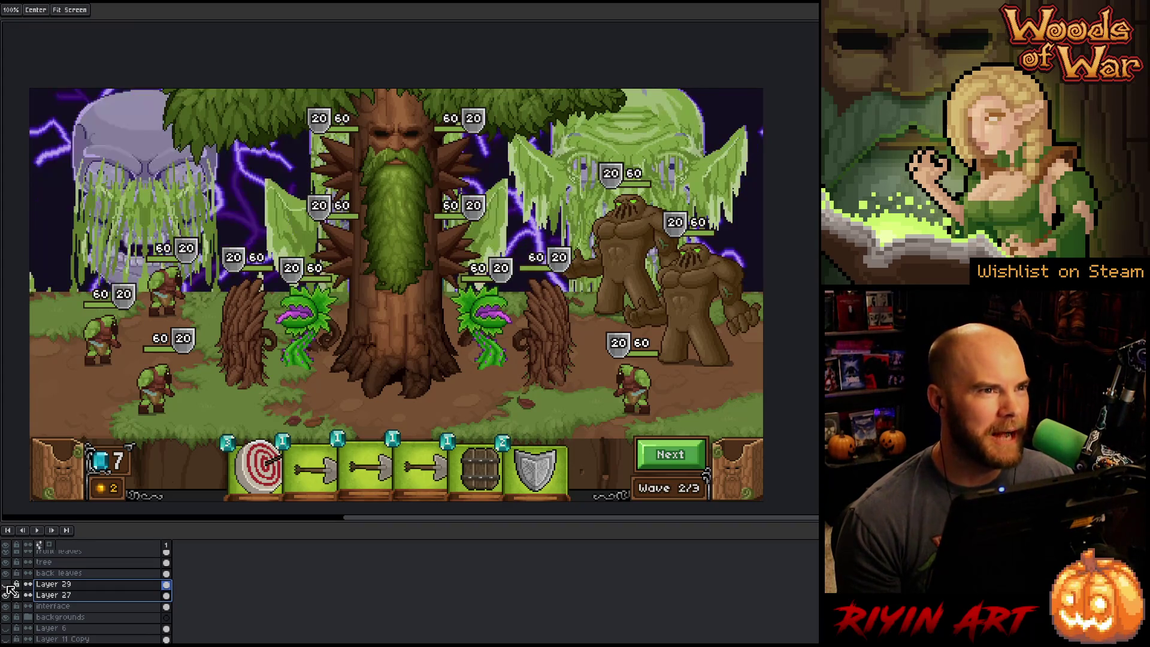
# - Hide Layer 29 and Layer 27 to bring back the waterfall forest backdrop, zooming to check
pyautogui.moveTo(6, 584); pyautogui.dragTo(6, 595)
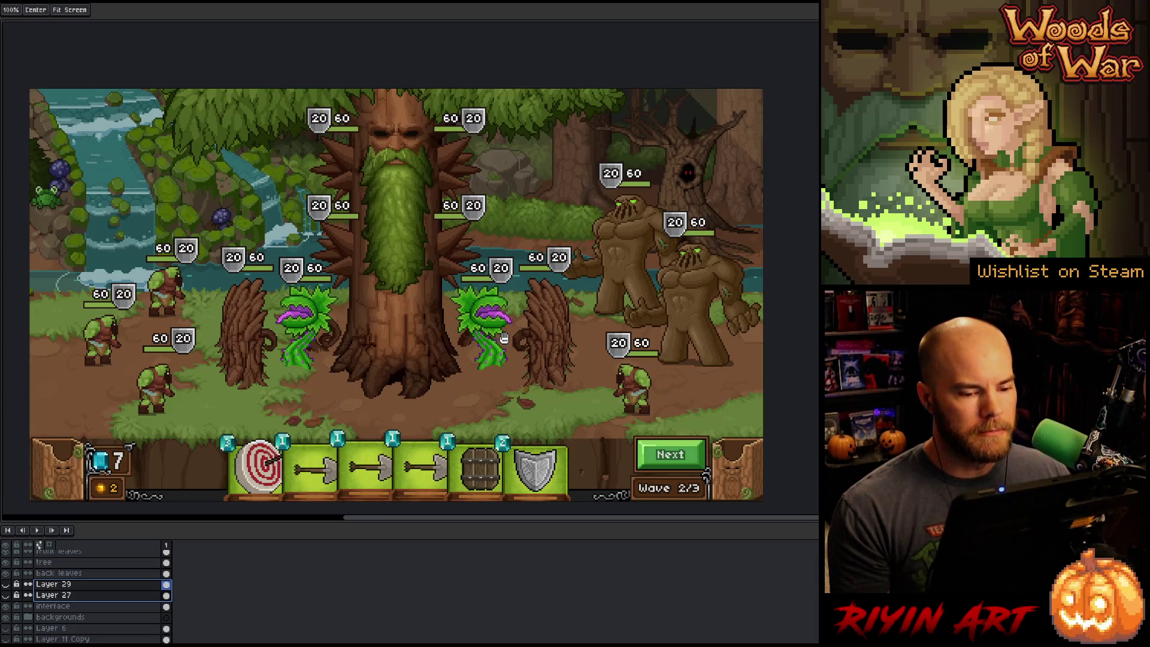
pyautogui.scroll(-1, 504, 338)
pyautogui.scroll(1, 505, 337)
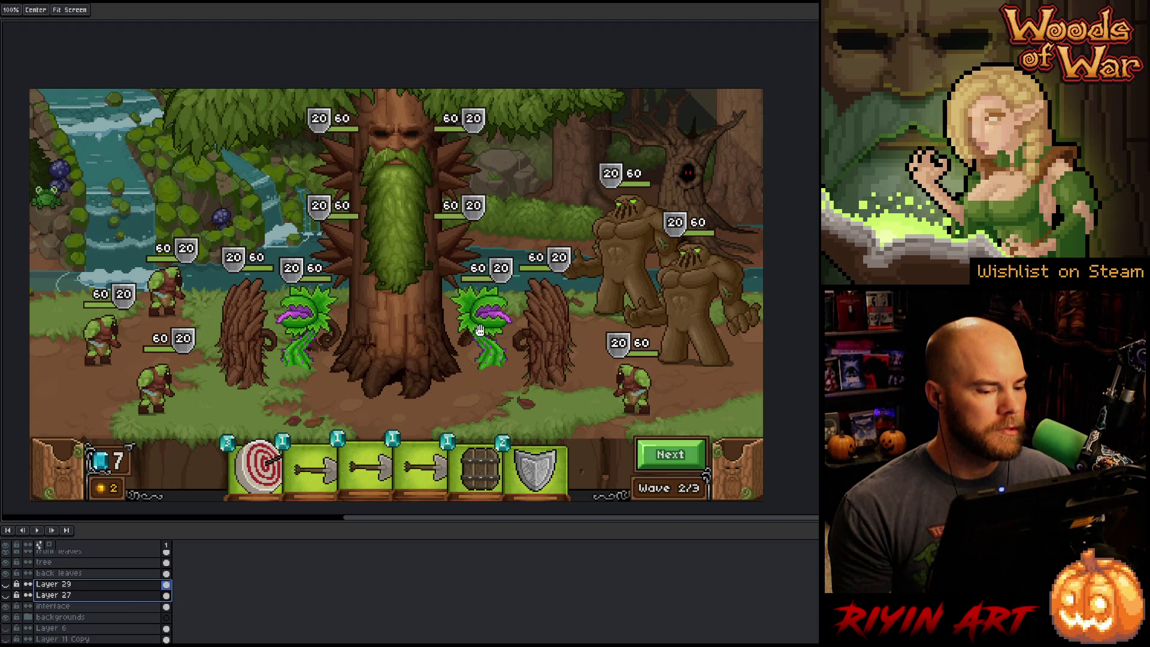
pyautogui.scroll(-1, 448, 323)
pyautogui.scroll(1, 460, 384)
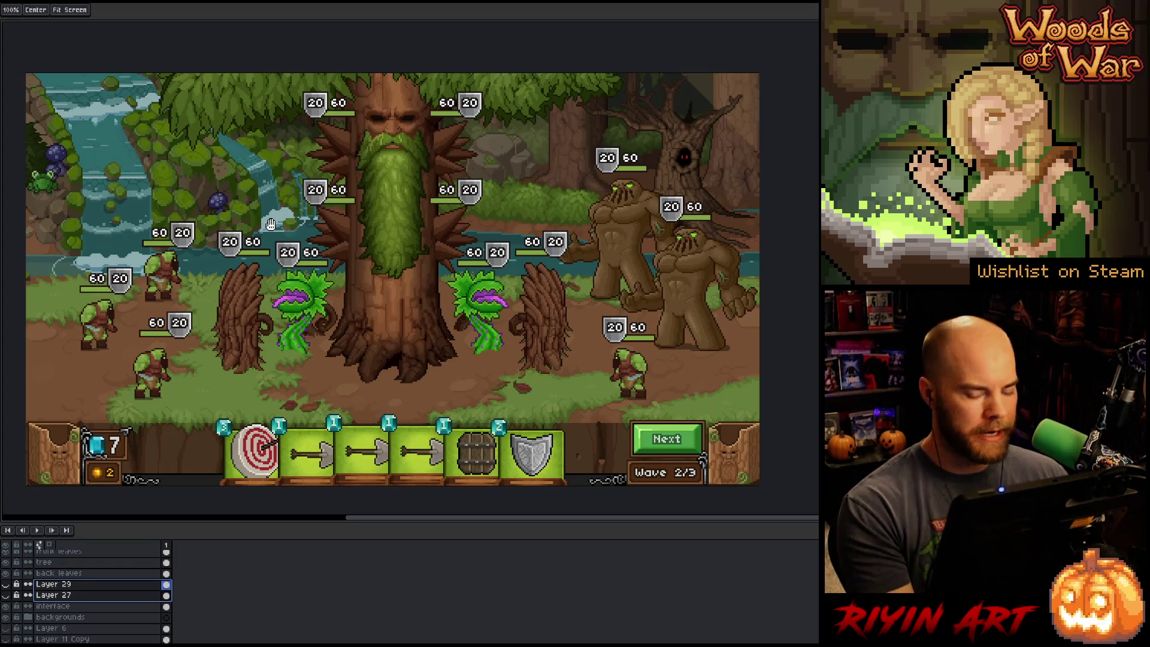
# - Make a trial rectangular selection of the HP bar above the left tree stump on Layer 29, then deselect
pyautogui.press('m')
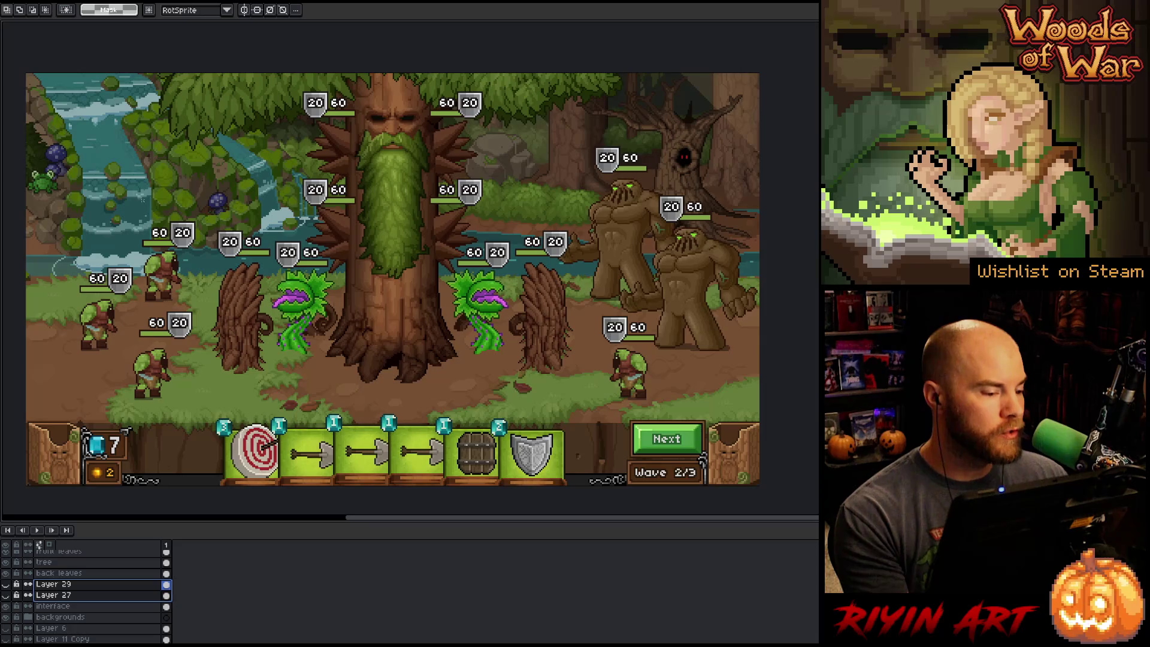
pyautogui.click(54, 585)
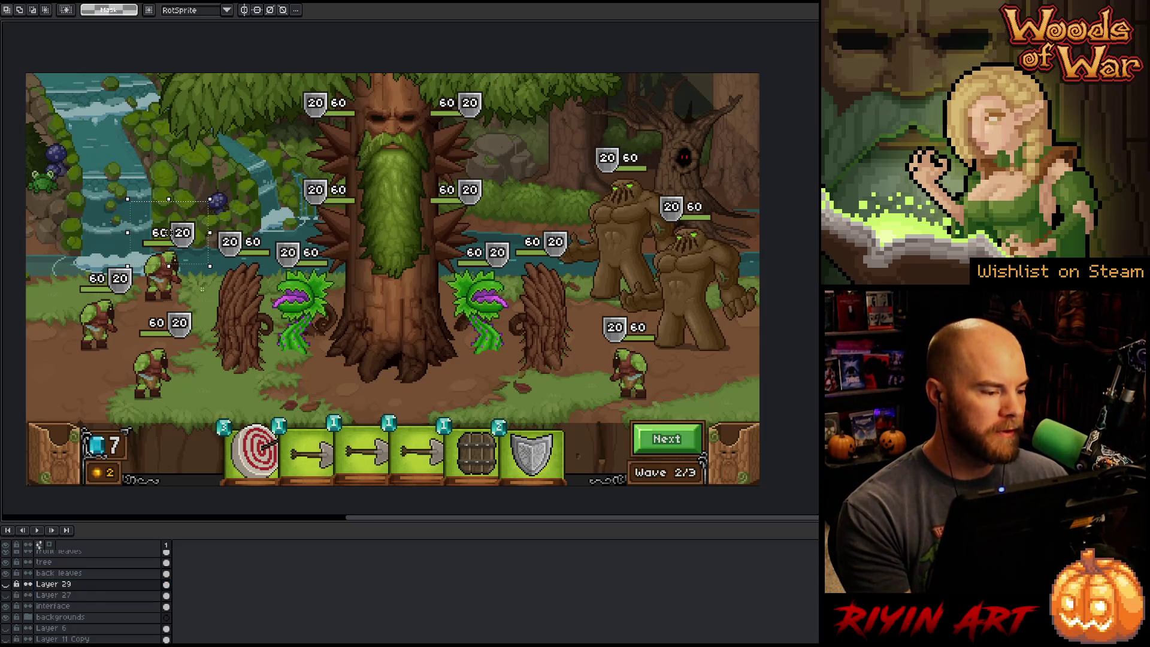
pyautogui.moveTo(210, 198); pyautogui.dragTo(273, 257)
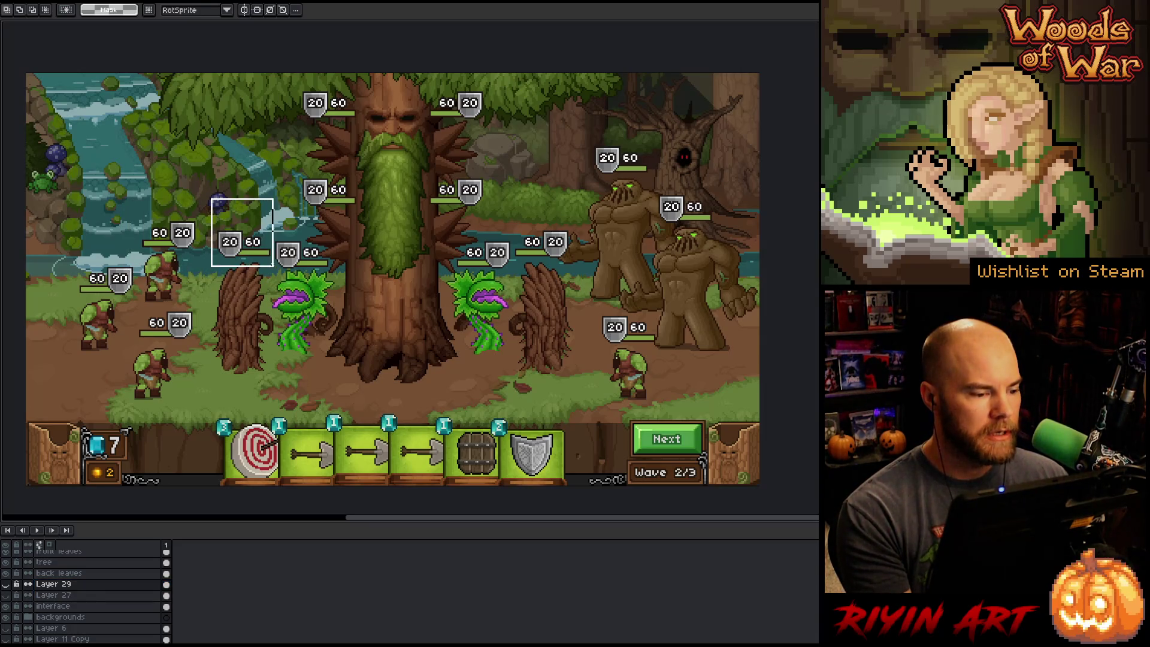
pyautogui.click(214, 259)
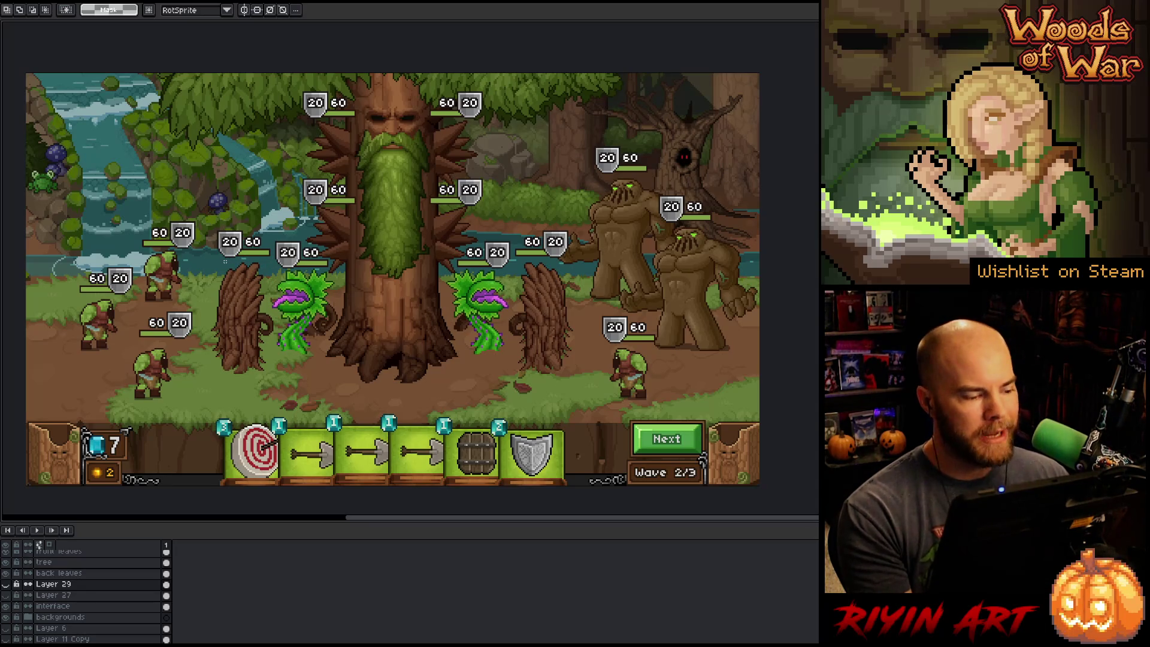
pyautogui.scroll(1, 180, 333)
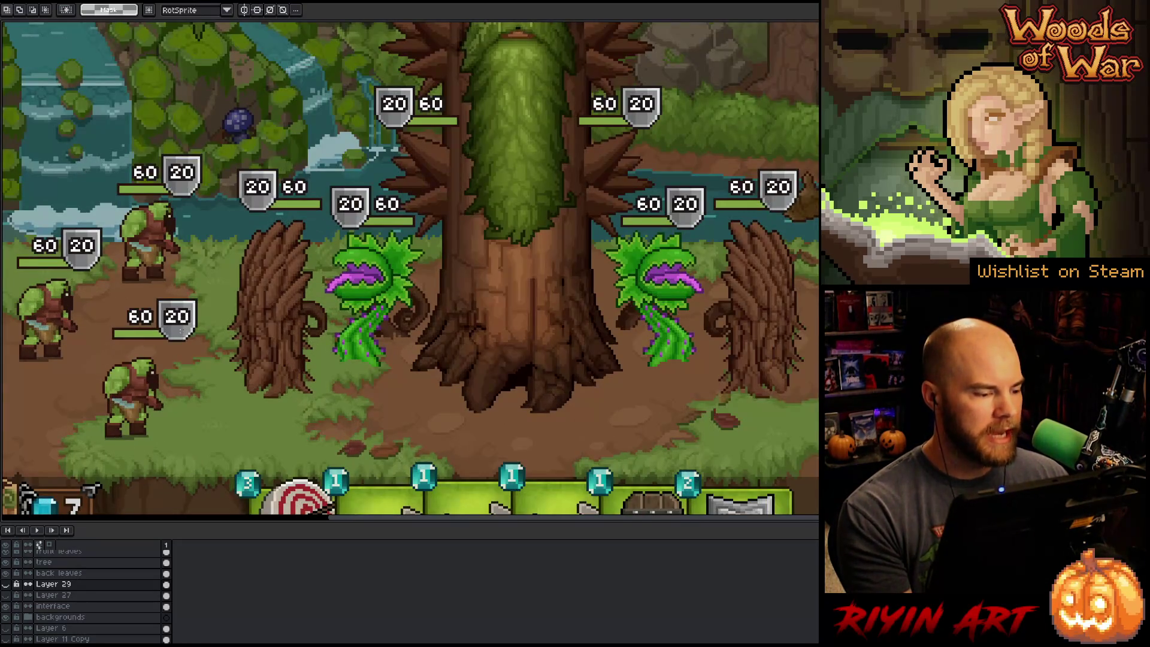
pyautogui.scroll(-1, 183, 329)
# - On the 'hp bar lft' layer, shift the lower-left and upper 60/20 HP bars slightly down-left and commit
pyautogui.keyDown('ctrl'); pyautogui.click(185, 328); pyautogui.keyUp('ctrl')
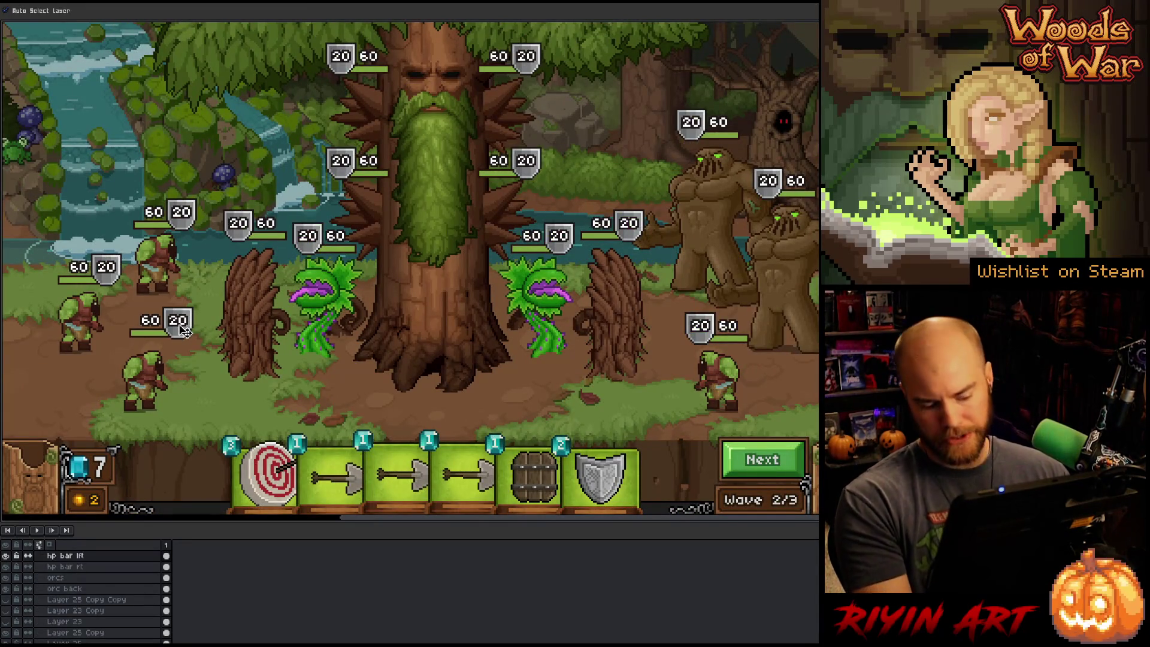
pyautogui.press('m')
pyautogui.moveTo(218, 289); pyautogui.dragTo(115, 360)
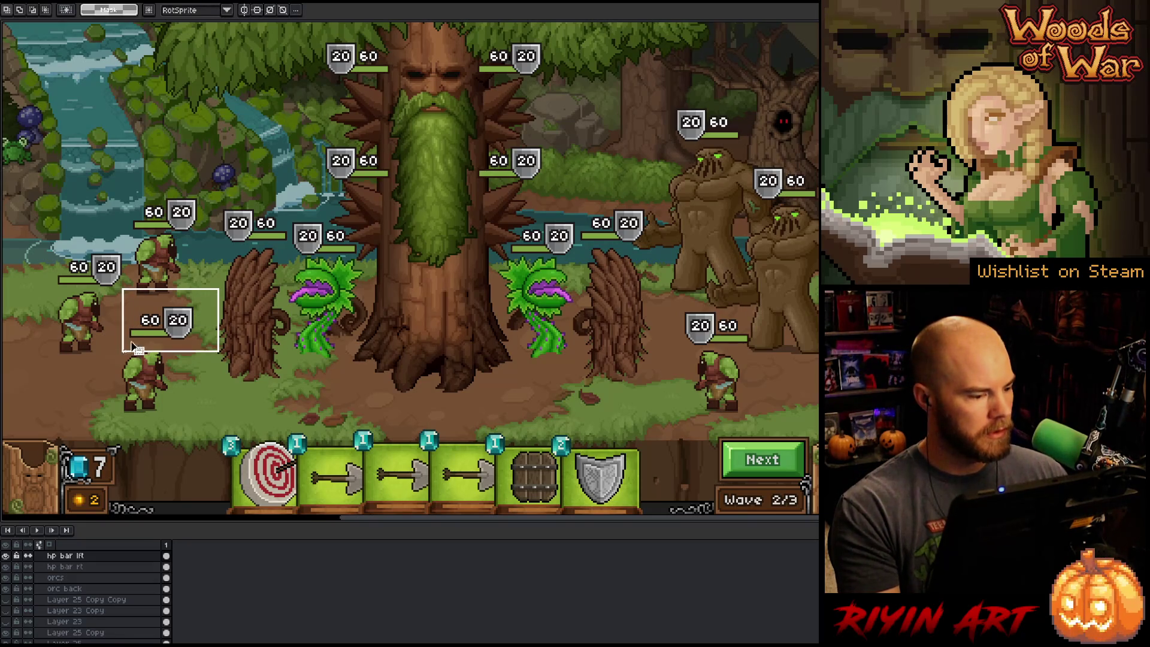
pyautogui.moveTo(174, 332); pyautogui.dragTo(168, 339)
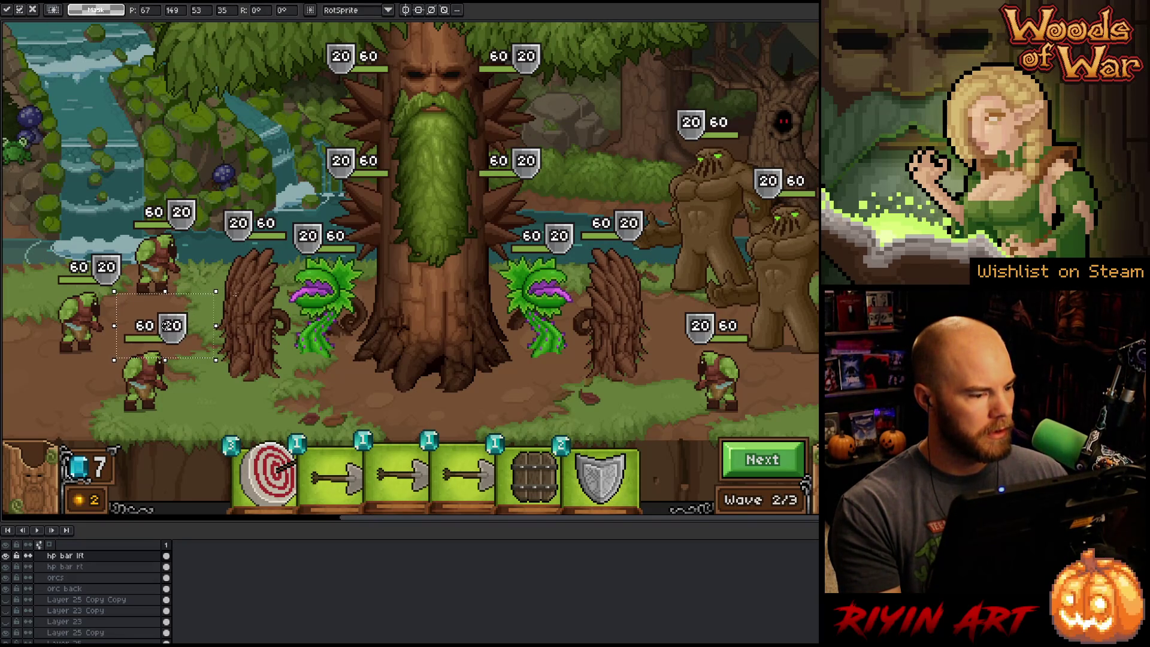
pyautogui.press('Return')
pyautogui.moveTo(197, 157)
pyautogui.mouseDown()
pyautogui.moveTo(138, 228)
pyautogui.moveTo(179, 223)
pyautogui.mouseUp()
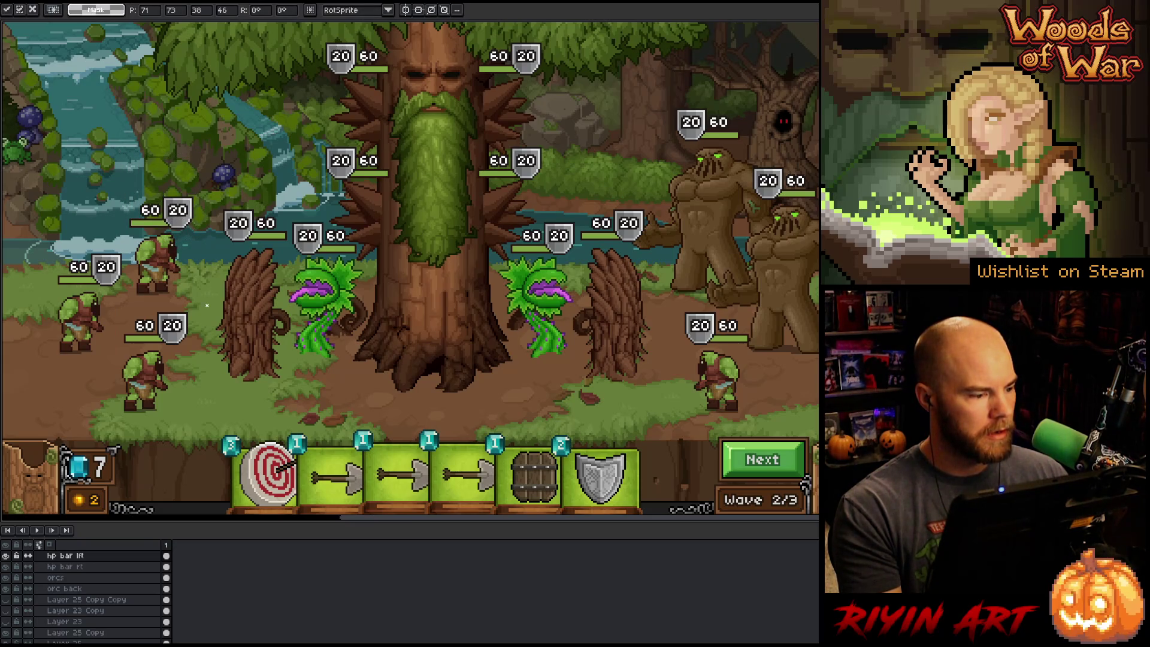
pyautogui.hotkey('ctrl', 'd')
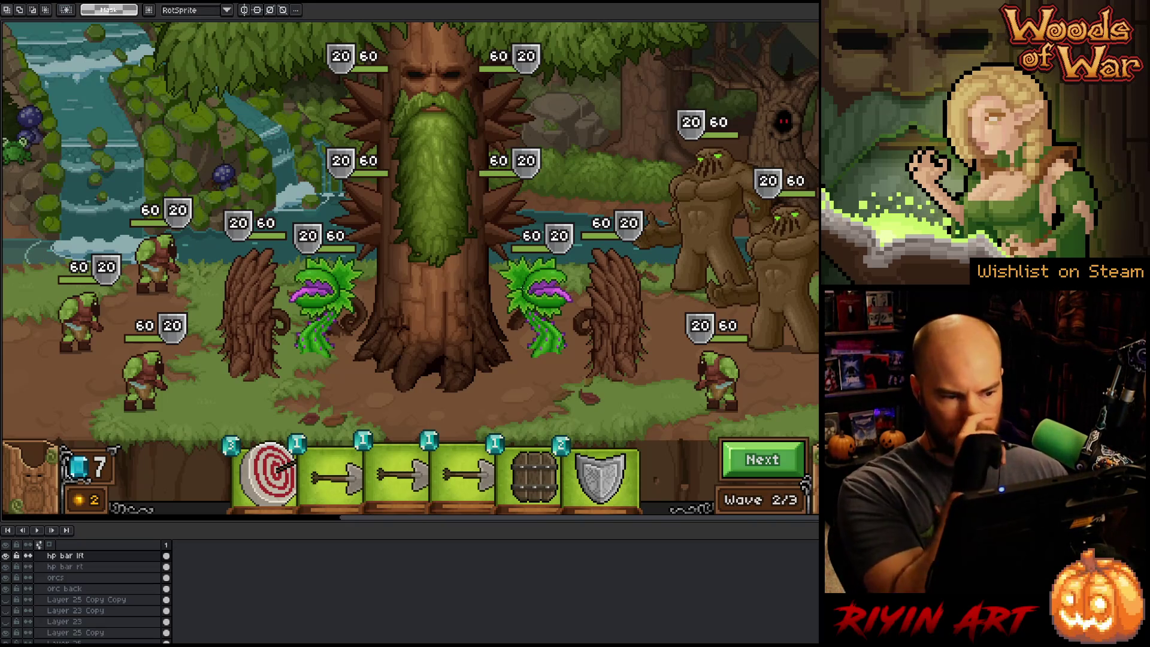
pyautogui.scroll(-1, 498, 294)
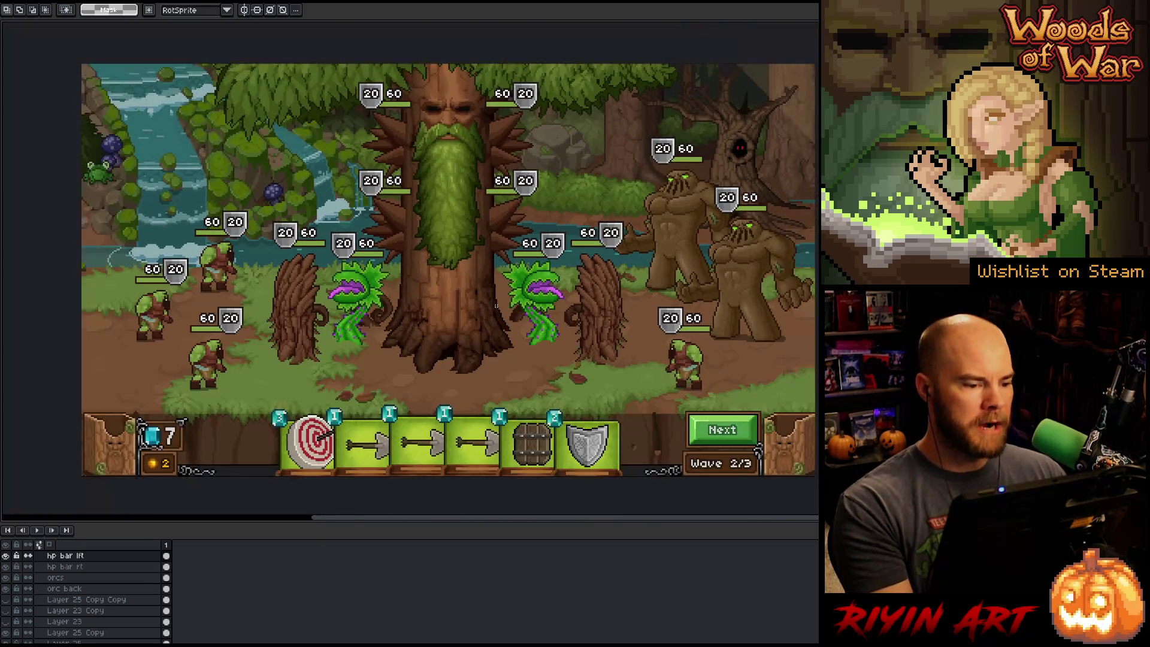
pyautogui.moveTo(335, 296); pyautogui.dragTo(312, 309)
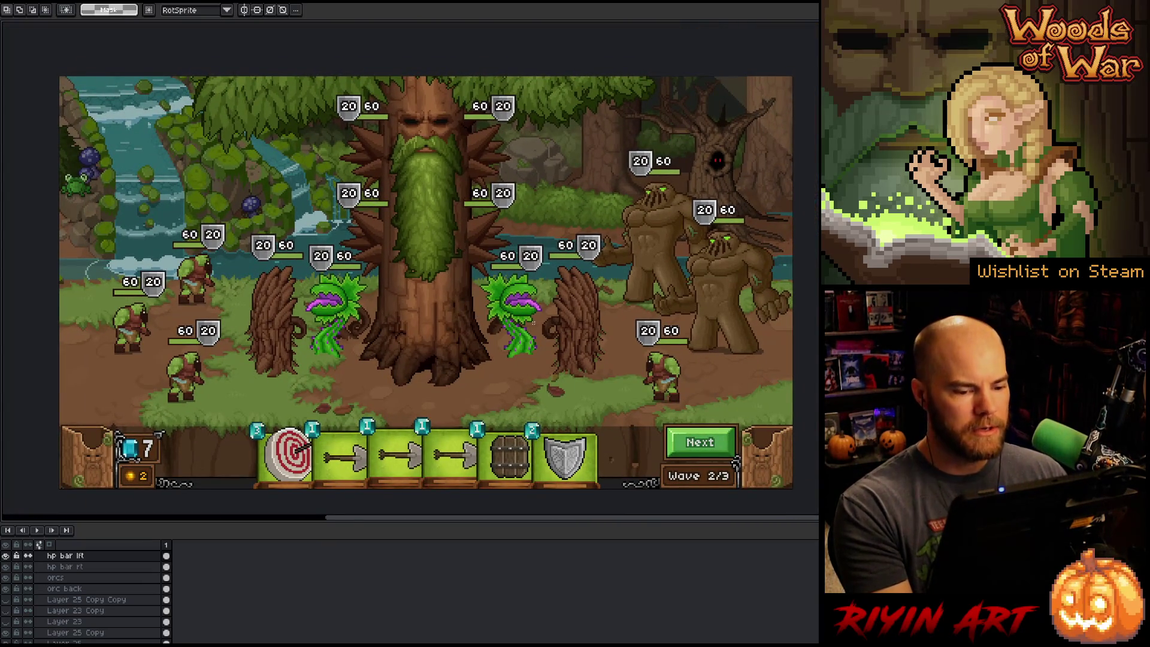
pyautogui.moveTo(533, 323)
pyautogui.mouseDown()
pyautogui.moveTo(499, 335)
pyautogui.moveTo(712, 316)
pyautogui.moveTo(590, 318)
pyautogui.mouseUp()
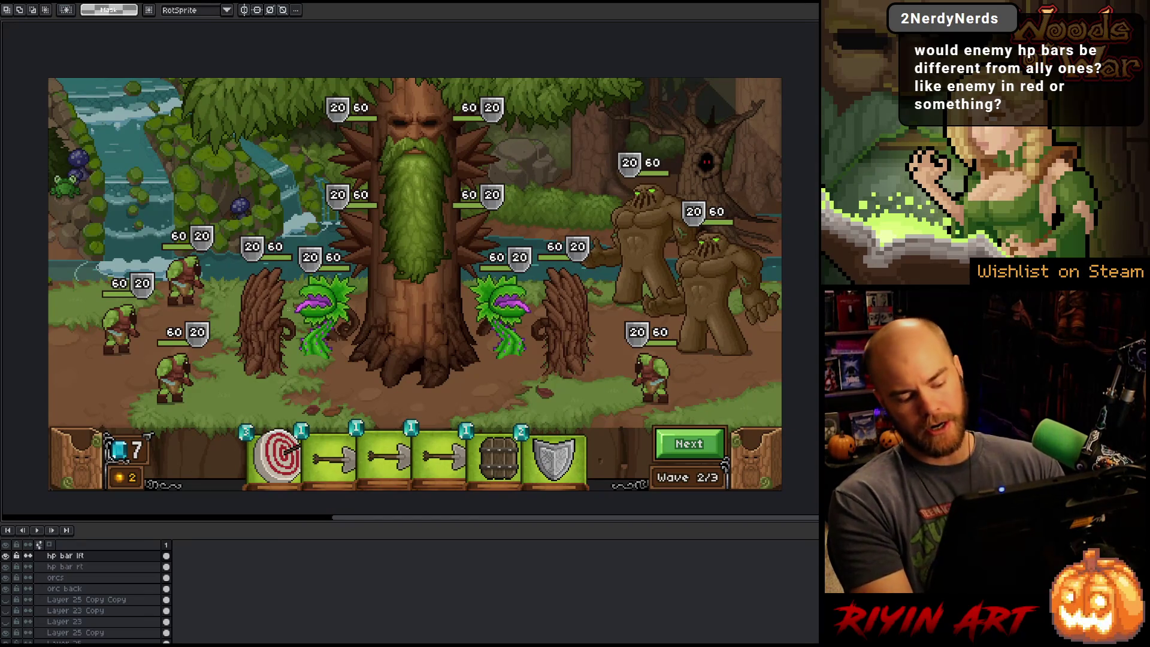
pyautogui.scroll(1, 78, 242)
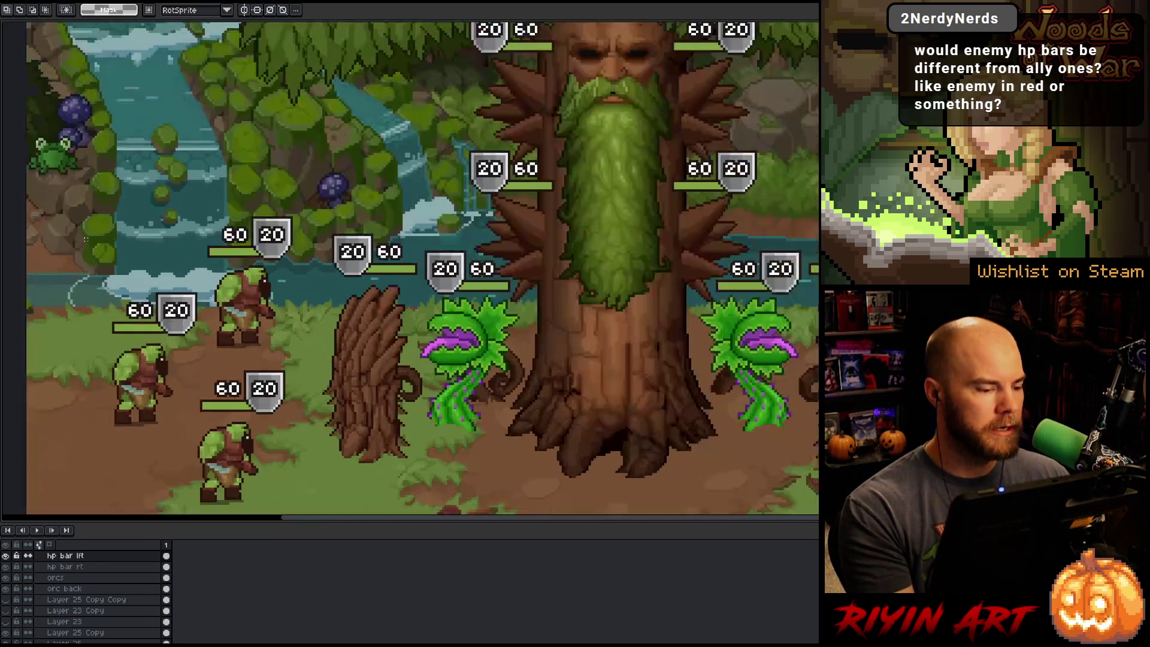
pyautogui.moveTo(213, 302); pyautogui.dragTo(398, 286)
pyautogui.scroll(1, 400, 261)
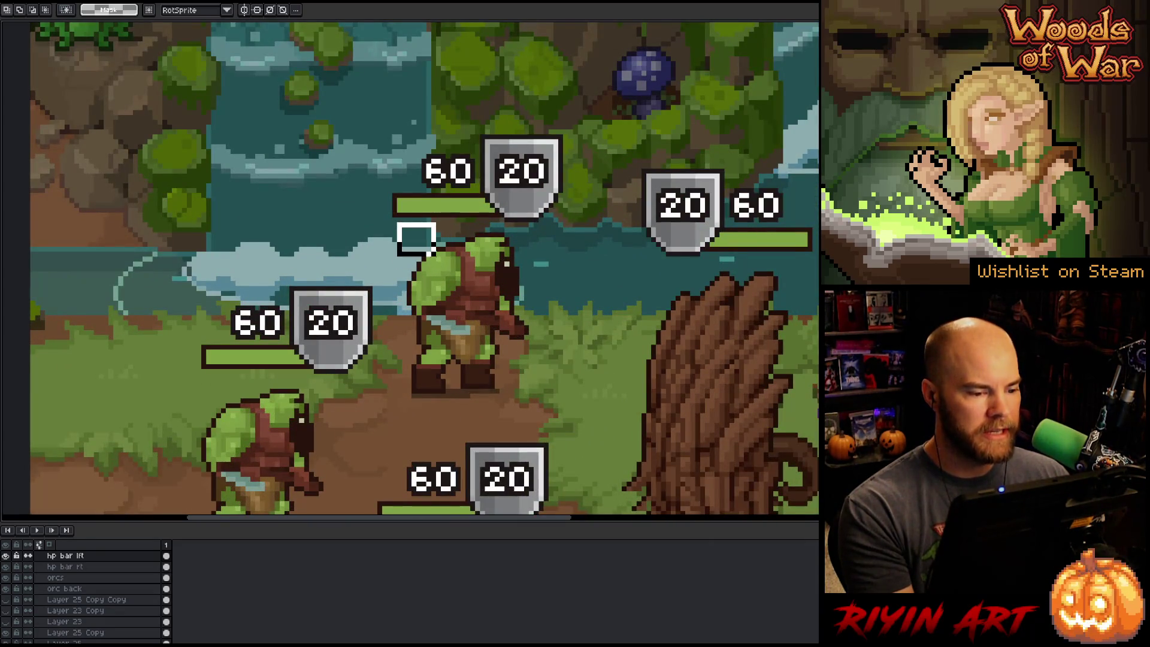
pyautogui.scroll(-2, 422, 252)
pyautogui.scroll(2, 426, 254)
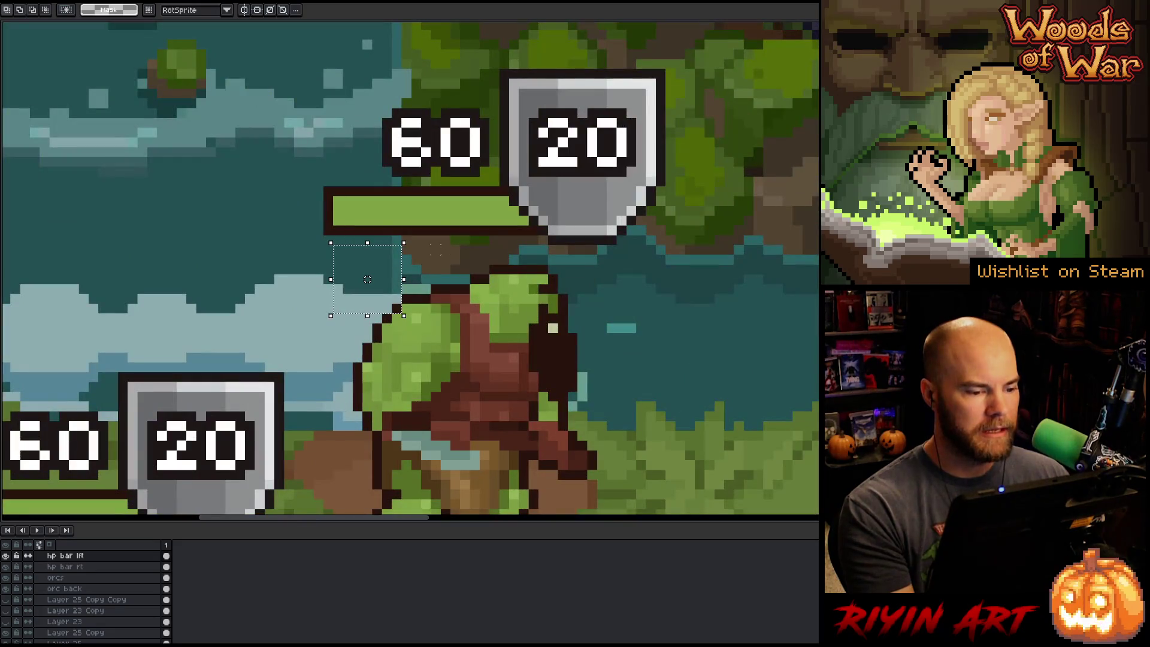
pyautogui.scroll(-1, 405, 258)
pyautogui.scroll(1, 406, 259)
pyautogui.scroll(-2, 411, 258)
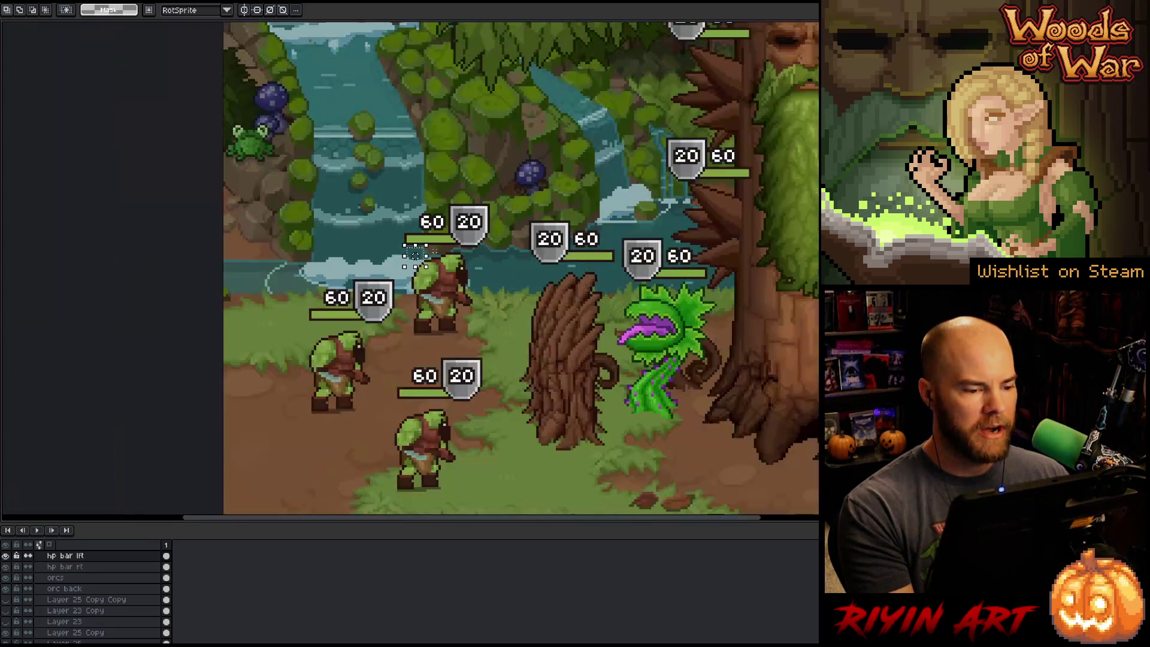
pyautogui.scroll(1, 415, 256)
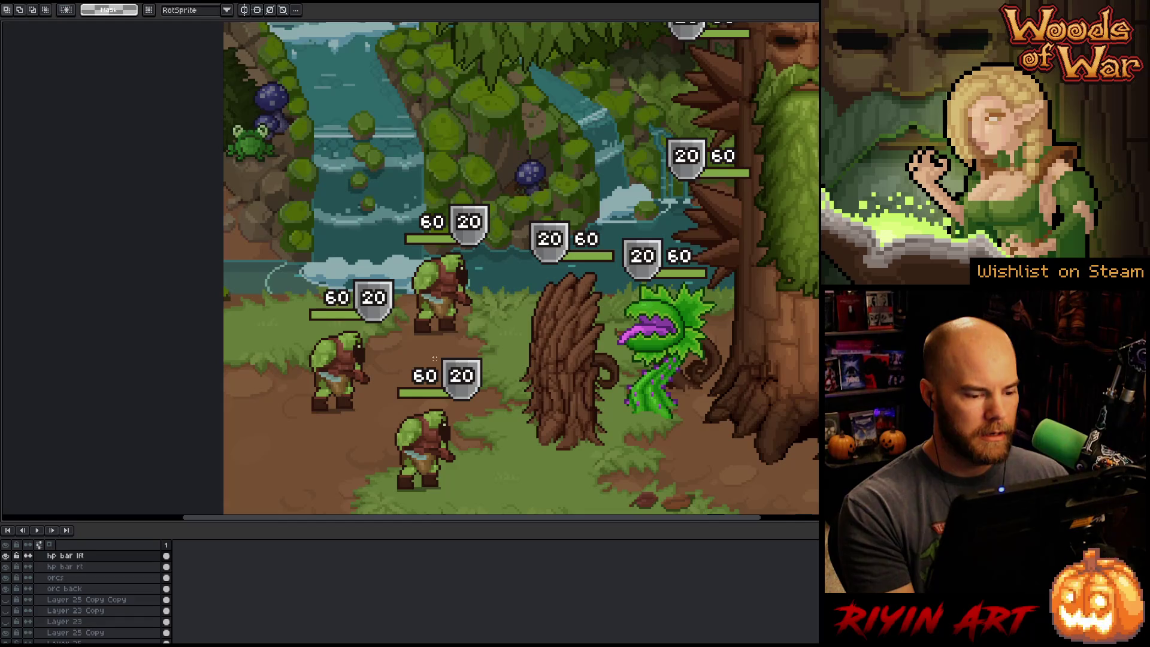
pyautogui.moveTo(438, 362)
pyautogui.mouseDown()
pyautogui.moveTo(395, 335)
pyautogui.moveTo(402, 346)
pyautogui.mouseUp()
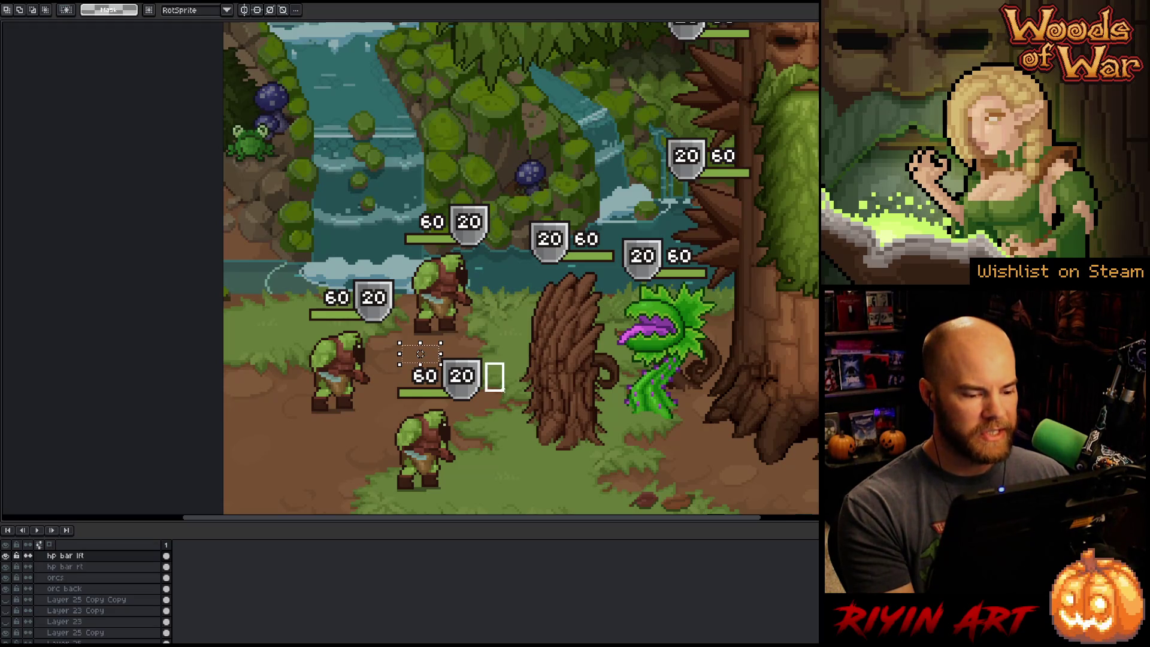
pyautogui.scroll(2, 455, 384)
pyautogui.scroll(1, 423, 412)
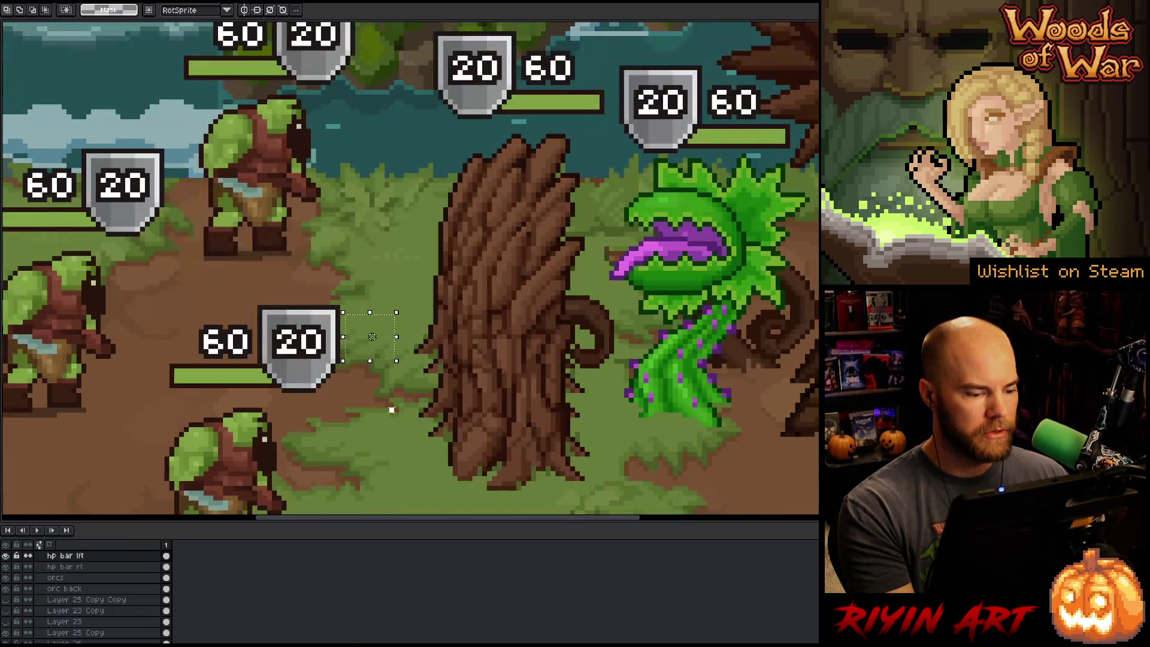
pyautogui.moveTo(353, 288)
pyautogui.mouseDown()
pyautogui.moveTo(403, 470)
pyautogui.moveTo(398, 506)
pyautogui.mouseUp()
pyautogui.scroll(-3, 398, 506)
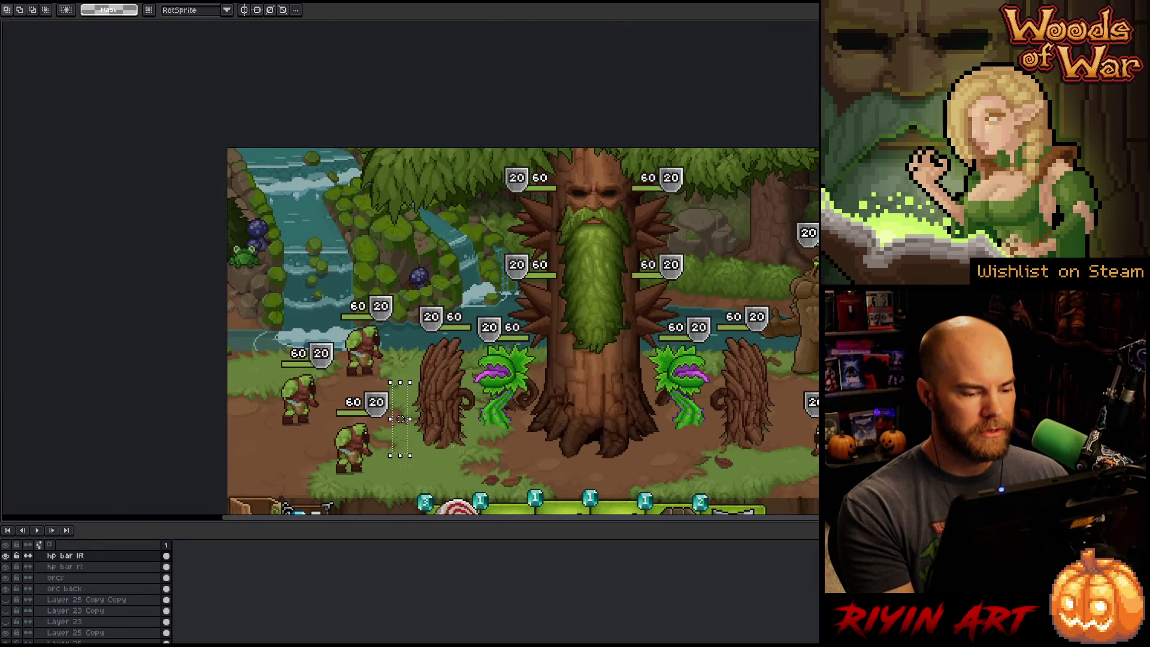
pyautogui.scroll(1, 400, 419)
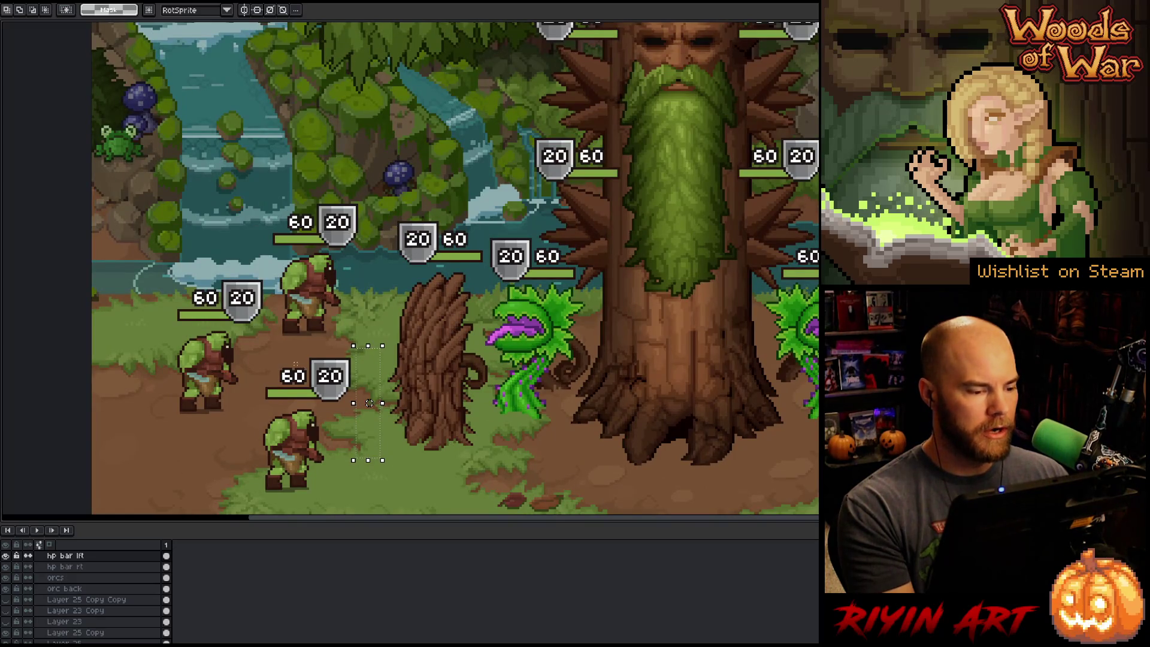
pyautogui.moveTo(271, 258); pyautogui.dragTo(153, 279)
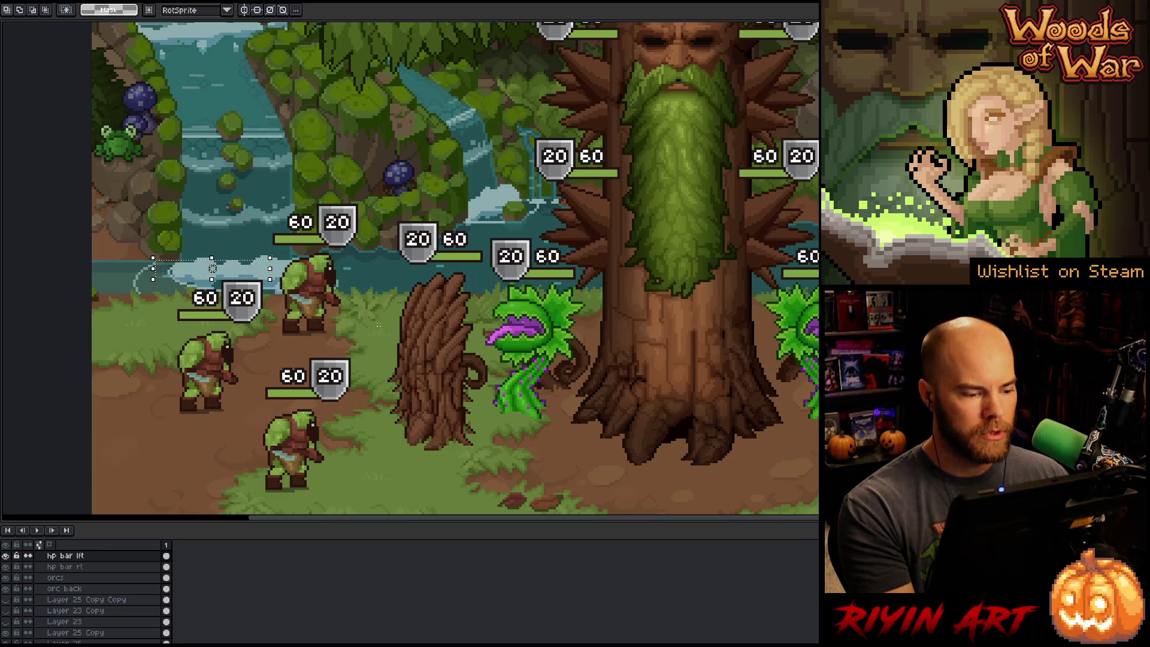
pyautogui.moveTo(358, 337)
pyautogui.mouseDown()
pyautogui.moveTo(231, 360)
pyautogui.moveTo(256, 355)
pyautogui.mouseUp()
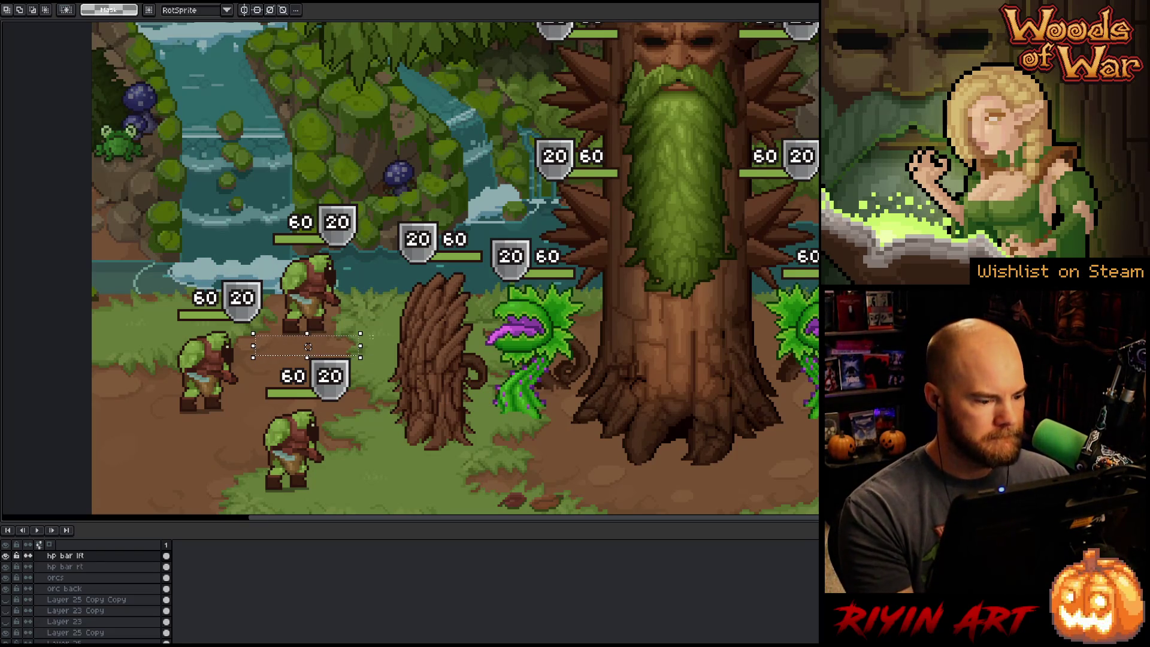
pyautogui.scroll(-1, 415, 322)
pyautogui.moveTo(415, 322); pyautogui.dragTo(231, 326)
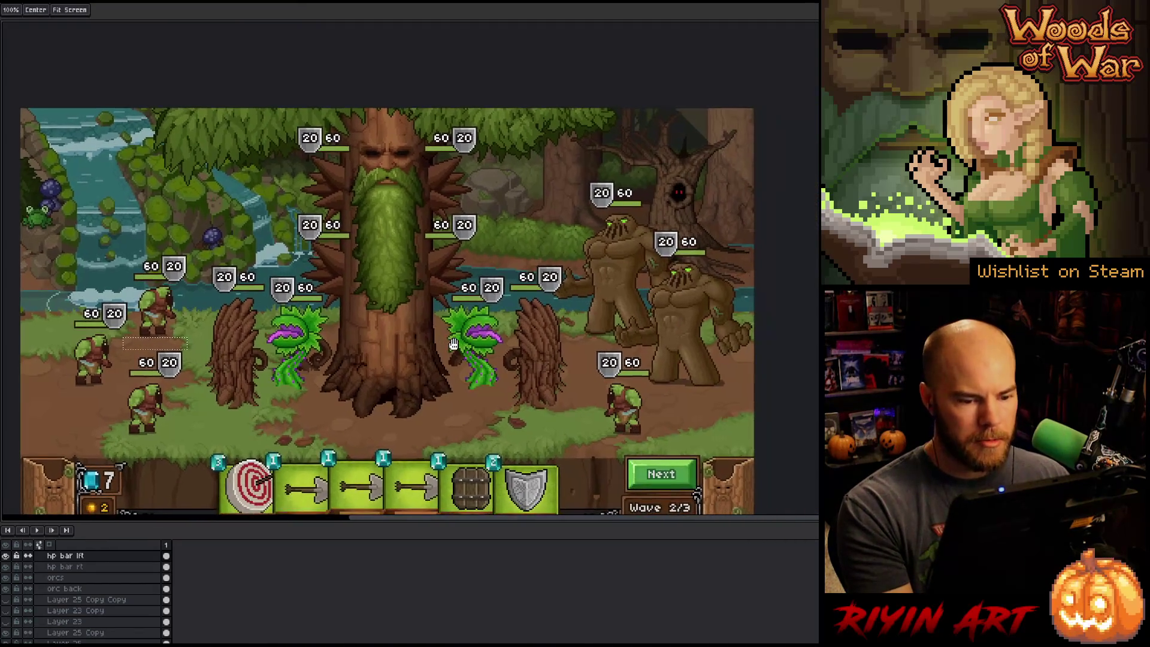
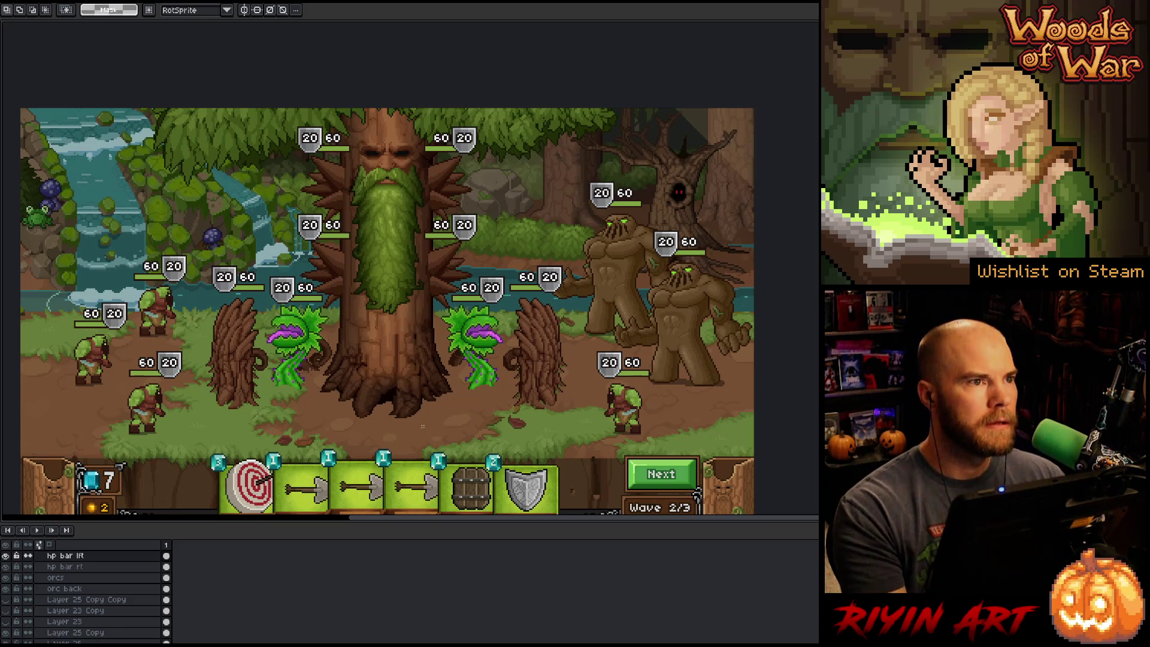
# - Show the battle mockup in full-screen preview (F8) and zoom around the scene
pyautogui.scroll(1, 414, 306)
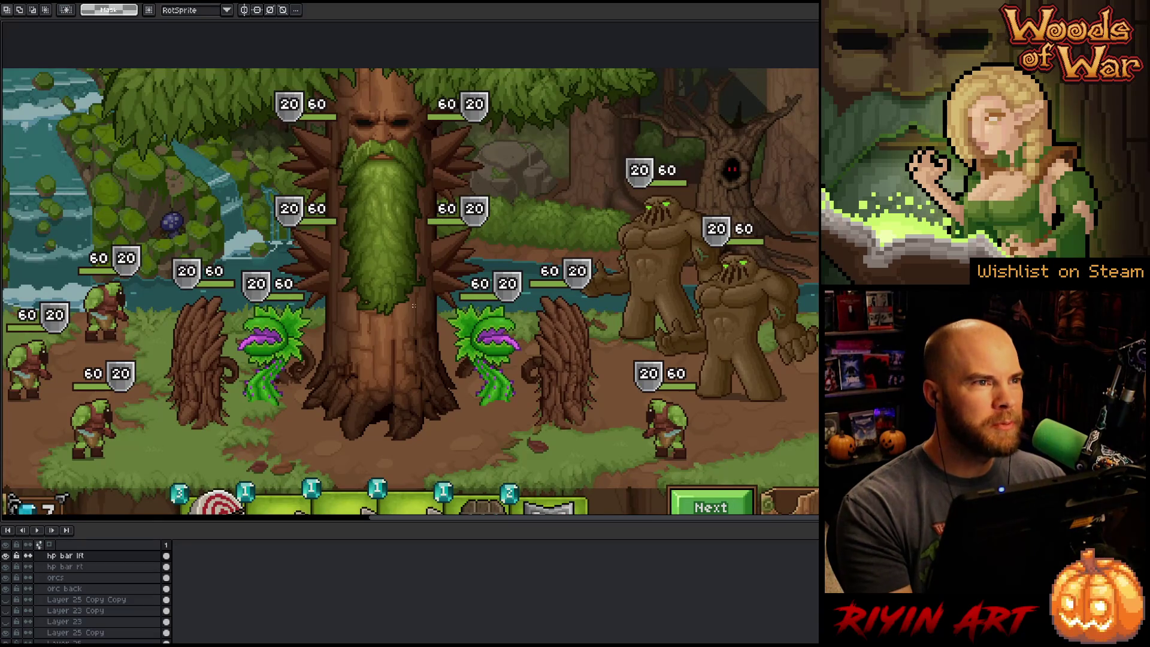
pyautogui.press('F8')
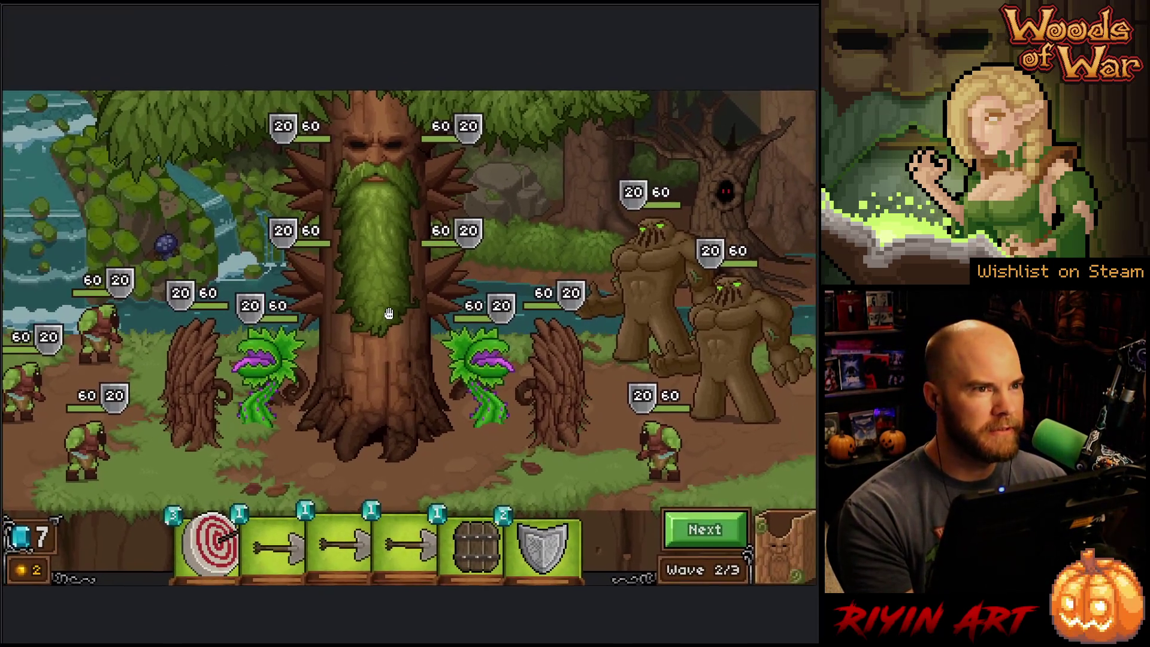
pyautogui.moveTo(389, 314); pyautogui.dragTo(413, 310)
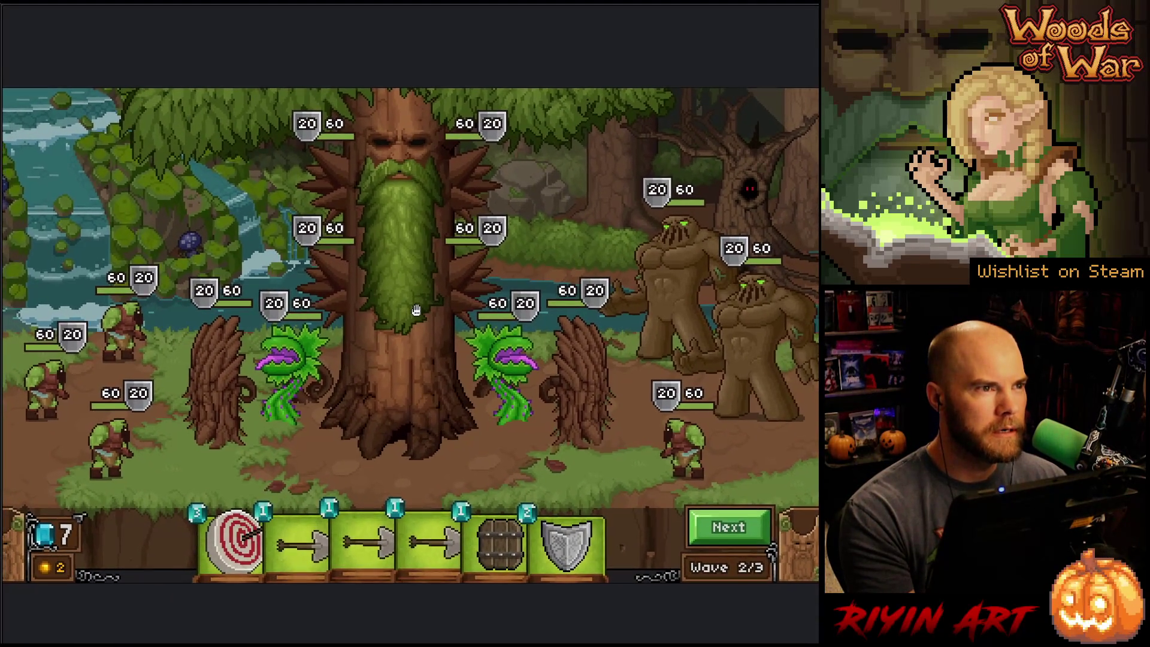
pyautogui.scroll(-2, 440, 315)
pyautogui.scroll(2, 440, 315)
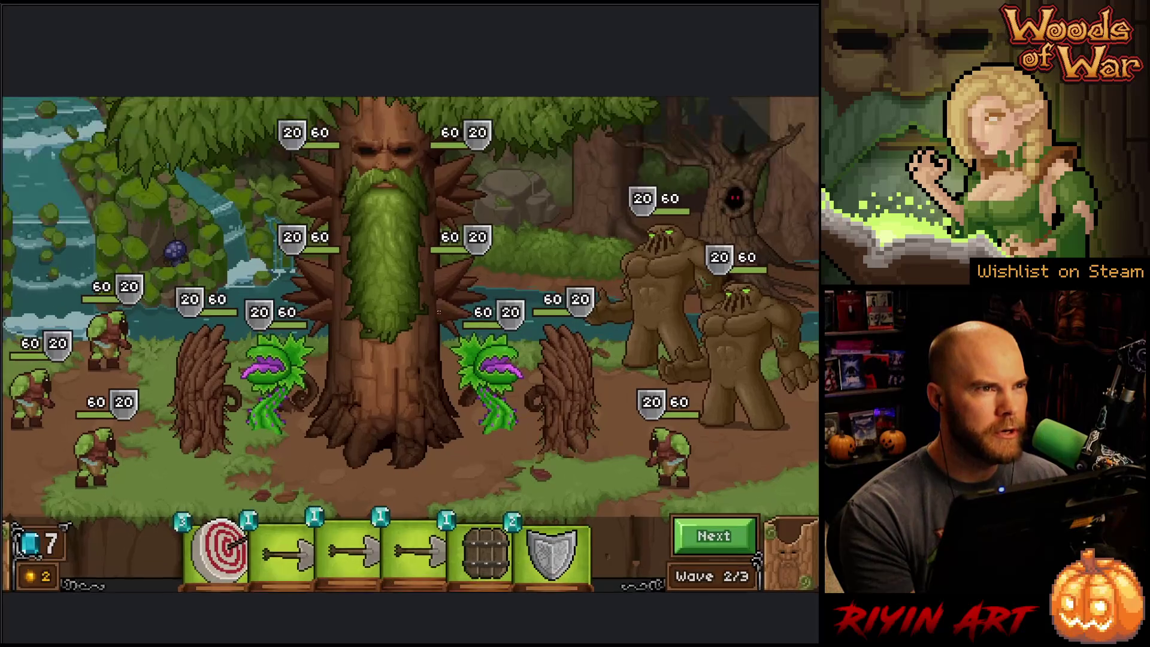
pyautogui.scroll(2, 426, 313)
pyautogui.scroll(-2, 419, 306)
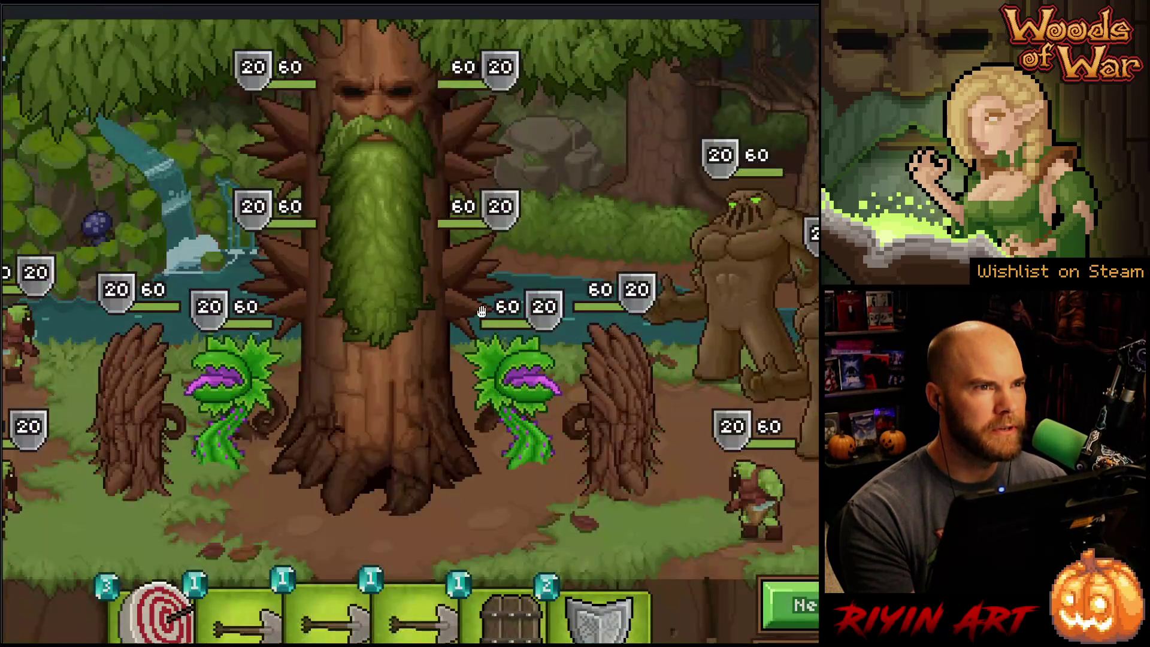
pyautogui.scroll(2, 419, 306)
# - Pan the preview across the mud golems and the orc to inspect their HP bars
pyautogui.press('Right')
pyautogui.press('Down')
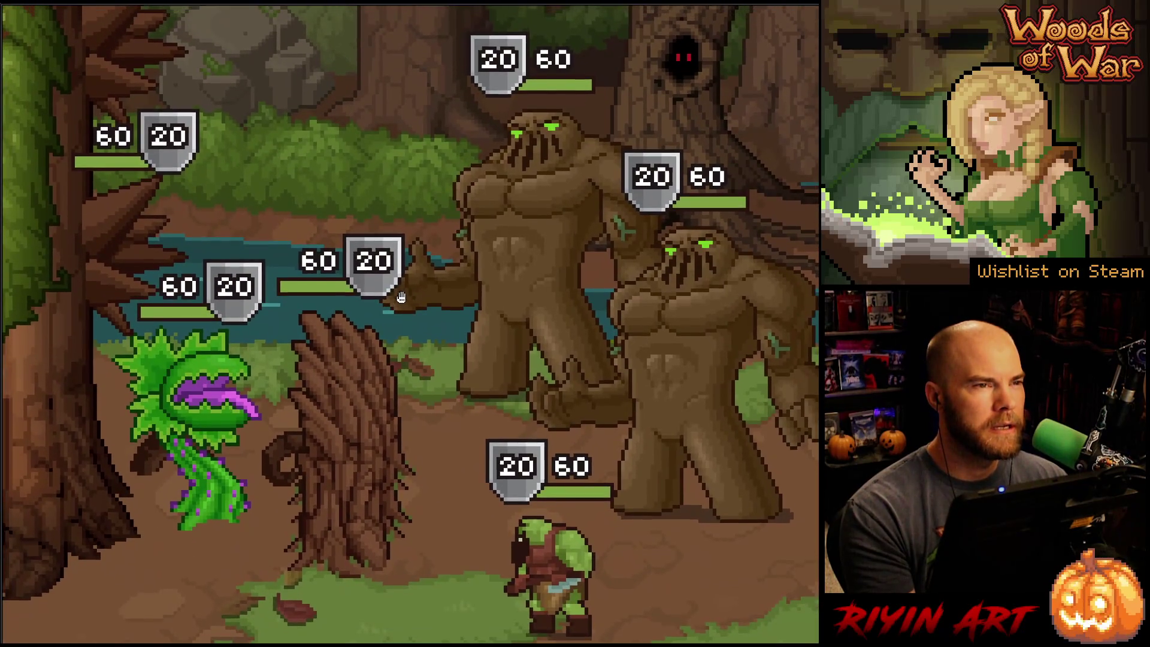
pyautogui.moveTo(401, 297)
pyautogui.mouseDown()
pyautogui.moveTo(369, 353)
pyautogui.moveTo(387, 311)
pyautogui.moveTo(402, 341)
pyautogui.moveTo(373, 380)
pyautogui.moveTo(386, 334)
pyautogui.moveTo(365, 339)
pyautogui.moveTo(368, 387)
pyautogui.moveTo(368, 316)
pyautogui.moveTo(367, 341)
pyautogui.mouseUp()
pyautogui.scroll(-2, 402, 341)
pyautogui.scroll(2, 403, 341)
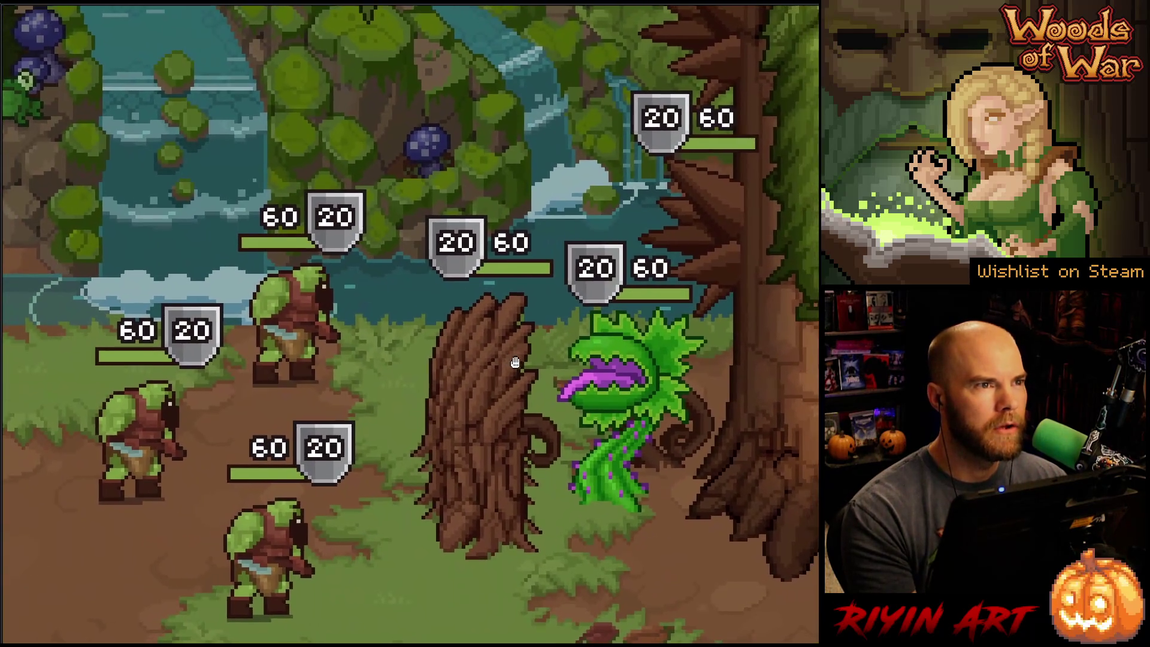
pyautogui.moveTo(515, 363); pyautogui.dragTo(503, 352)
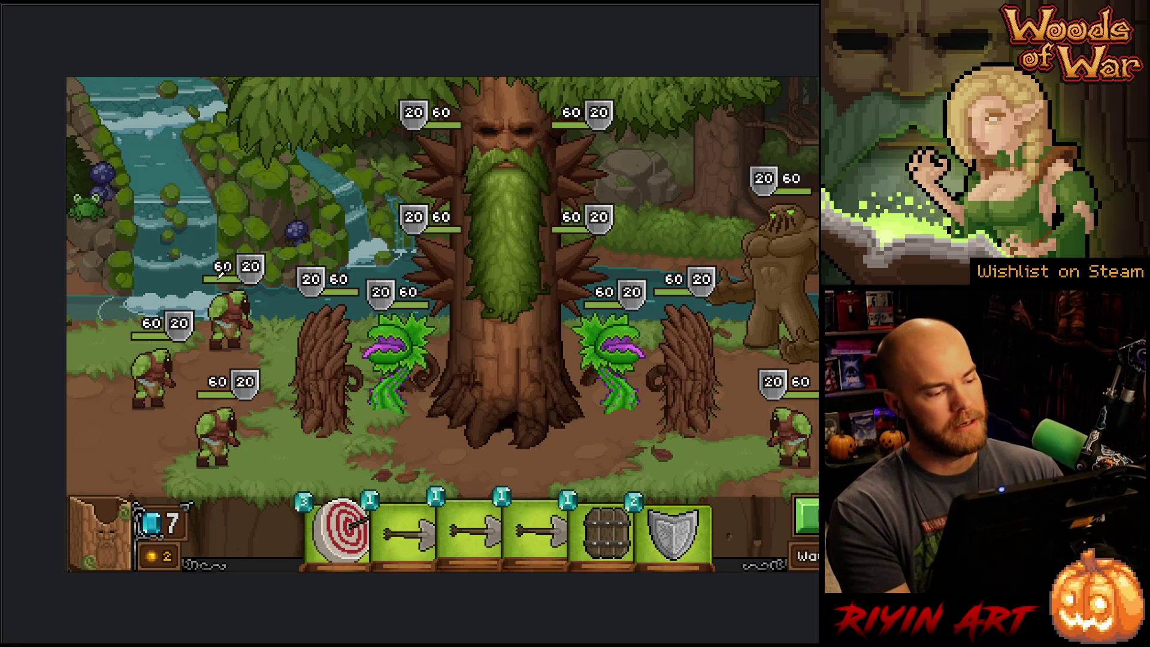
# - Close the preview and open hpbar_for_shield.png from the recent files
pyautogui.click(223, 286)
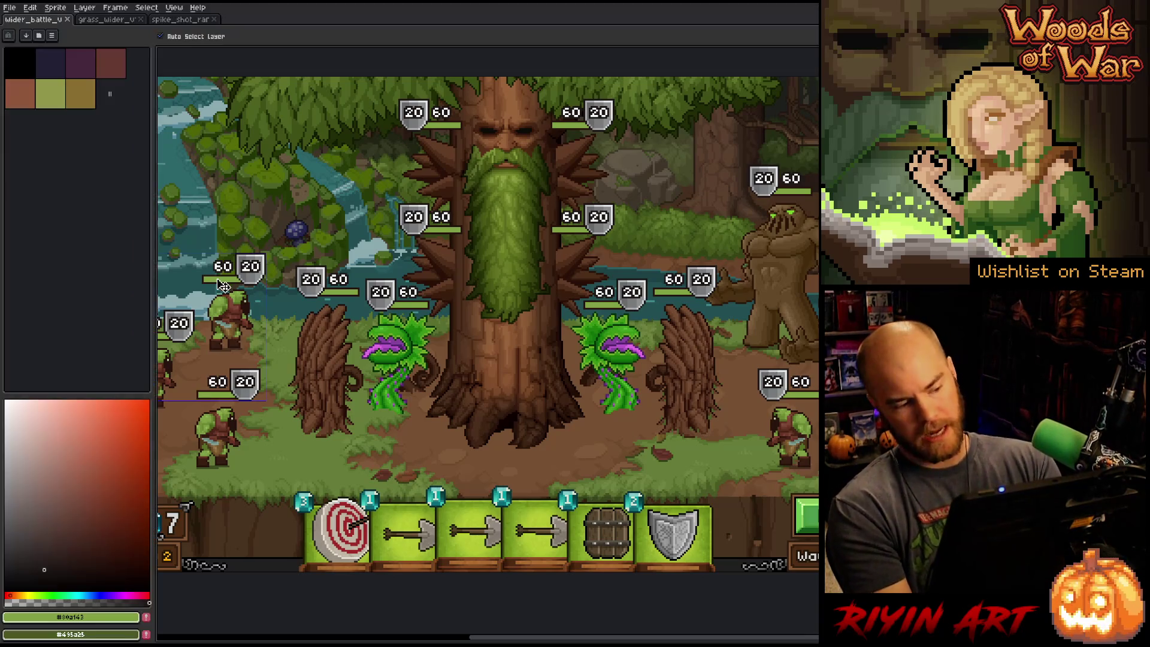
pyautogui.scroll(-2, 223, 286)
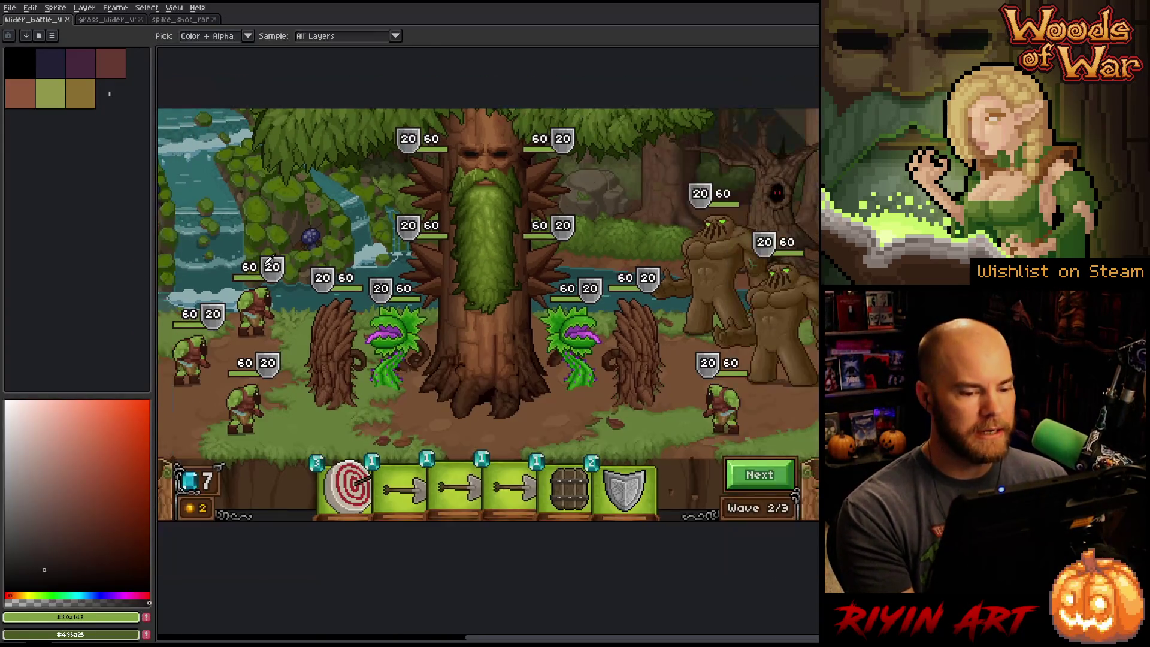
pyautogui.moveTo(274, 258); pyautogui.dragTo(310, 262)
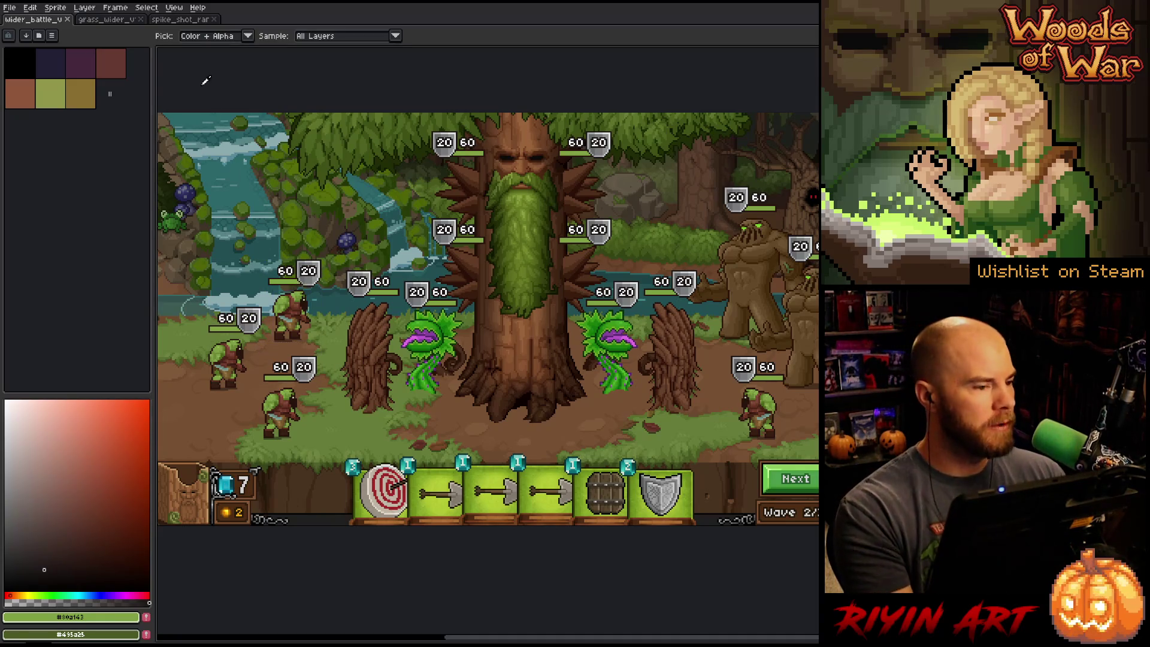
pyautogui.click(10, 7)
pyautogui.moveTo(35, 42)
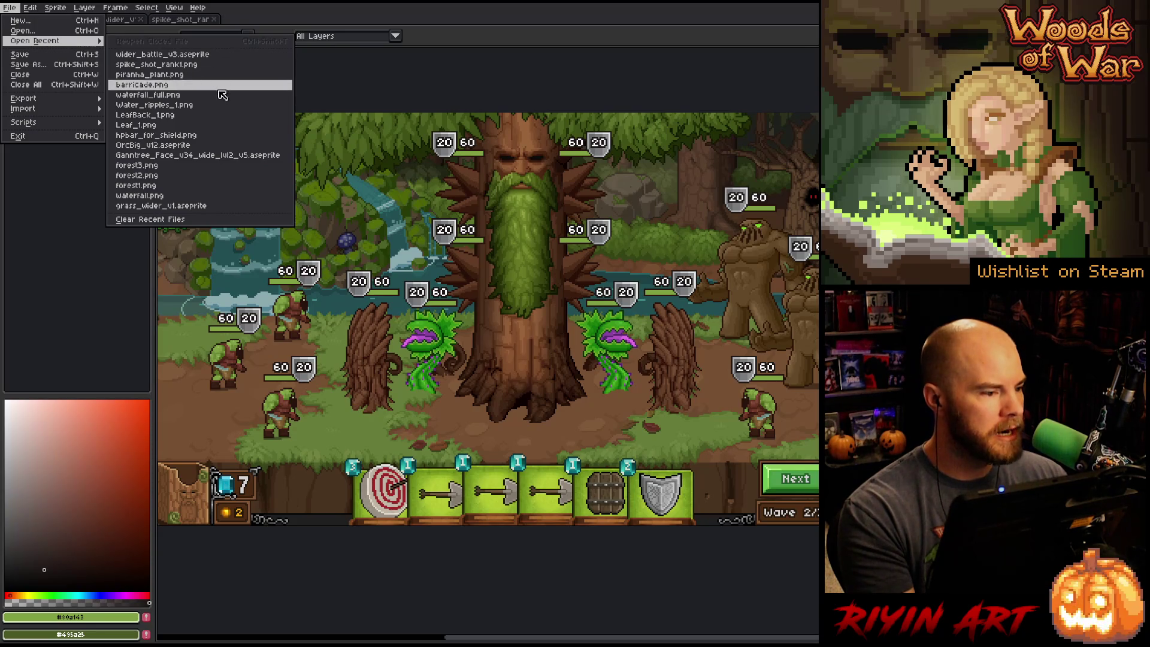
pyautogui.click(222, 139)
# - Sample the red bar colour, then return to the wider_battle document
pyautogui.scroll(5, 620, 341)
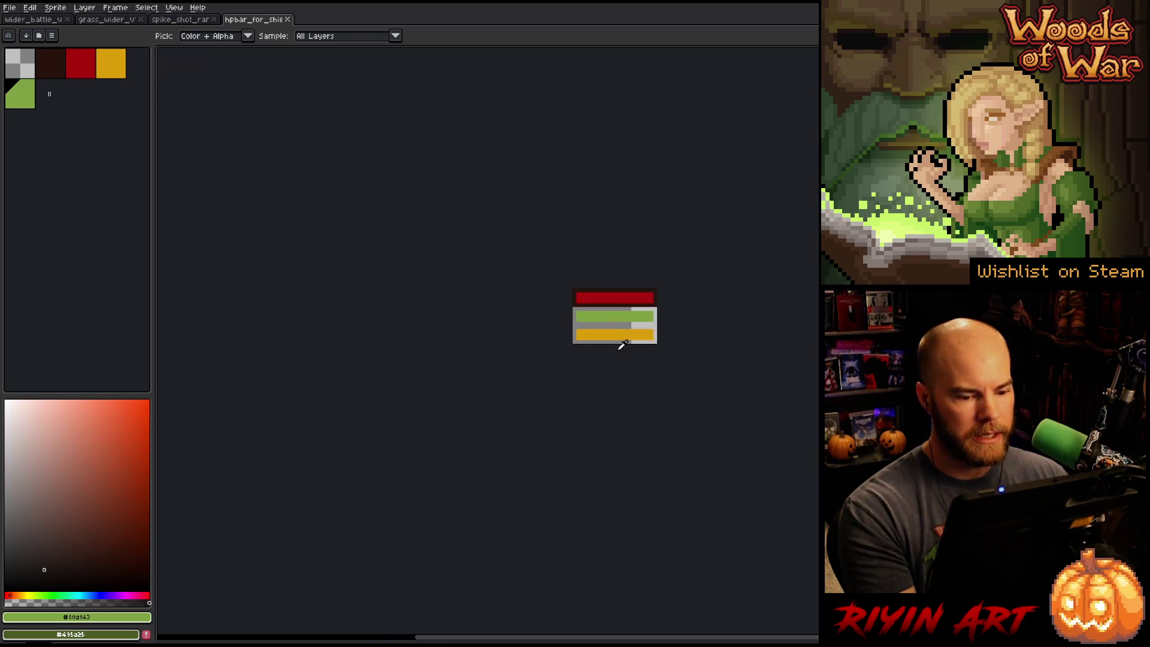
pyautogui.click(564, 105)
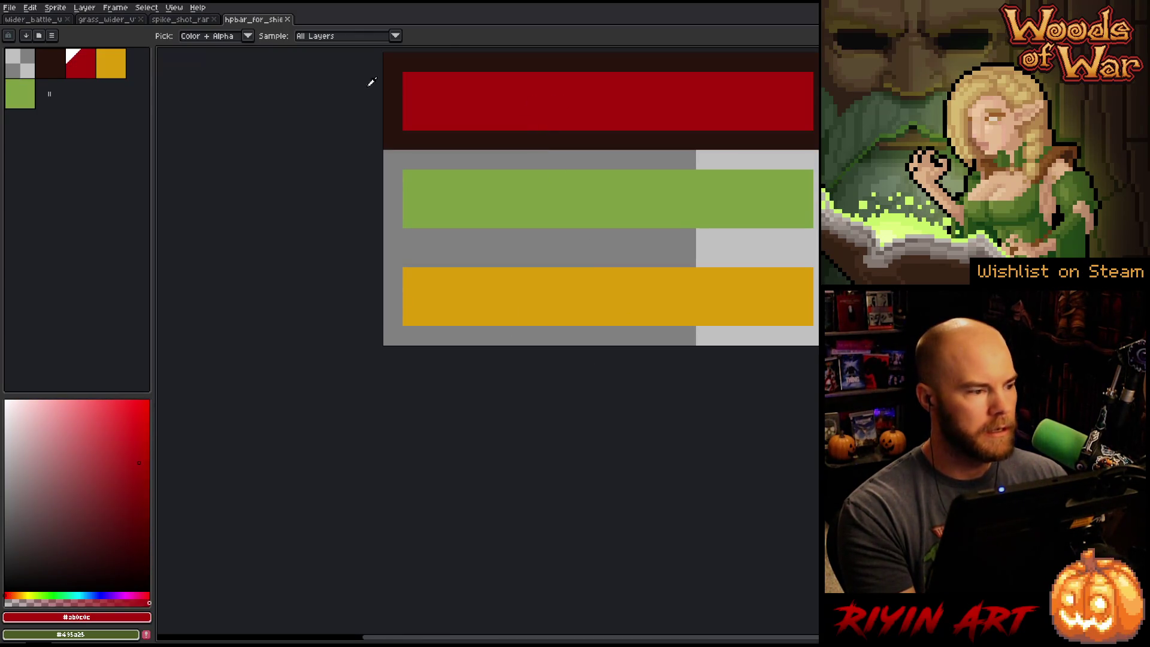
pyautogui.click(52, 22)
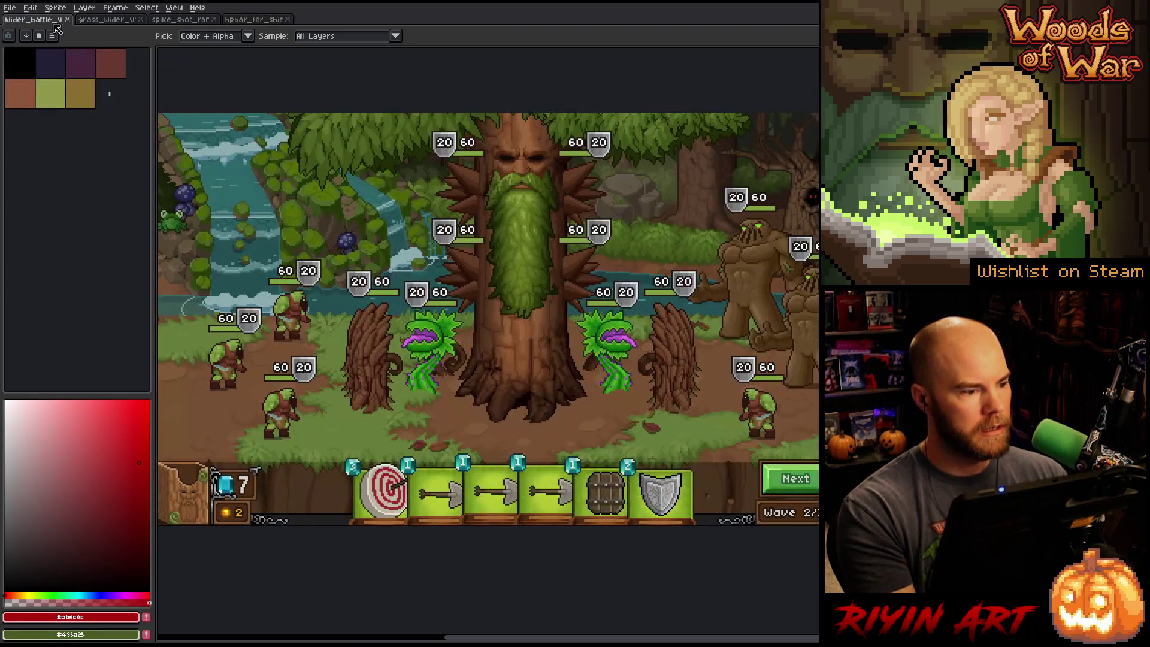
# - Fill the right end of the lower orc's green HP bar red
pyautogui.scroll(3, 266, 294)
pyautogui.scroll(-1, 269, 288)
pyautogui.moveTo(300, 407); pyautogui.dragTo(410, 390)
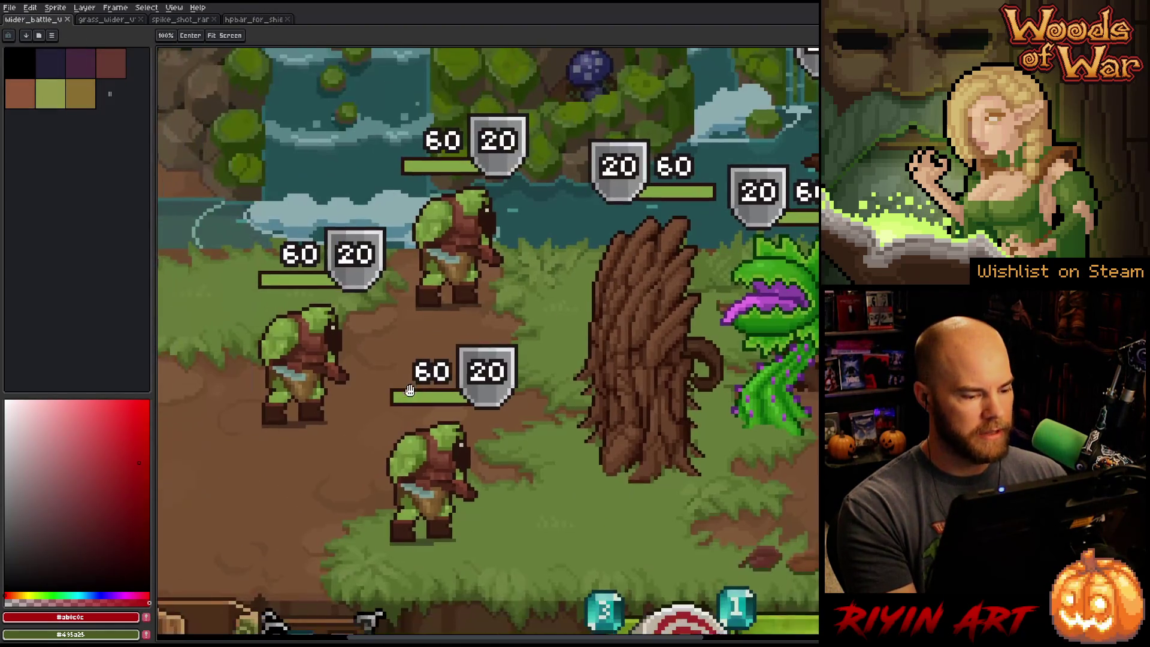
pyautogui.scroll(1, 410, 391)
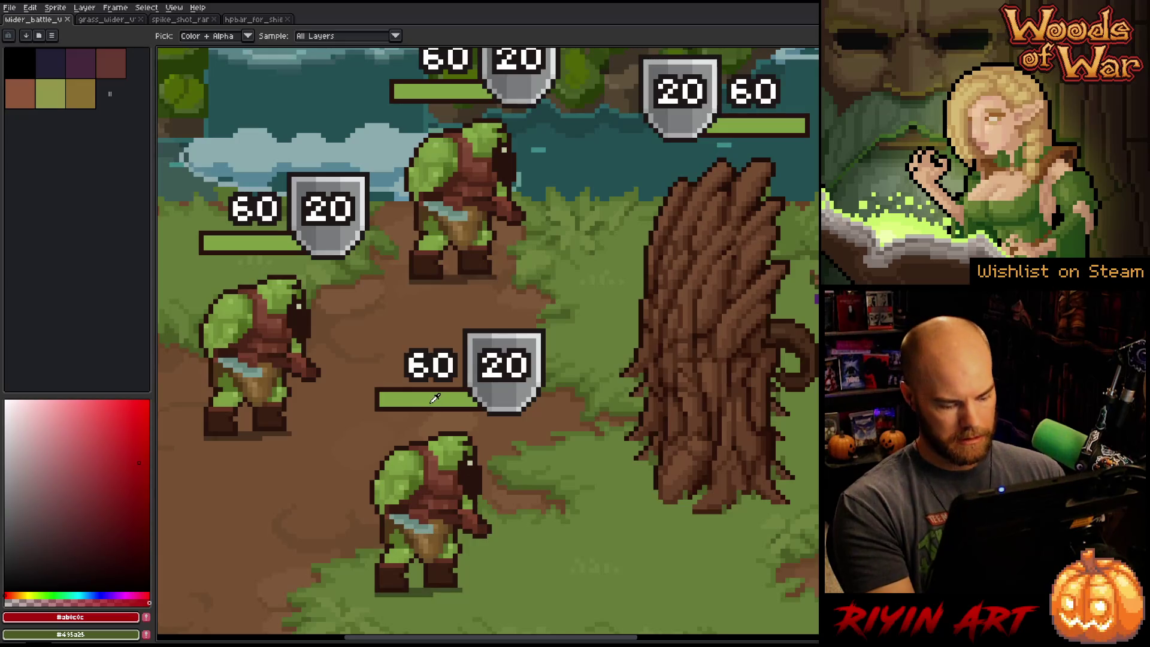
pyautogui.press('v')
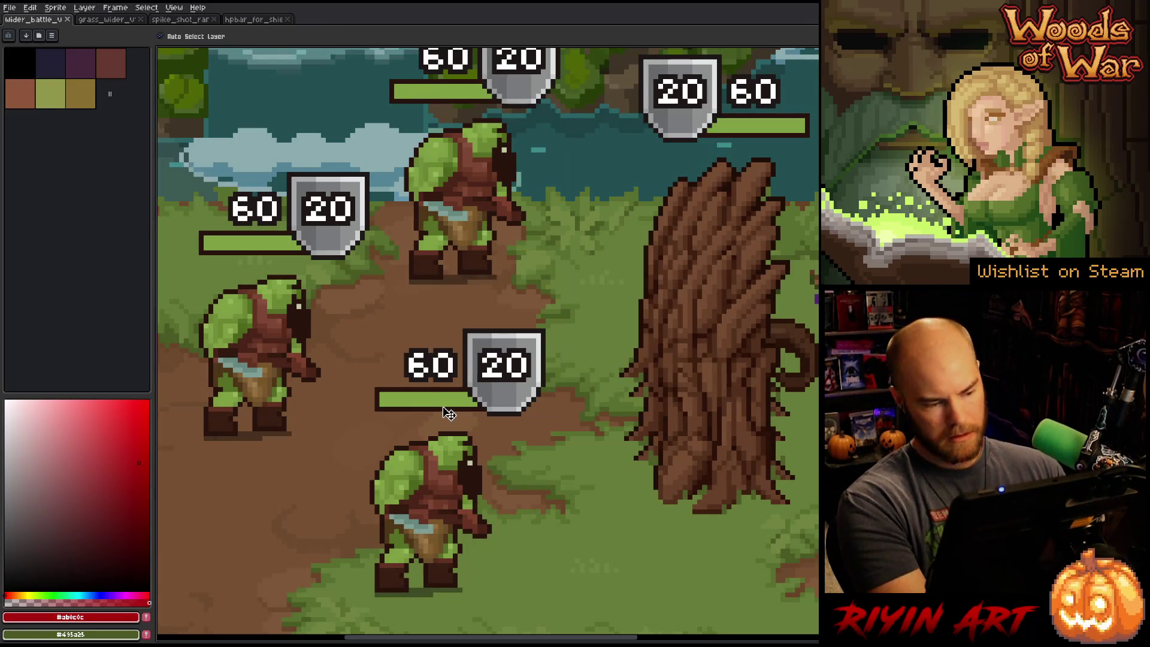
pyautogui.press('m')
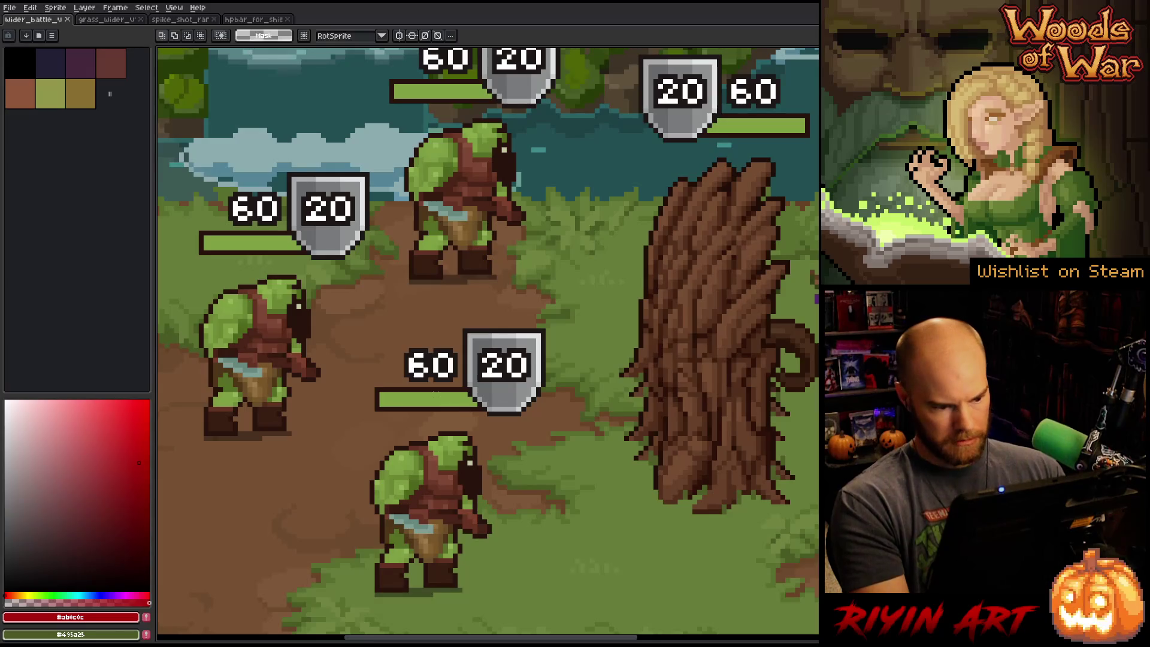
pyautogui.moveTo(436, 393); pyautogui.dragTo(462, 405)
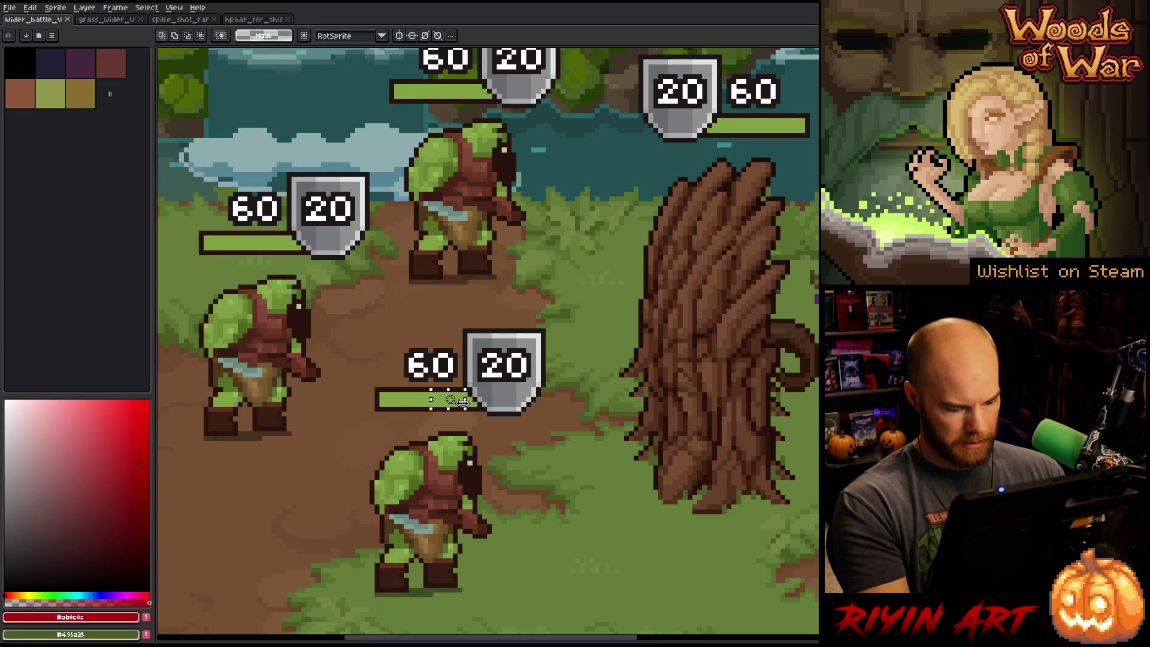
pyautogui.press('g')
pyautogui.click(442, 403)
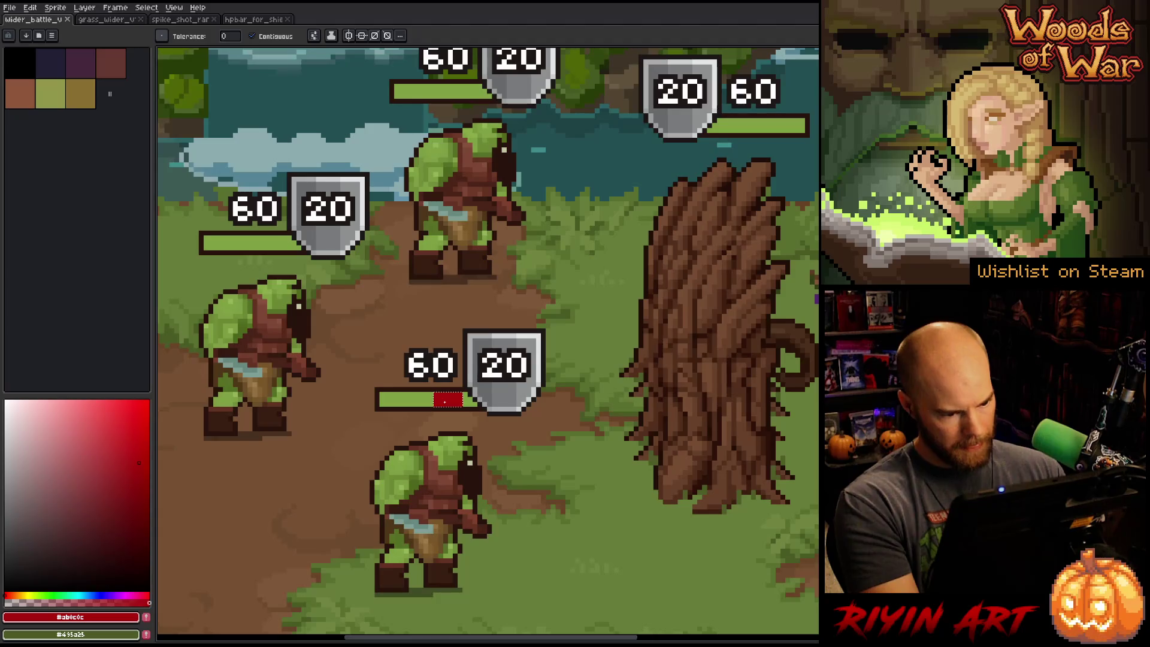
pyautogui.hotkey('ctrl', 'd')
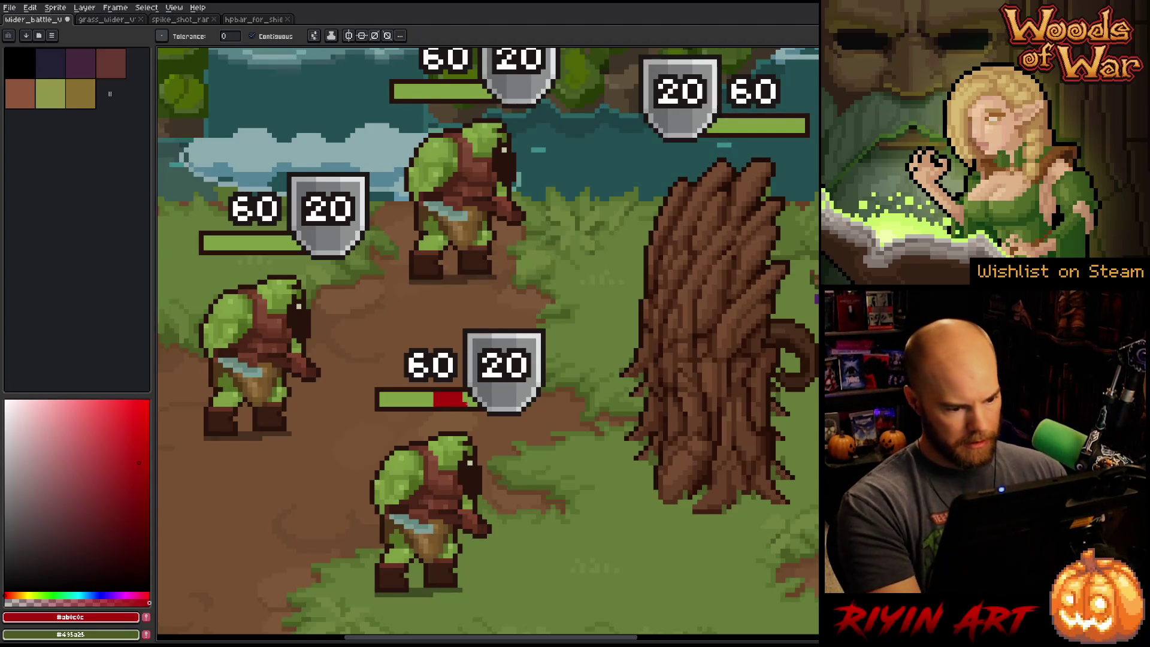
pyautogui.click(469, 401)
# - Marquee-select part of the middle 20/60 HP bar
pyautogui.press('m')
pyautogui.scroll(-3, 581, 216)
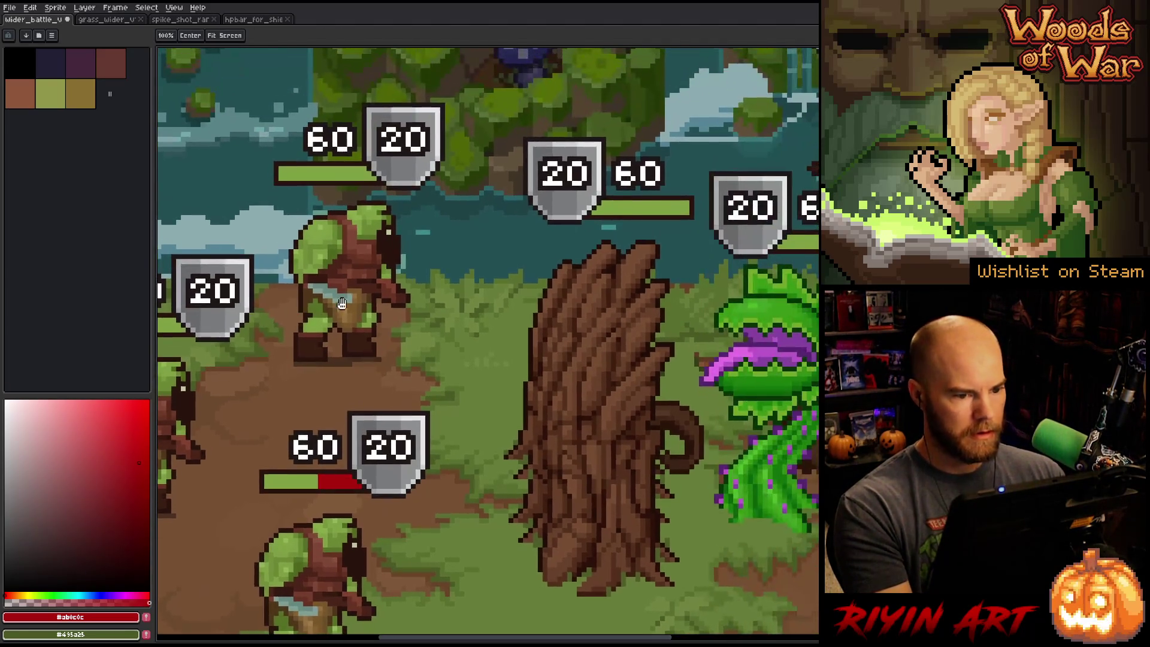
pyautogui.scroll(2, 581, 216)
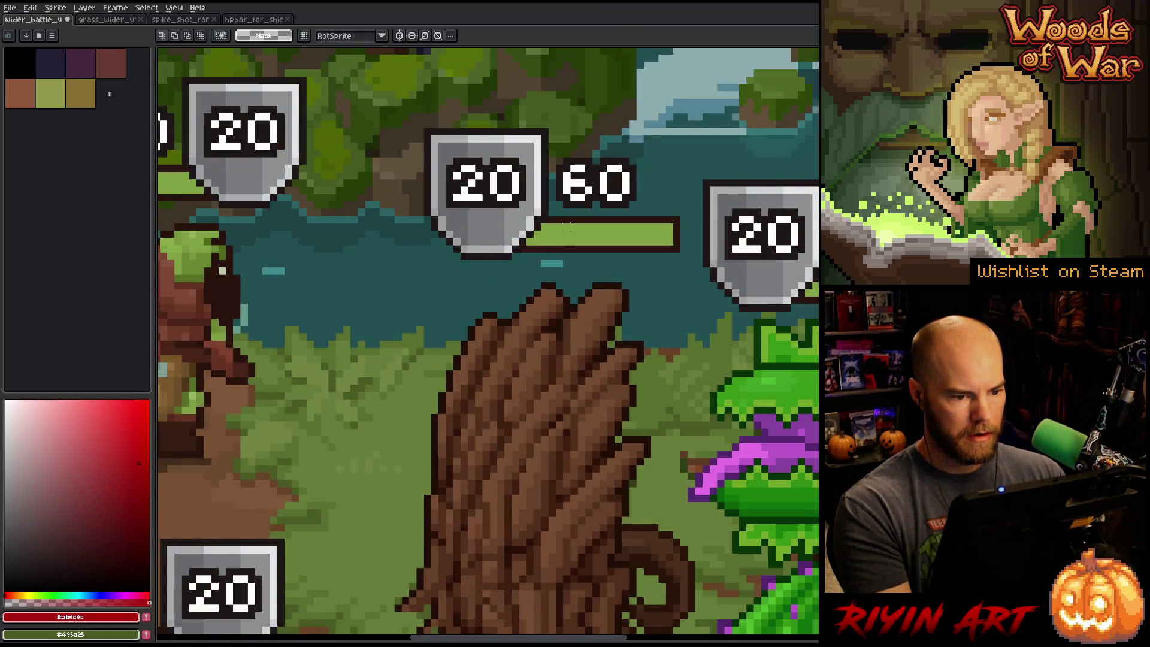
pyautogui.moveTo(571, 223); pyautogui.dragTo(510, 254)
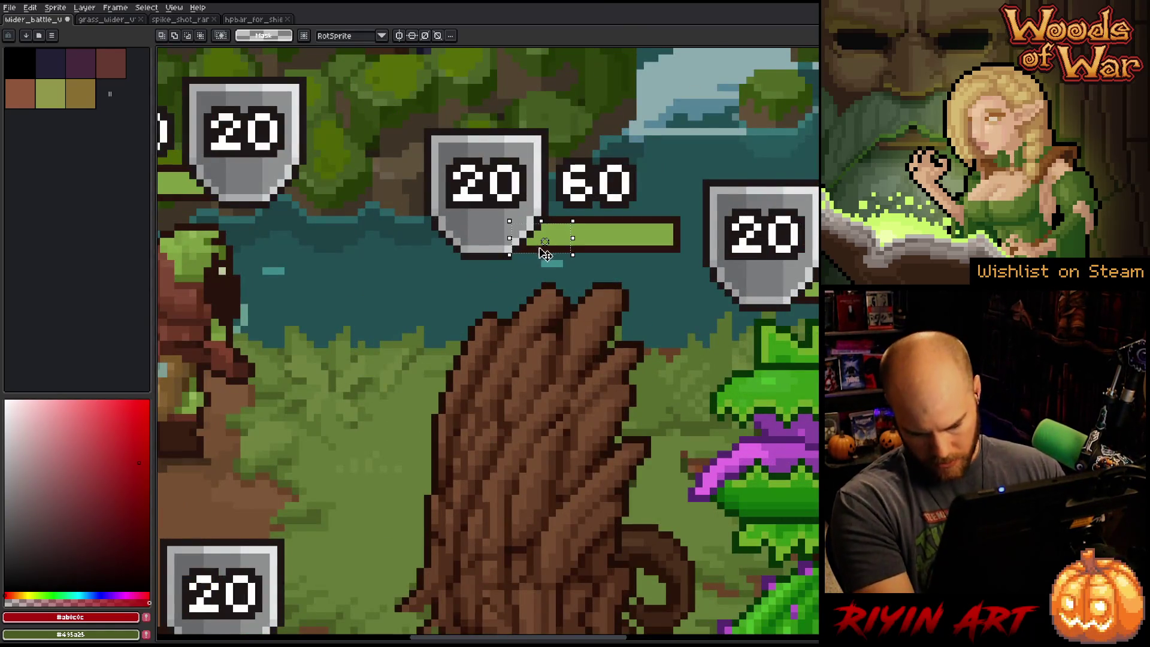
pyautogui.press('w')
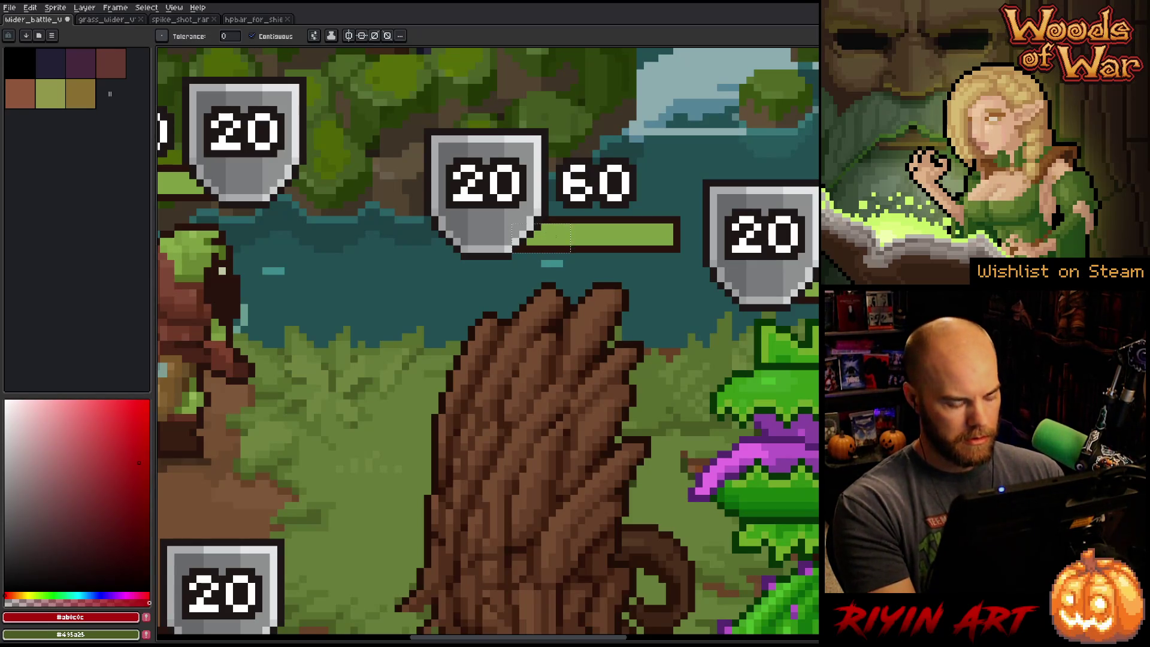
pyautogui.press('v')
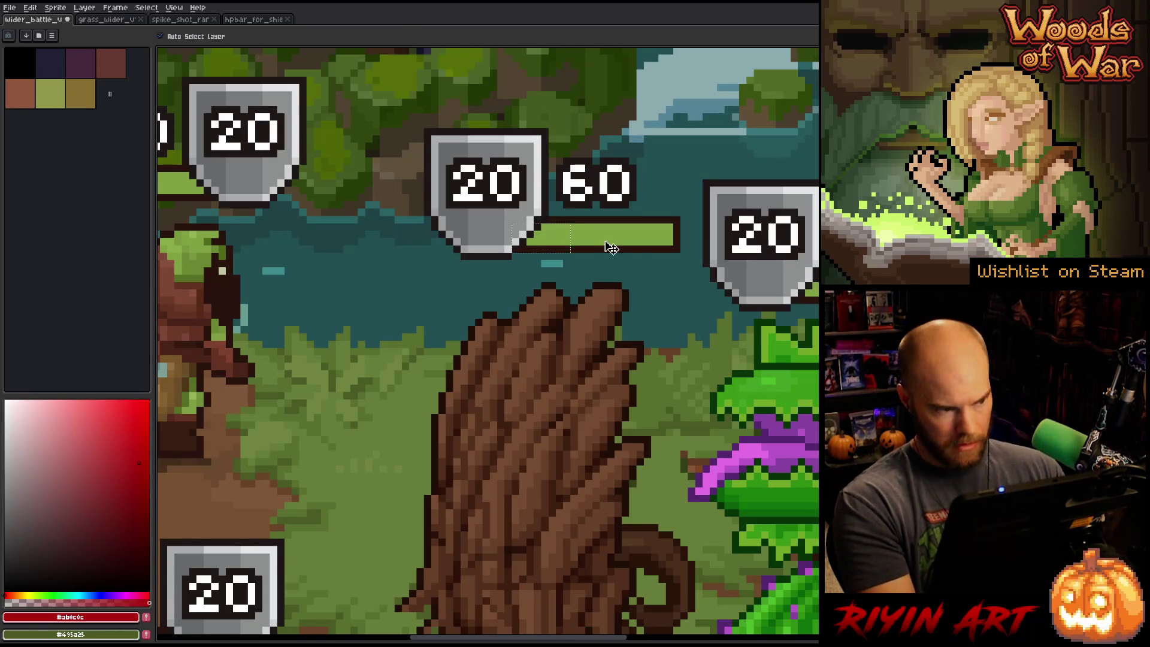
pyautogui.scroll(-3, 611, 248)
pyautogui.scroll(2, 587, 241)
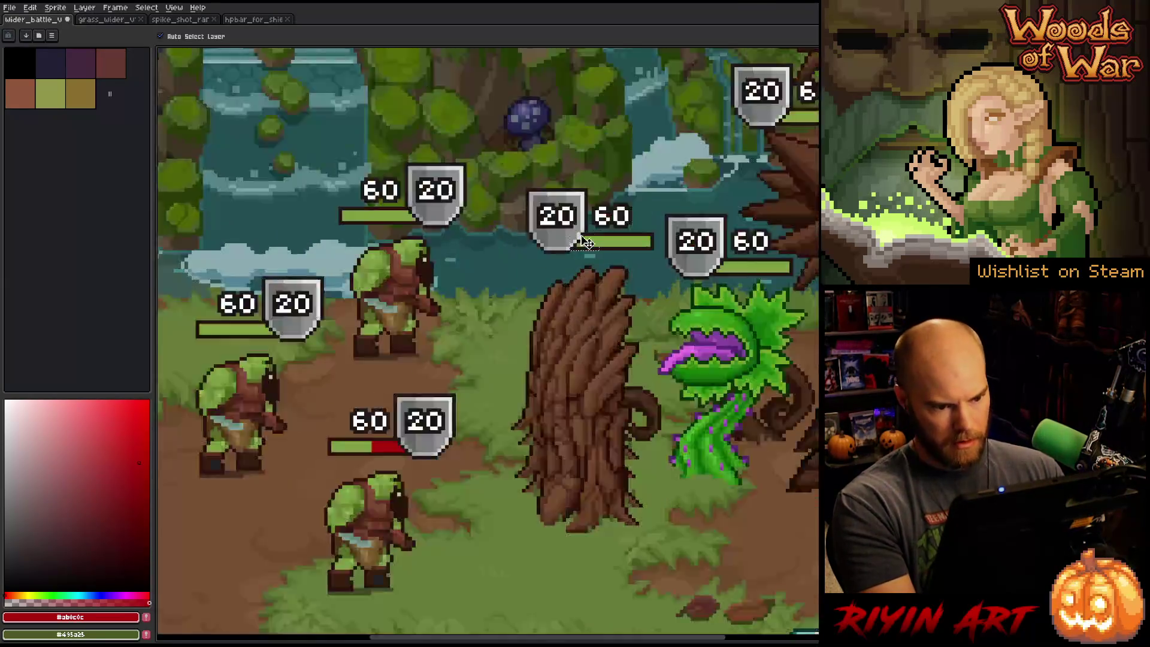
pyautogui.scroll(2, 588, 242)
pyautogui.scroll(-5, 587, 242)
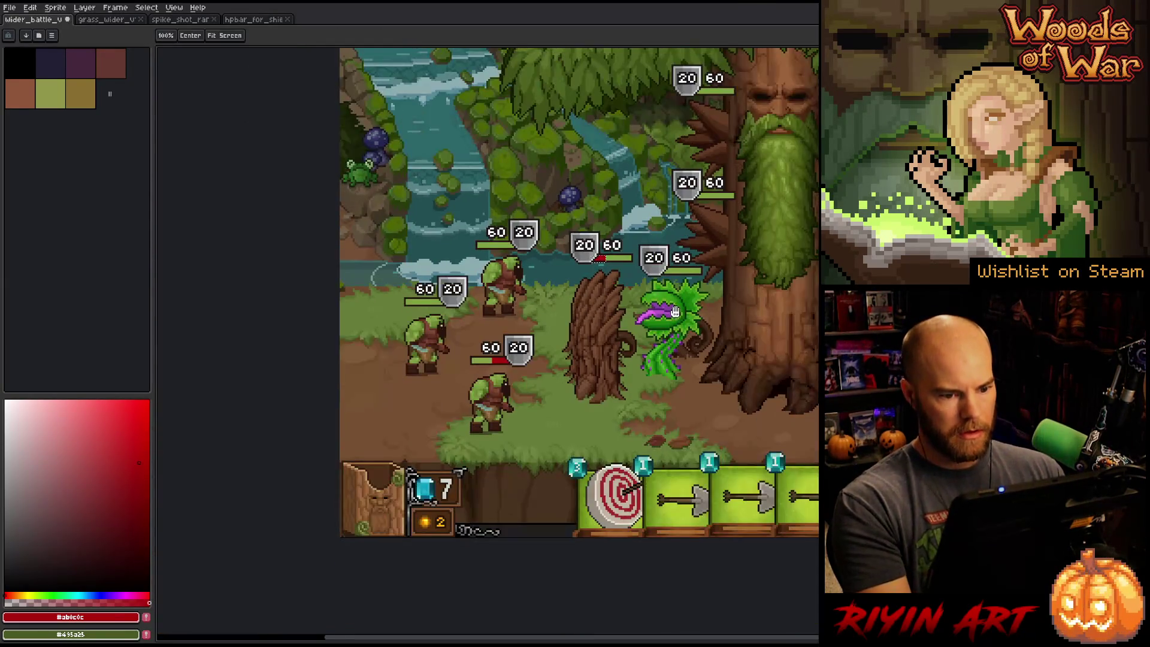
# - Marquee-select the golem's HP bar and the bottom of its shield
pyautogui.moveTo(676, 311); pyautogui.dragTo(430, 371)
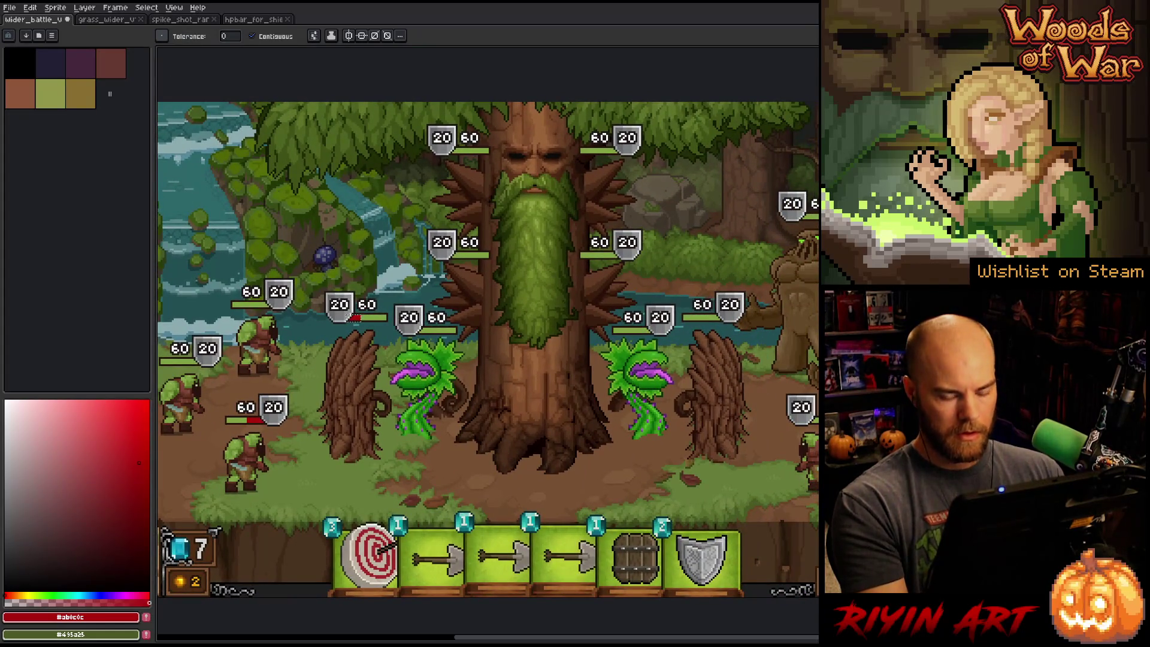
pyautogui.press('m')
pyautogui.moveTo(797, 300); pyautogui.dragTo(509, 336)
pyautogui.scroll(3, 655, 309)
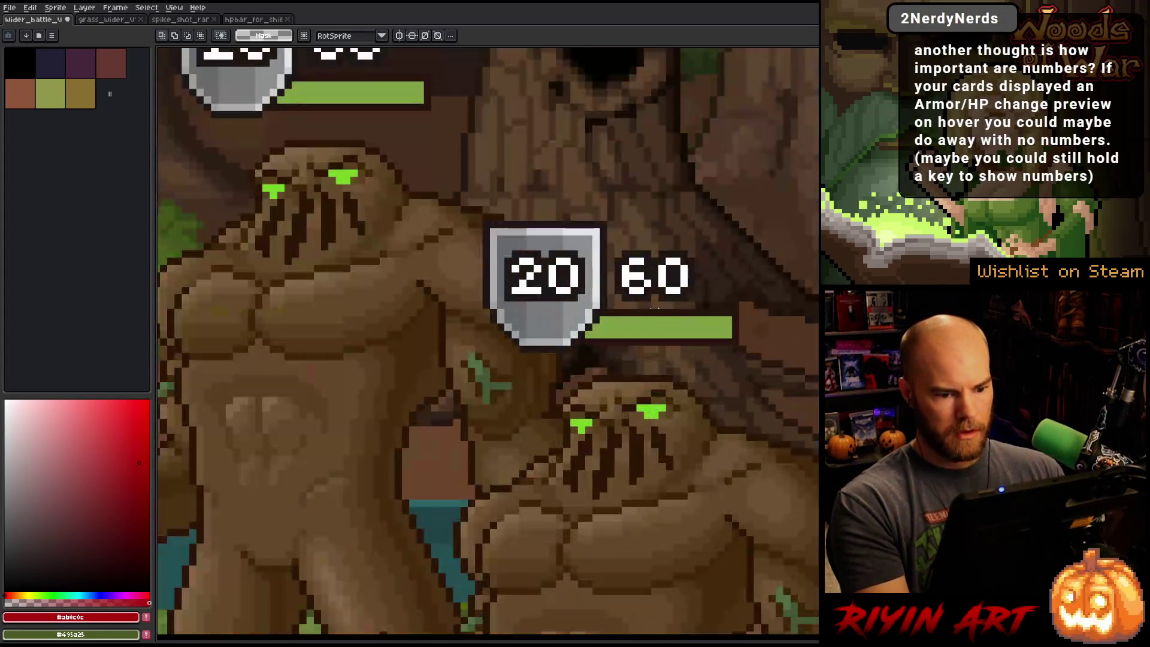
pyautogui.moveTo(629, 302); pyautogui.dragTo(554, 355)
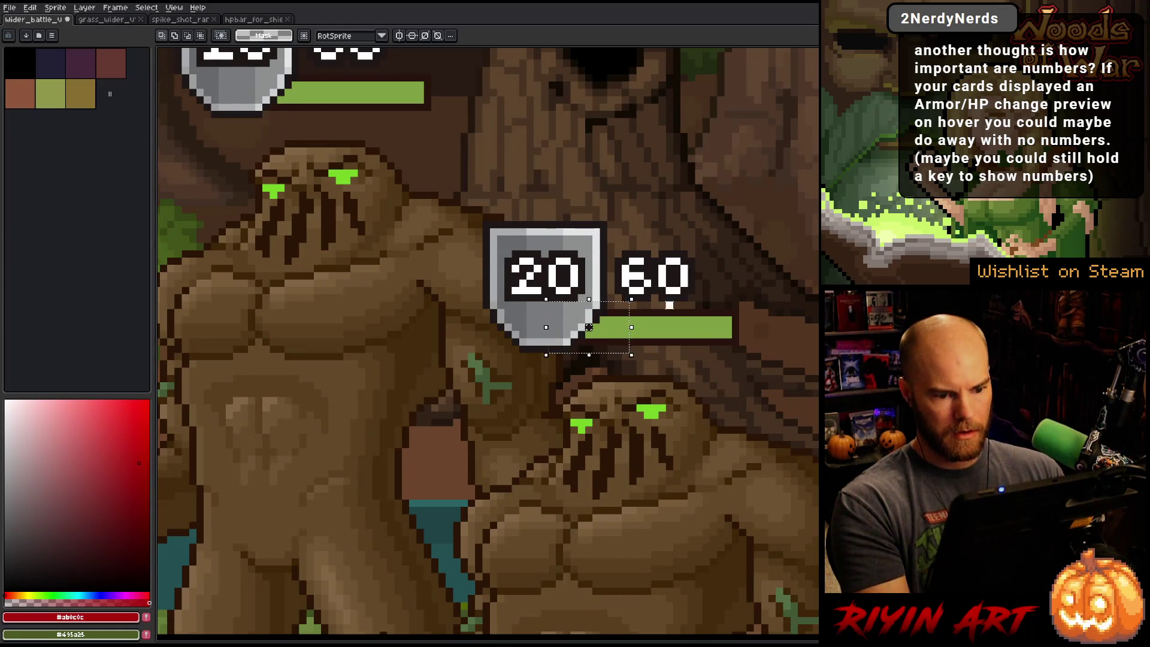
pyautogui.moveTo(672, 303); pyautogui.dragTo(549, 359)
# - Fill the selected golem HP bar red, undo, and refill it red
pyautogui.press('g')
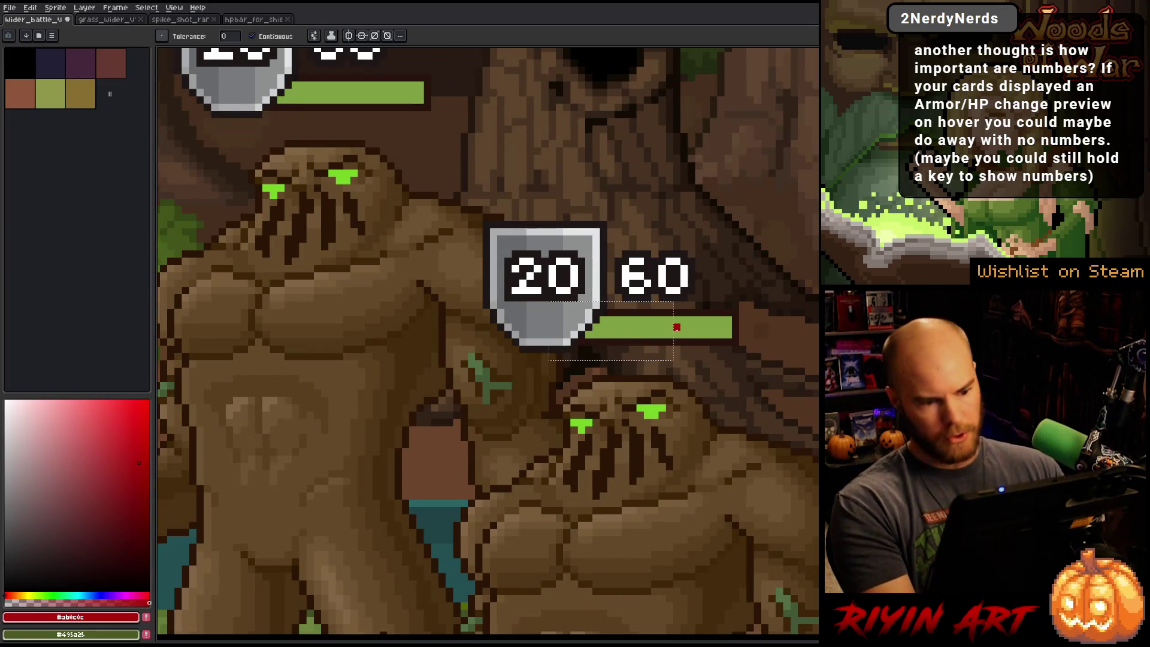
pyautogui.click(657, 326)
pyautogui.scroll(-1, 657, 326)
pyautogui.scroll(3, 659, 330)
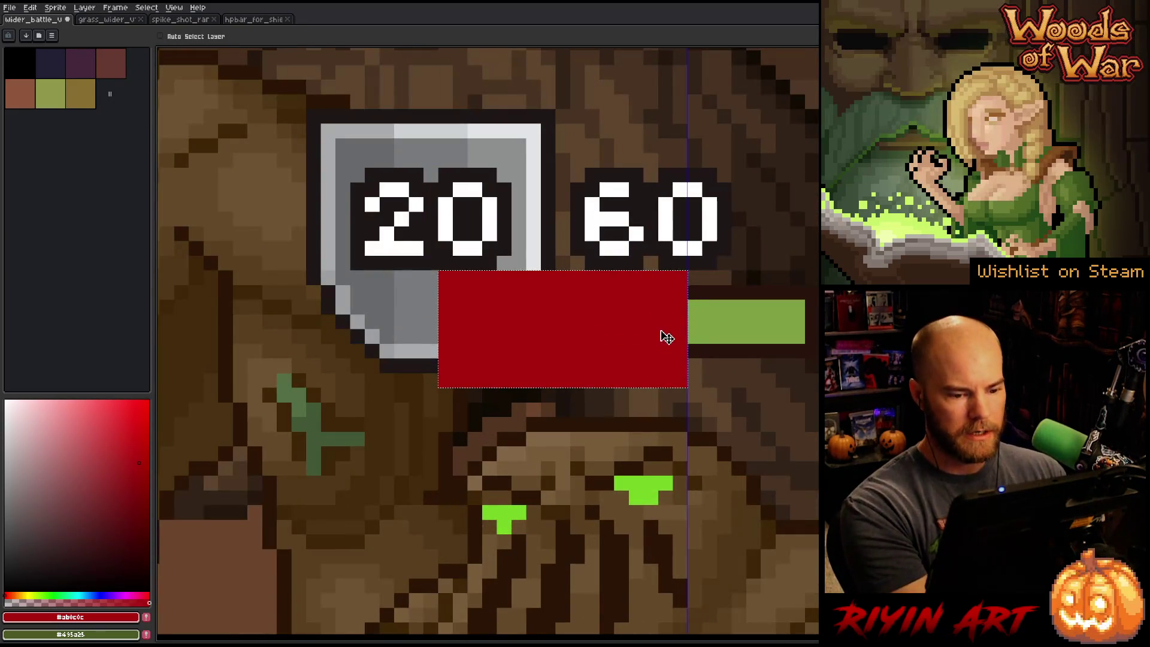
pyautogui.hotkey('ctrl', 'z')
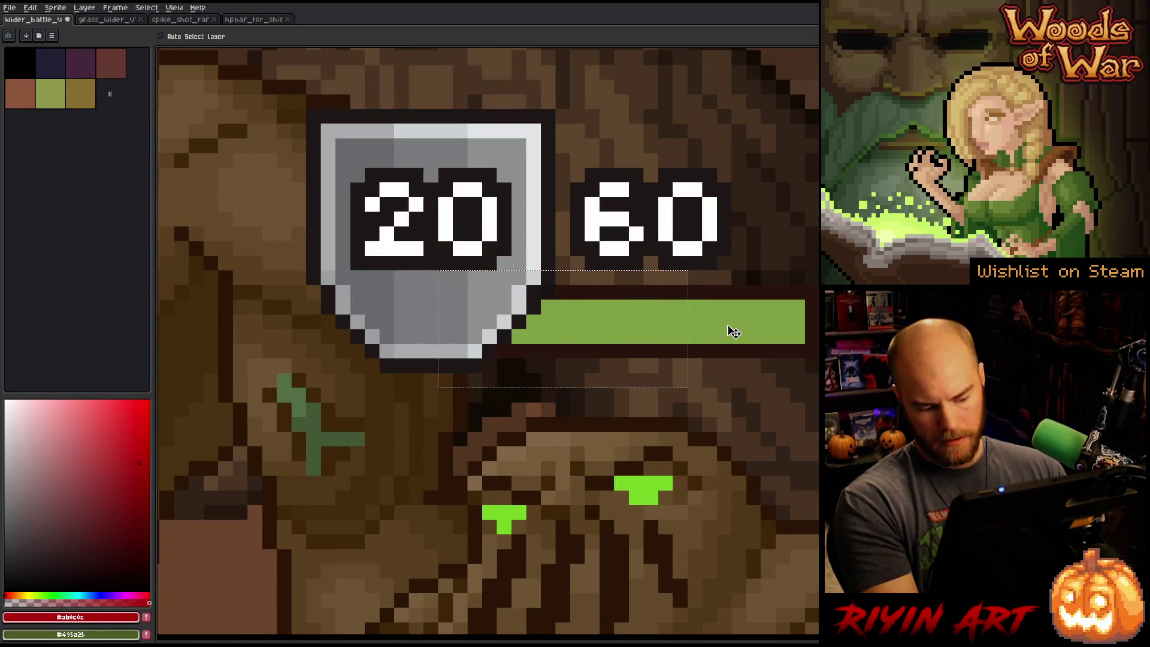
pyautogui.click(623, 339)
pyautogui.scroll(-5, 623, 339)
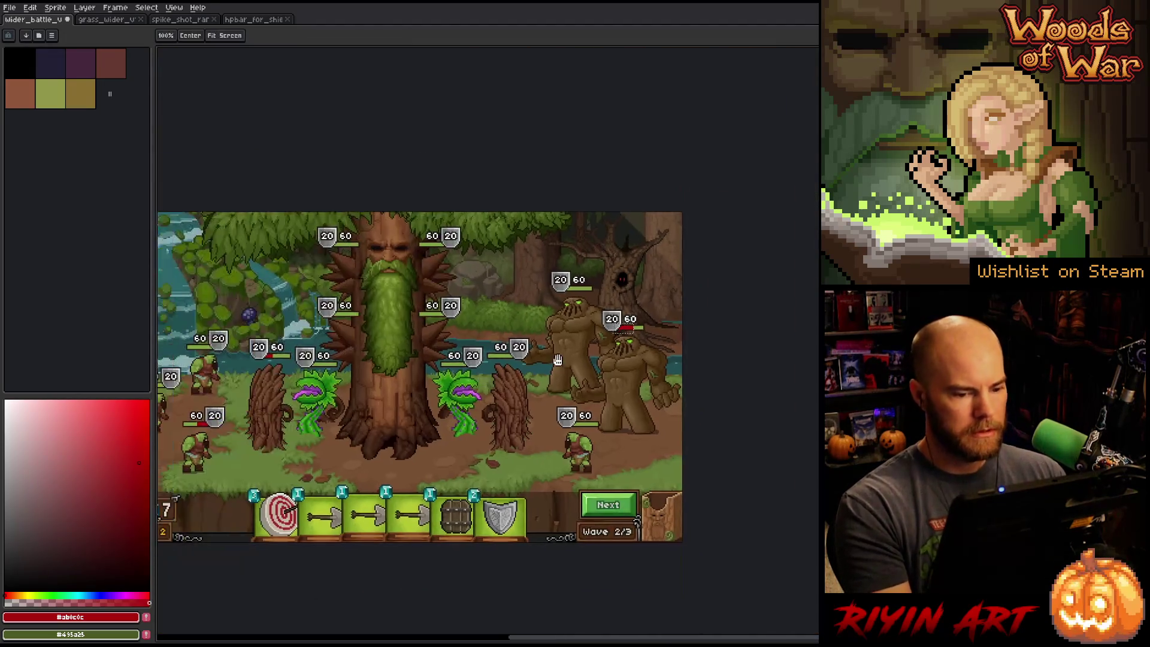
pyautogui.scroll(1, 627, 341)
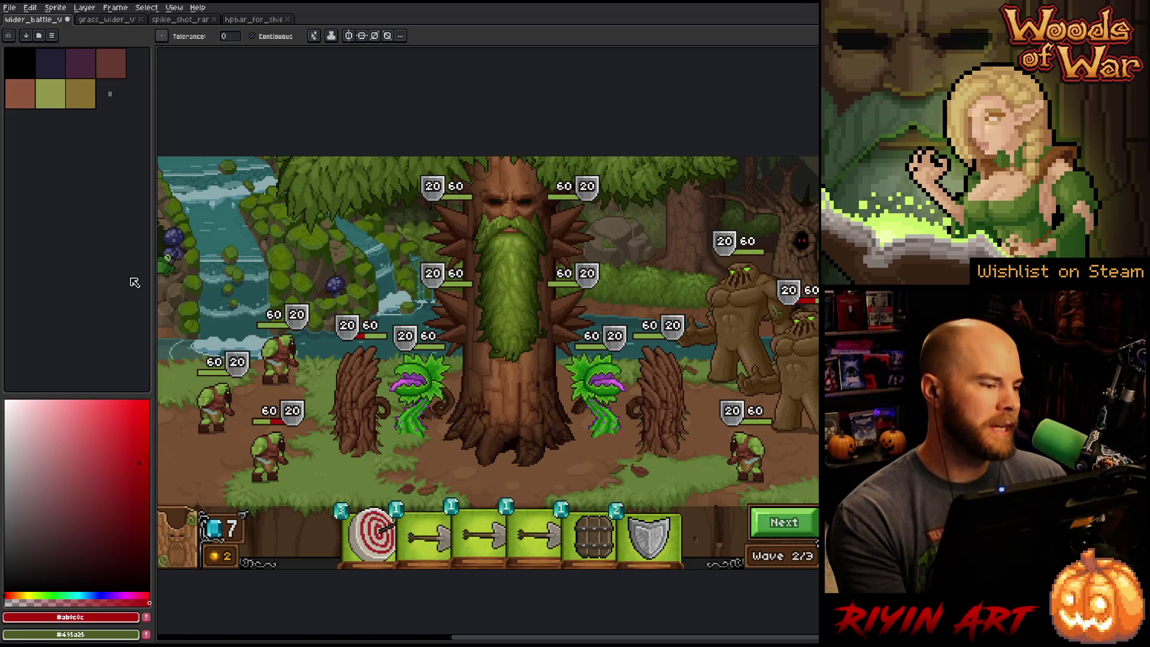
# - Sample an HP bar's green and shift its hue to a deeper purple
pyautogui.press('i')
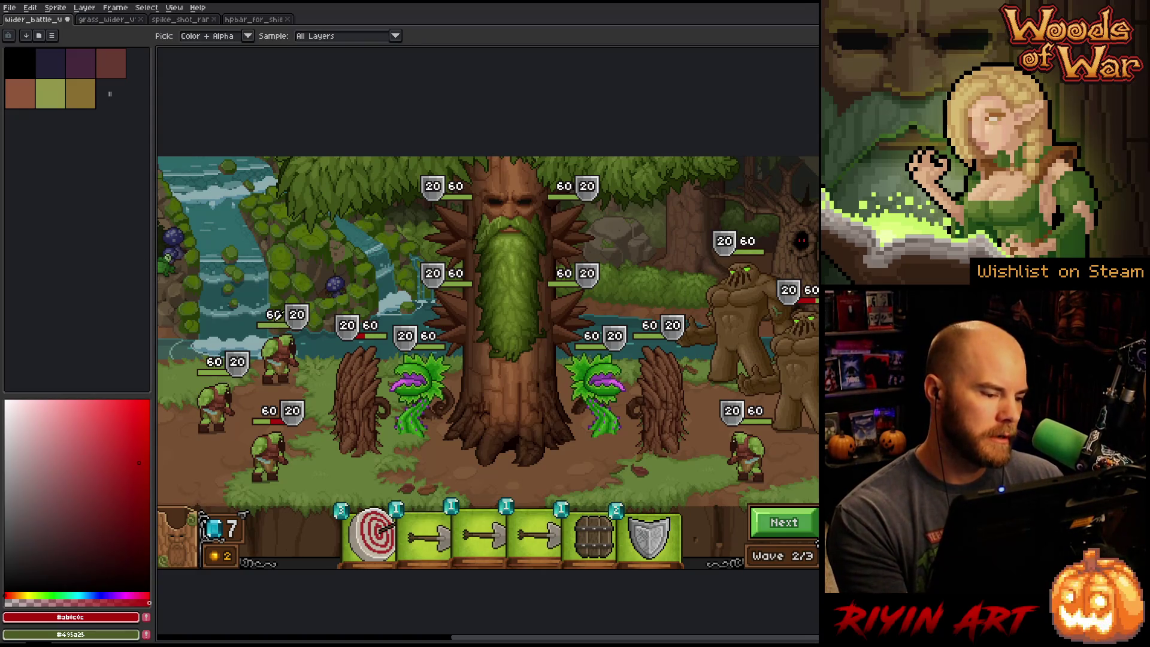
pyautogui.click(277, 318)
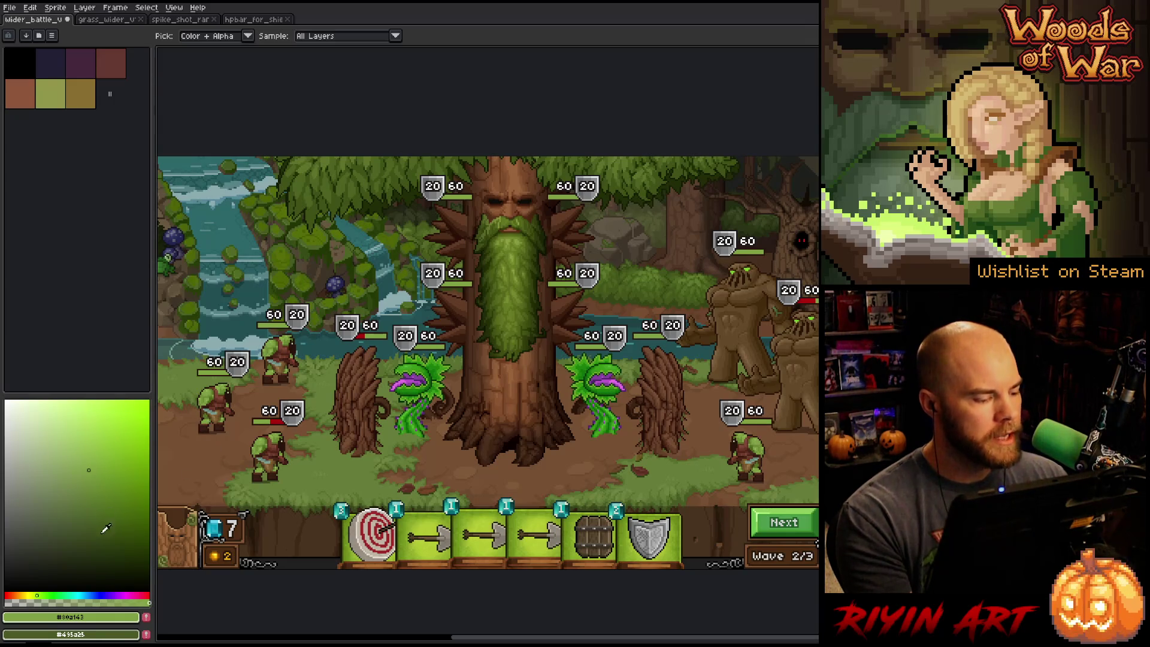
pyautogui.click(118, 594)
pyautogui.moveTo(118, 591); pyautogui.dragTo(120, 590)
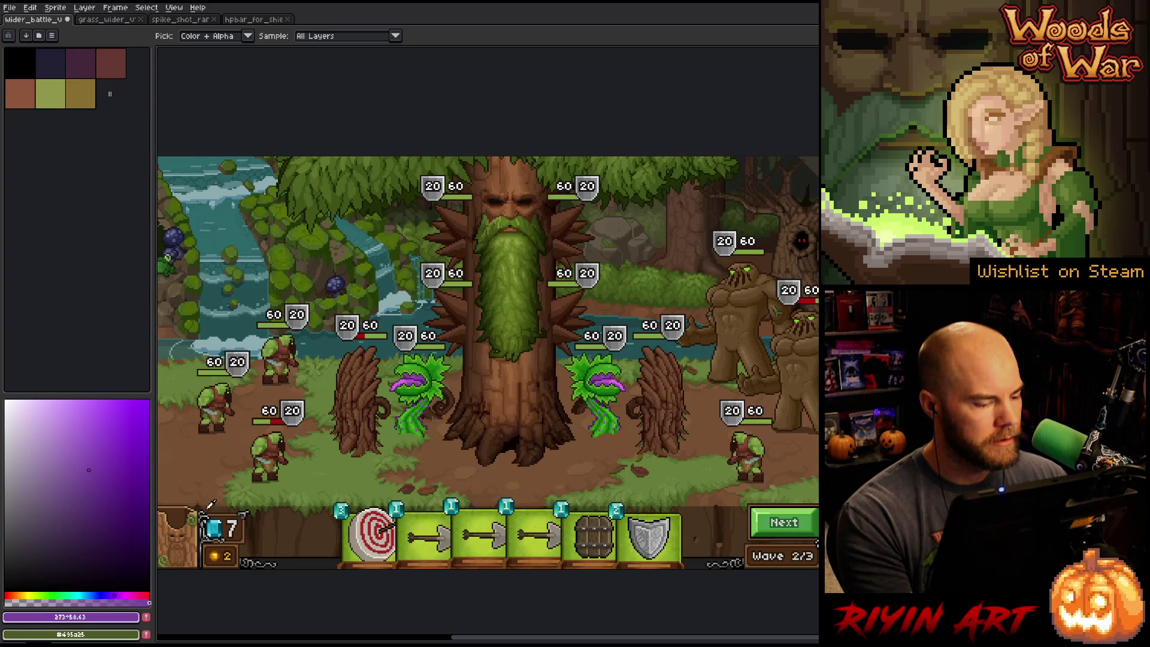
pyautogui.click(116, 594)
pyautogui.moveTo(117, 593); pyautogui.dragTo(116, 591)
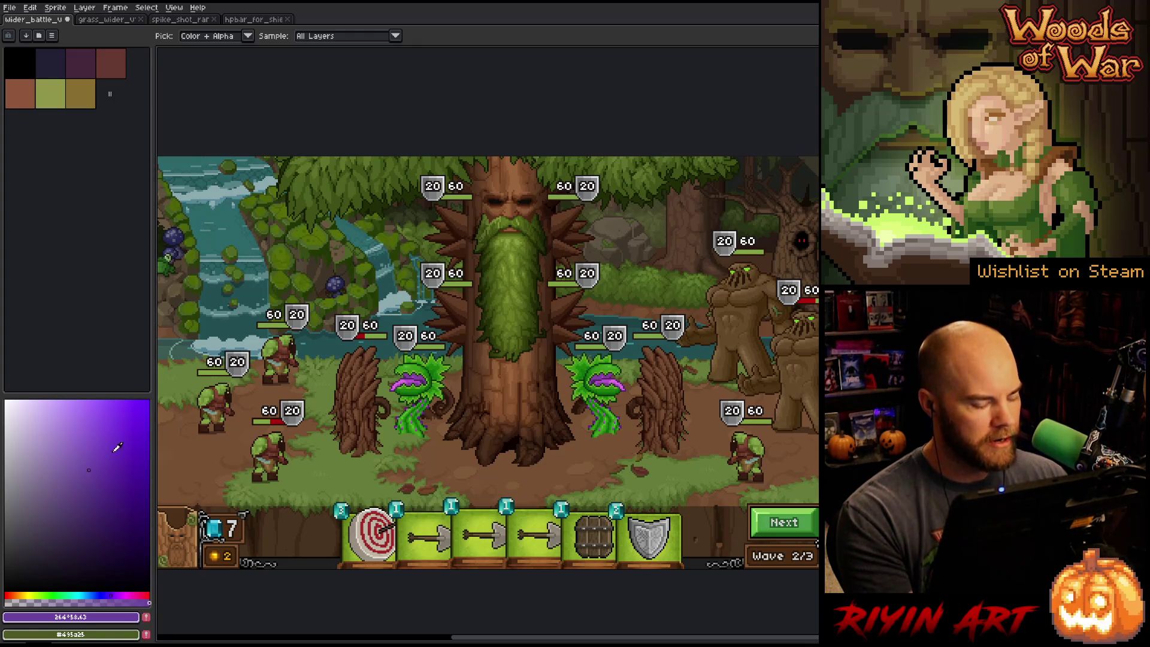
# - Paint purple into the orc's green HP bar under the 60/20 badge
pyautogui.scroll(6, 418, 466)
pyautogui.moveTo(418, 467); pyautogui.dragTo(484, 488)
pyautogui.scroll(4, 465, 480)
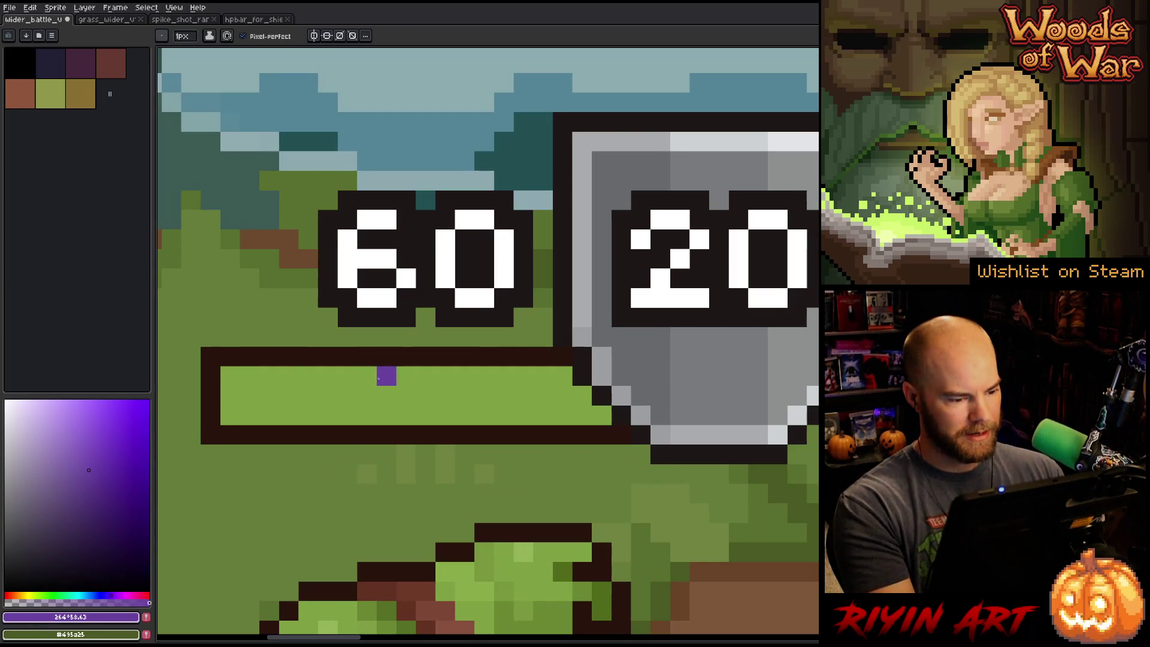
pyautogui.moveTo(387, 376)
pyautogui.mouseDown()
pyautogui.moveTo(465, 376)
pyautogui.moveTo(465, 415)
pyautogui.moveTo(446, 396)
pyautogui.moveTo(379, 391)
pyautogui.moveTo(386, 415)
pyautogui.moveTo(407, 415)
pyautogui.mouseUp()
# - Compare the bar's green and purple with the eyedropper, ending on purple #6943a1
pyautogui.scroll(-2, 414, 405)
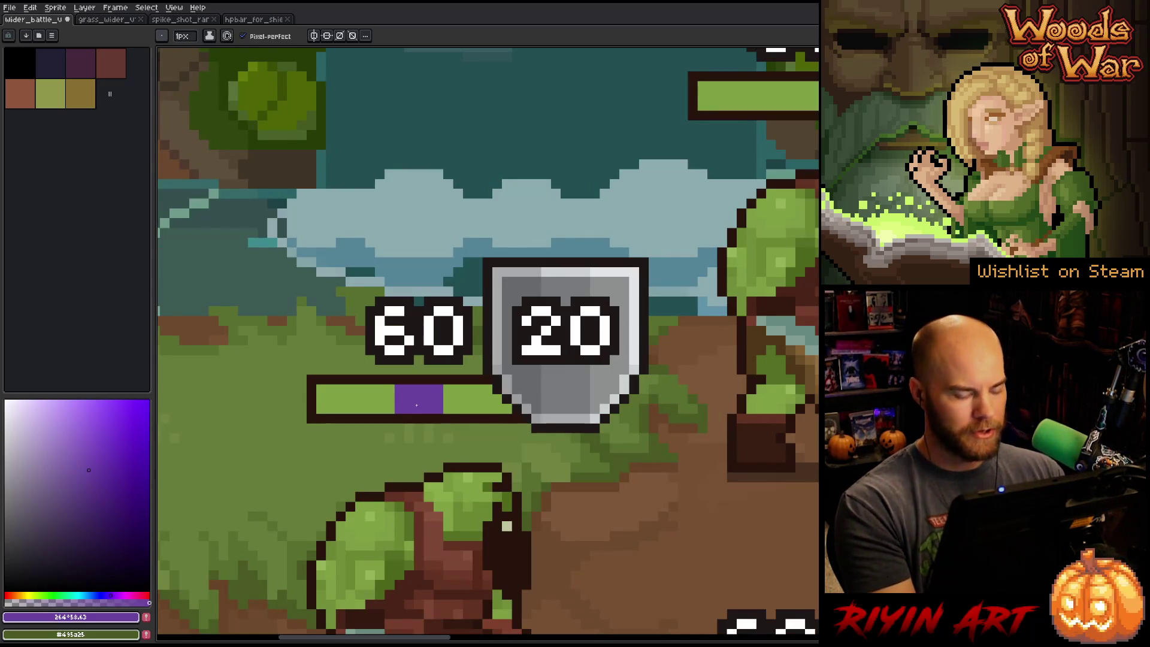
pyautogui.keyDown('alt'); pyautogui.click(384, 391); pyautogui.keyUp('alt')
pyautogui.keyDown('alt'); pyautogui.click(411, 392); pyautogui.keyUp('alt')
pyautogui.keyDown('alt'); pyautogui.click(370, 399); pyautogui.keyUp('alt')
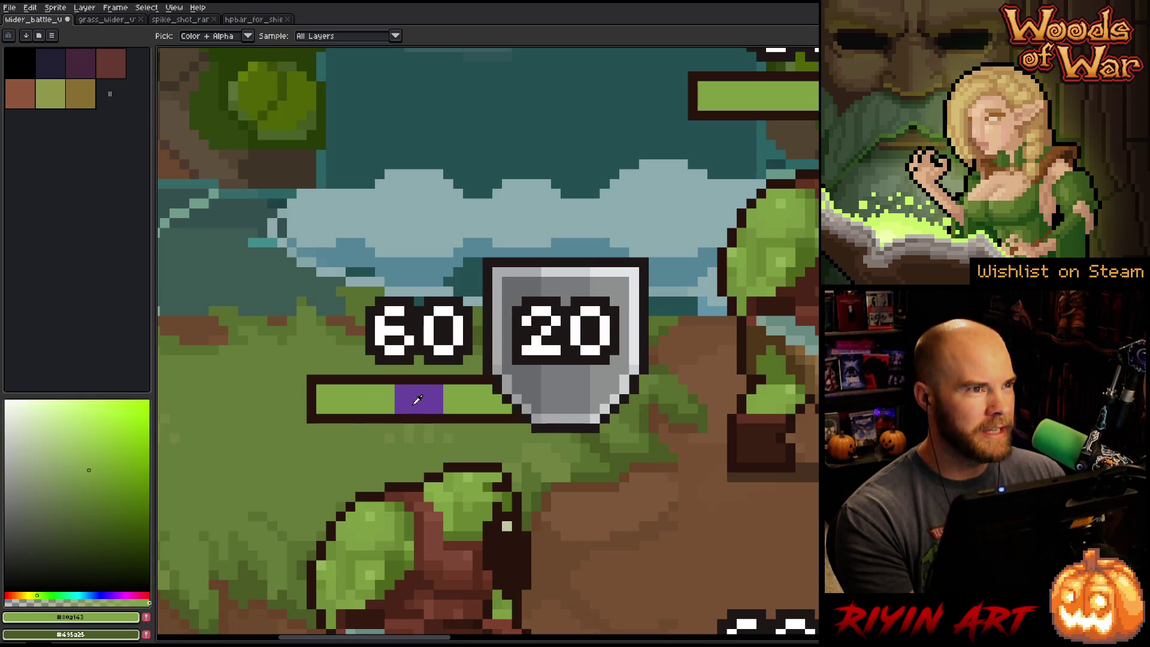
pyautogui.keyDown('alt'); pyautogui.click(417, 400); pyautogui.keyUp('alt')
pyautogui.keyDown('alt'); pyautogui.click(348, 406); pyautogui.keyUp('alt')
pyautogui.keyDown('alt'); pyautogui.click(399, 396); pyautogui.keyUp('alt')
pyautogui.keyDown('alt'); pyautogui.click(378, 400); pyautogui.keyUp('alt')
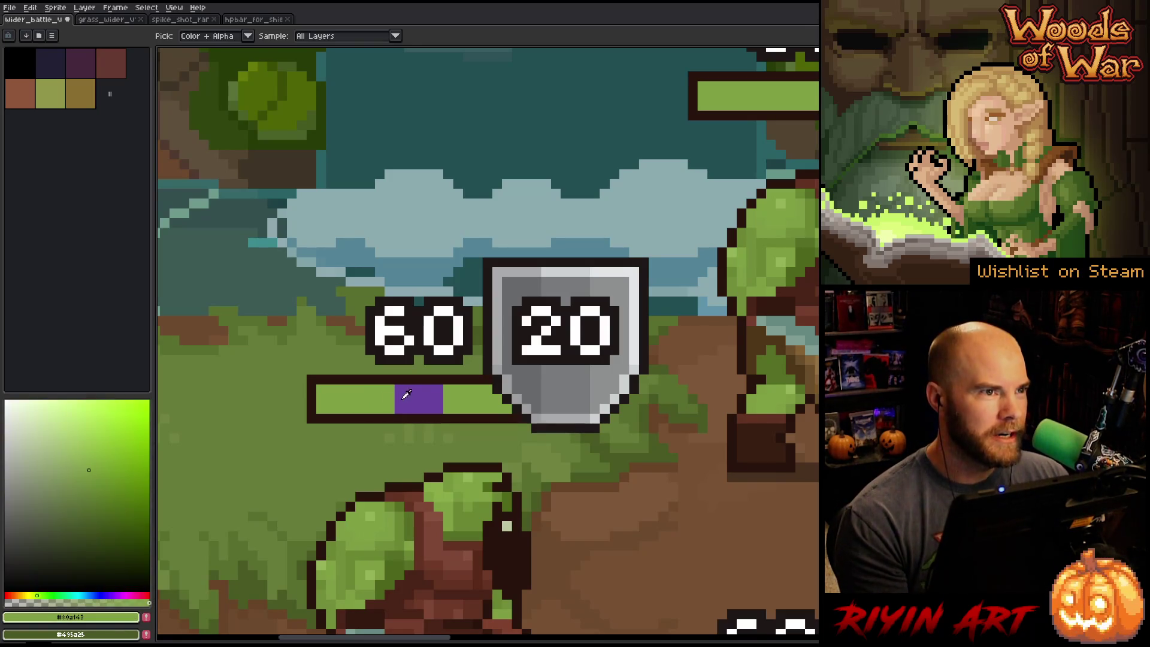
pyautogui.keyDown('alt'); pyautogui.click(410, 394); pyautogui.keyUp('alt')
pyautogui.keyDown('alt'); pyautogui.click(388, 398); pyautogui.keyUp('alt')
pyautogui.keyDown('alt'); pyautogui.click(423, 394); pyautogui.keyUp('alt')
pyautogui.keyDown('alt'); pyautogui.click(391, 398); pyautogui.keyUp('alt')
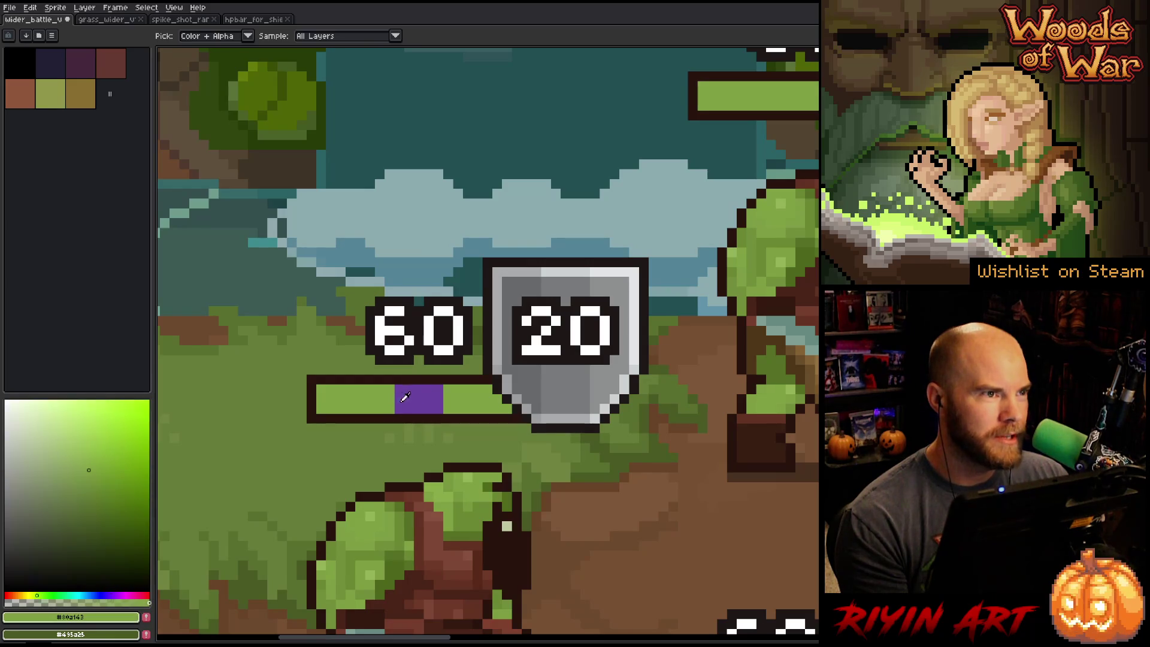
pyautogui.keyDown('alt'); pyautogui.click(422, 395); pyautogui.keyUp('alt')
pyautogui.keyDown('alt'); pyautogui.click(385, 401); pyautogui.keyUp('alt')
pyautogui.keyDown('alt'); pyautogui.click(433, 397); pyautogui.keyUp('alt')
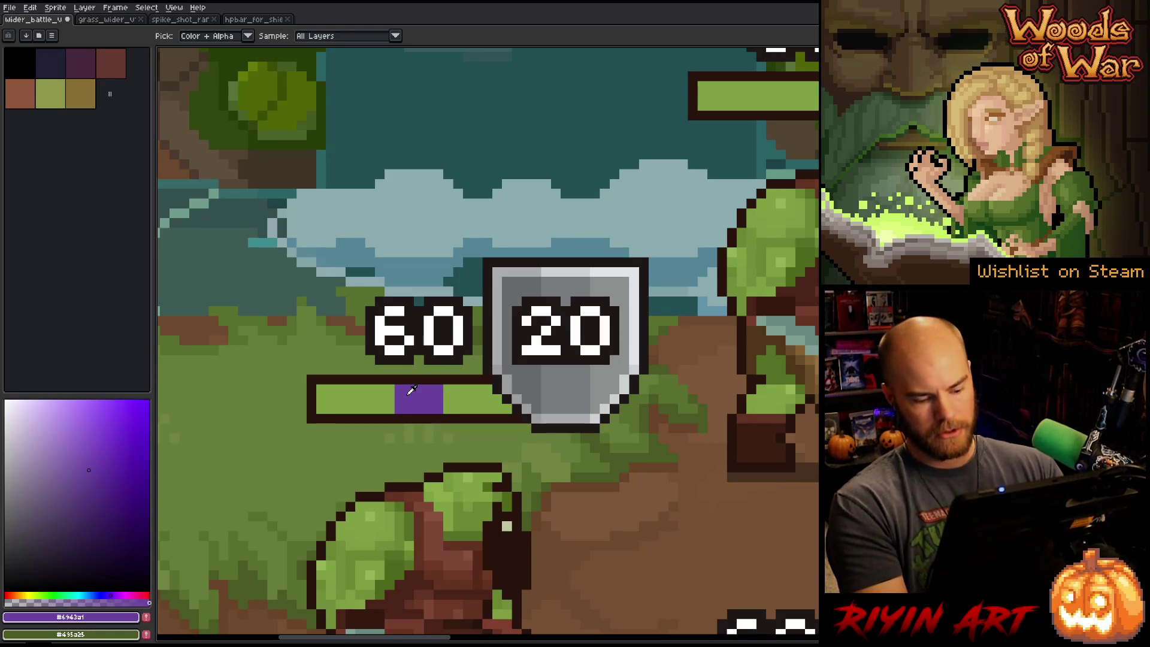
# - Show the layers list and marquee-select the area around the orc's HP bar
pyautogui.press('Tab')
pyautogui.press('m')
pyautogui.moveTo(288, 356)
pyautogui.mouseDown()
pyautogui.moveTo(453, 453)
pyautogui.moveTo(475, 435)
pyautogui.mouseUp()
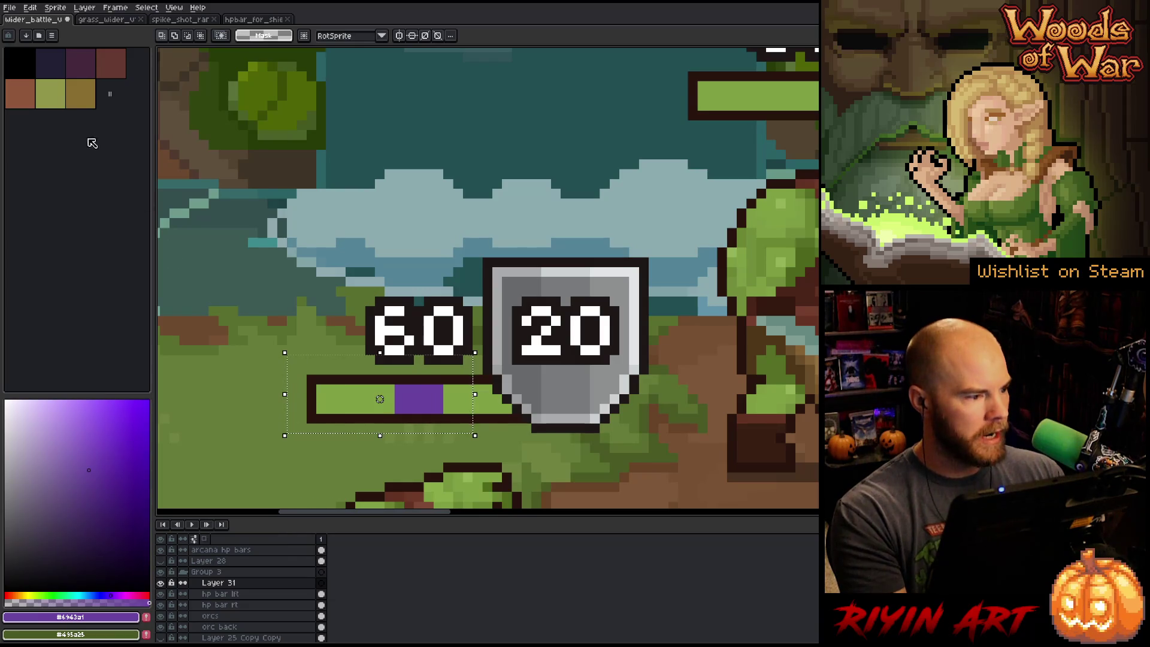
# - Set Layer 31's blend mode to Color
pyautogui.doubleClick(239, 583)
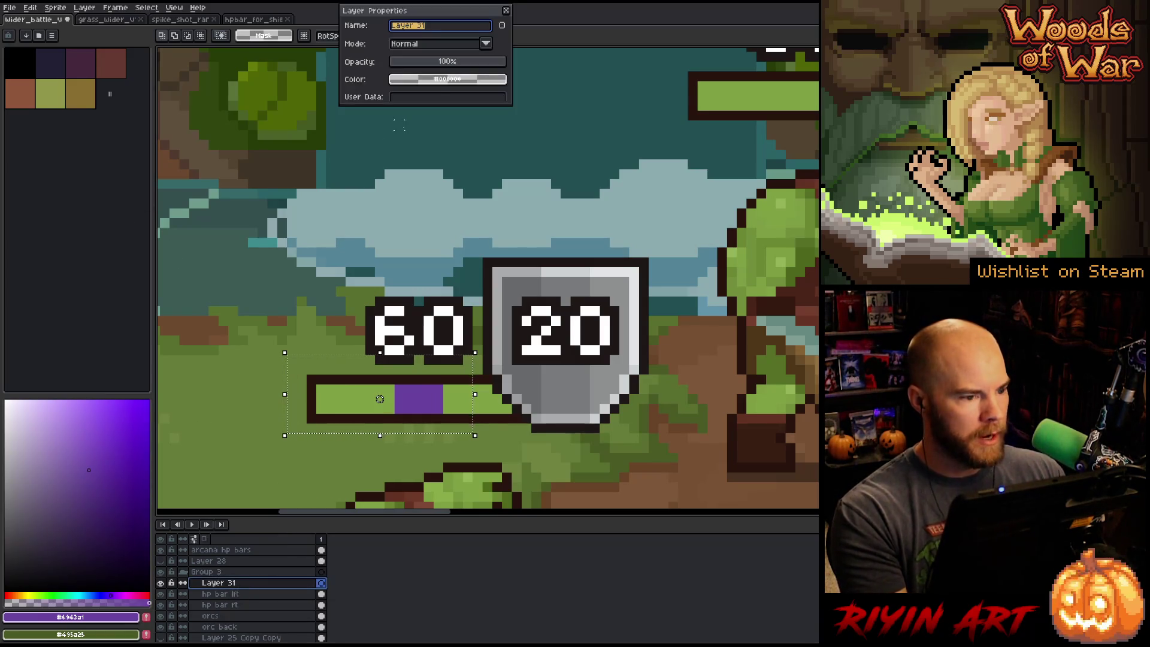
pyautogui.click(431, 44)
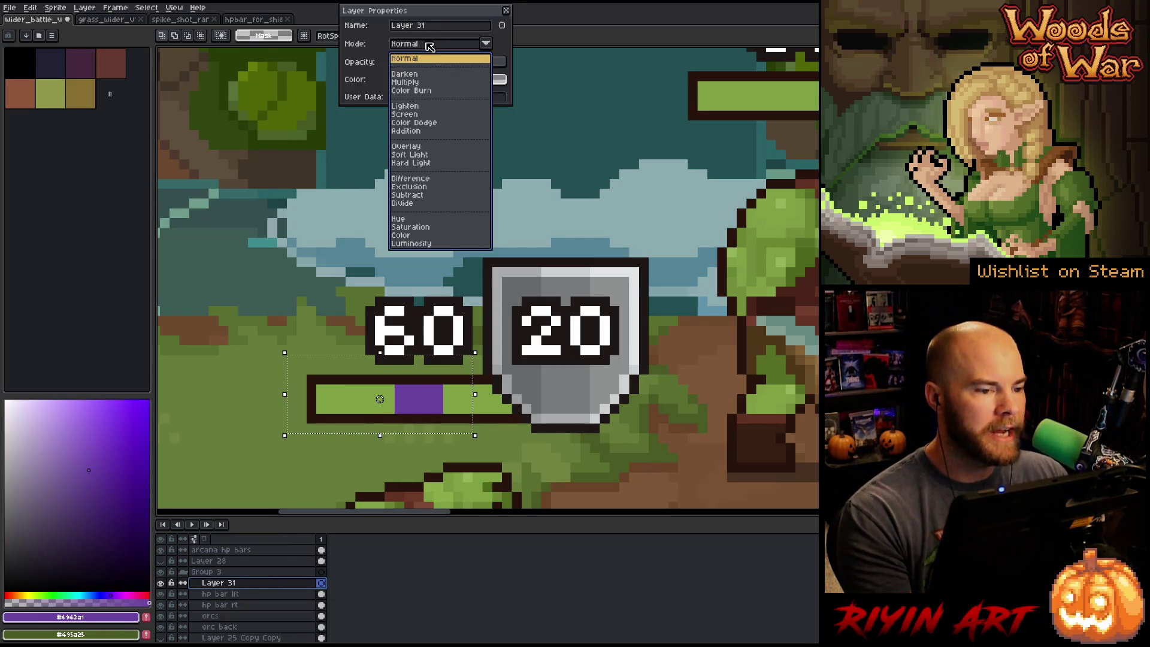
pyautogui.click(419, 237)
pyautogui.click(506, 11)
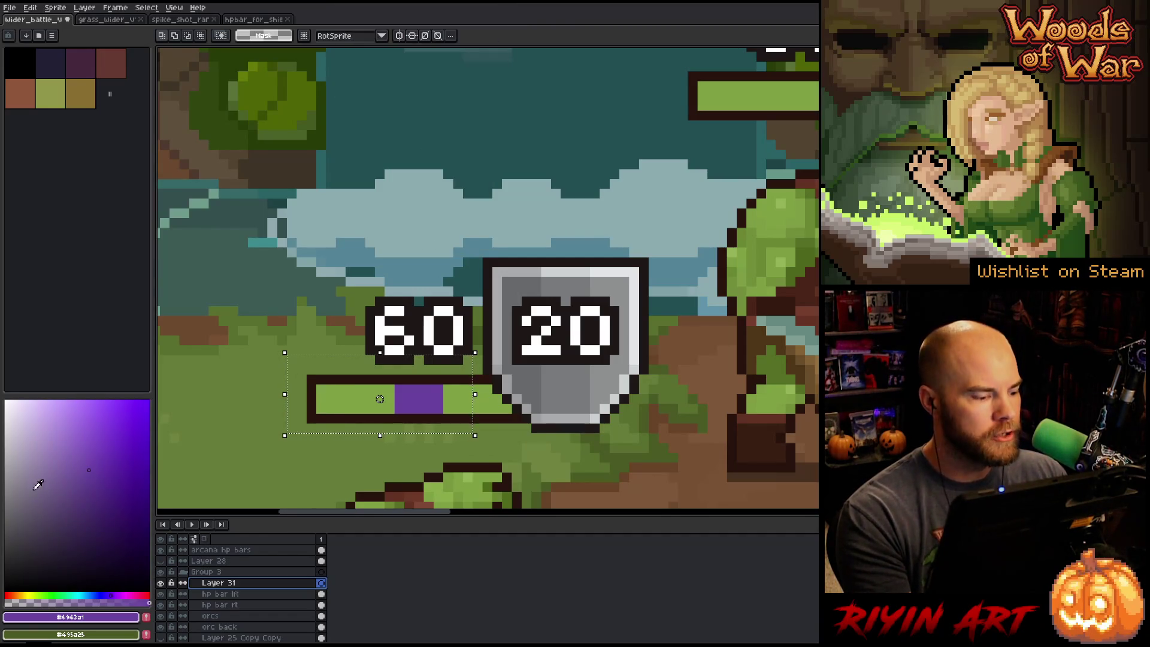
# - Fill the HP bar selection with desaturated white on Layer 31 and compare its visibility
pyautogui.moveTo(38, 484); pyautogui.dragTo(6, 402)
pyautogui.press('g')
pyautogui.click(403, 396)
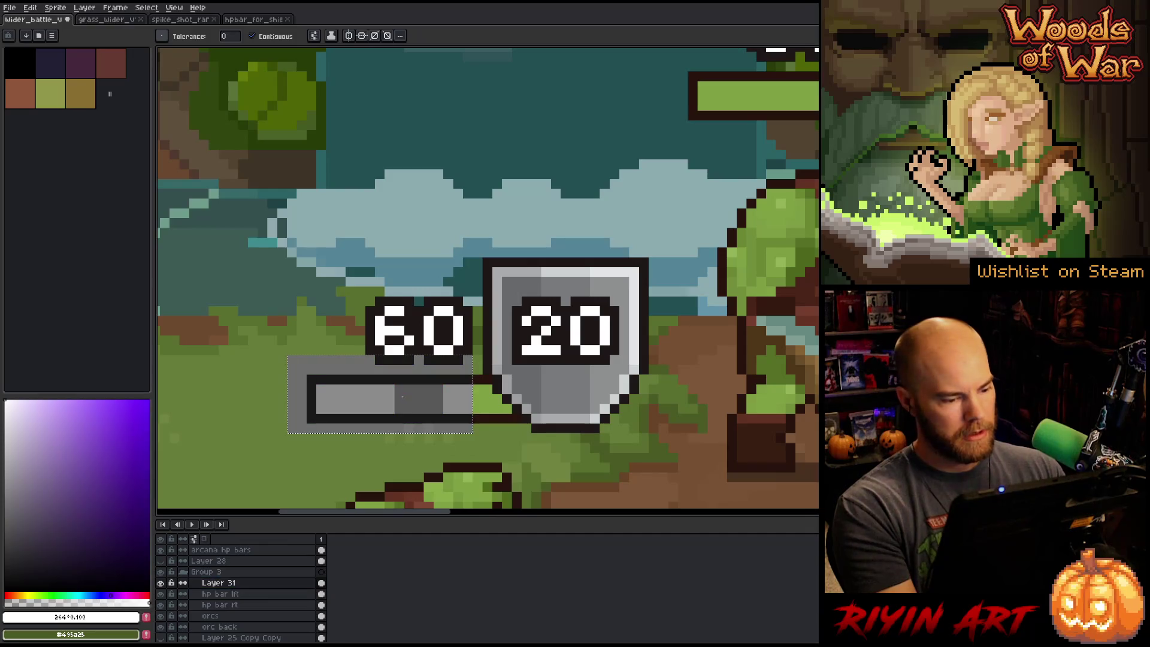
pyautogui.scroll(1, 418, 398)
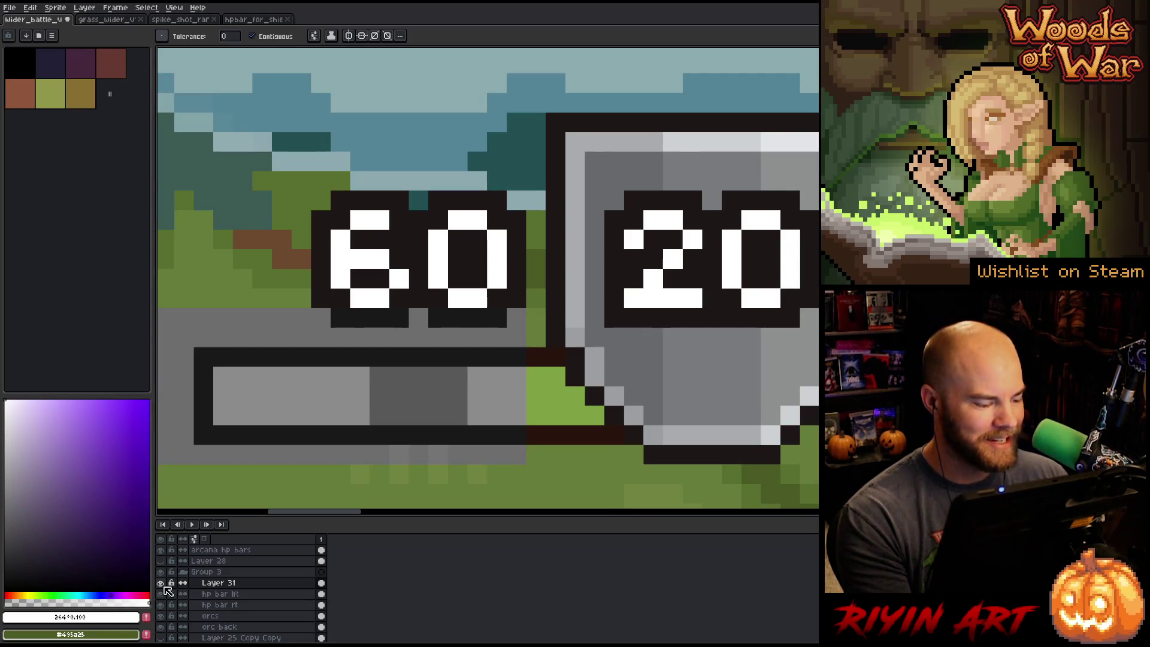
pyautogui.scroll(-4, 479, 282)
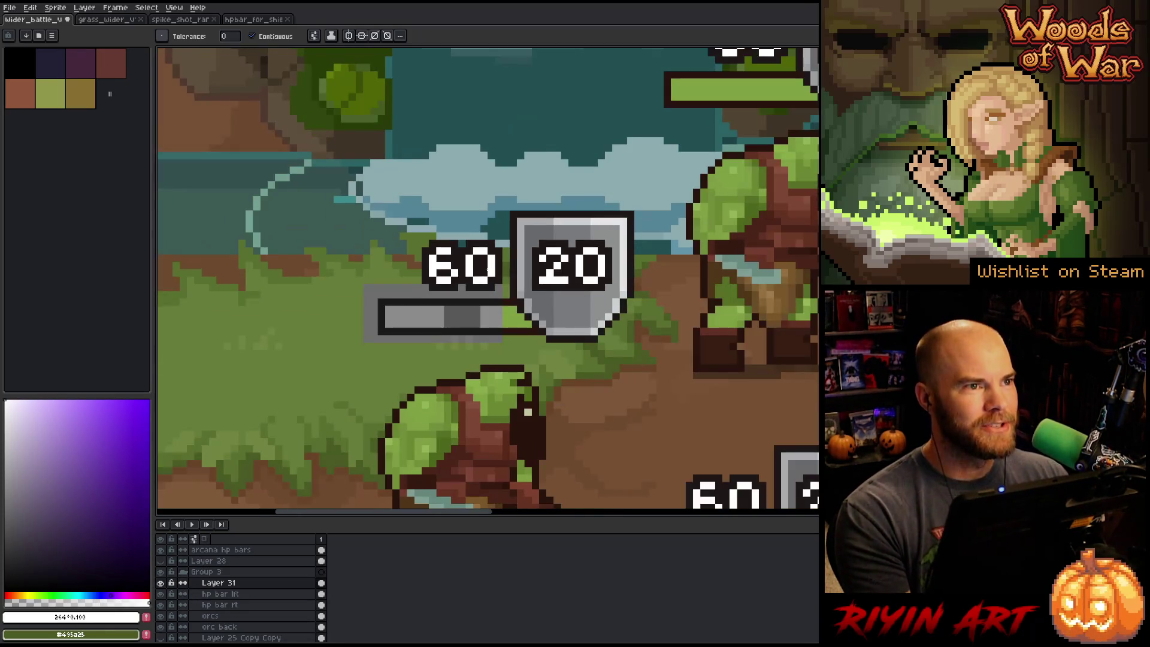
pyautogui.scroll(1, 480, 282)
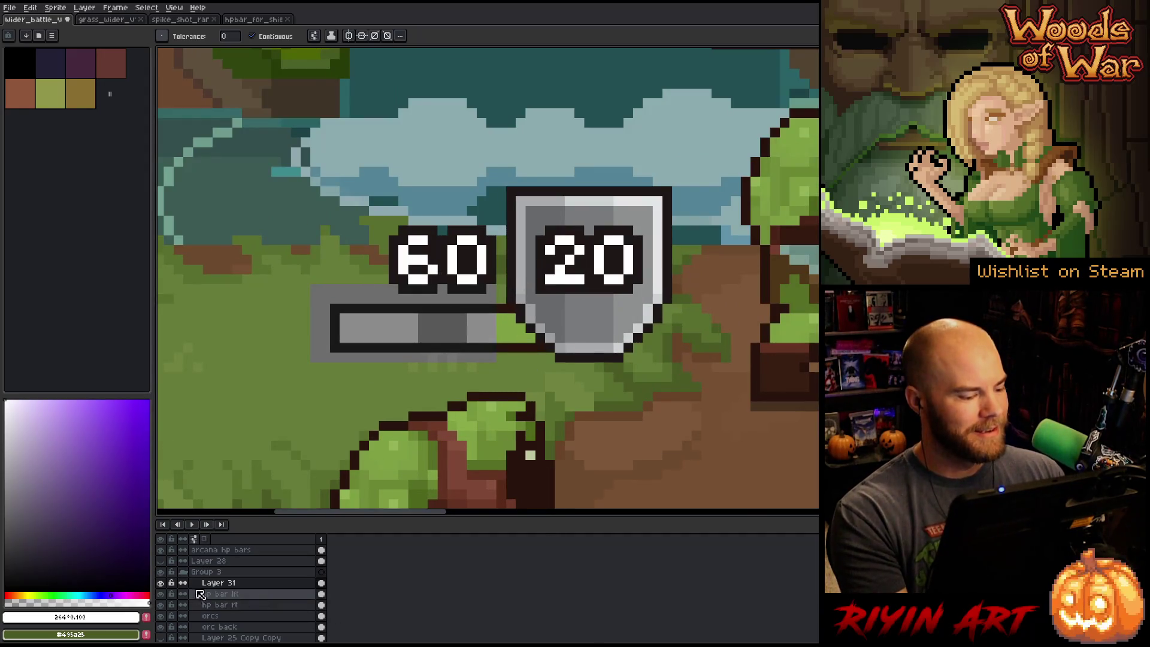
pyautogui.click(161, 582)
pyautogui.click(160, 583)
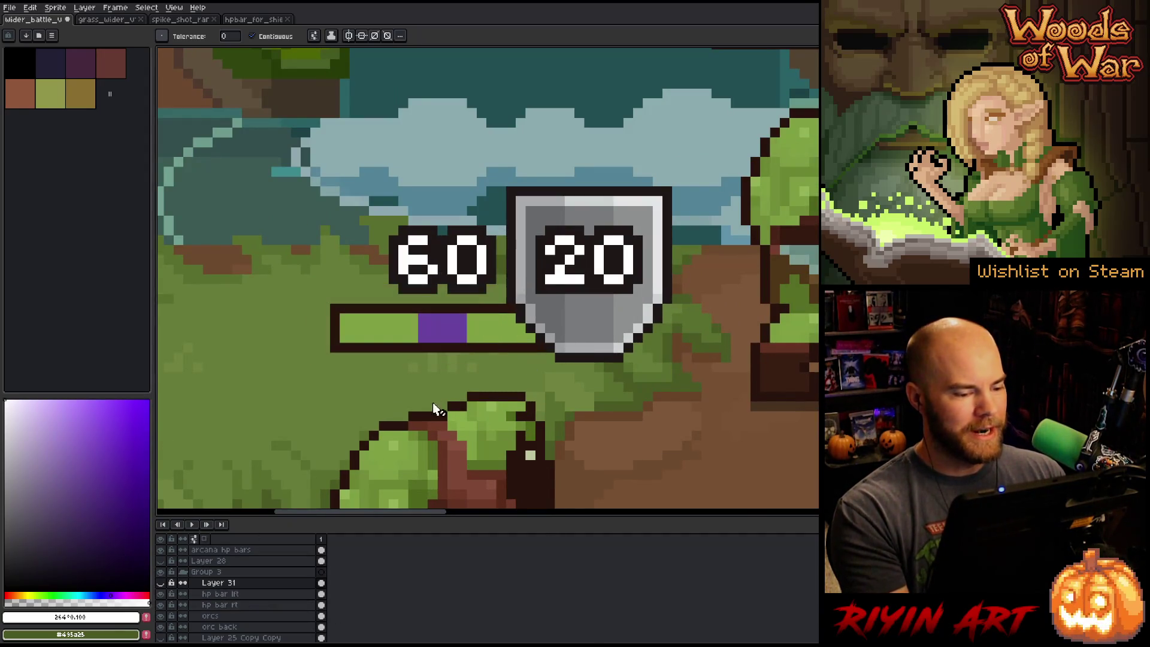
# - Sample purple #6943a1, lighten it, try filling the tint layer, then undo
pyautogui.press('i')
pyautogui.click(452, 319)
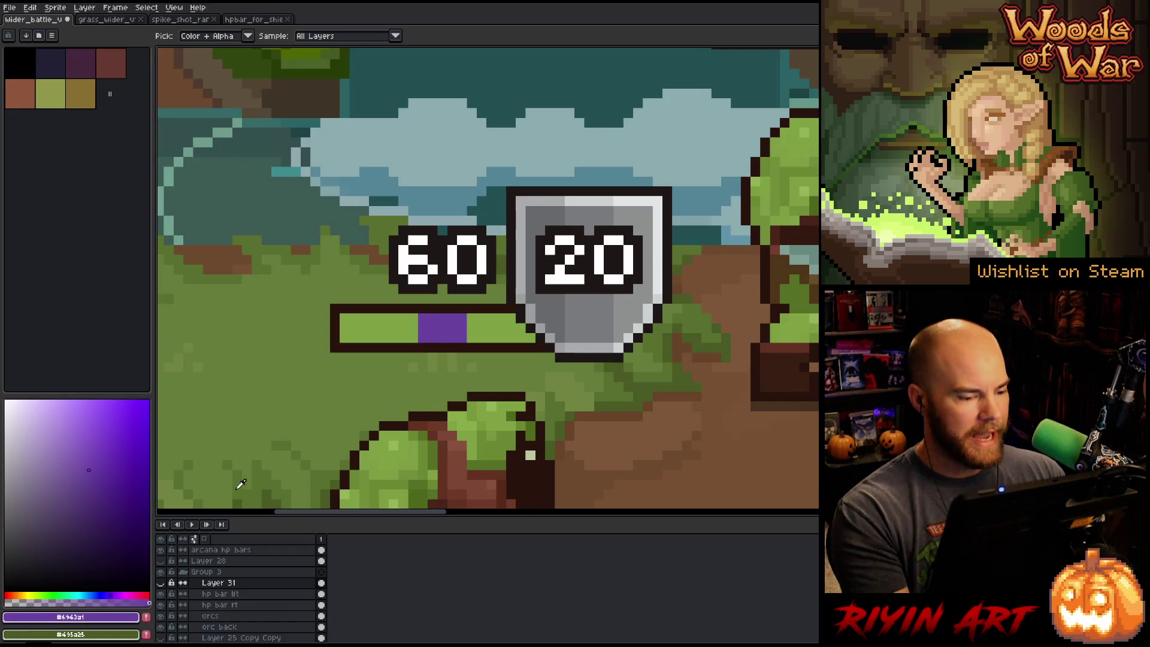
pyautogui.click(86, 446)
pyautogui.click(160, 583)
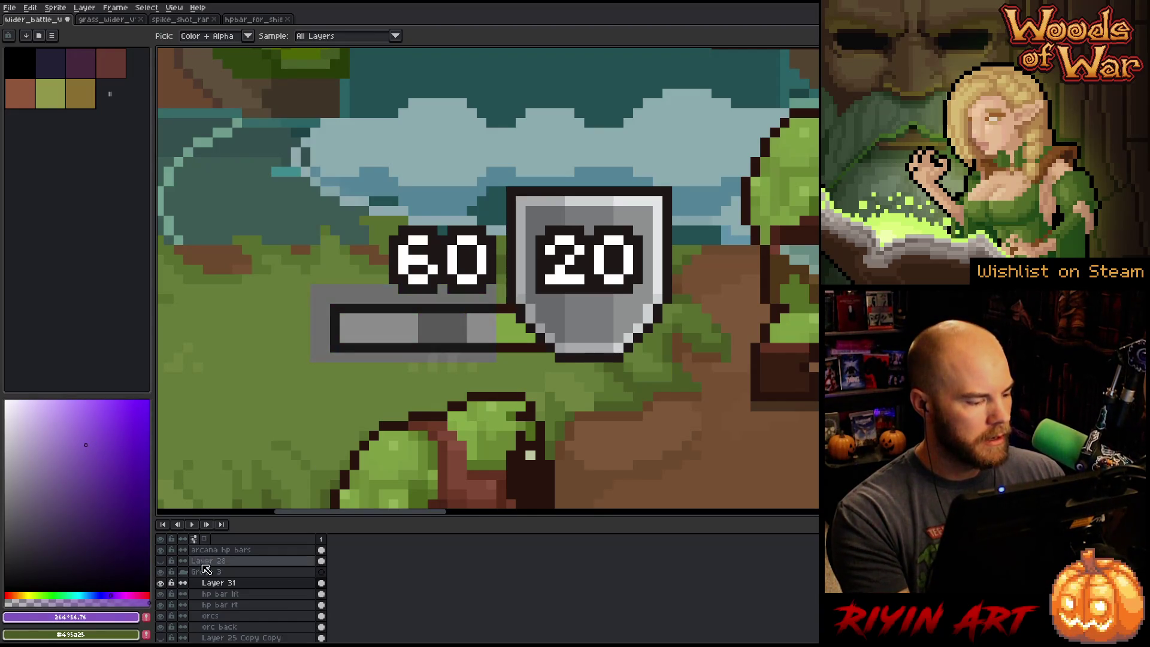
pyautogui.press('g')
pyautogui.click(436, 330)
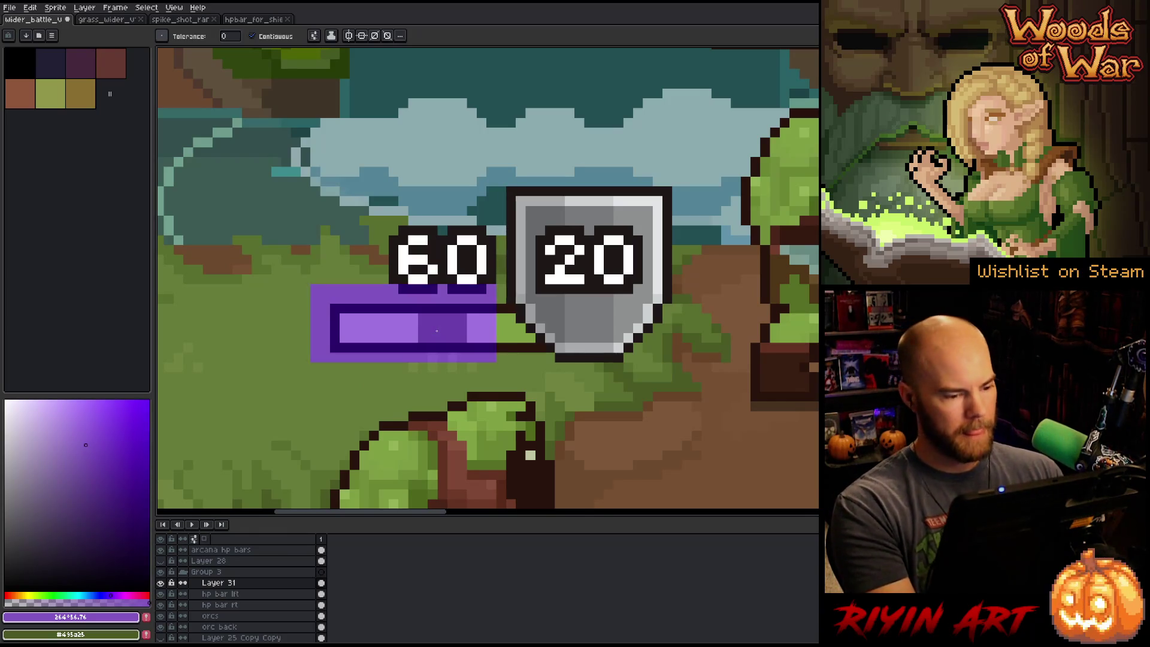
pyautogui.hotkey('ctrl', 'z')
# - On the hp bar lft layer, pick a lighter purple and fill the bar interior
pyautogui.click(264, 594)
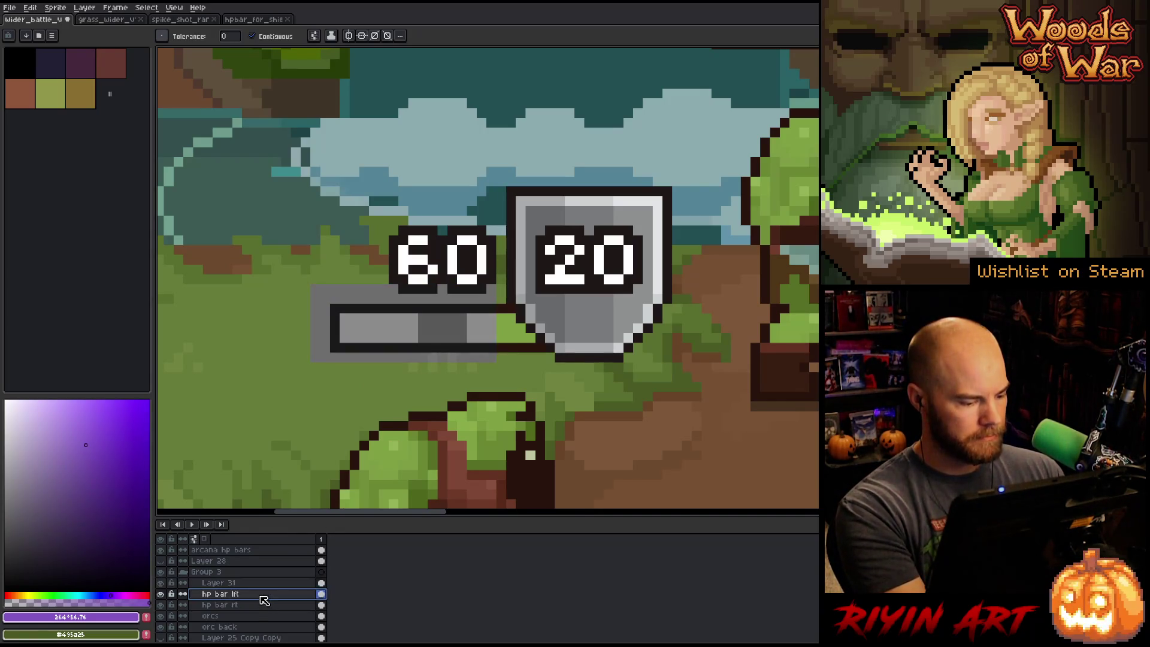
pyautogui.press('v')
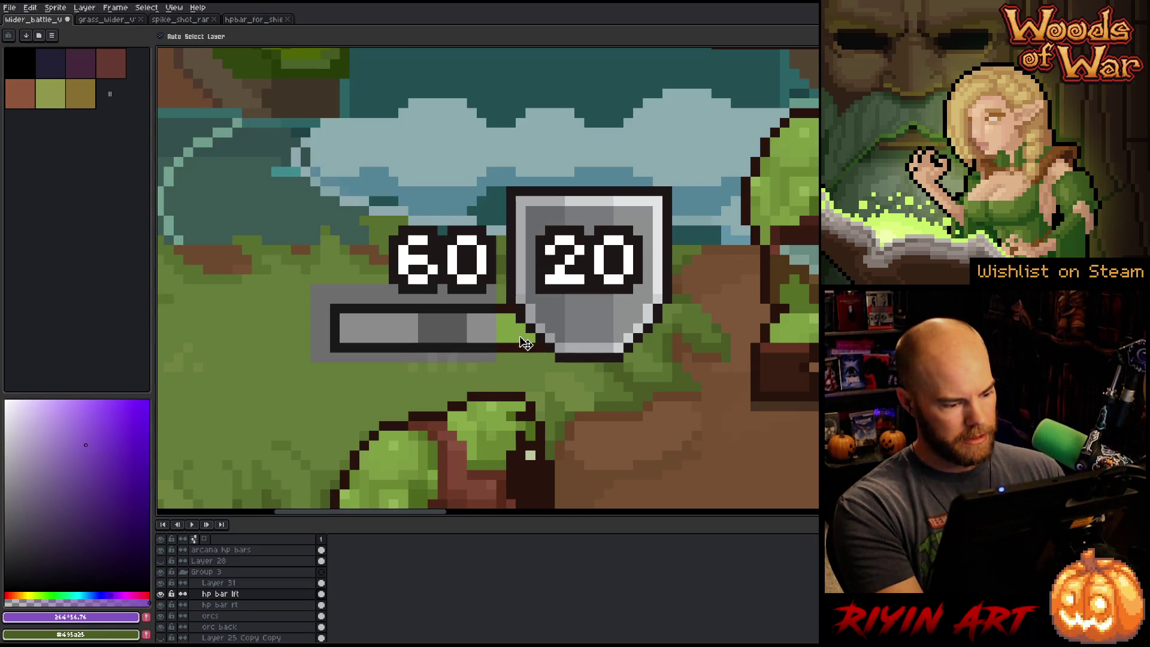
pyautogui.press('g')
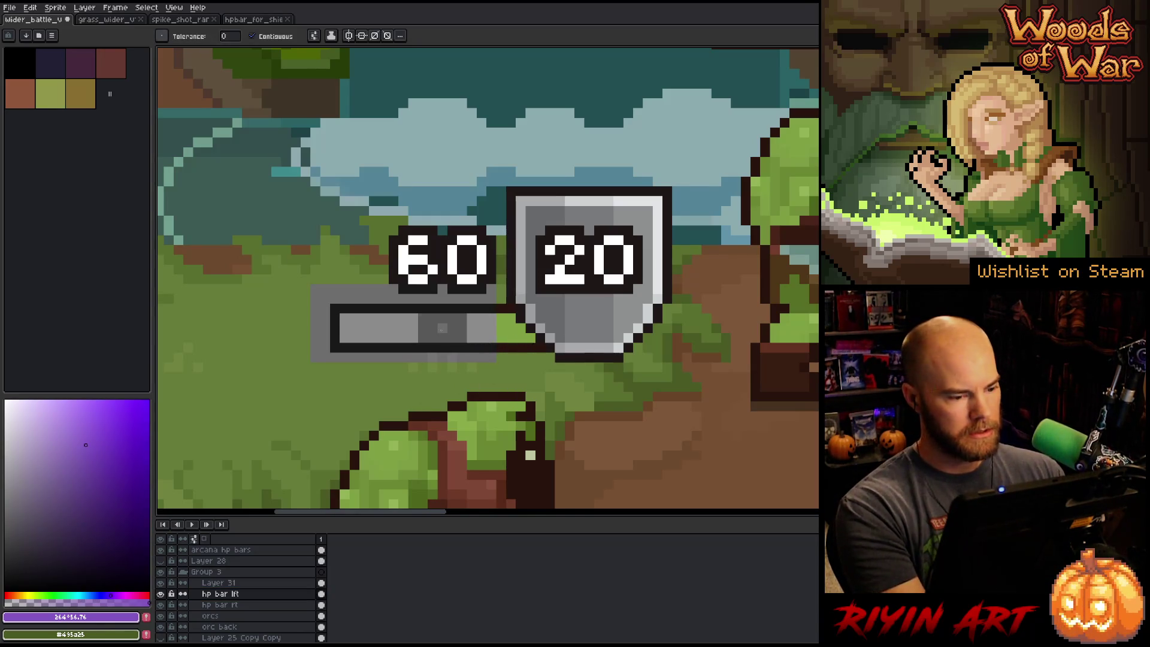
pyautogui.click(91, 436)
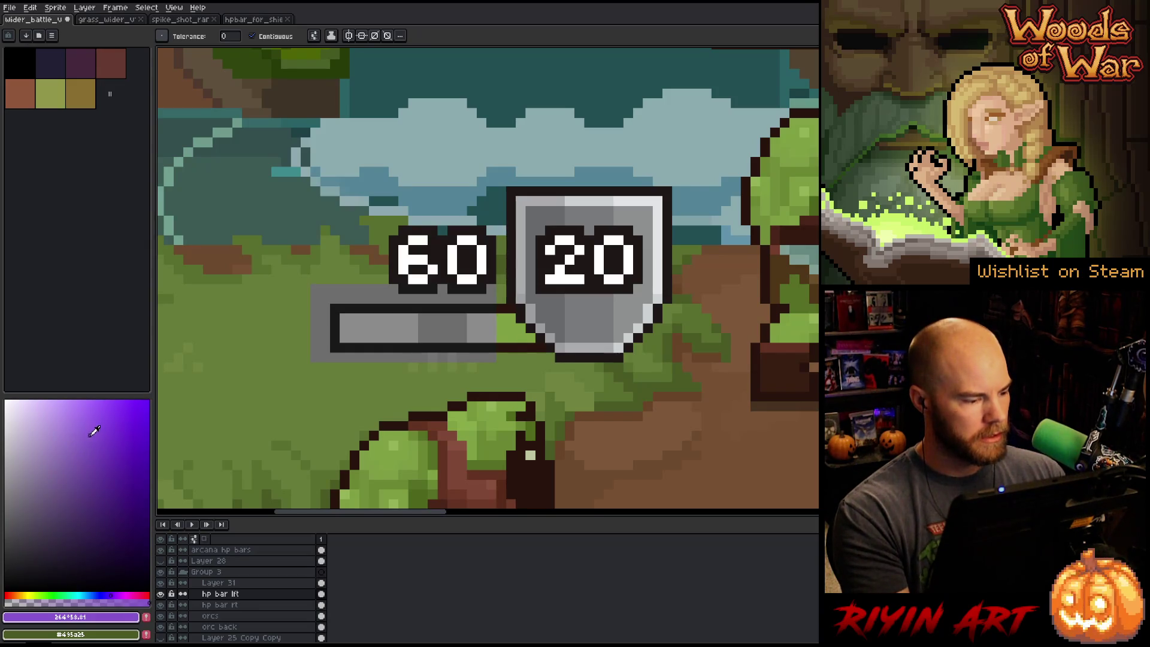
pyautogui.moveTo(106, 437); pyautogui.dragTo(105, 423)
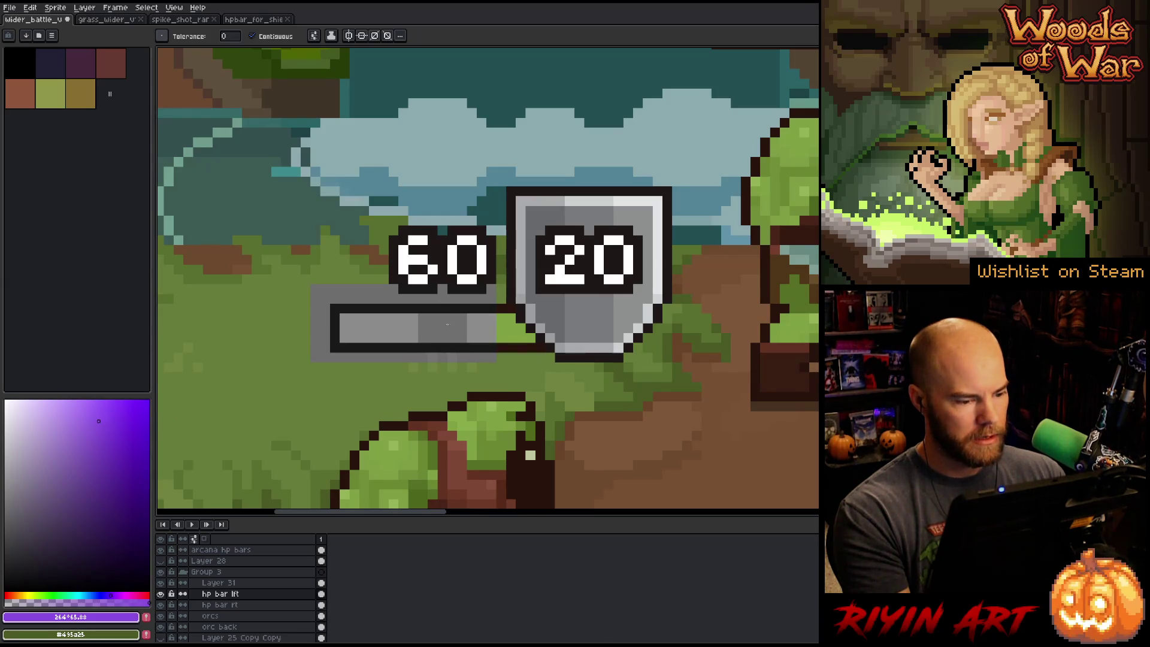
pyautogui.moveTo(96, 400); pyautogui.dragTo(86, 415)
pyautogui.click(444, 329)
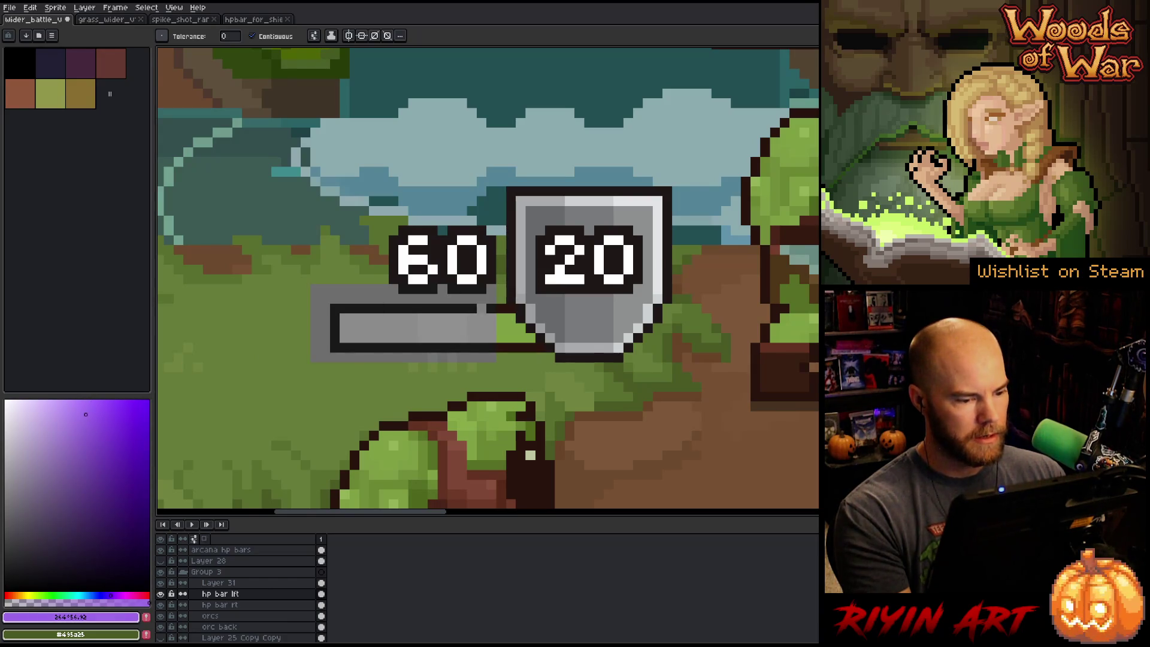
# - Hide Layer 31's grey overlay and fill both parts of the orc's HP bar purple
pyautogui.click(86, 413)
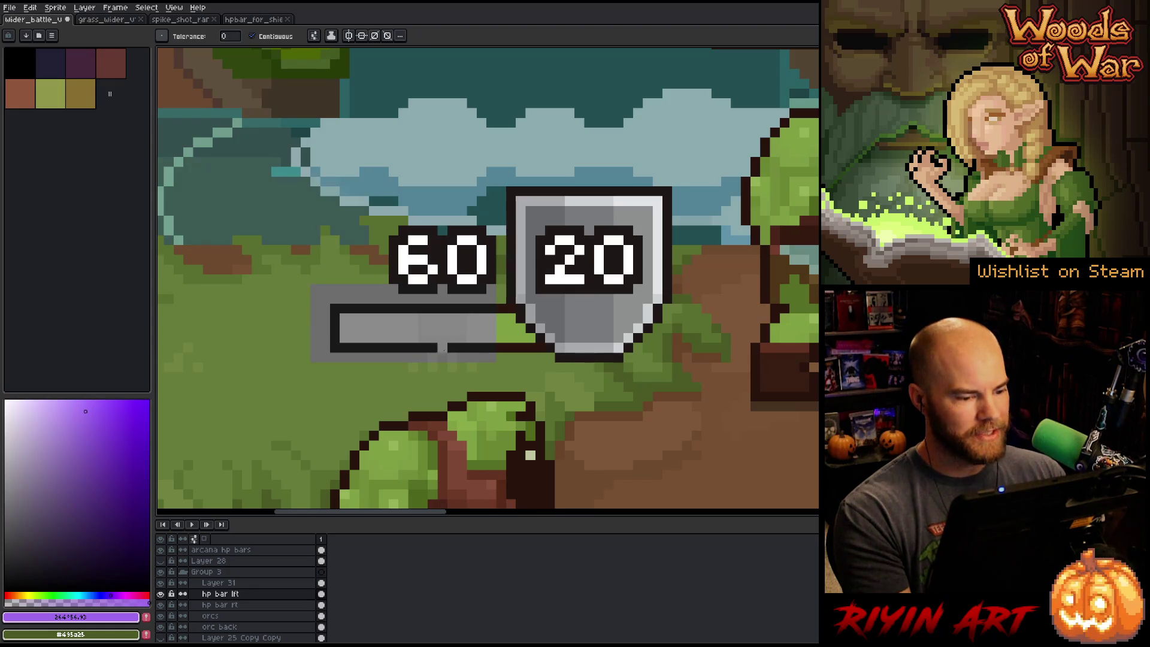
pyautogui.click(161, 582)
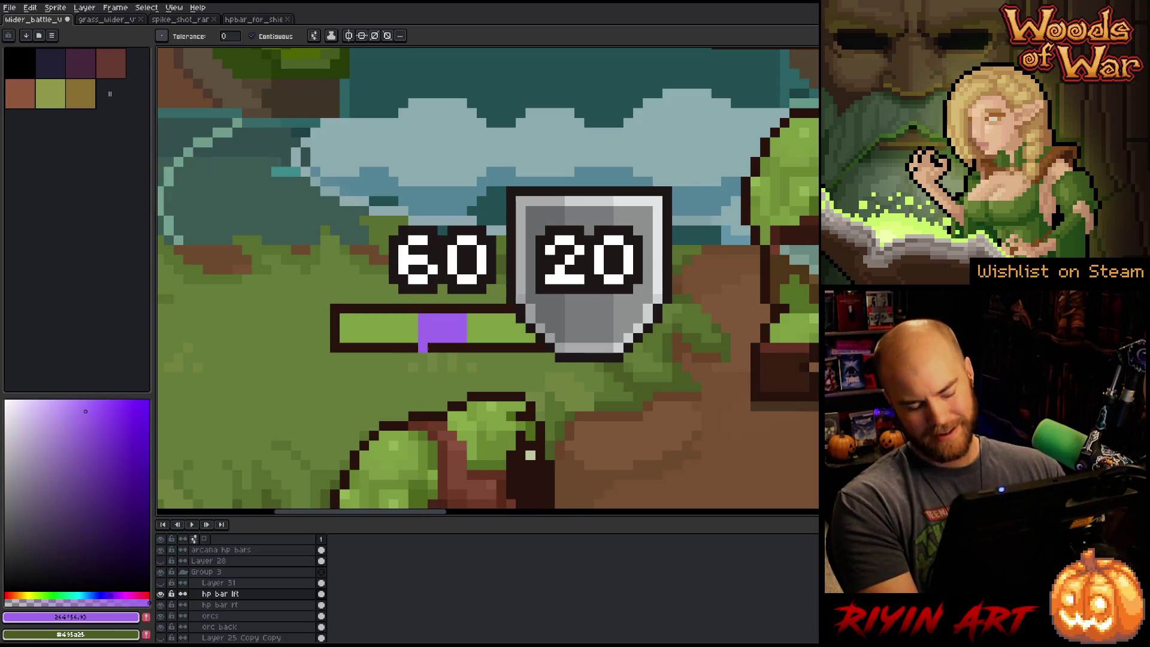
pyautogui.click(407, 328)
pyautogui.click(482, 329)
pyautogui.scroll(-4, 482, 329)
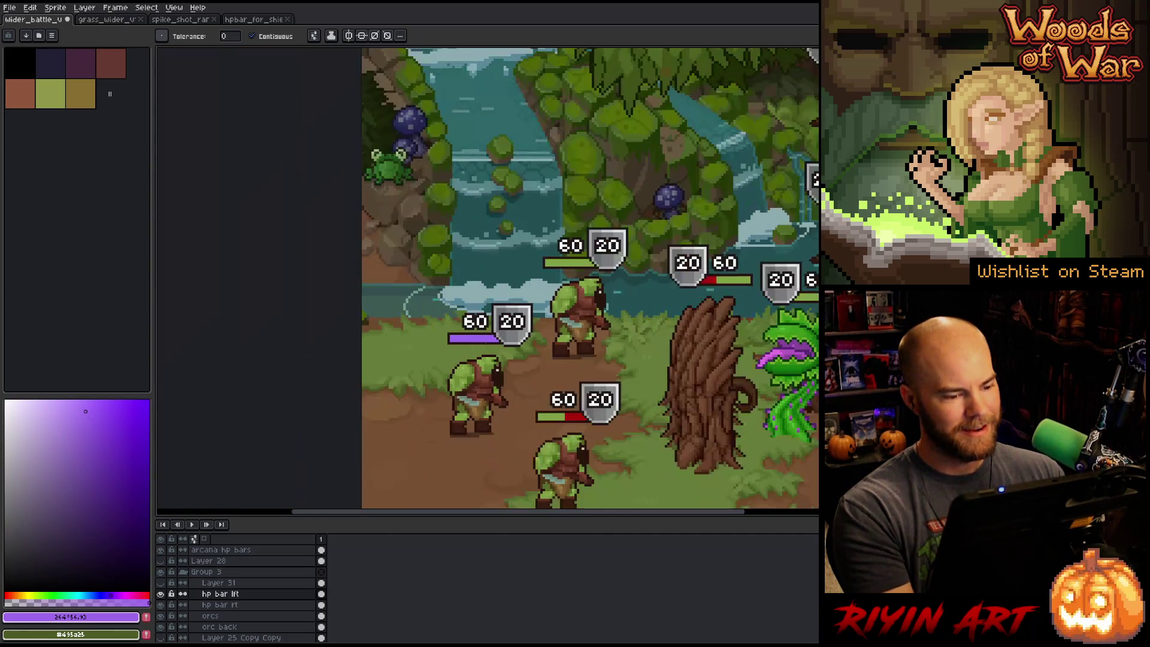
# - Fill two more orc HP bars purple and undo an accidental full-canvas fill
pyautogui.click(422, 351)
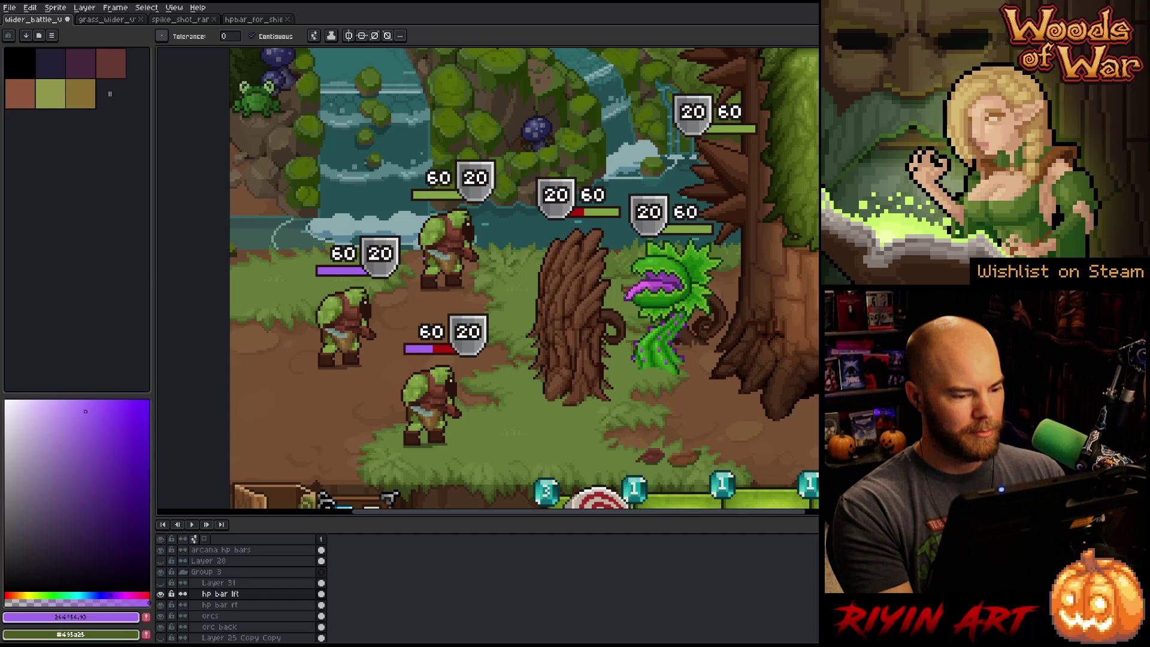
pyautogui.click(434, 196)
pyautogui.scroll(-3, 433, 195)
pyautogui.scroll(4, 619, 257)
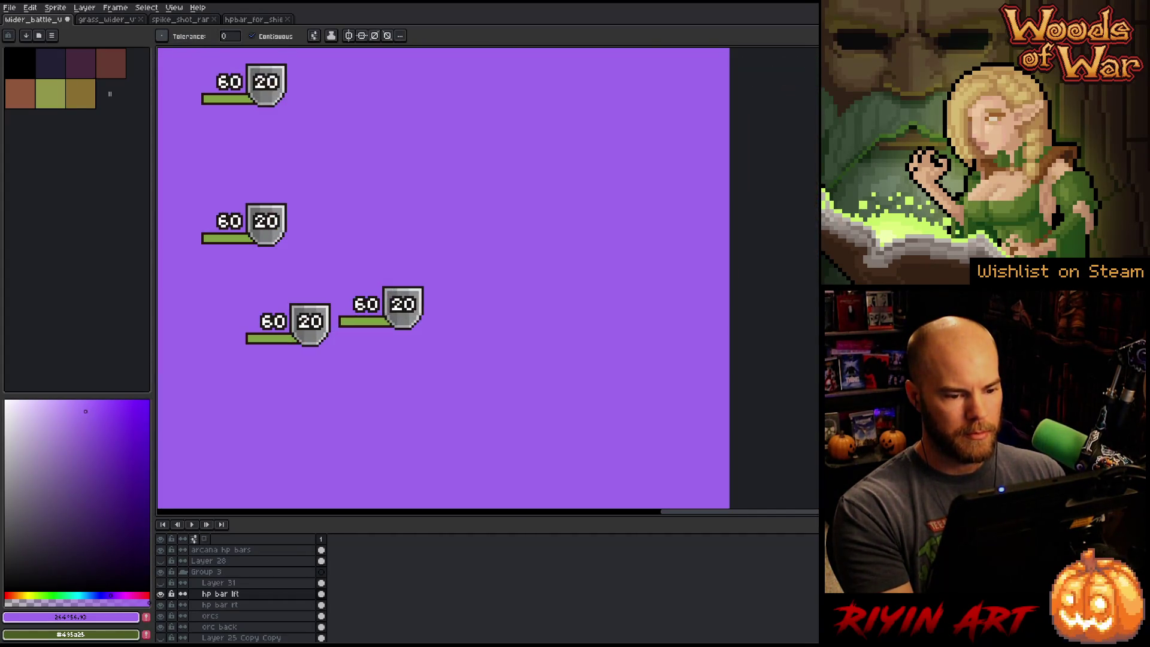
pyautogui.click(618, 257)
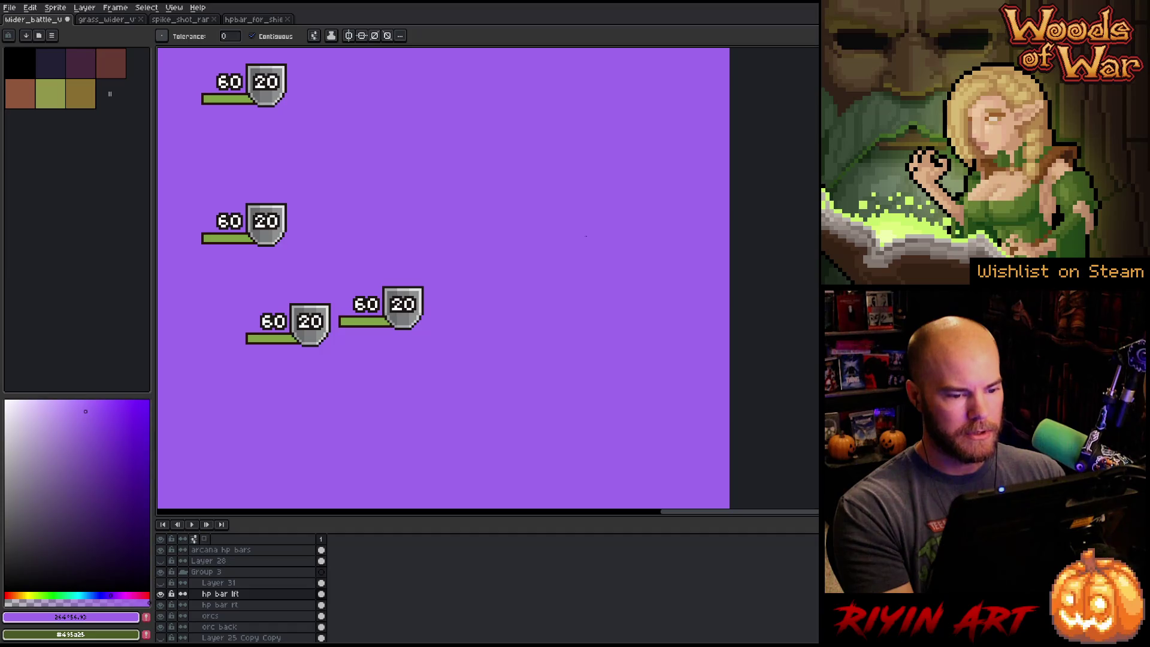
pyautogui.press('v')
pyautogui.hotkey('ctrl', 'z')
# - On the hp bar rt layer, fill the right, top-shield and bottom enemy HP bars purple
pyautogui.press('v')
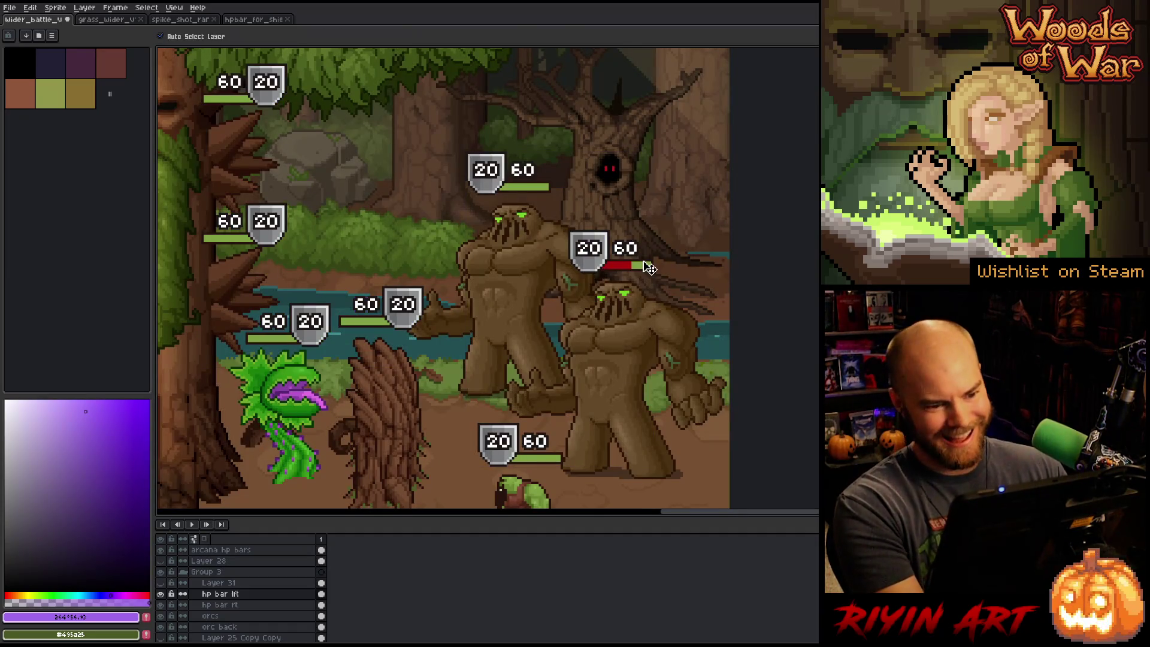
pyautogui.click(644, 266)
pyautogui.press('g')
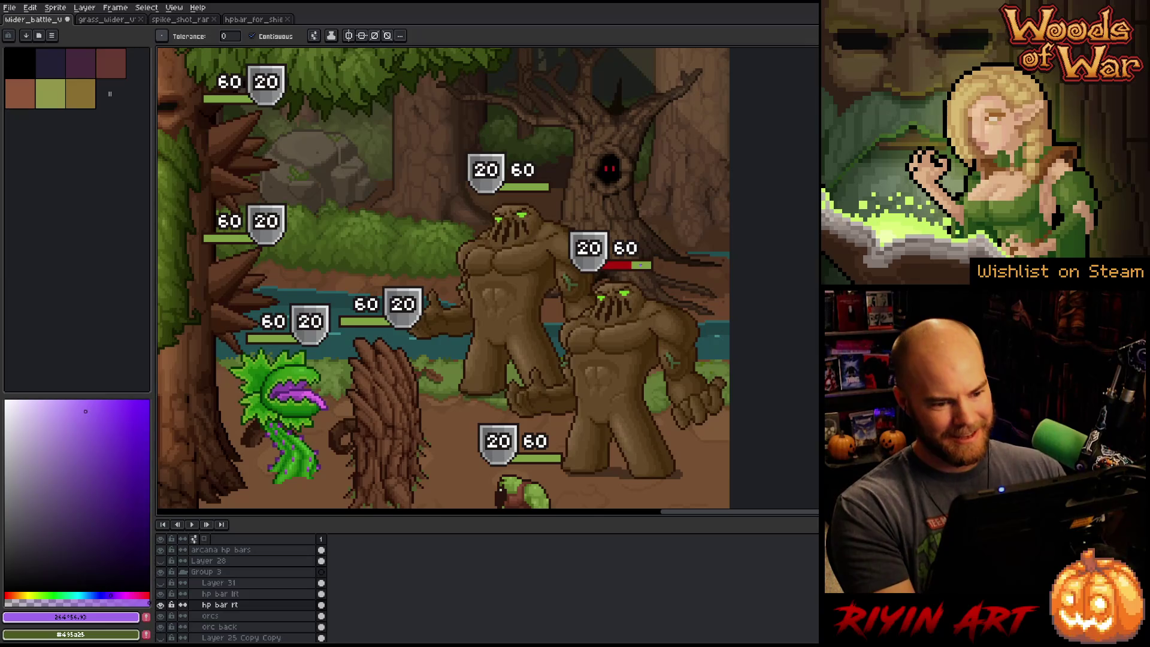
pyautogui.click(641, 265)
pyautogui.click(521, 186)
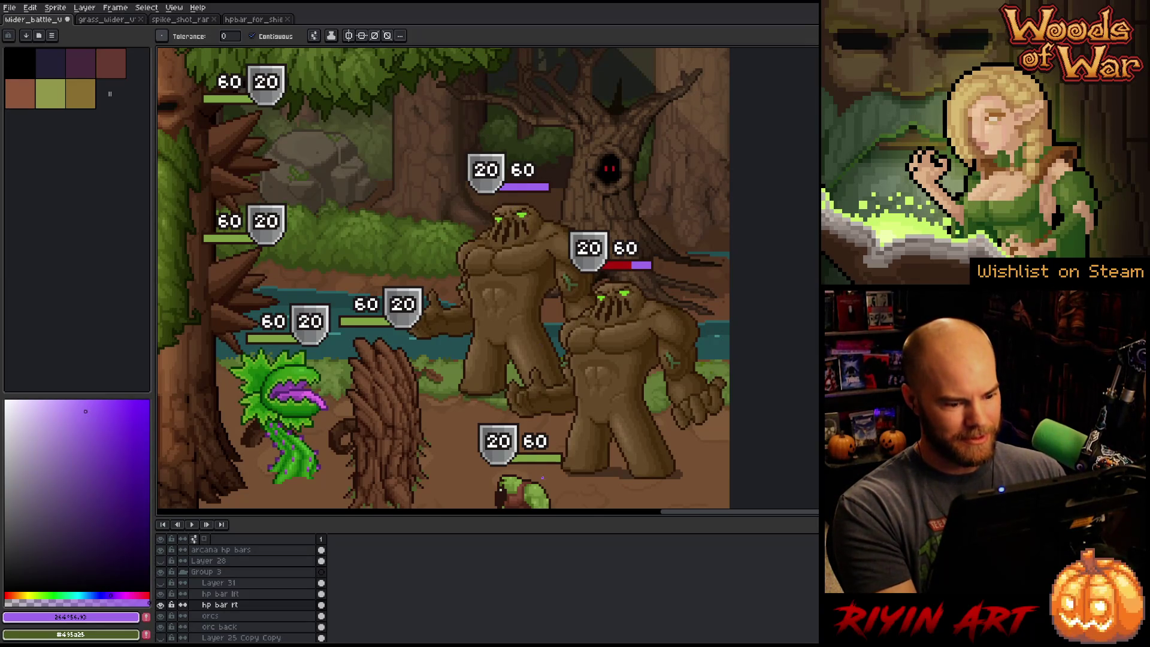
pyautogui.click(535, 458)
pyautogui.scroll(-2, 534, 457)
pyautogui.scroll(1, 534, 390)
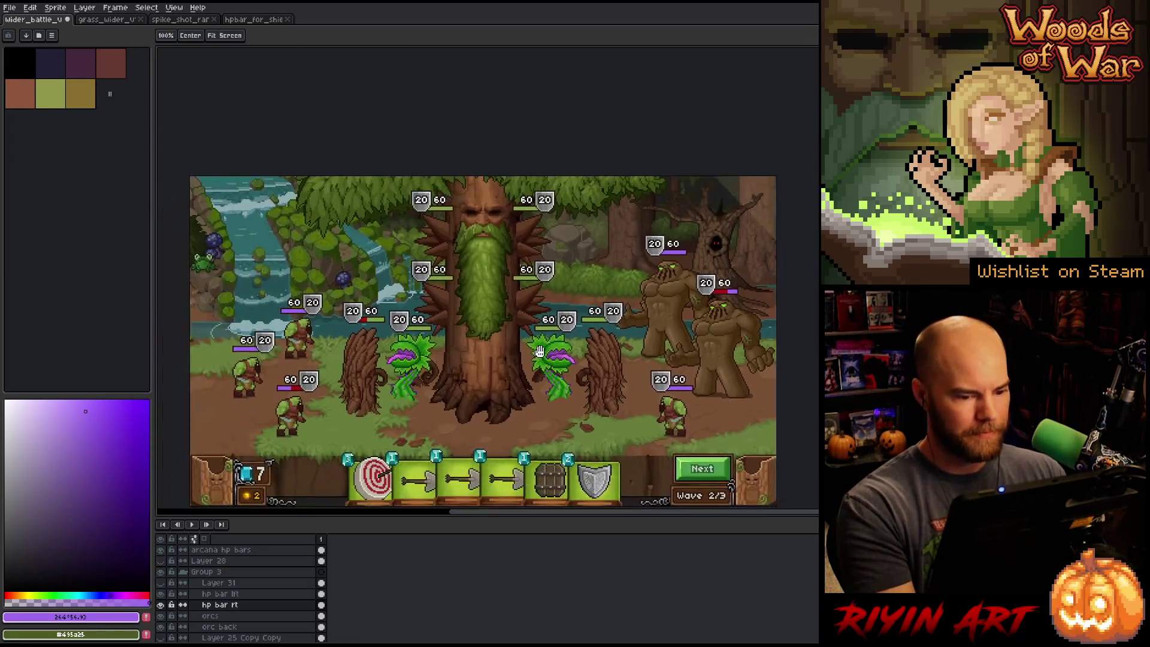
# - Pan and zoom to recentre the whole battle scene
pyautogui.moveTo(533, 354); pyautogui.dragTo(540, 312)
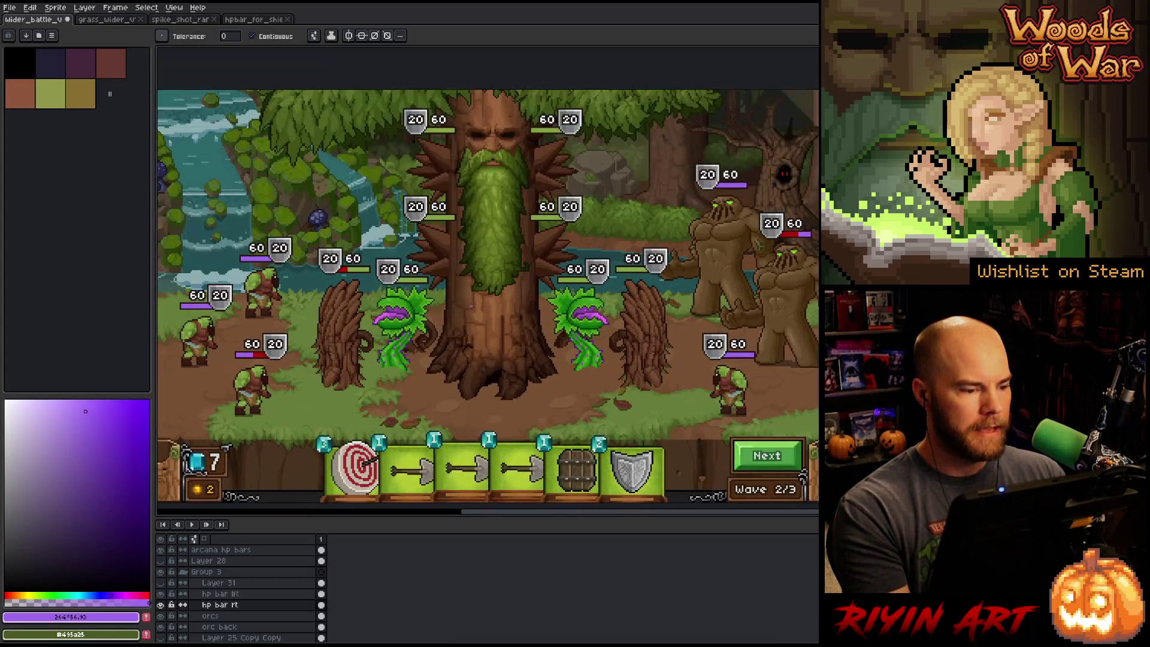
pyautogui.scroll(1, 489, 281)
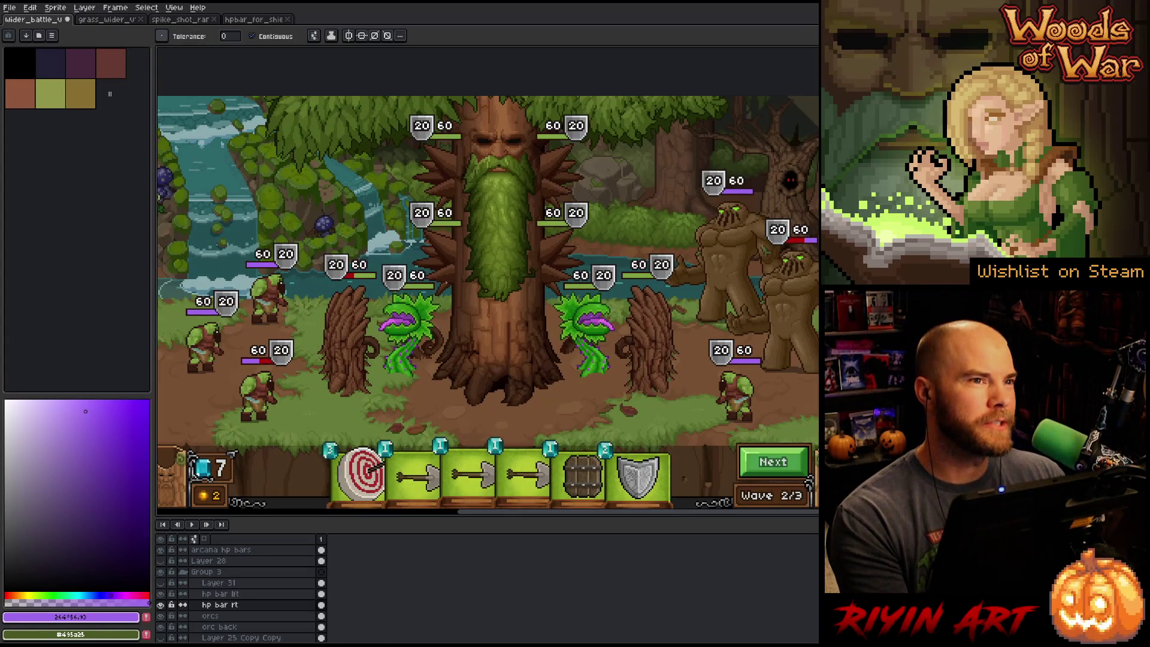
pyautogui.scroll(-1, 455, 287)
pyautogui.scroll(1, 415, 322)
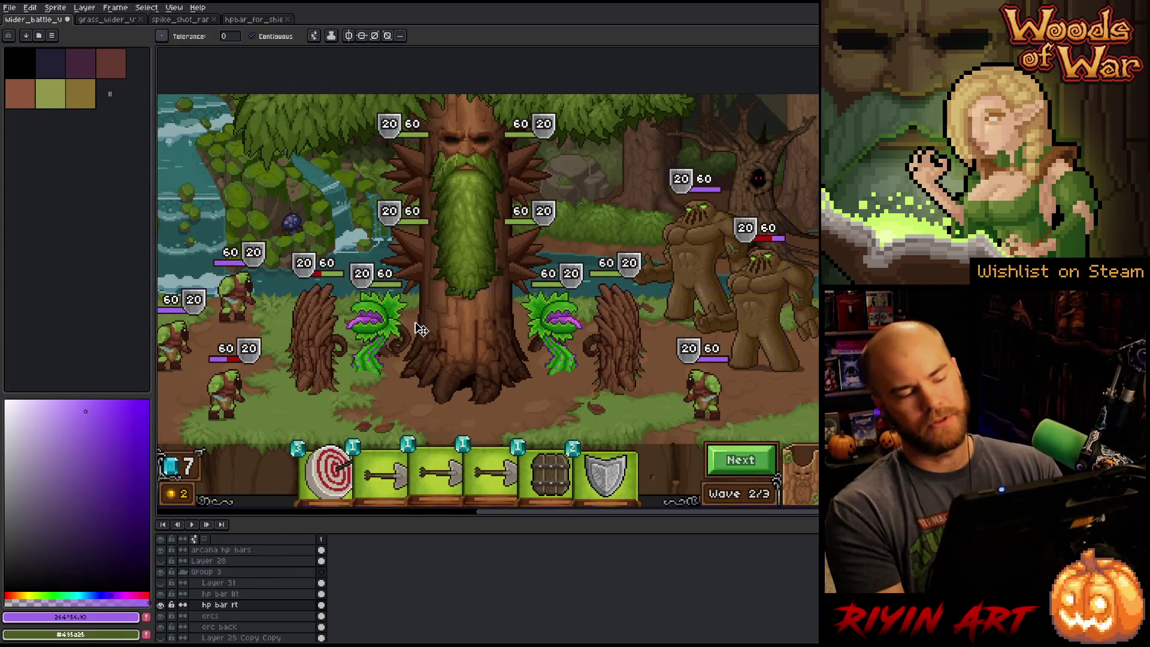
pyautogui.moveTo(415, 323); pyautogui.dragTo(447, 278)
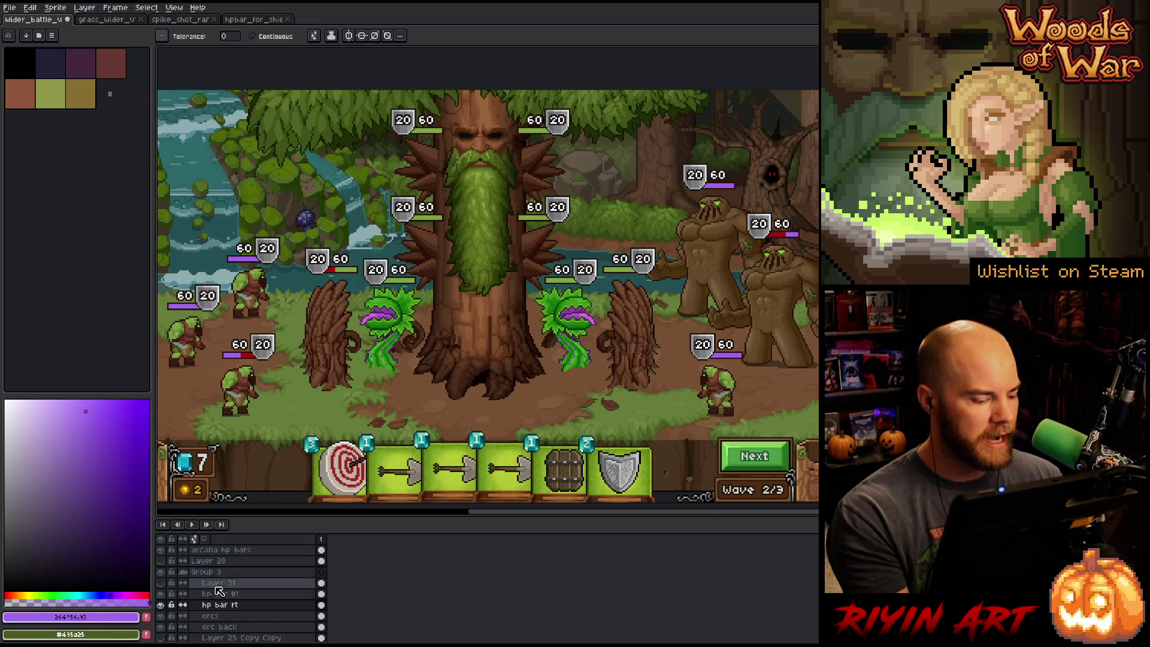
# - Make the hp bar lft layer active, check its visibility, and pan toward the orcs
pyautogui.click(180, 594)
pyautogui.click(160, 594)
pyautogui.click(160, 594)
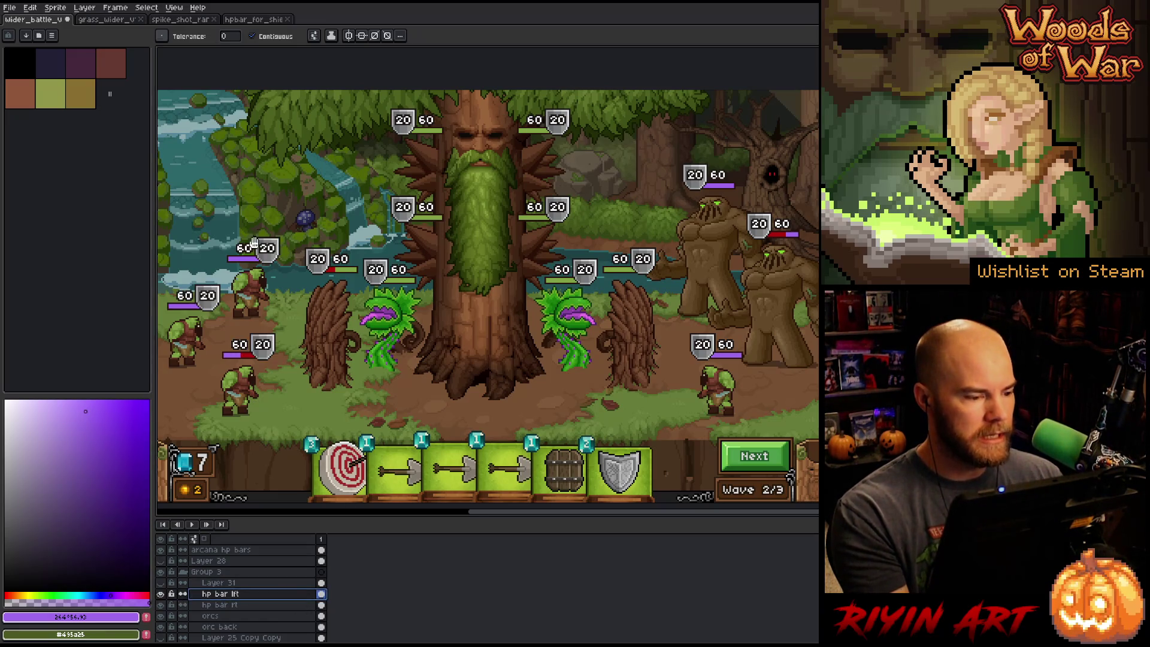
pyautogui.moveTo(203, 288); pyautogui.dragTo(331, 276)
pyautogui.press('w')
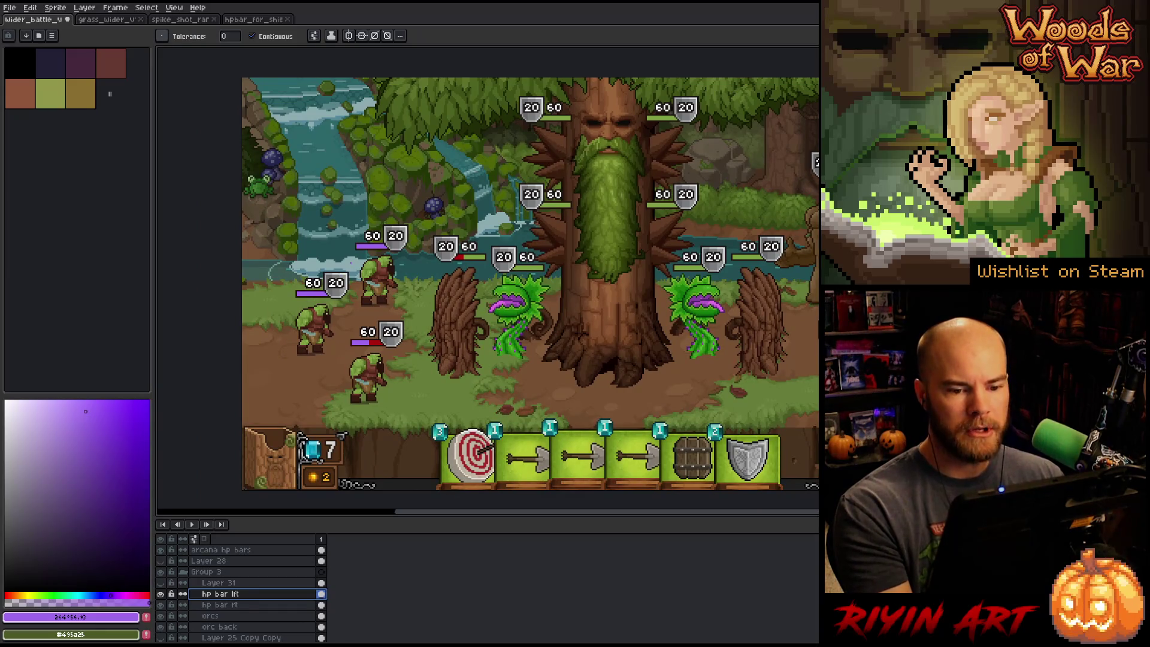
pyautogui.scroll(2, 349, 244)
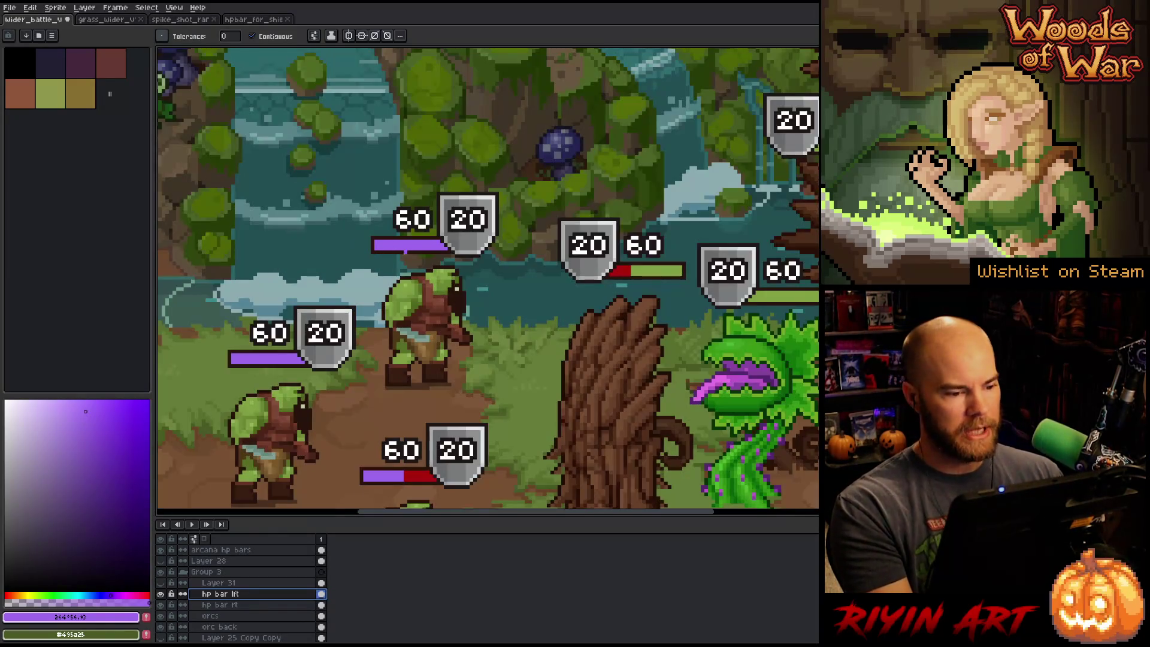
pyautogui.press('h')
pyautogui.moveTo(452, 322)
pyautogui.mouseDown()
pyautogui.moveTo(371, 290)
pyautogui.moveTo(266, 284)
pyautogui.moveTo(358, 284)
pyautogui.mouseUp()
# - Draw a rectangular marquee around both digits of the 20 on the upper orc's shield
pyautogui.scroll(-3, 372, 290)
pyautogui.press('w')
pyautogui.scroll(3, 358, 284)
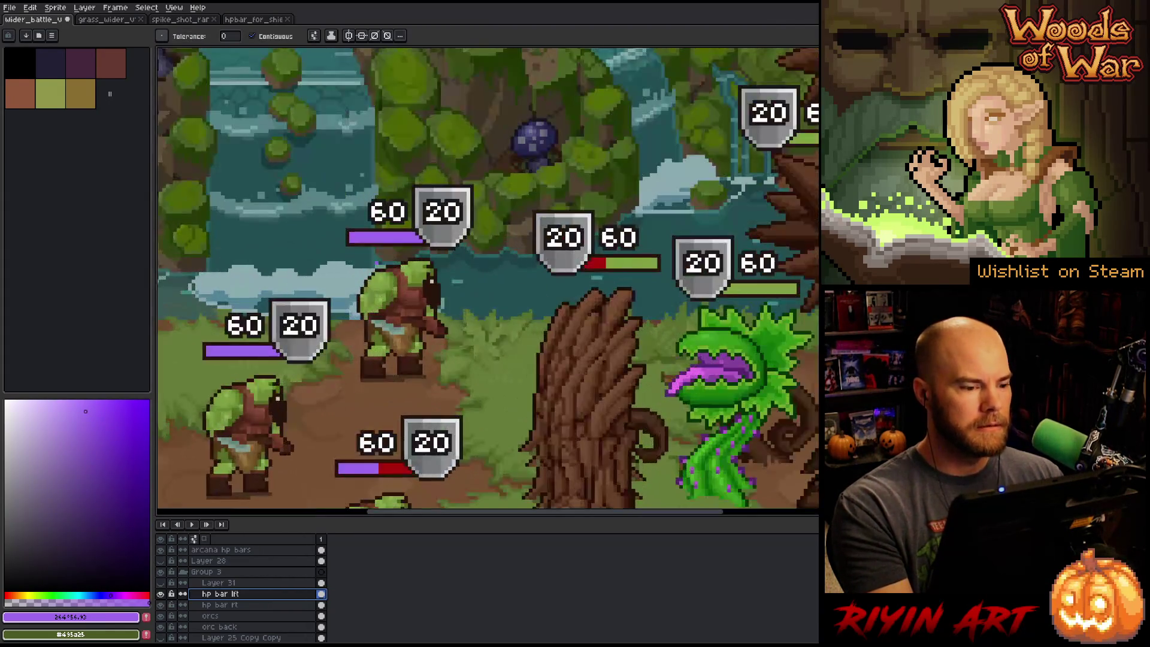
pyautogui.press('v')
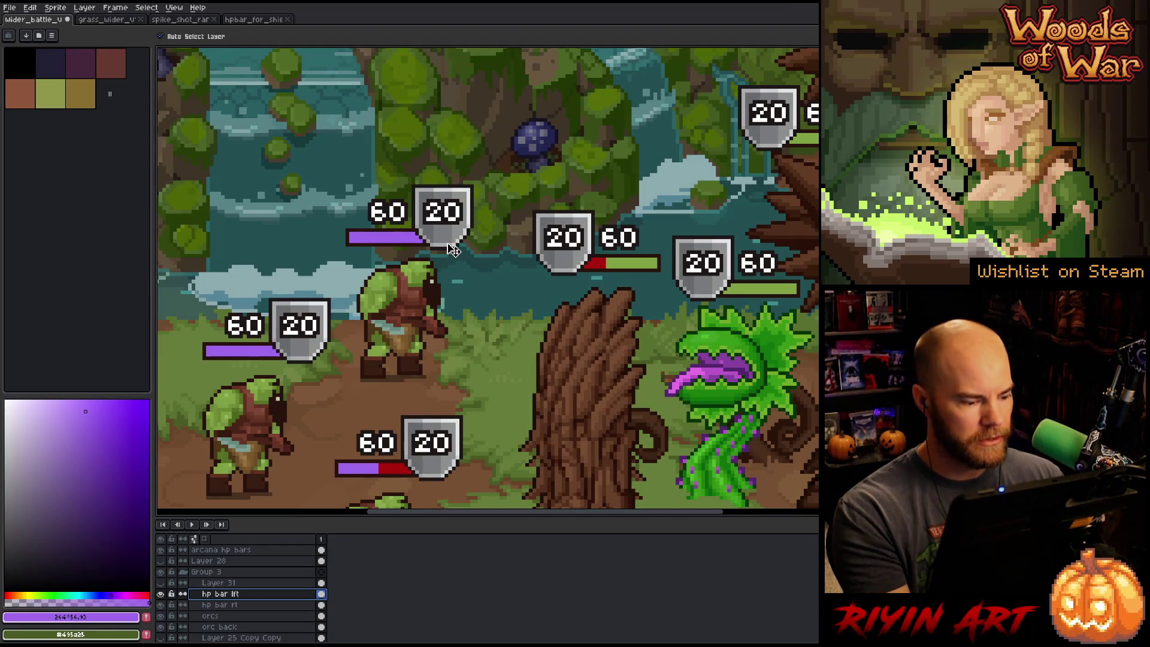
pyautogui.press('i')
pyautogui.scroll(2, 465, 198)
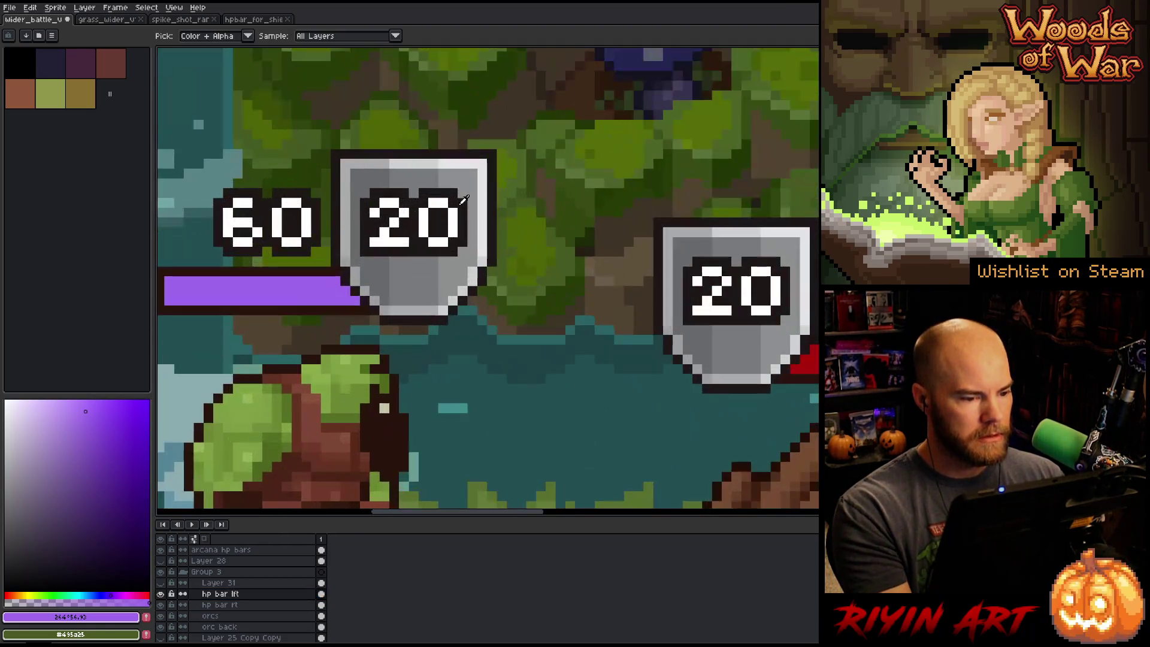
pyautogui.press('m')
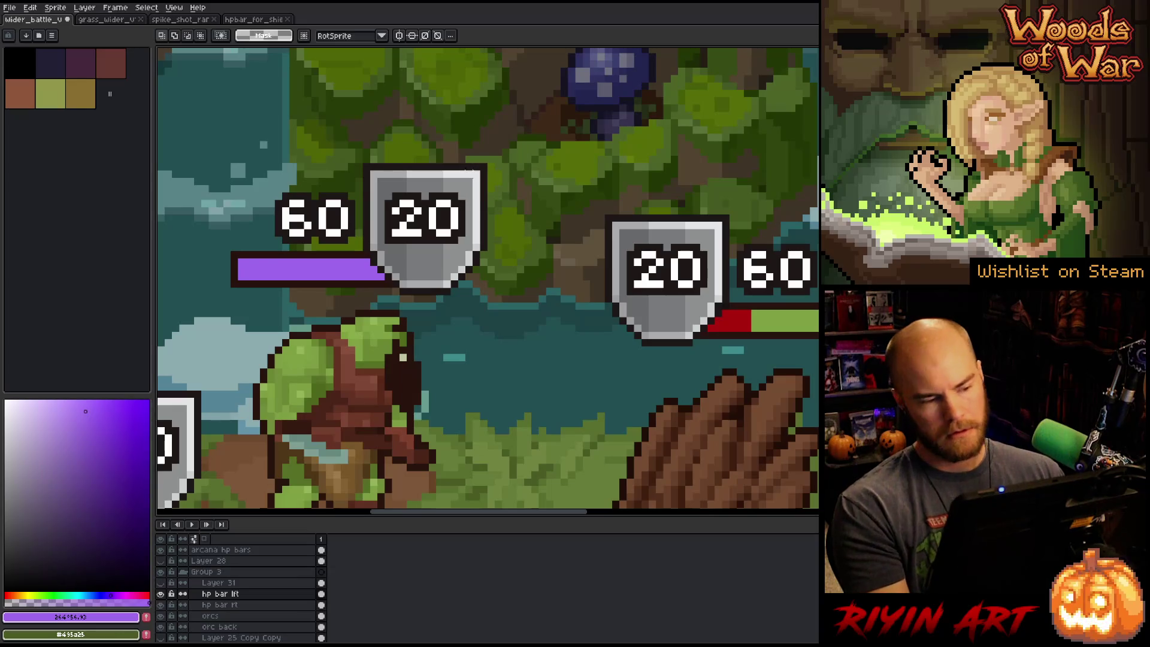
pyautogui.moveTo(482, 166)
pyautogui.mouseDown()
pyautogui.moveTo(366, 268)
pyautogui.moveTo(366, 295)
pyautogui.mouseUp()
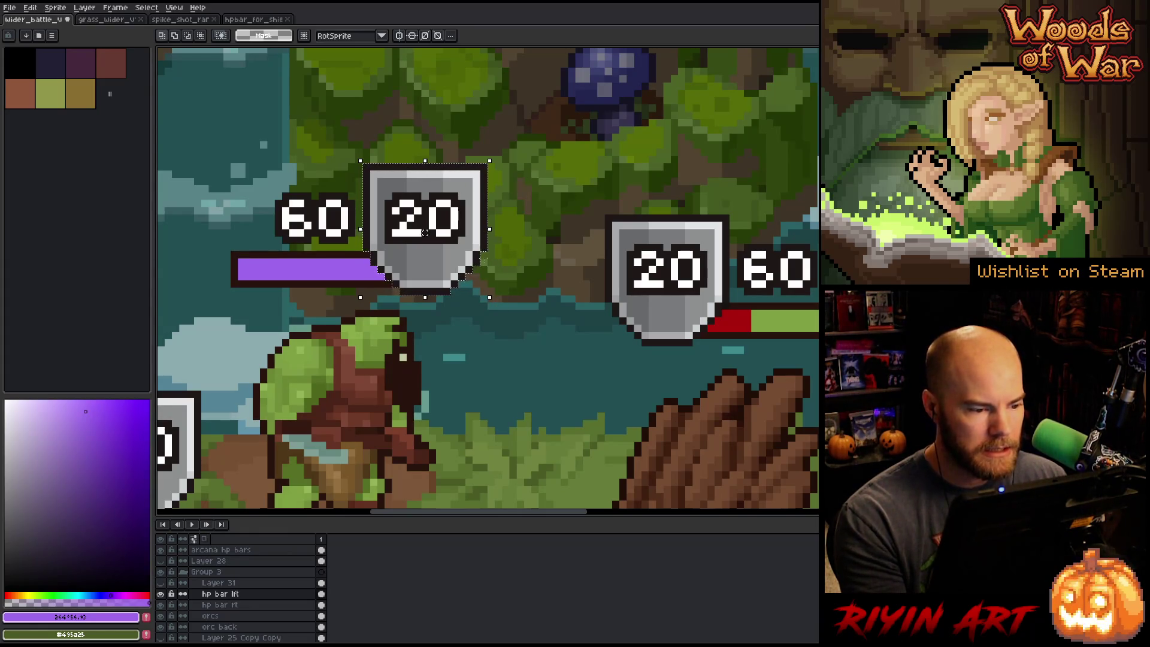
pyautogui.scroll(3, 404, 210)
pyautogui.moveTo(379, 177); pyautogui.dragTo(458, 312)
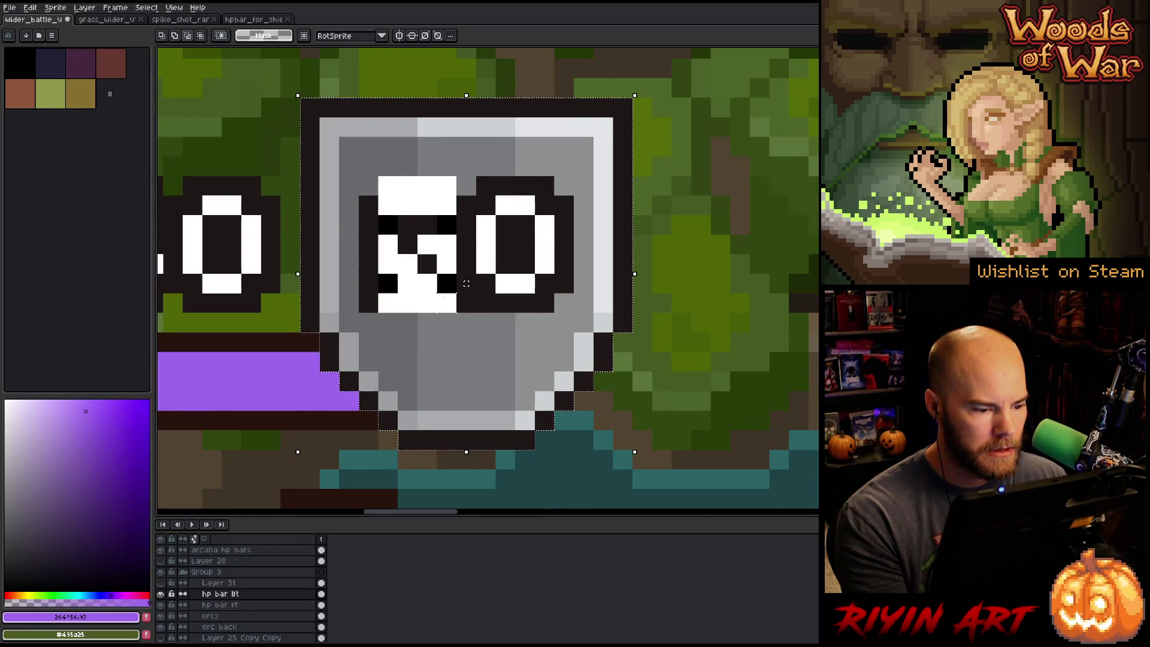
pyautogui.moveTo(358, 195)
pyautogui.mouseDown()
pyautogui.moveTo(515, 312)
pyautogui.moveTo(555, 311)
pyautogui.mouseUp()
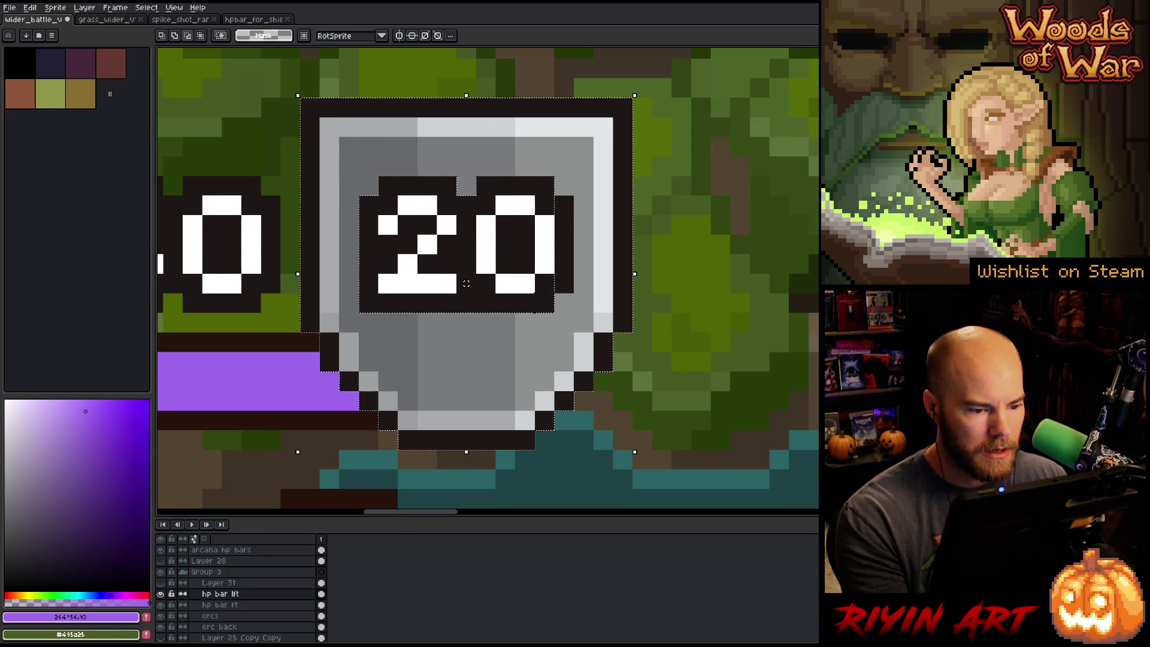
pyautogui.scroll(-5, 466, 283)
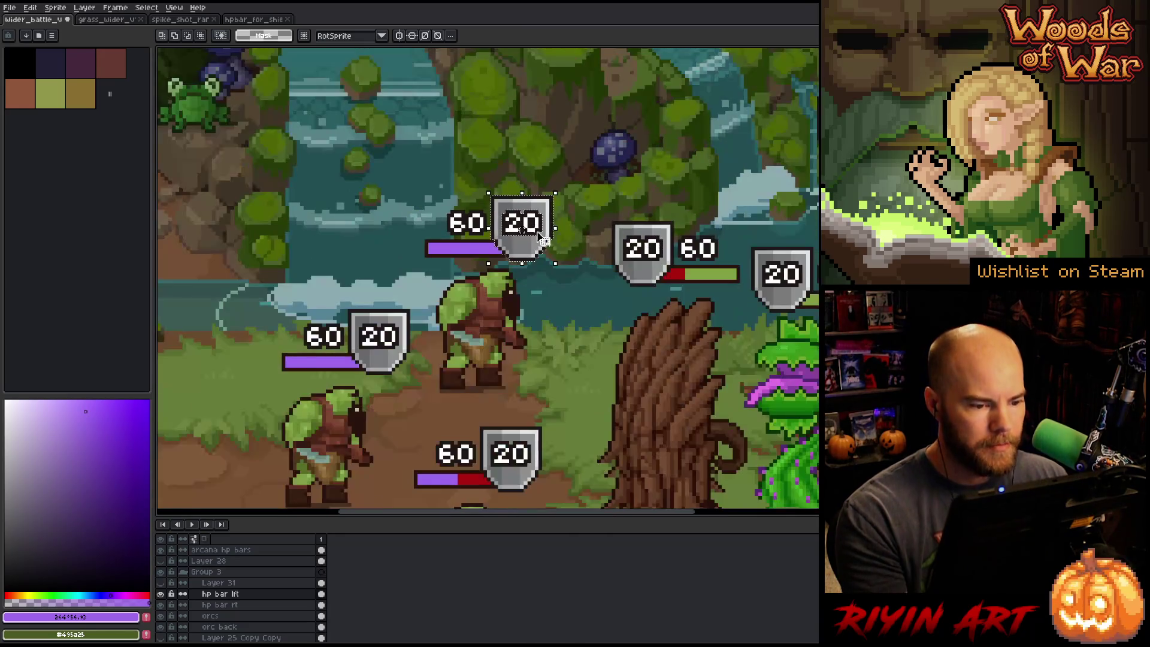
pyautogui.hscroll(5, 521, 230)
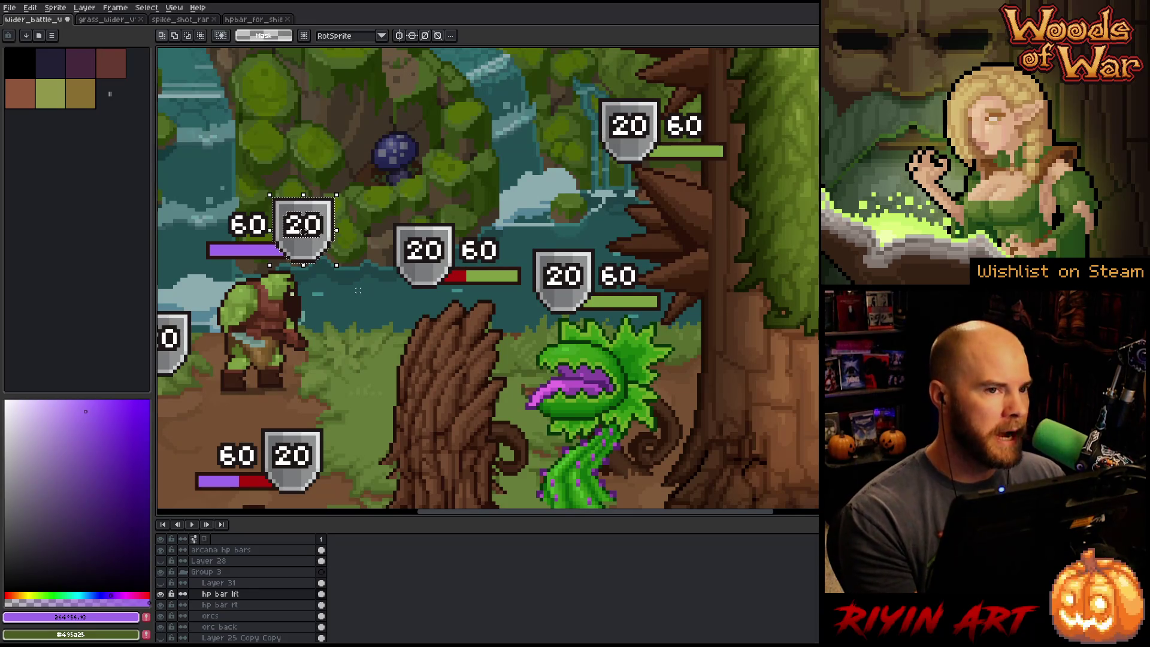
pyautogui.moveTo(302, 231)
pyautogui.mouseDown()
pyautogui.moveTo(444, 212)
pyautogui.moveTo(469, 165)
pyautogui.mouseUp()
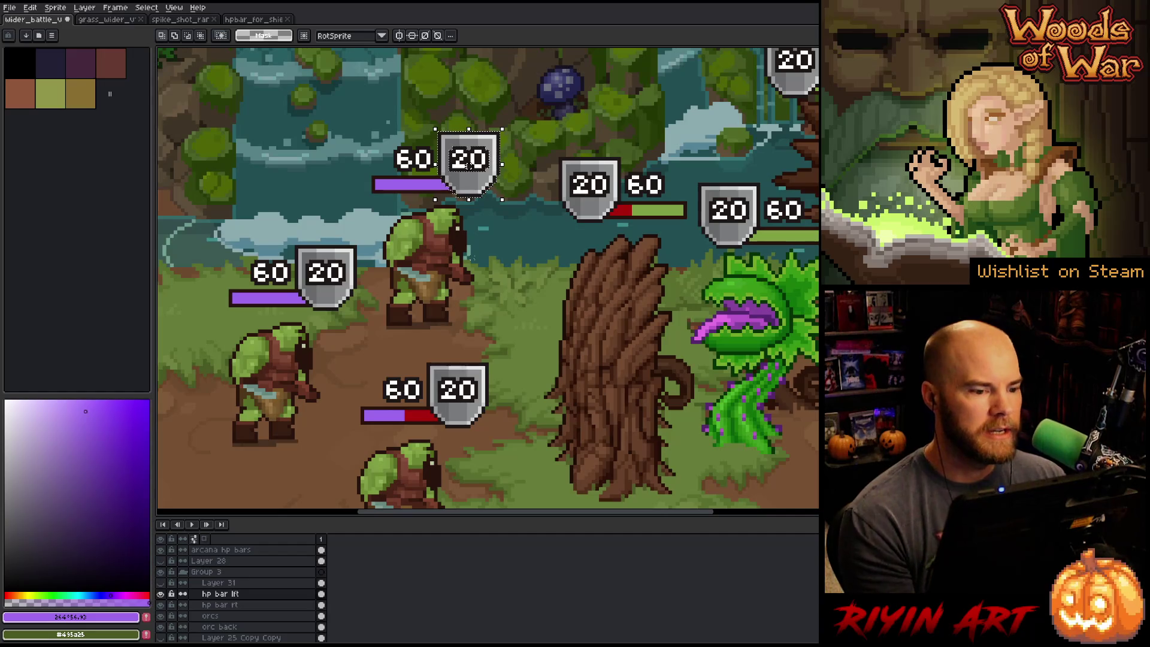
pyautogui.moveTo(469, 164); pyautogui.dragTo(425, 191)
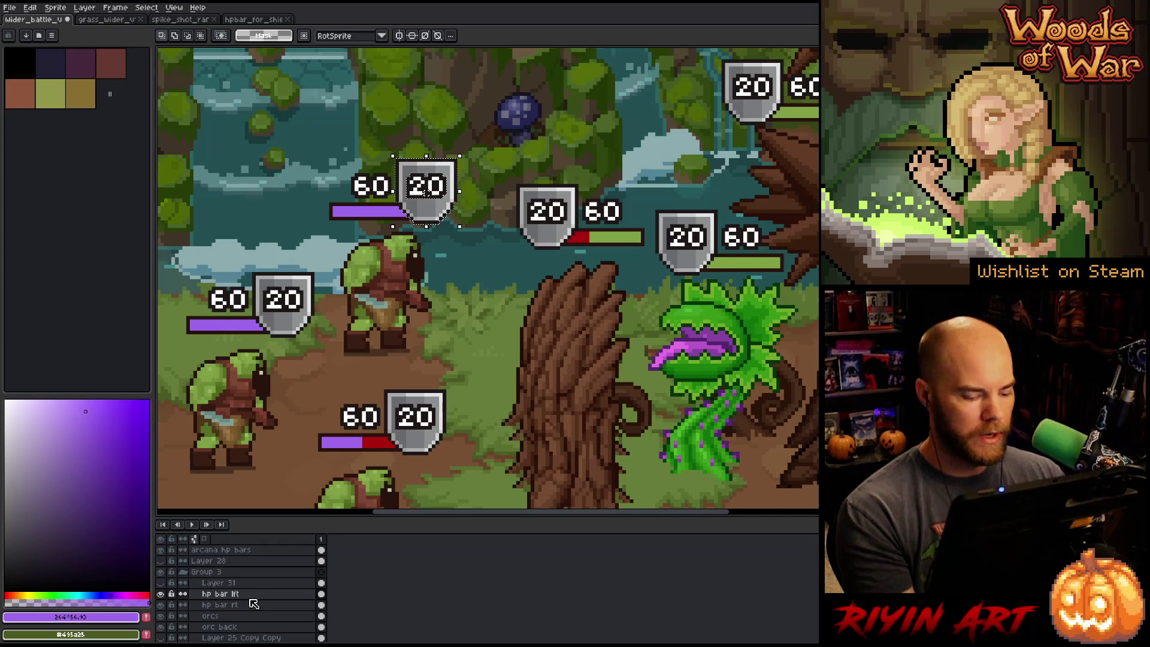
pyautogui.hotkey('shift', 'n')
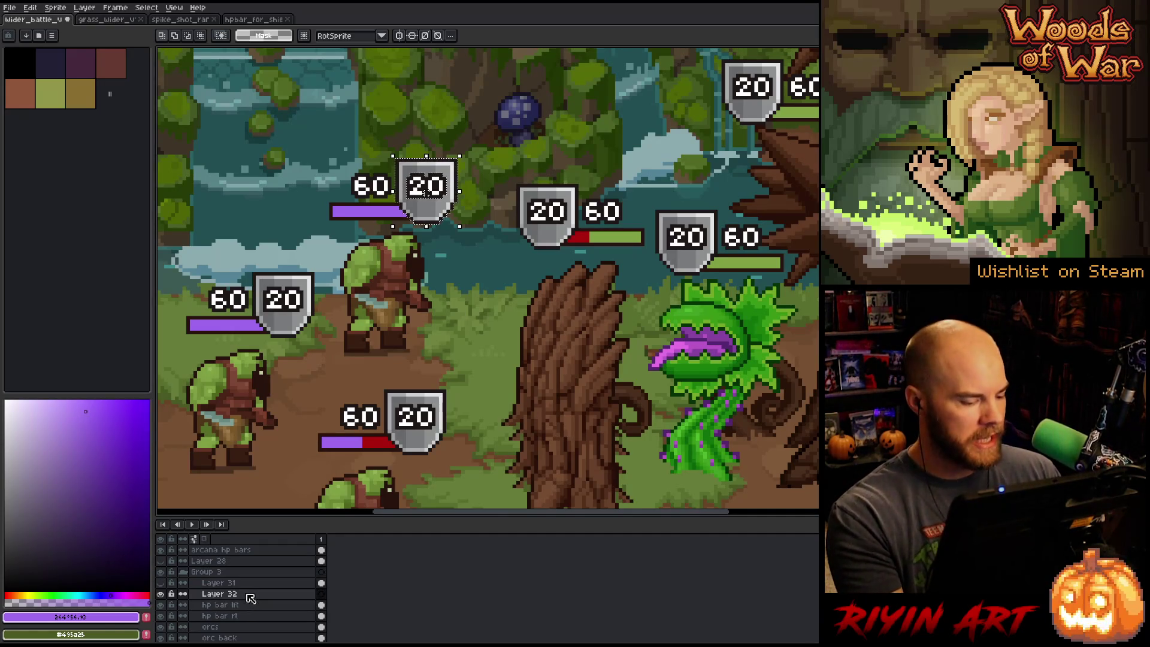
# - Fill the shield selection on the new layer with a darker, duller purple, then deselect
pyautogui.click(76, 471)
pyautogui.moveTo(81, 467); pyautogui.dragTo(77, 467)
pyautogui.press('f')
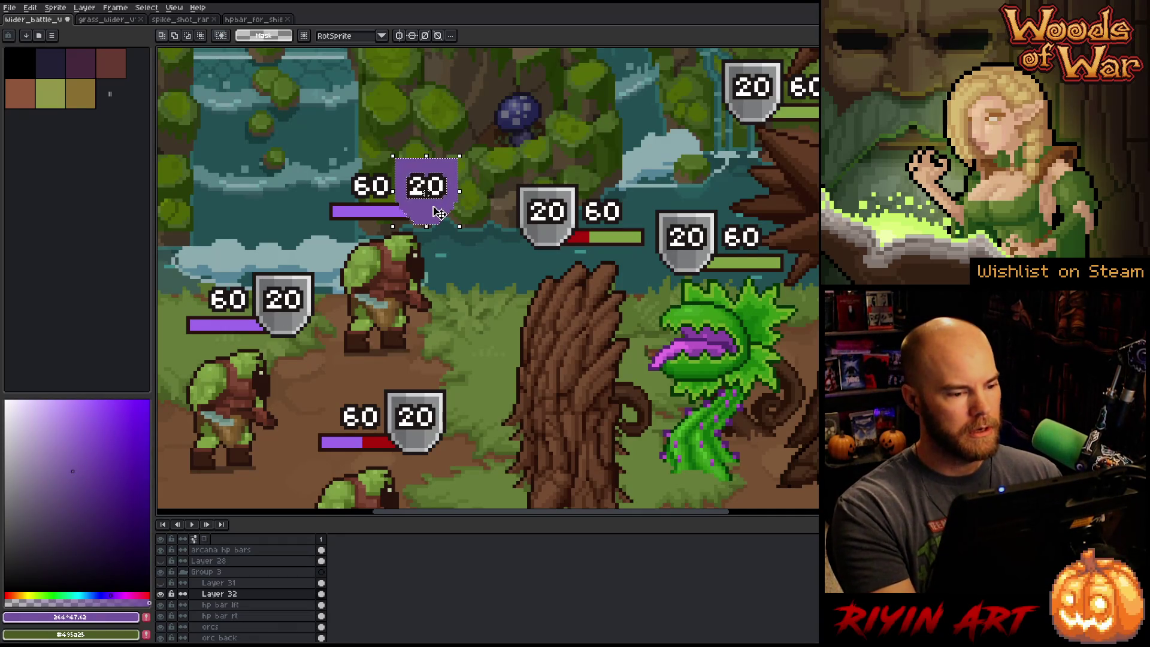
pyautogui.hotkey('ctrl', 'd')
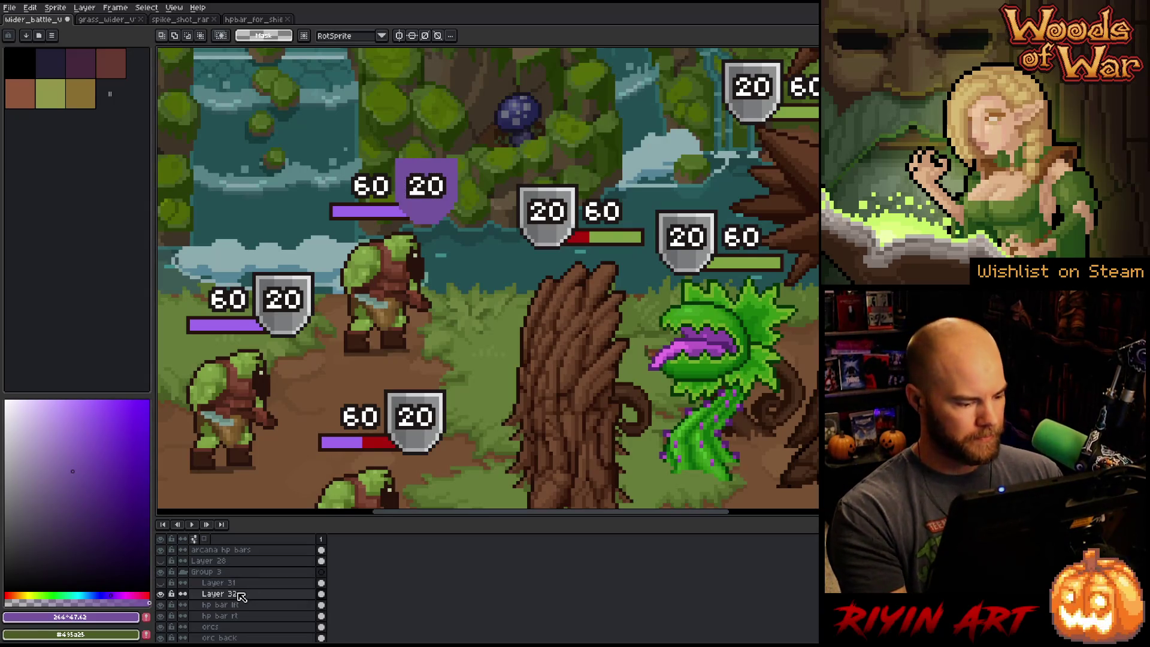
# - Set the new layer's blend mode to Color, then bring up Hue/Saturation (Ctrl+U)
pyautogui.doubleClick(237, 594)
pyautogui.click(434, 47)
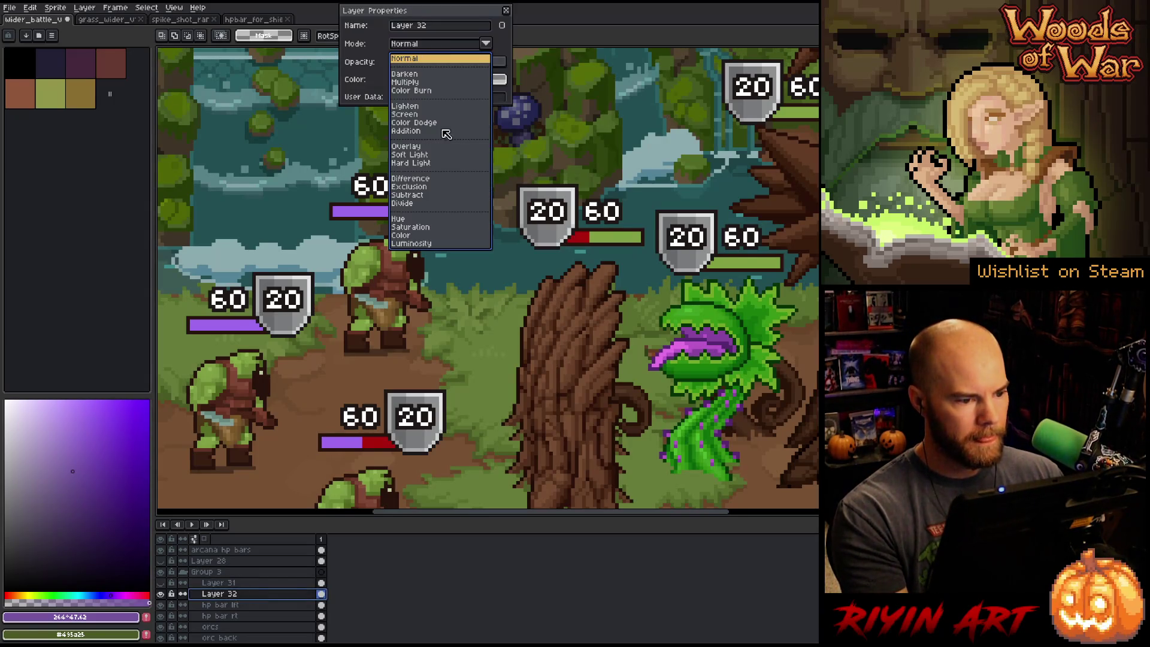
pyautogui.click(420, 240)
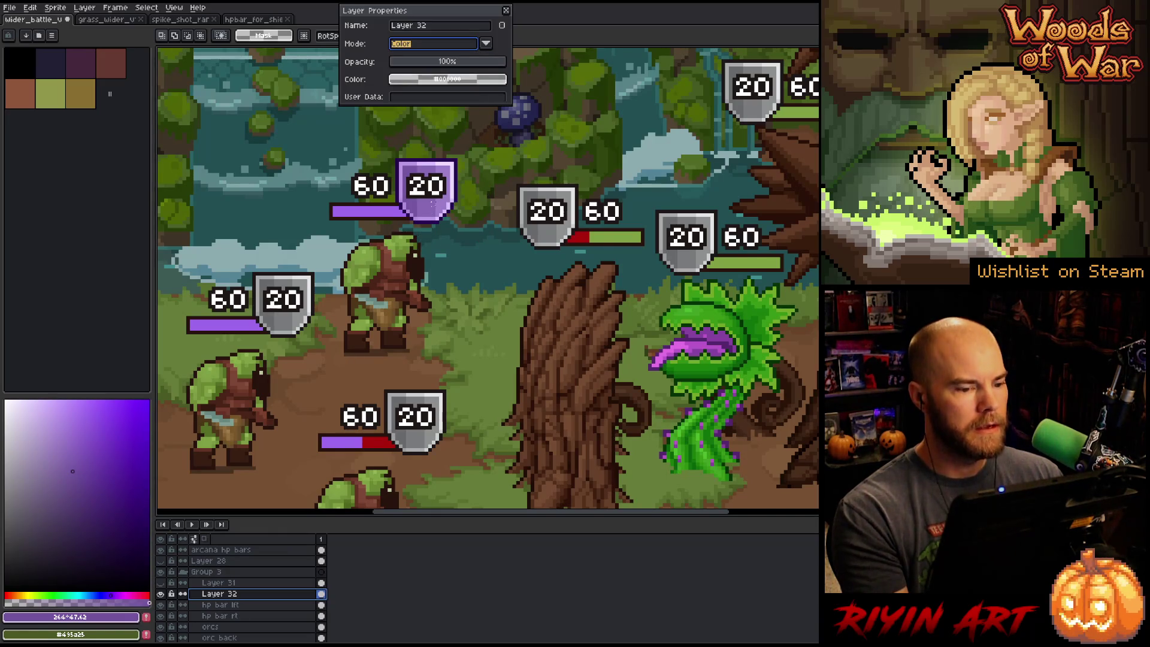
pyautogui.scroll(-3, 418, 226)
pyautogui.scroll(1, 465, 194)
pyautogui.scroll(-1, 465, 196)
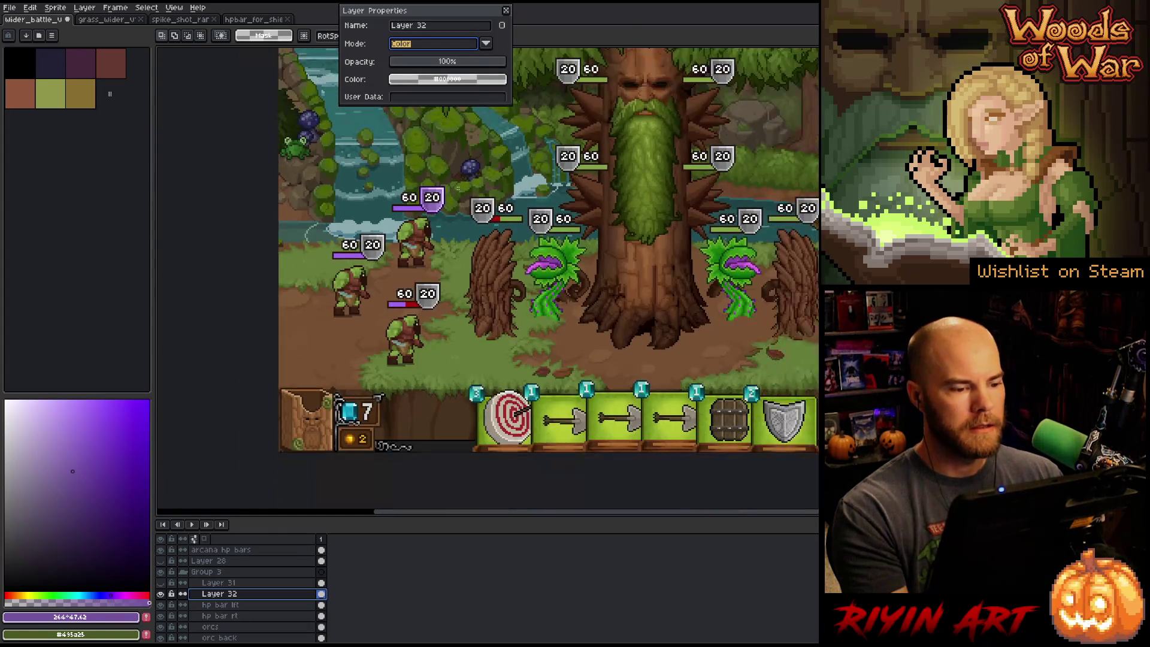
pyautogui.scroll(2, 460, 191)
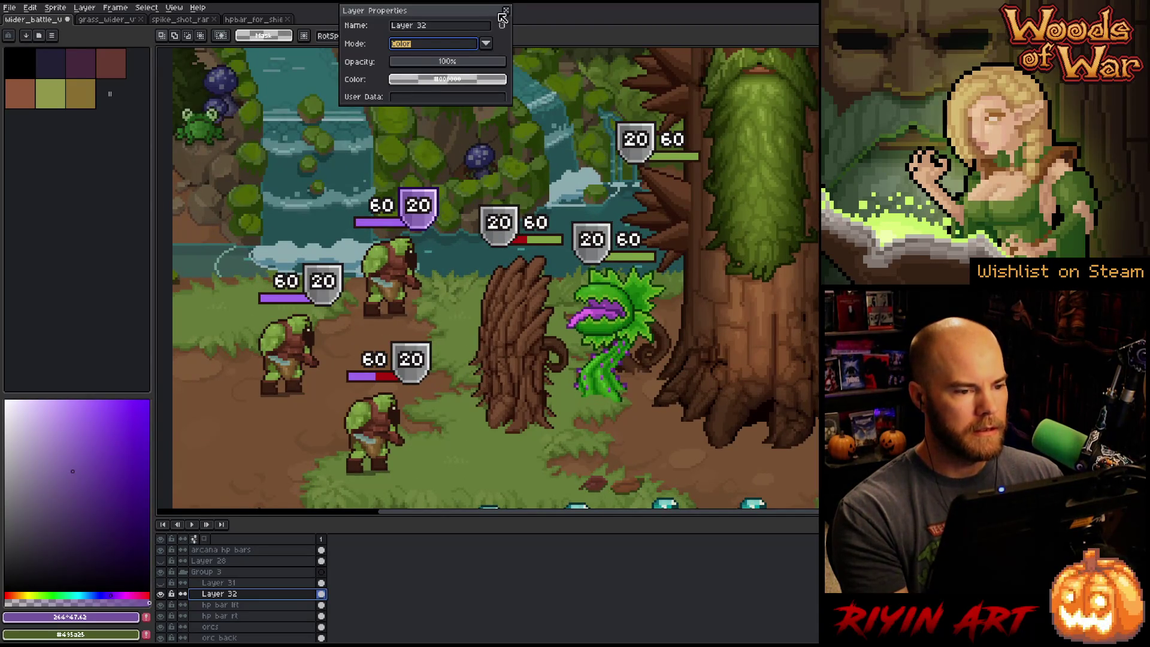
pyautogui.click(506, 10)
pyautogui.hotkey('ctrl', 'u')
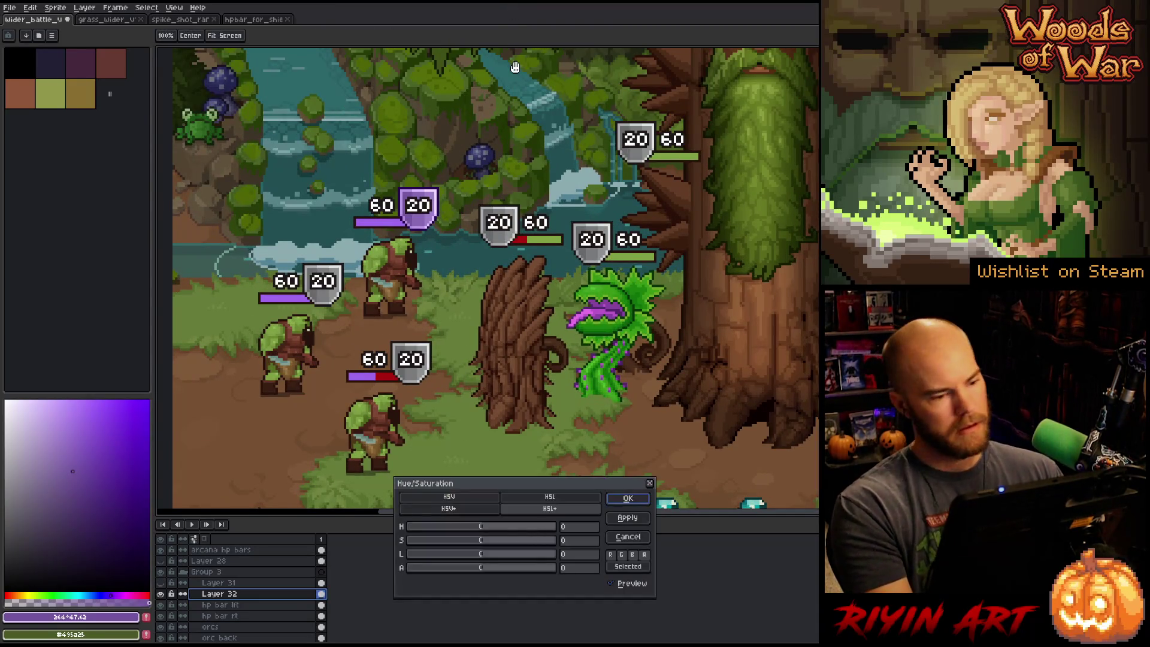
# - Shift the shield tint's hue to about 122 and apply it, turning the tint tan
pyautogui.moveTo(486, 532); pyautogui.dragTo(523, 529)
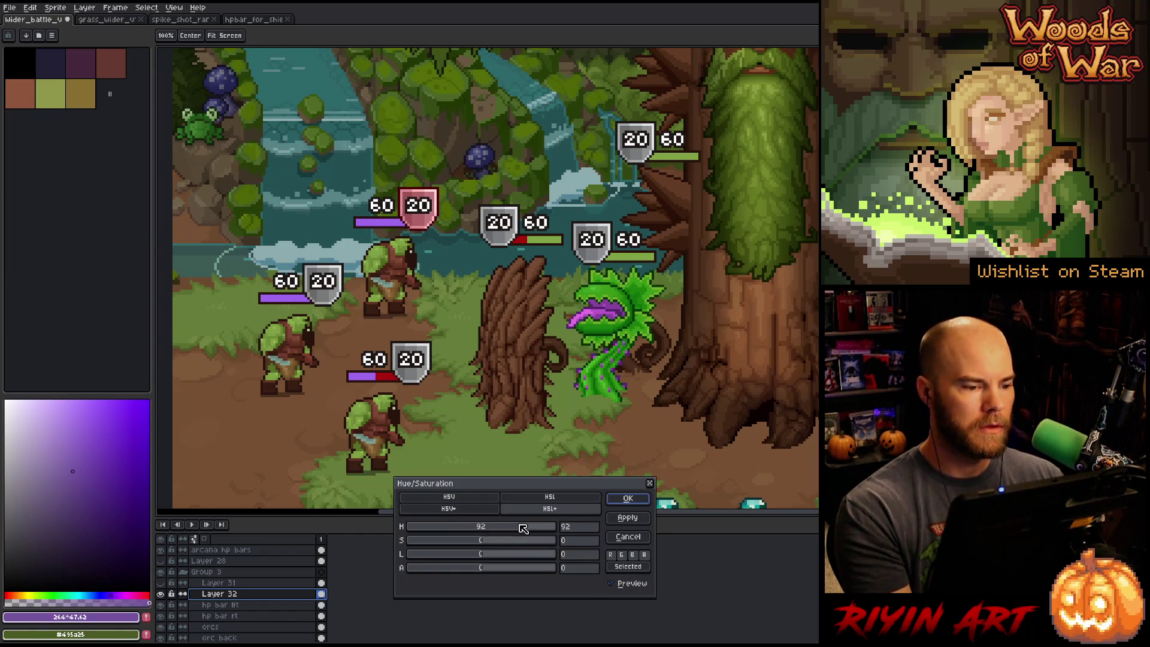
pyautogui.moveTo(523, 528)
pyautogui.mouseDown()
pyautogui.moveTo(548, 527)
pyautogui.moveTo(536, 523)
pyautogui.mouseUp()
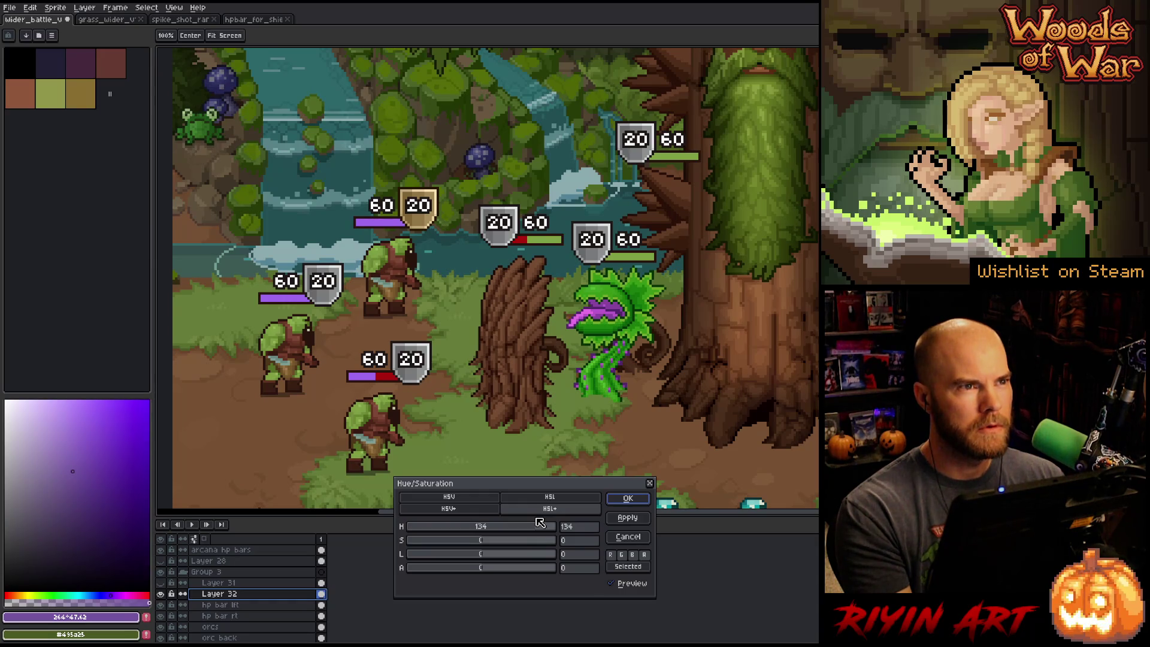
pyautogui.moveTo(540, 523)
pyautogui.mouseDown()
pyautogui.moveTo(569, 520)
pyautogui.moveTo(423, 514)
pyautogui.moveTo(458, 510)
pyautogui.moveTo(446, 543)
pyautogui.moveTo(544, 528)
pyautogui.moveTo(467, 543)
pyautogui.moveTo(477, 543)
pyautogui.mouseUp()
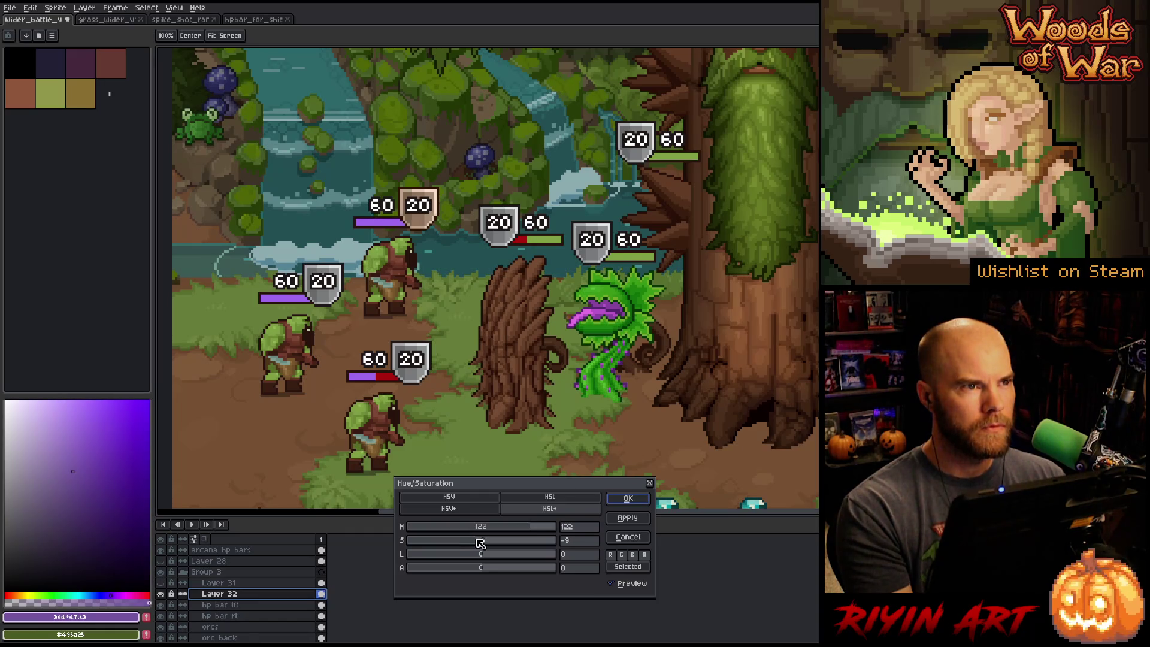
pyautogui.click(627, 499)
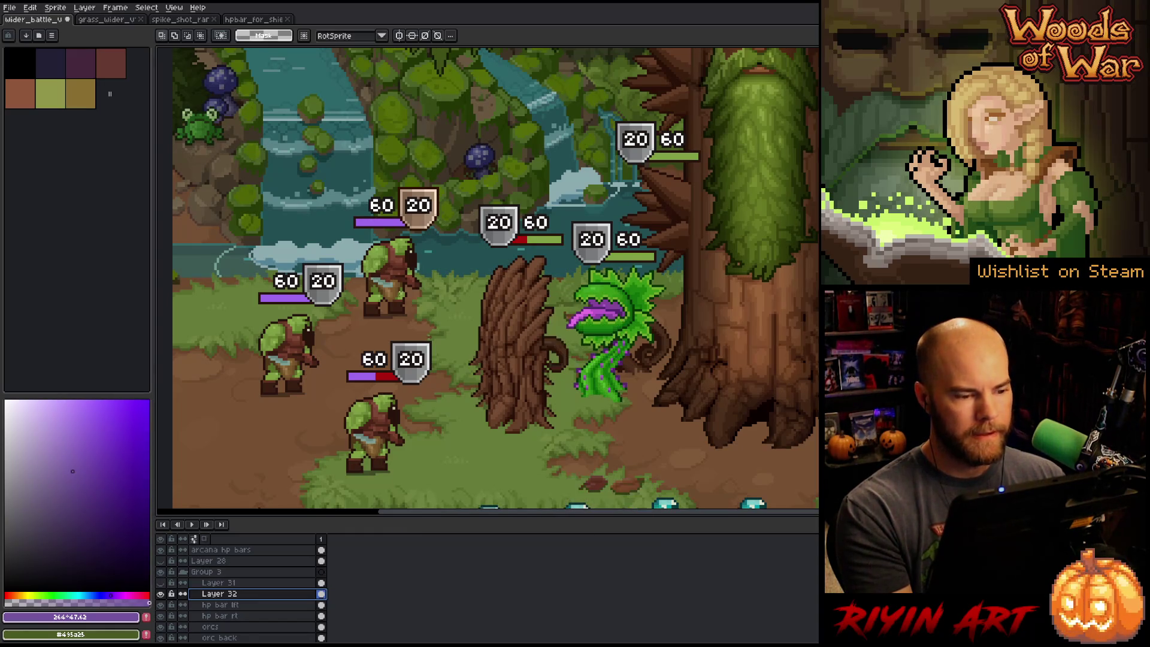
# - Set Layer 32's blend mode back to Normal
pyautogui.doubleClick(242, 595)
pyautogui.click(422, 44)
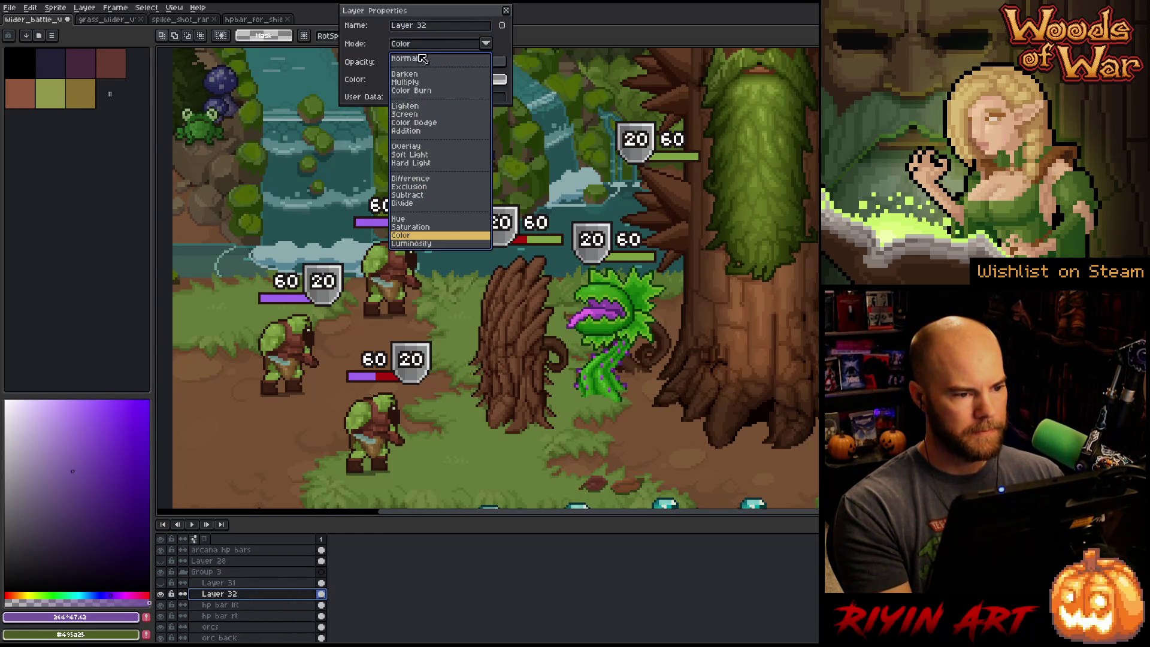
pyautogui.click(431, 60)
pyautogui.click(507, 10)
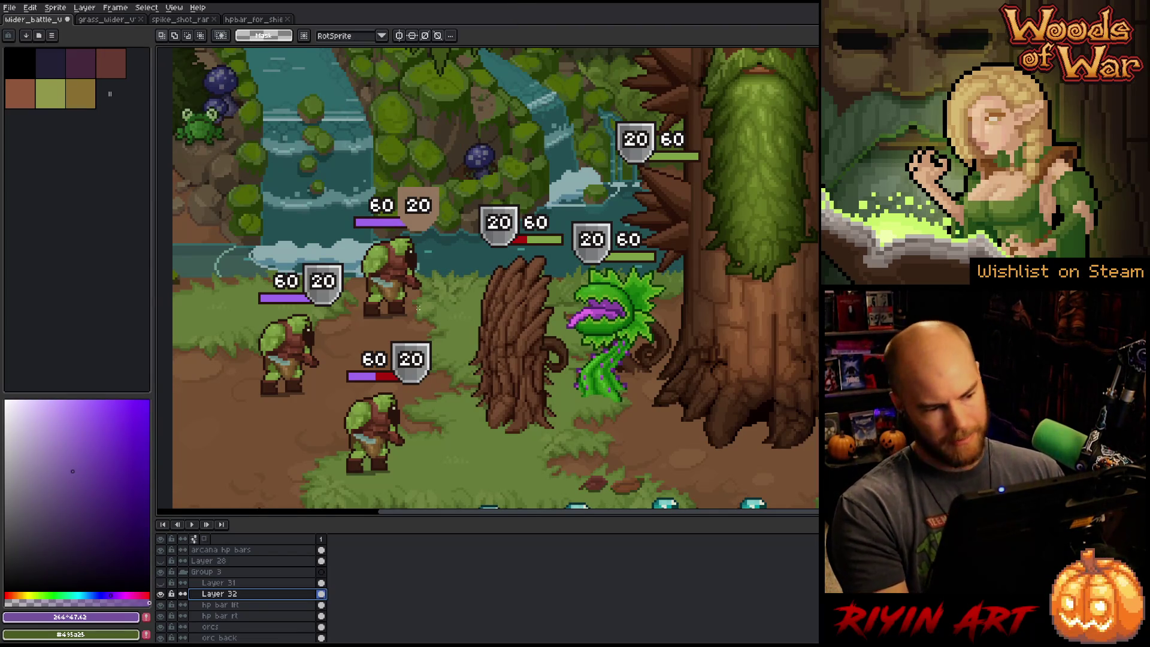
# - Select the tan shield tint and move it onto the lower-right orc's HP shield
pyautogui.moveTo(337, 137)
pyautogui.mouseDown()
pyautogui.moveTo(459, 244)
pyautogui.moveTo(412, 333)
pyautogui.moveTo(410, 384)
pyautogui.moveTo(449, 282)
pyautogui.moveTo(446, 305)
pyautogui.moveTo(795, 273)
pyautogui.moveTo(795, 240)
pyautogui.mouseUp()
pyautogui.scroll(-2, 410, 385)
pyautogui.scroll(3, 501, 349)
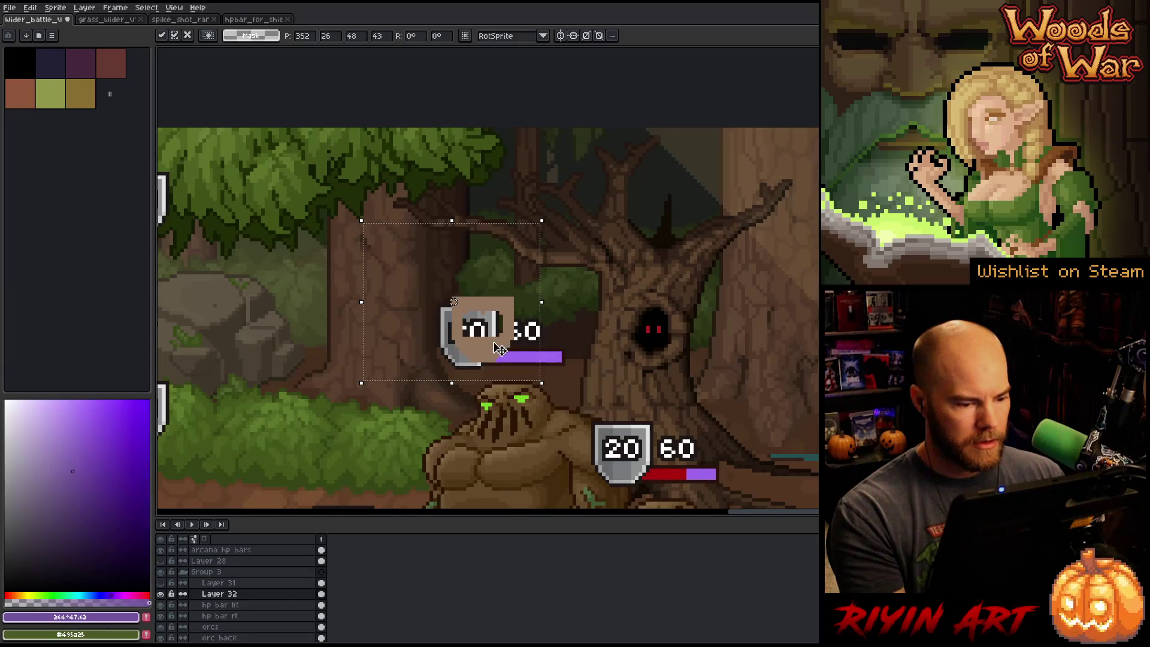
pyautogui.moveTo(501, 349); pyautogui.dragTo(485, 358)
pyautogui.moveTo(511, 419); pyautogui.dragTo(471, 290)
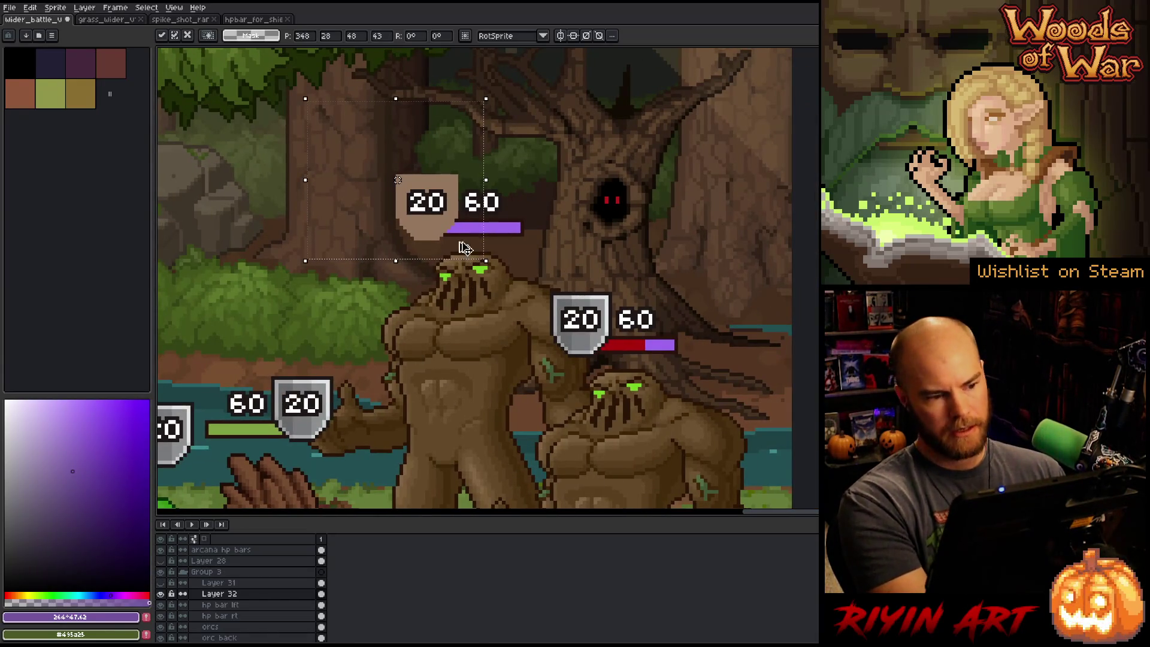
pyautogui.moveTo(439, 243)
pyautogui.mouseDown()
pyautogui.moveTo(594, 356)
pyautogui.moveTo(528, 303)
pyautogui.moveTo(557, 470)
pyautogui.mouseUp()
pyautogui.scroll(-2, 571, 333)
pyautogui.scroll(-2, 561, 404)
pyautogui.scroll(3, 560, 403)
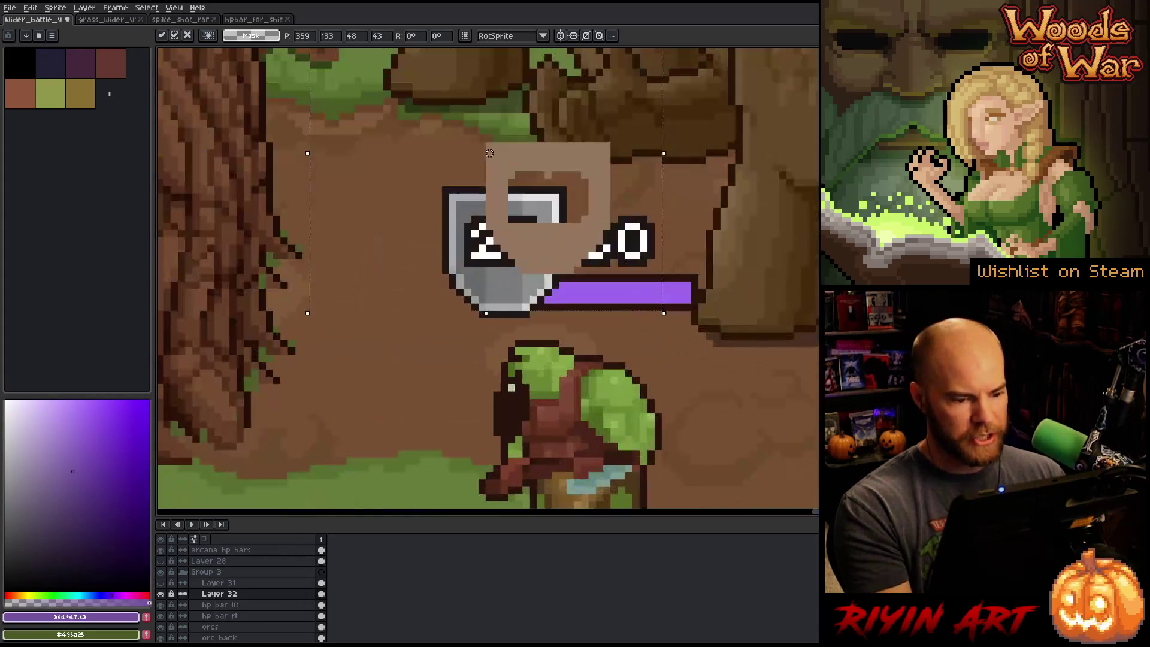
pyautogui.moveTo(552, 251); pyautogui.dragTo(505, 291)
pyautogui.scroll(-3, 504, 290)
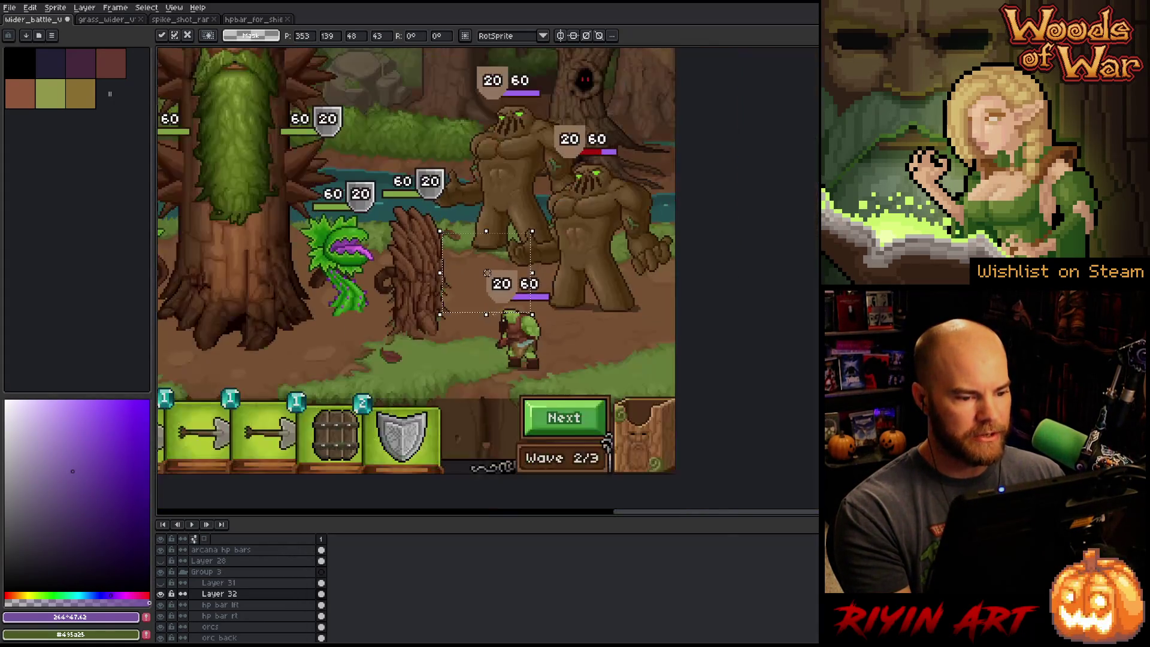
pyautogui.scroll(-3, 323, 335)
pyautogui.hotkey('ctrl', 'd')
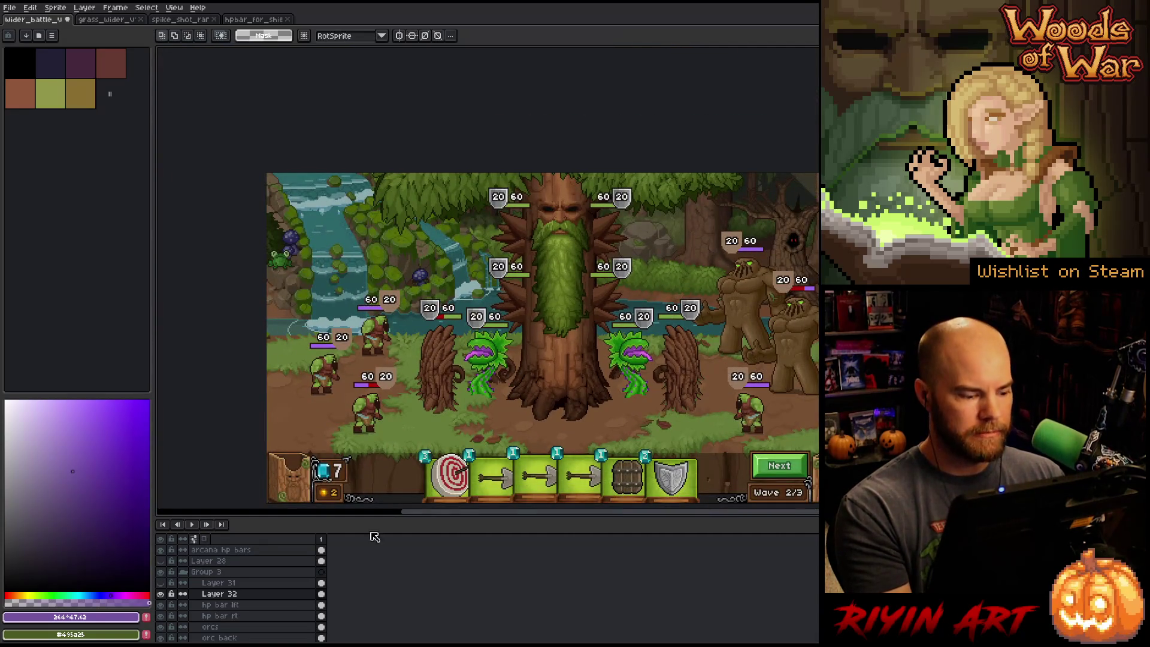
# - Set Layer 32's blend mode to Color
pyautogui.doubleClick(238, 594)
pyautogui.click(415, 46)
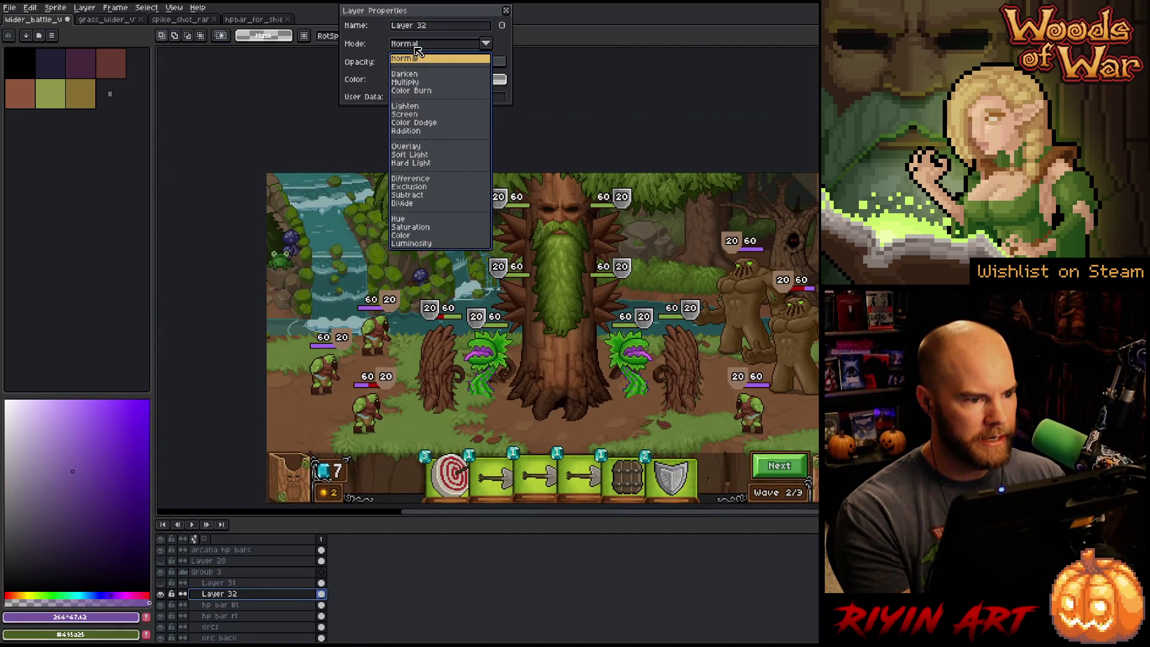
pyautogui.click(413, 230)
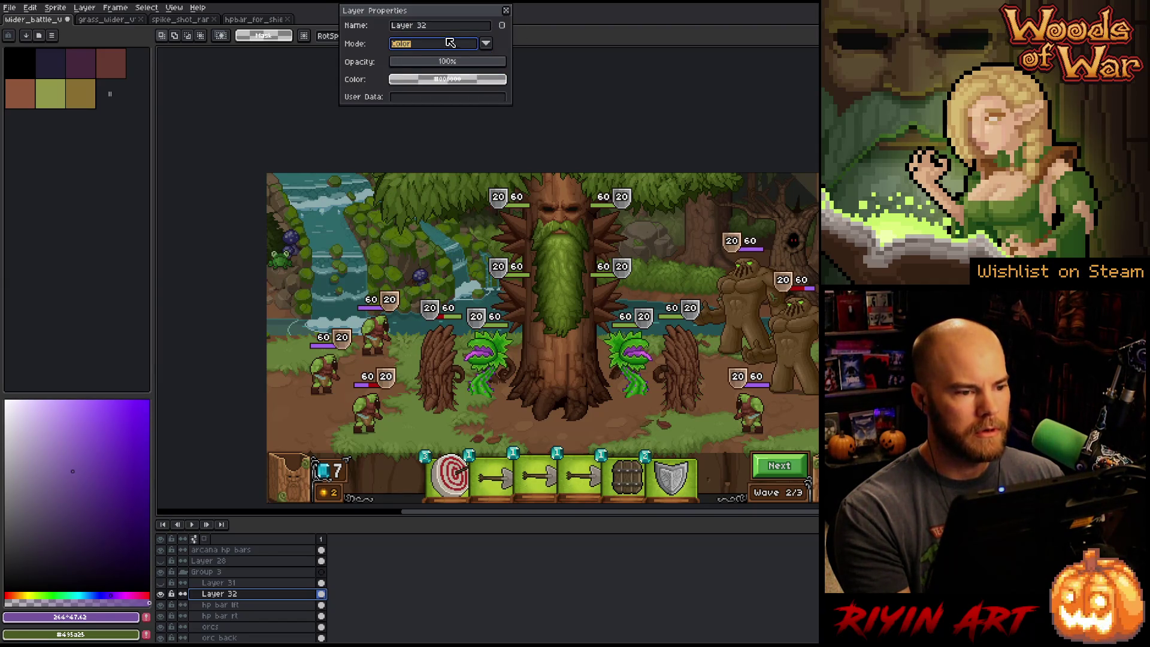
pyautogui.click(506, 10)
pyautogui.moveTo(585, 268); pyautogui.dragTo(519, 251)
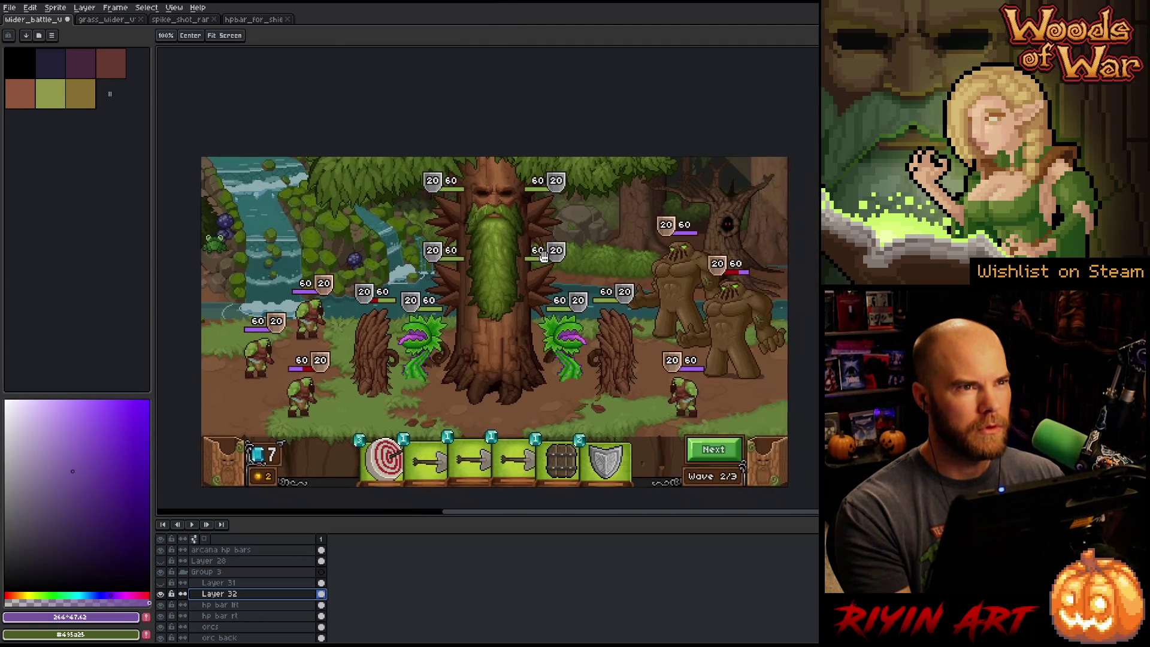
pyautogui.scroll(1, 519, 252)
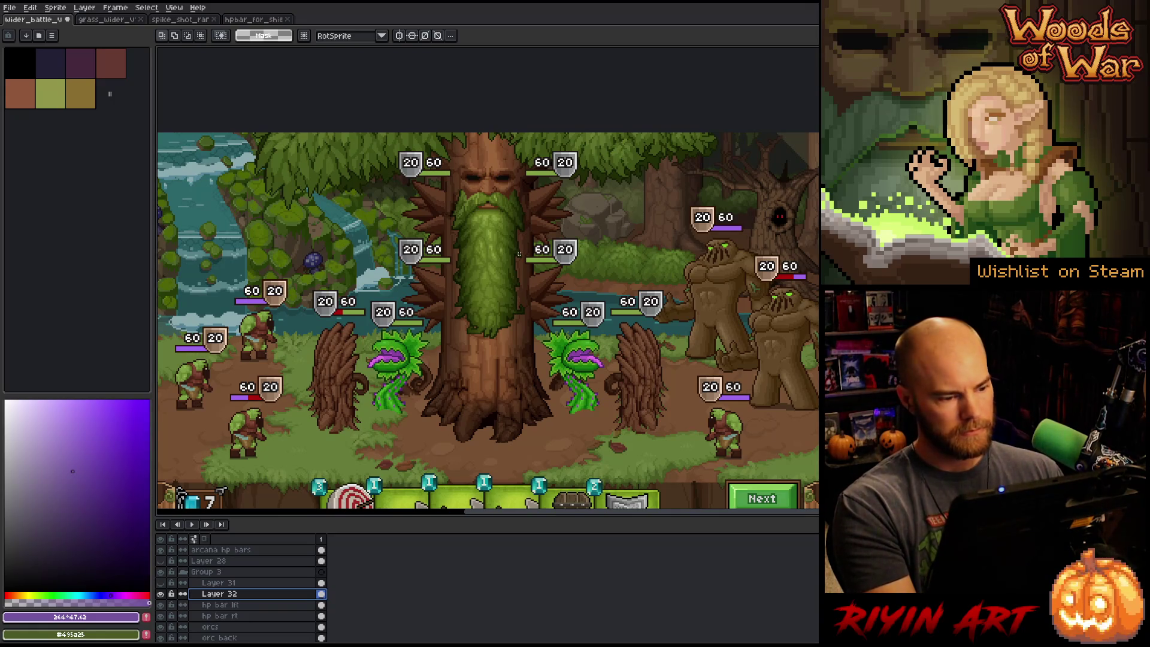
# - Duplicate Layer 32 and give the copy Multiply blending at about 55% opacity
pyautogui.rightClick(230, 594)
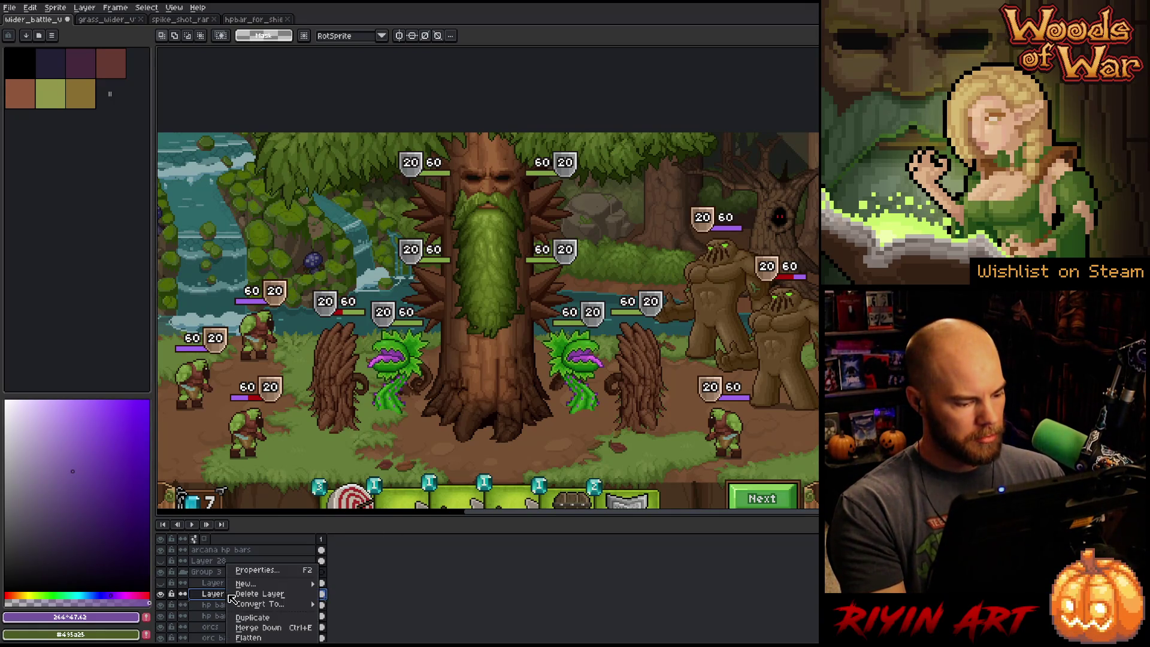
pyautogui.click(251, 618)
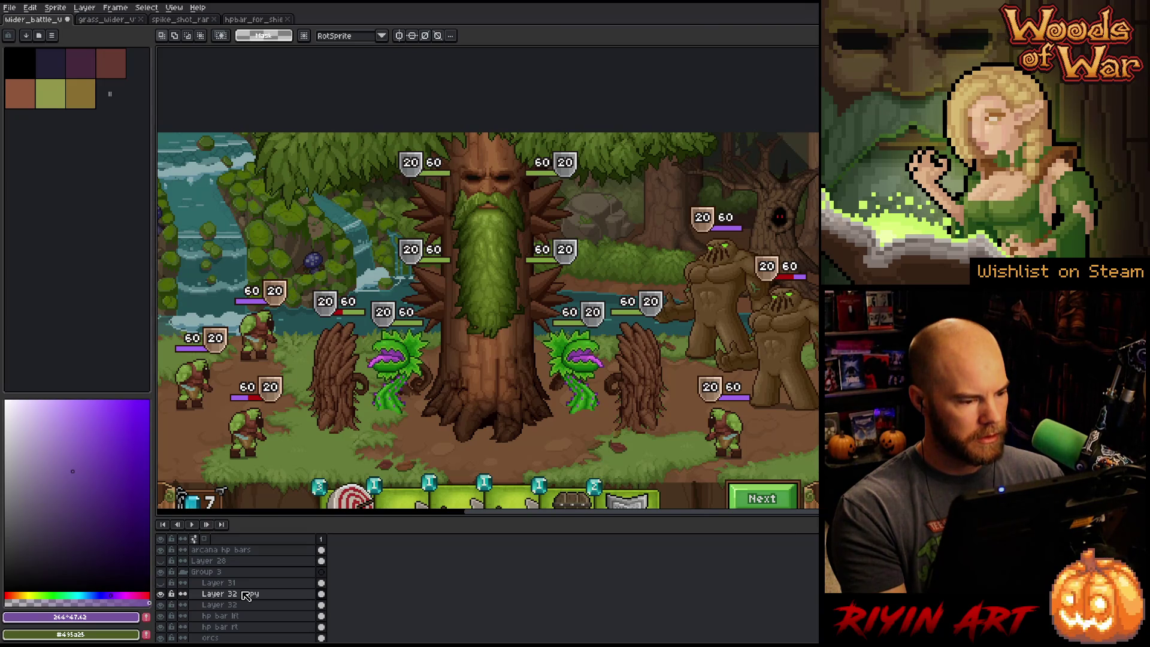
pyautogui.doubleClick(245, 593)
pyautogui.click(413, 43)
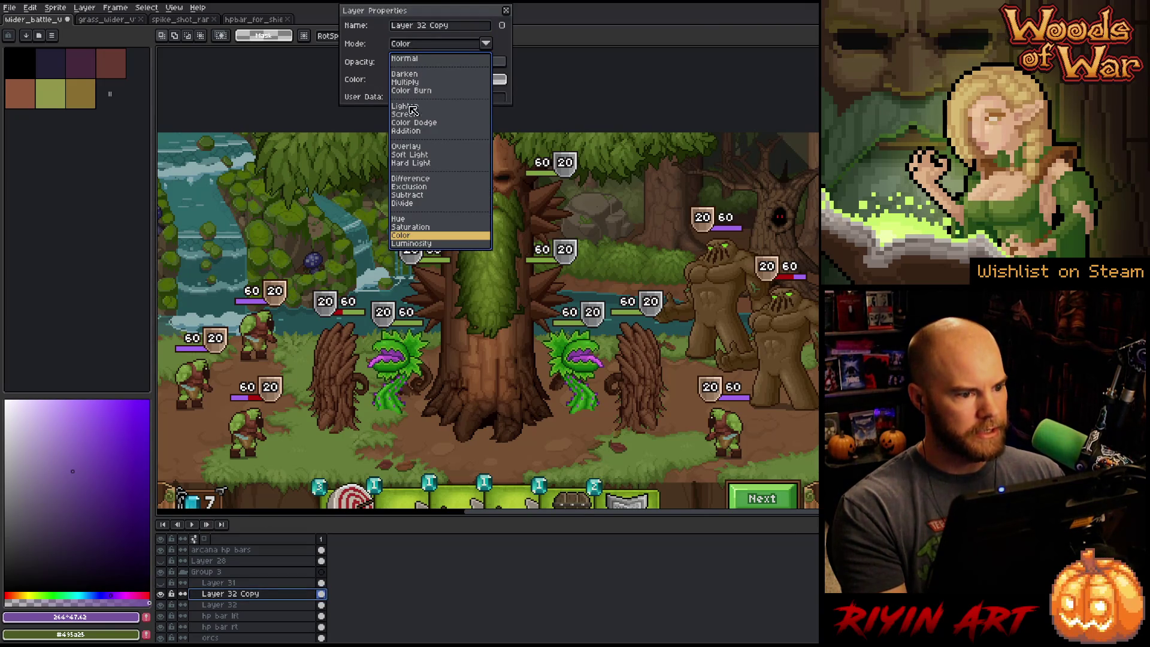
pyautogui.click(406, 82)
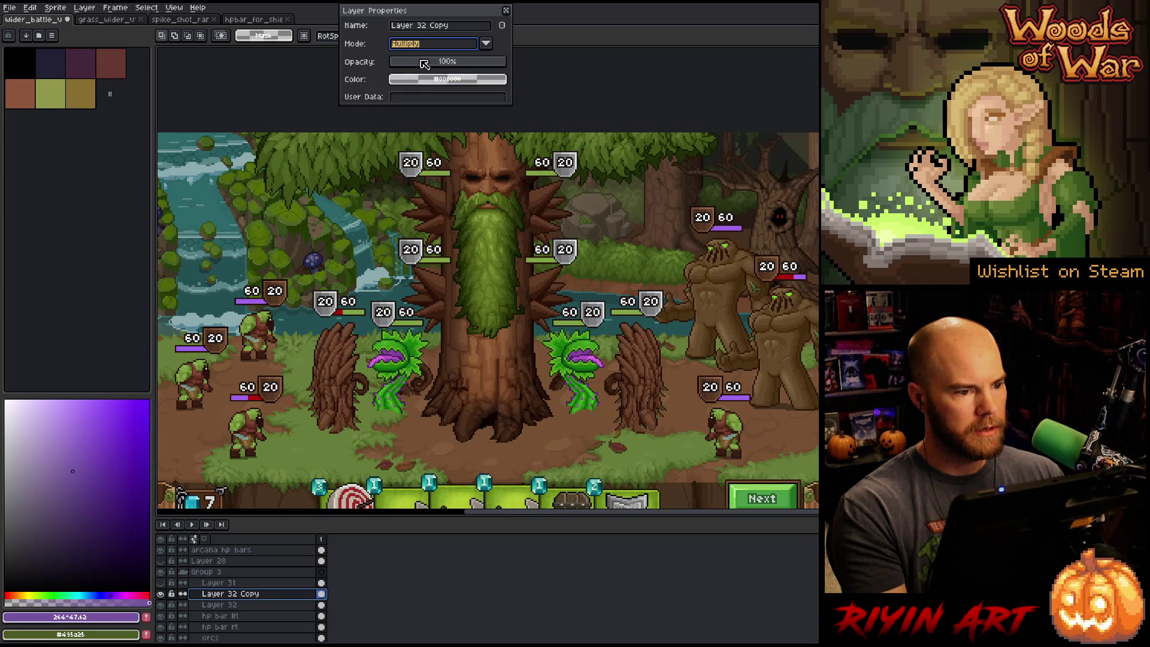
pyautogui.moveTo(424, 64)
pyautogui.mouseDown()
pyautogui.moveTo(480, 69)
pyautogui.moveTo(455, 68)
pyautogui.mouseUp()
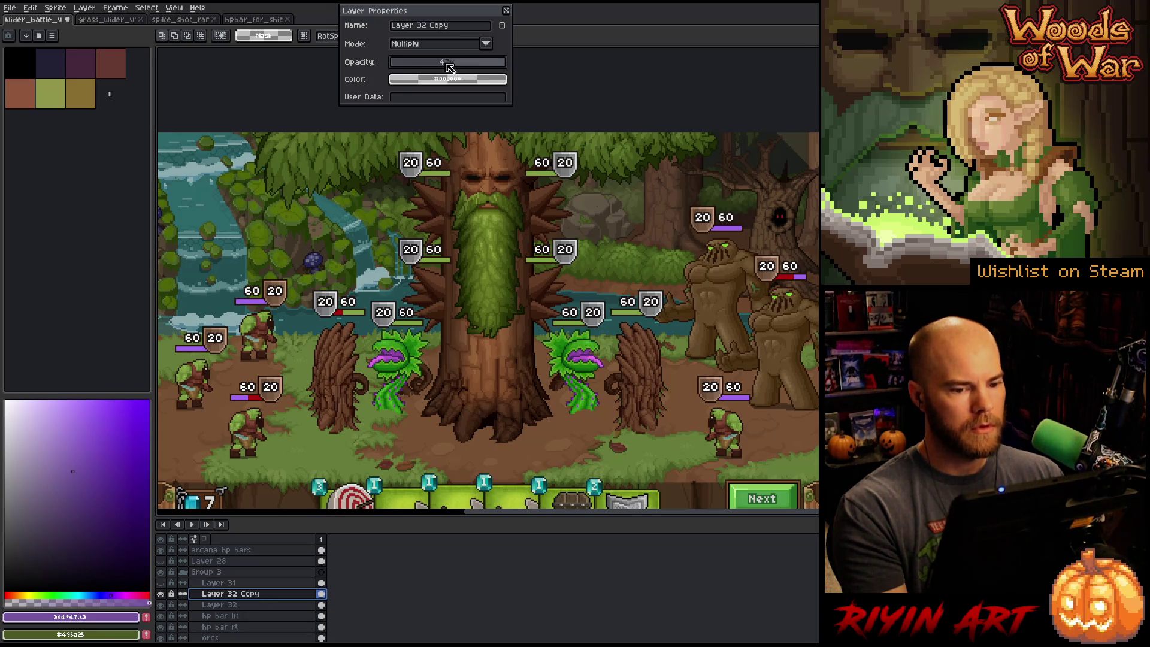
pyautogui.moveTo(450, 67); pyautogui.dragTo(457, 66)
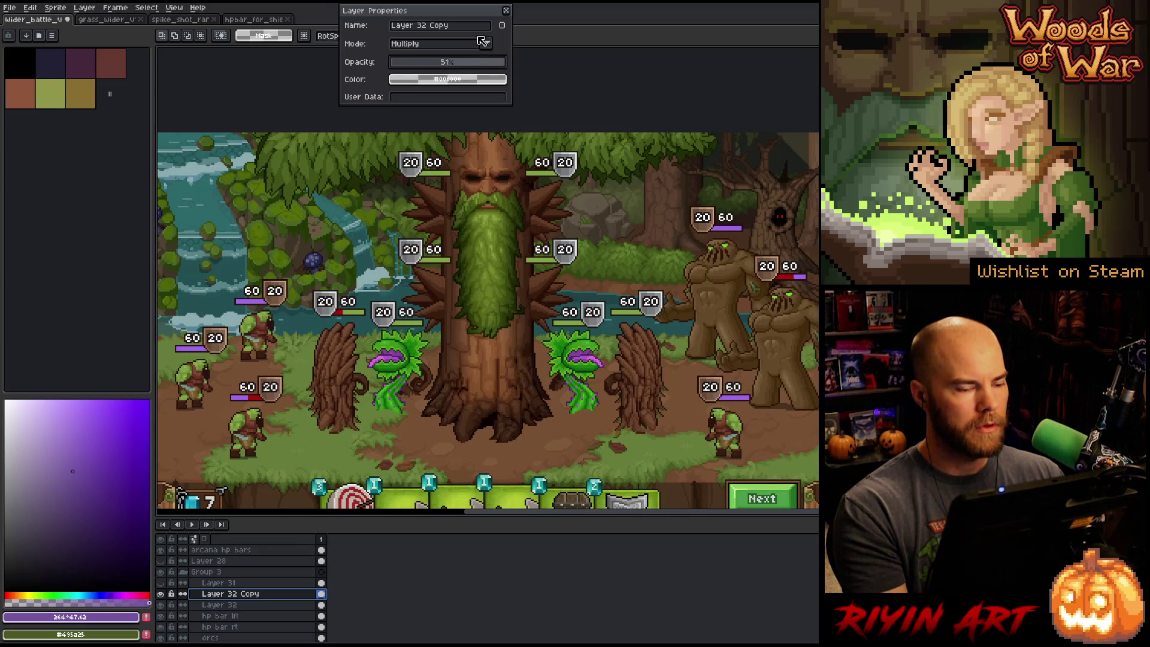
pyautogui.click(507, 12)
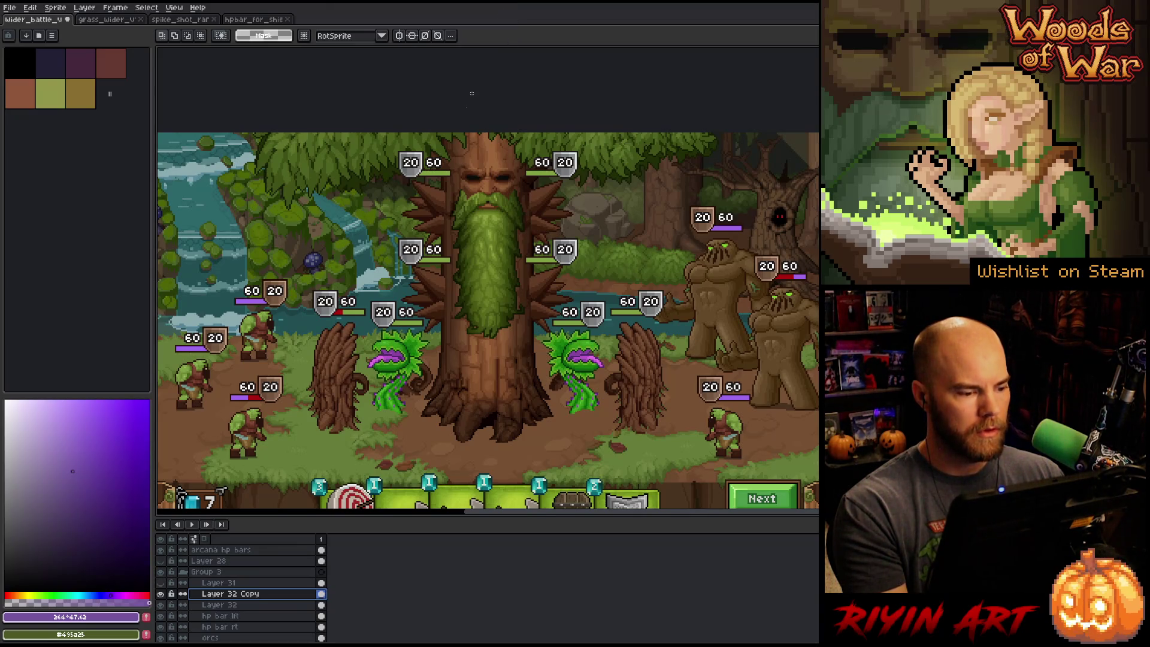
pyautogui.click(239, 605)
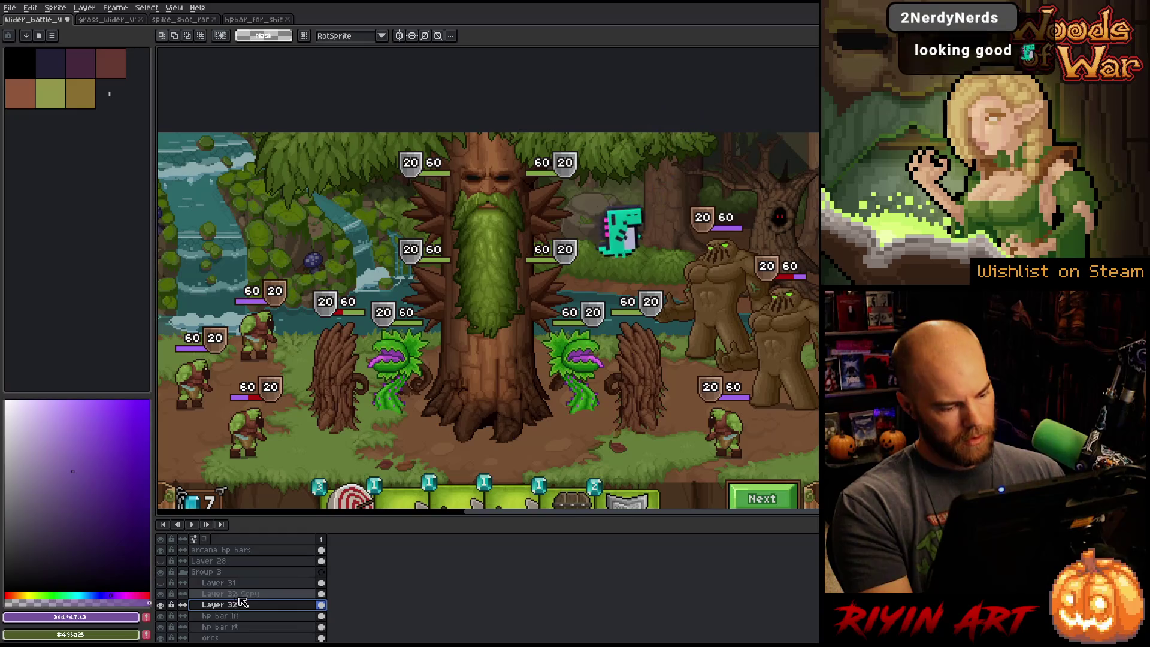
# - Select Layer 32 and Layer 32 Copy together and apply a -40 hue shift to both
pyautogui.keyDown('shift'); pyautogui.click(297, 595); pyautogui.keyUp('shift')
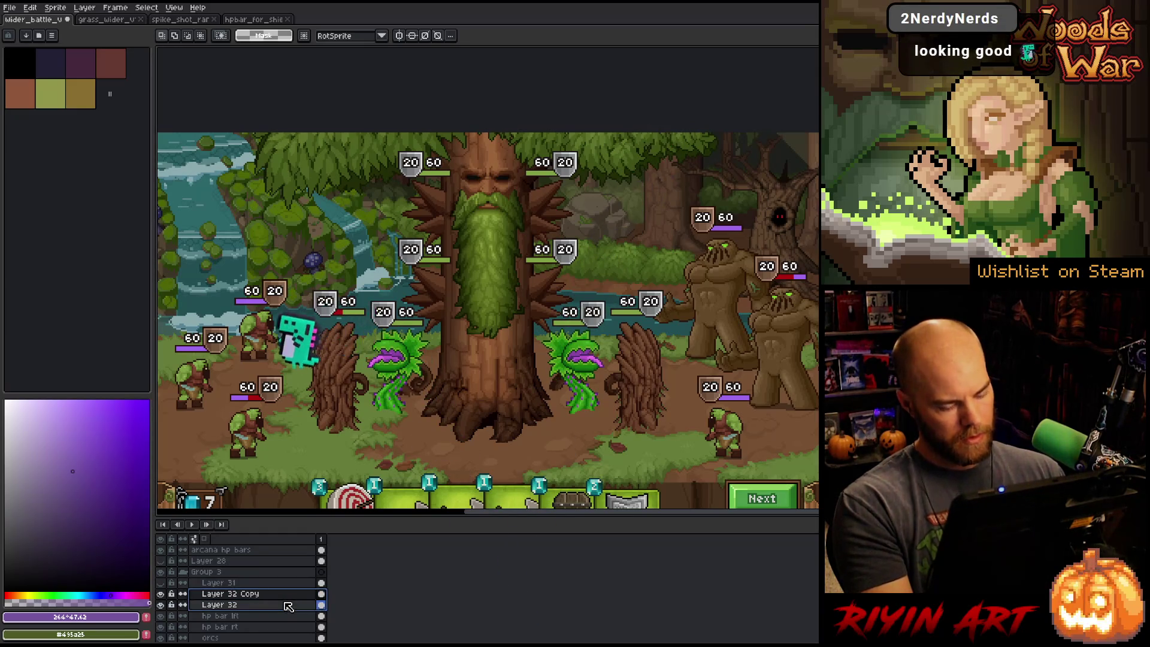
pyautogui.hotkey('ctrl', 'u')
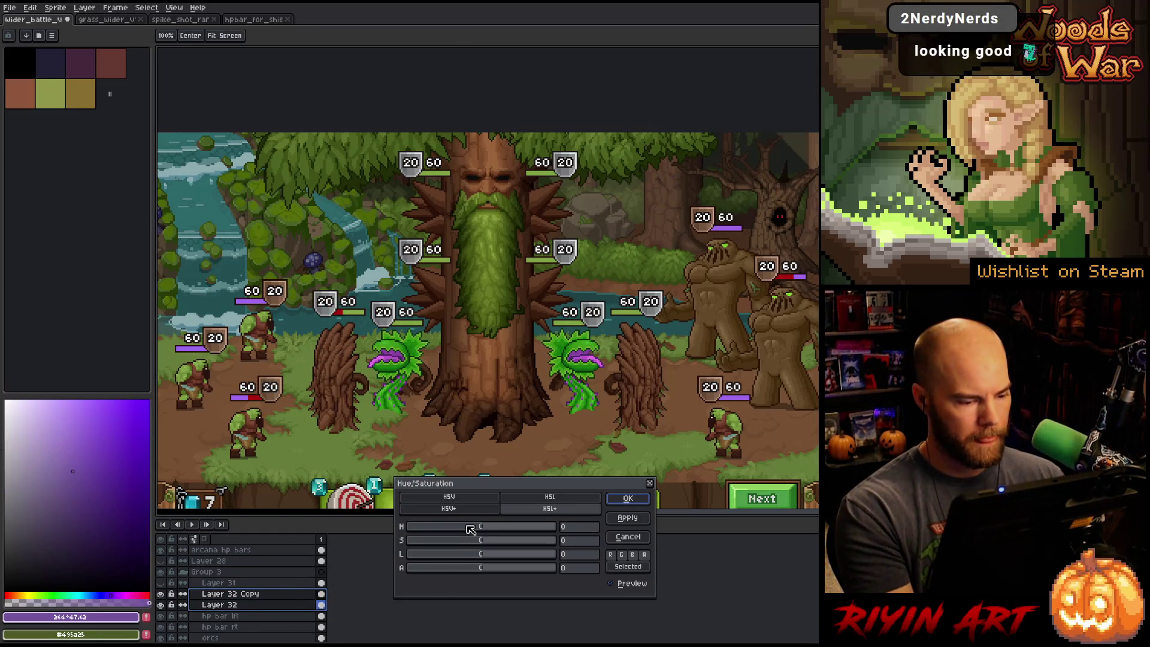
pyautogui.click(470, 527)
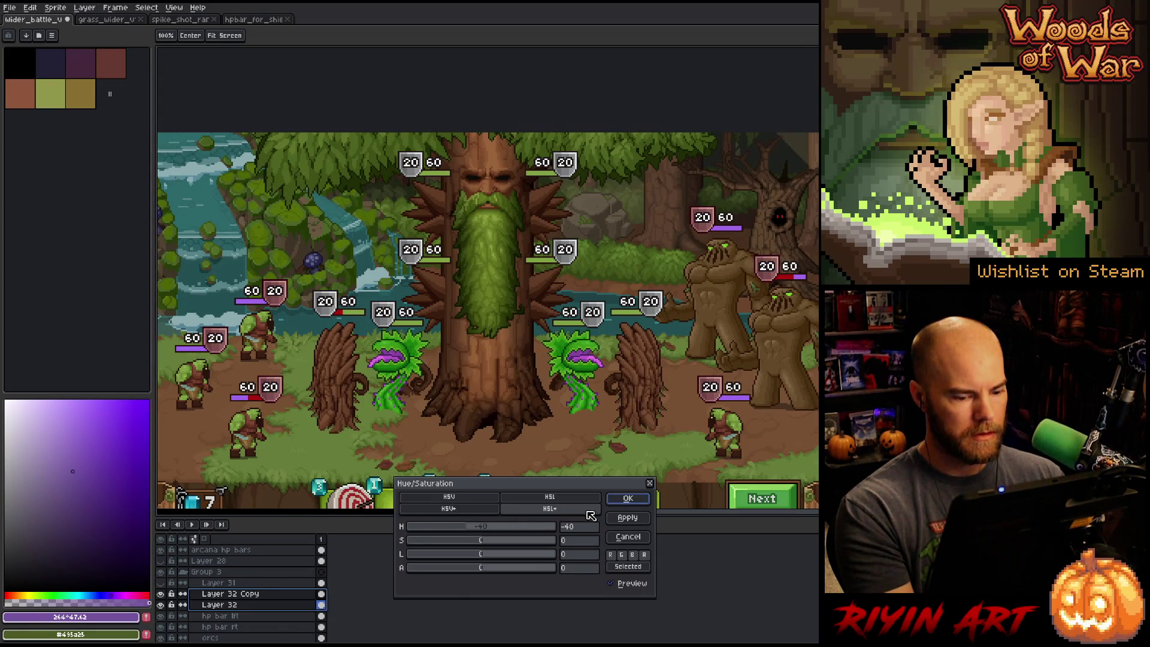
pyautogui.click(622, 501)
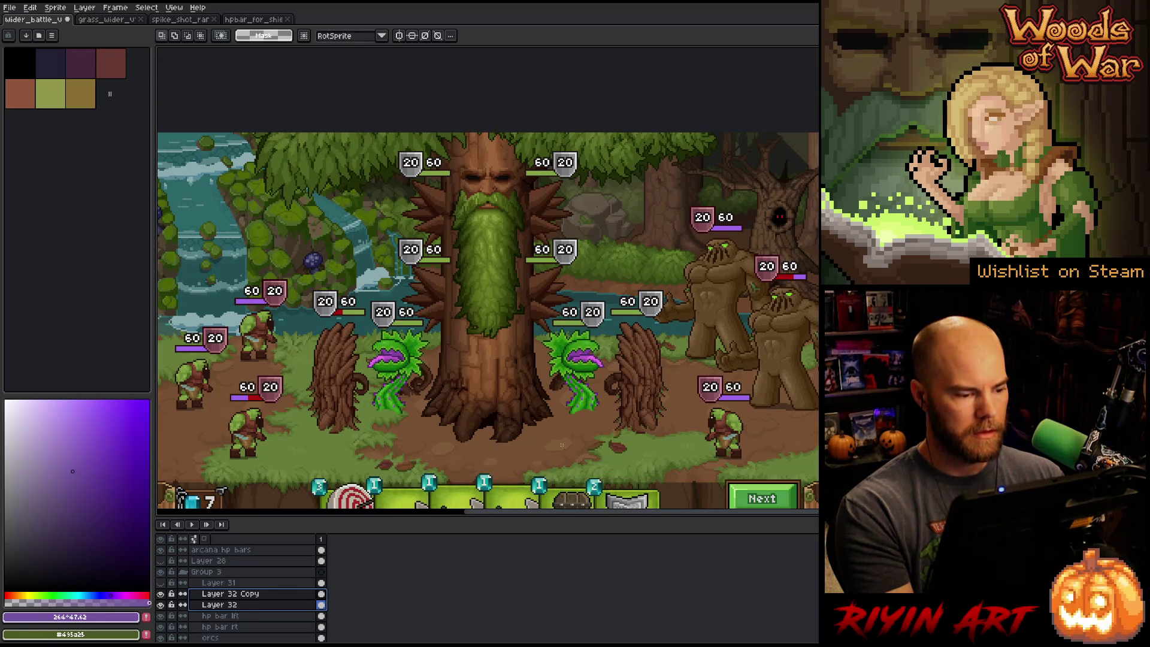
pyautogui.moveTo(495, 392); pyautogui.dragTo(482, 365)
# - Hide the timeline and menus with Tab and Ctrl+F, then pan and zoom to review the mockup
pyautogui.press('Tab')
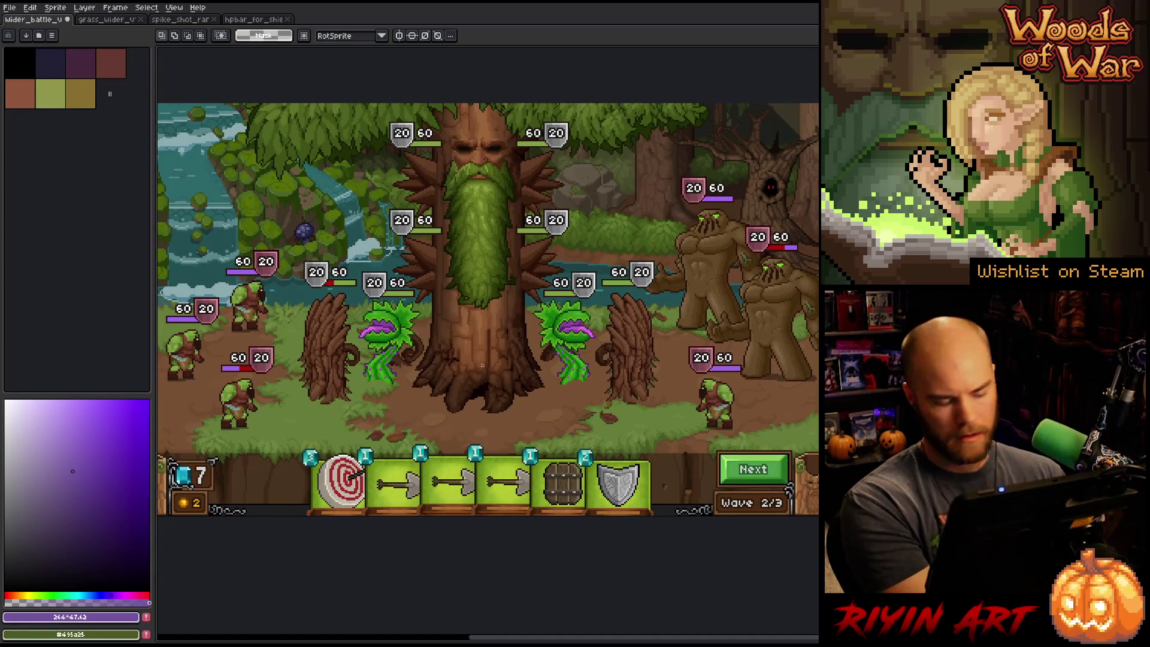
pyautogui.hotkey('ctrl', 'f')
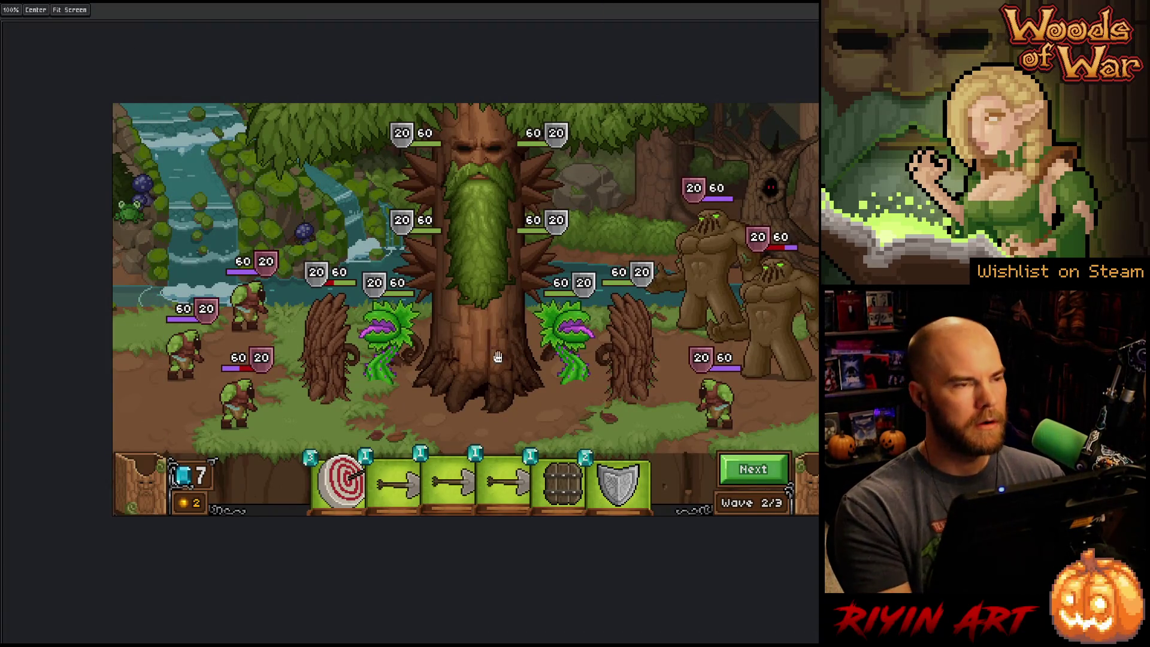
pyautogui.scroll(1, 483, 365)
pyautogui.moveTo(442, 362)
pyautogui.mouseDown()
pyautogui.moveTo(642, 426)
pyautogui.moveTo(591, 398)
pyautogui.moveTo(433, 364)
pyautogui.mouseUp()
pyautogui.press('space')
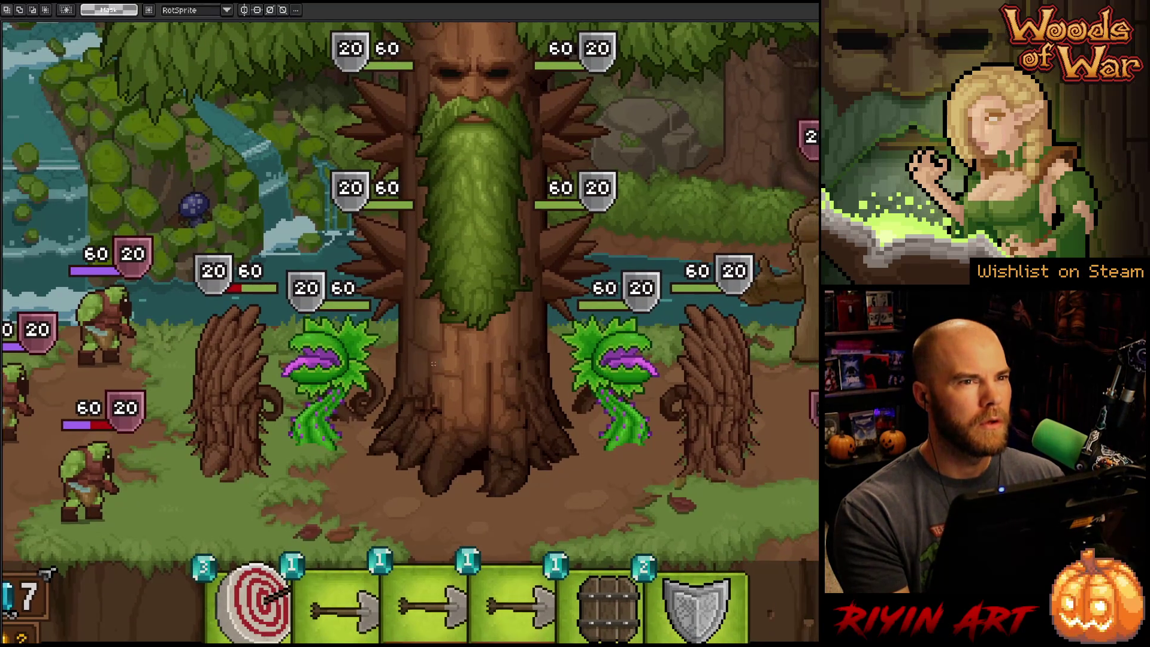
pyautogui.scroll(-1, 489, 376)
pyautogui.scroll(1, 491, 389)
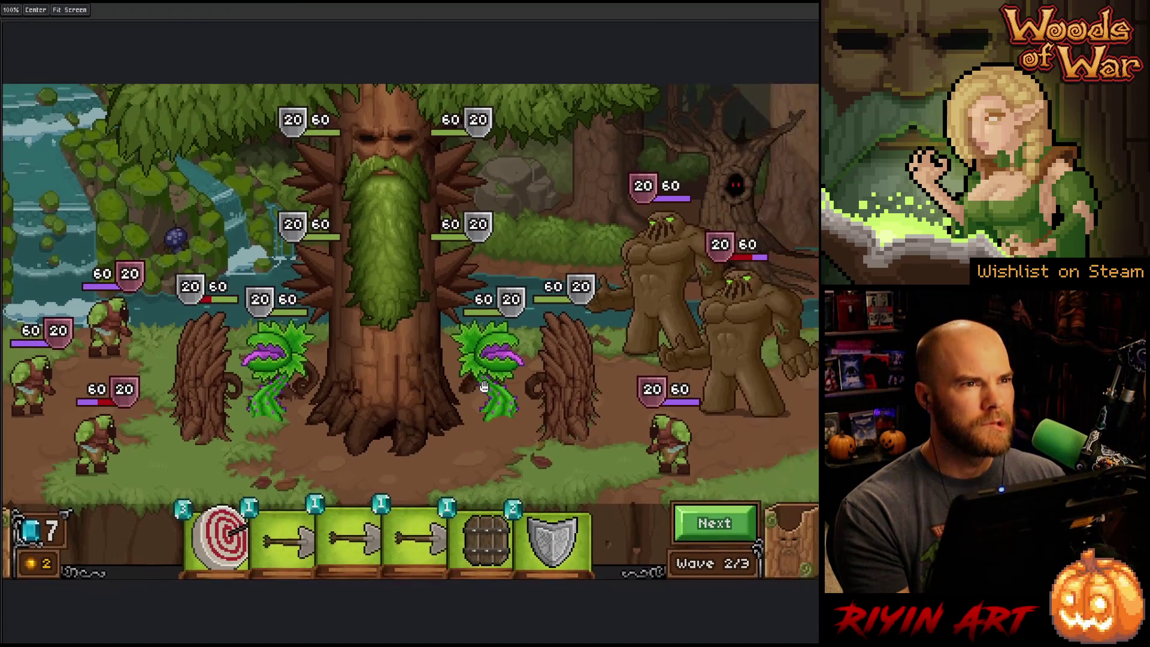
pyautogui.moveTo(492, 391)
pyautogui.mouseDown()
pyautogui.moveTo(539, 396)
pyautogui.moveTo(517, 411)
pyautogui.mouseUp()
pyautogui.press('m')
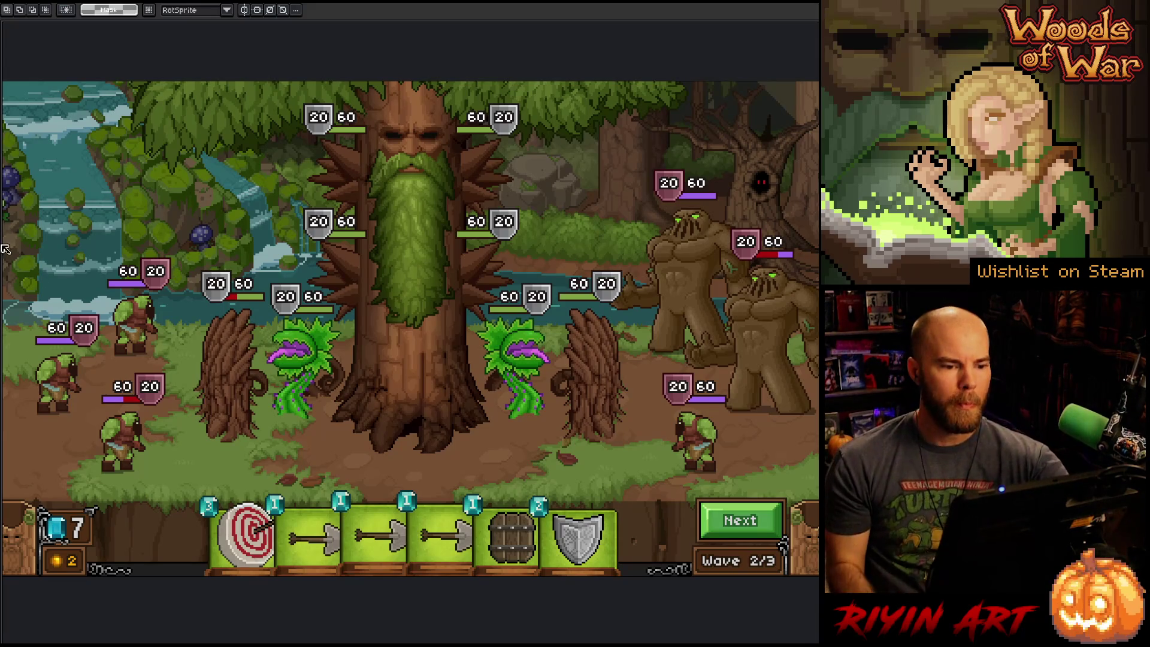
pyautogui.scroll(-1, 422, 317)
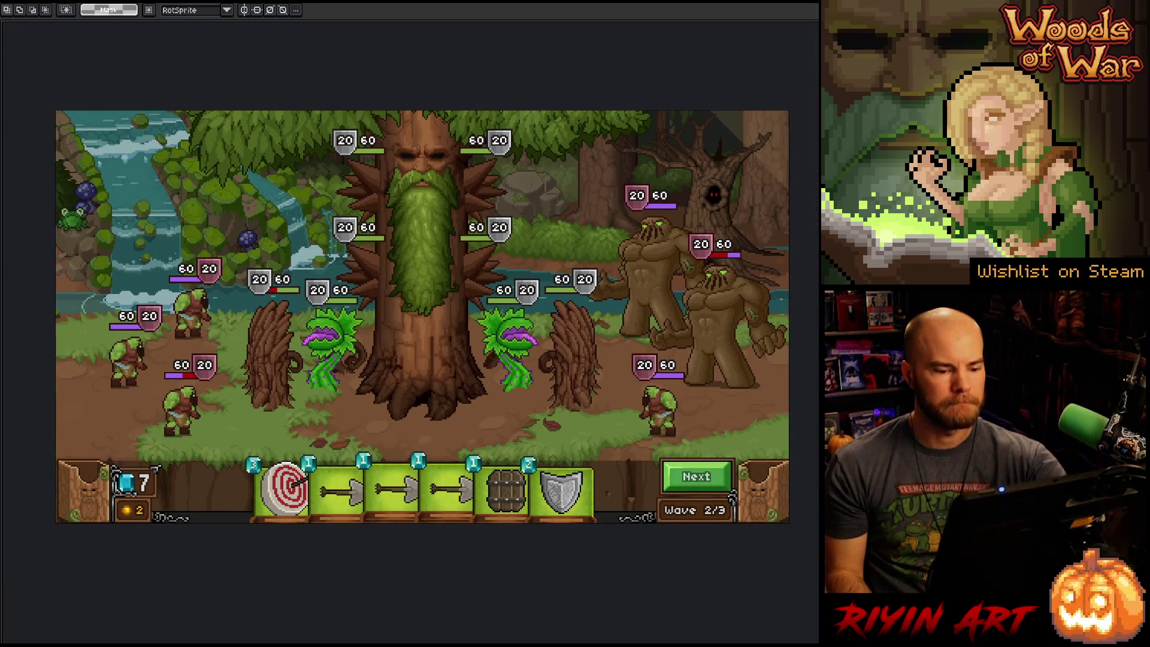
pyautogui.moveTo(422, 316)
pyautogui.mouseDown()
pyautogui.moveTo(398, 316)
pyautogui.moveTo(408, 317)
pyautogui.mouseUp()
pyautogui.moveTo(478, 369); pyautogui.dragTo(479, 369)
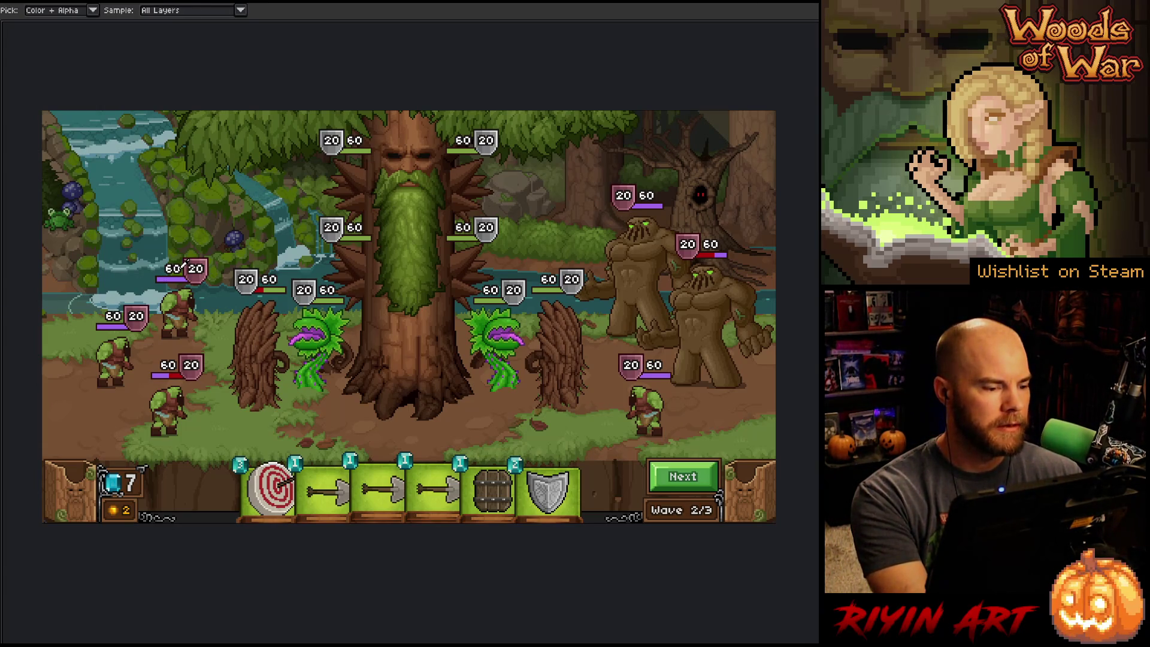
# - Restore the timeline and full editor interface, then pan to reveal the left orcs
pyautogui.press('b')
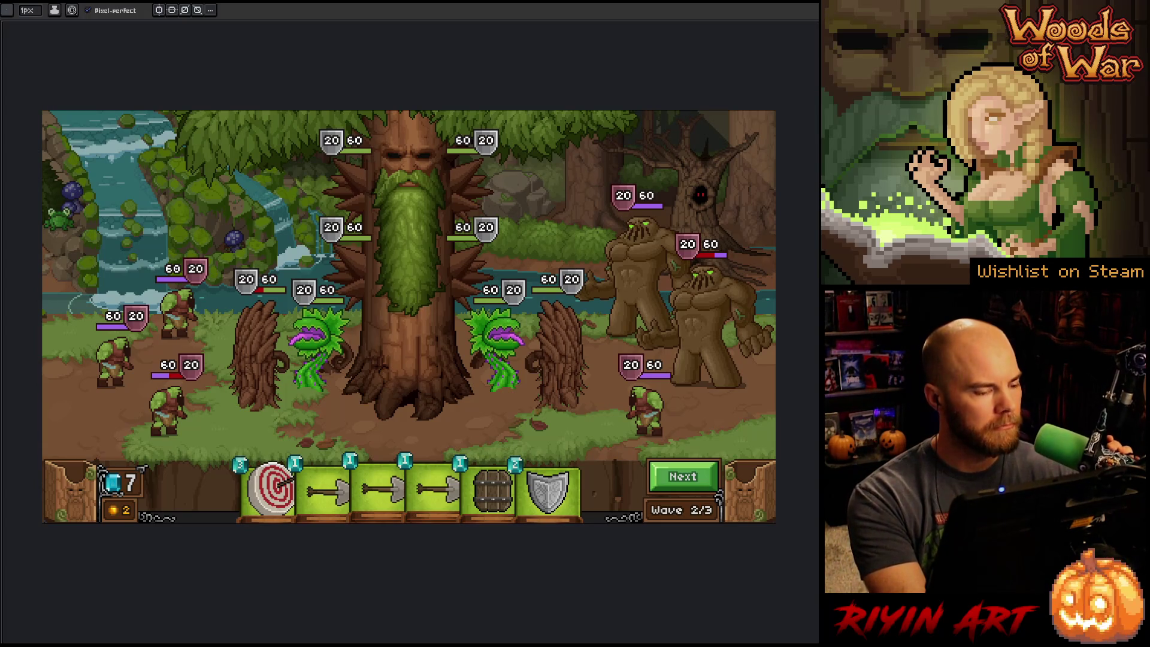
pyautogui.press('v')
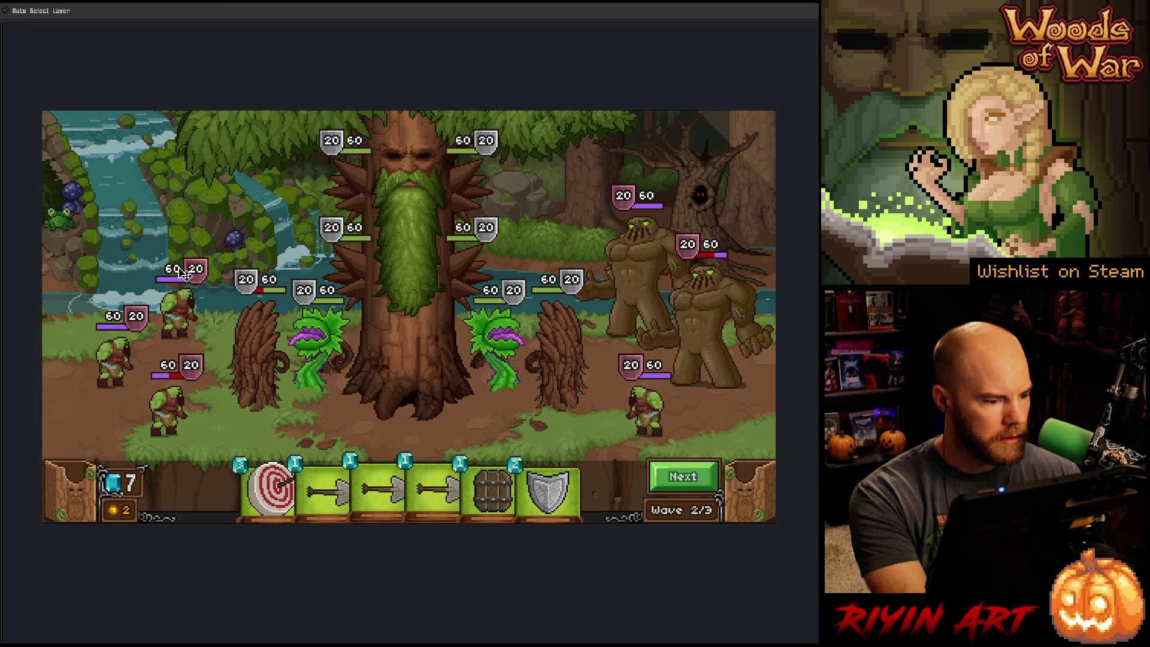
pyautogui.press('i')
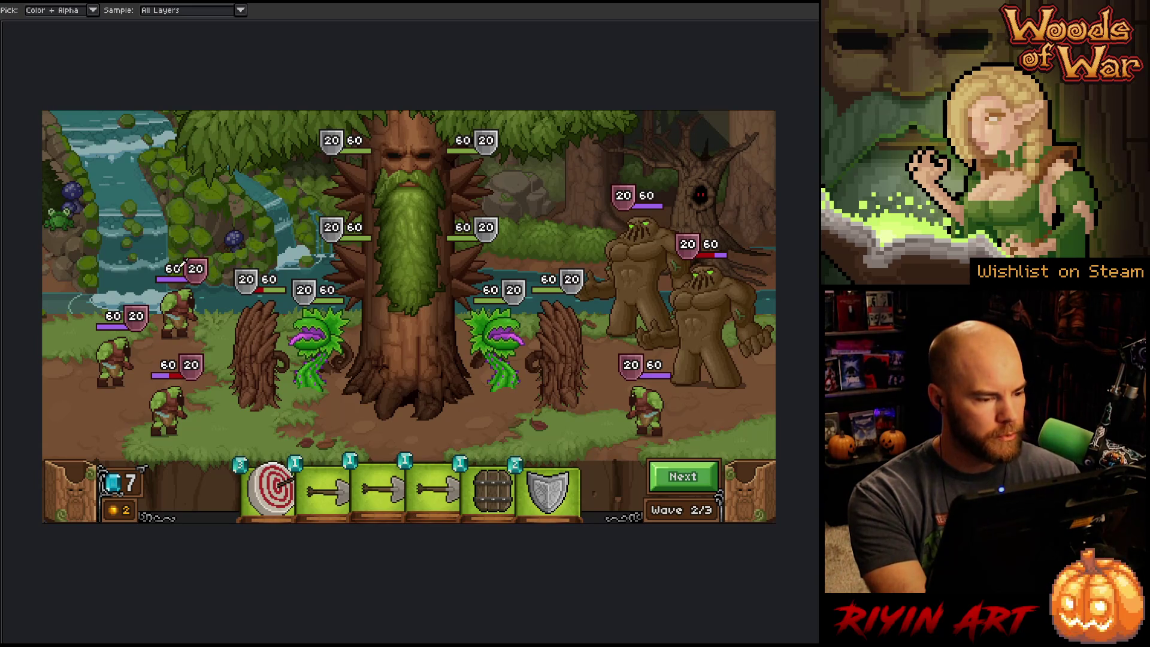
pyautogui.press('Tab')
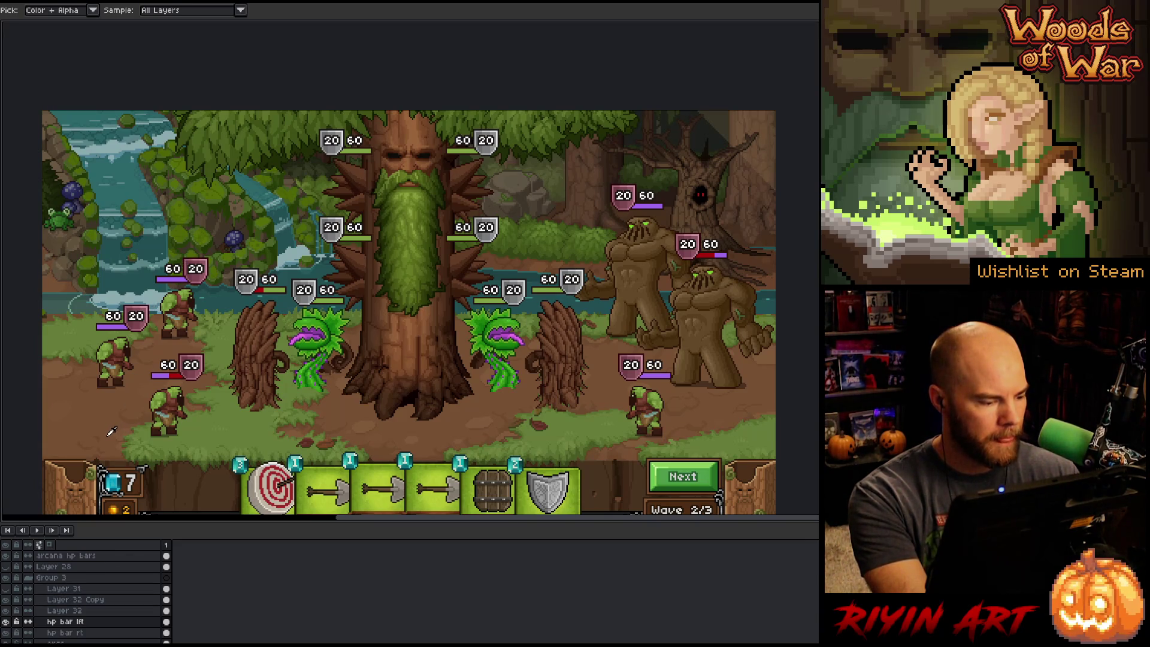
pyautogui.hotkey('ctrl', 'f')
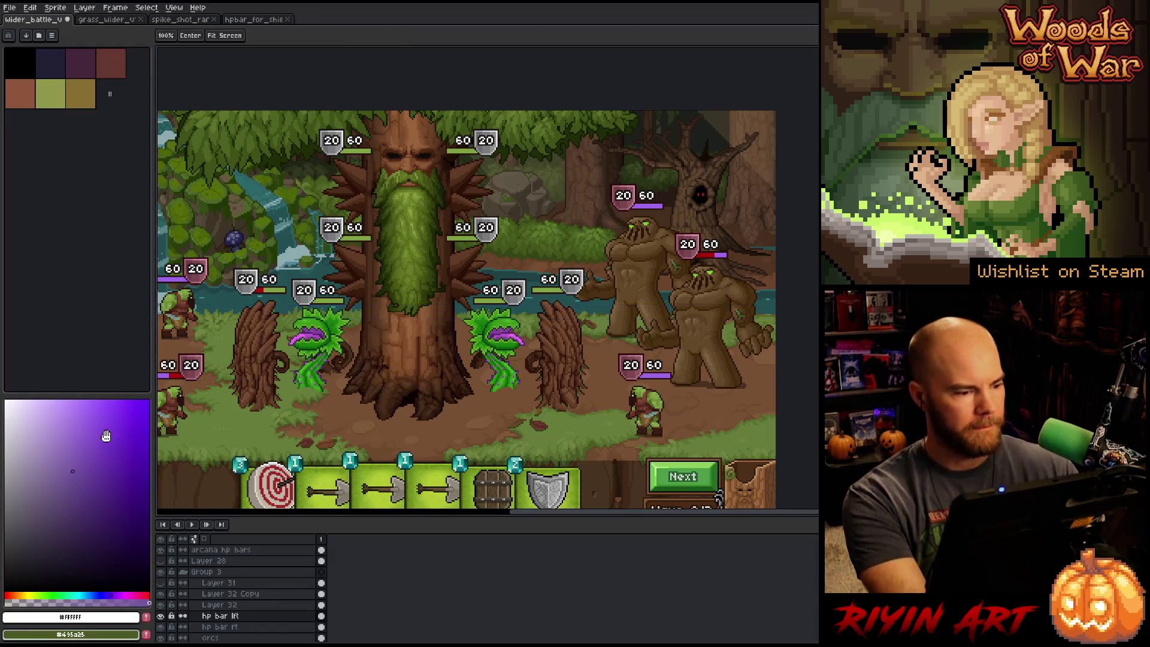
pyautogui.moveTo(214, 324); pyautogui.dragTo(334, 324)
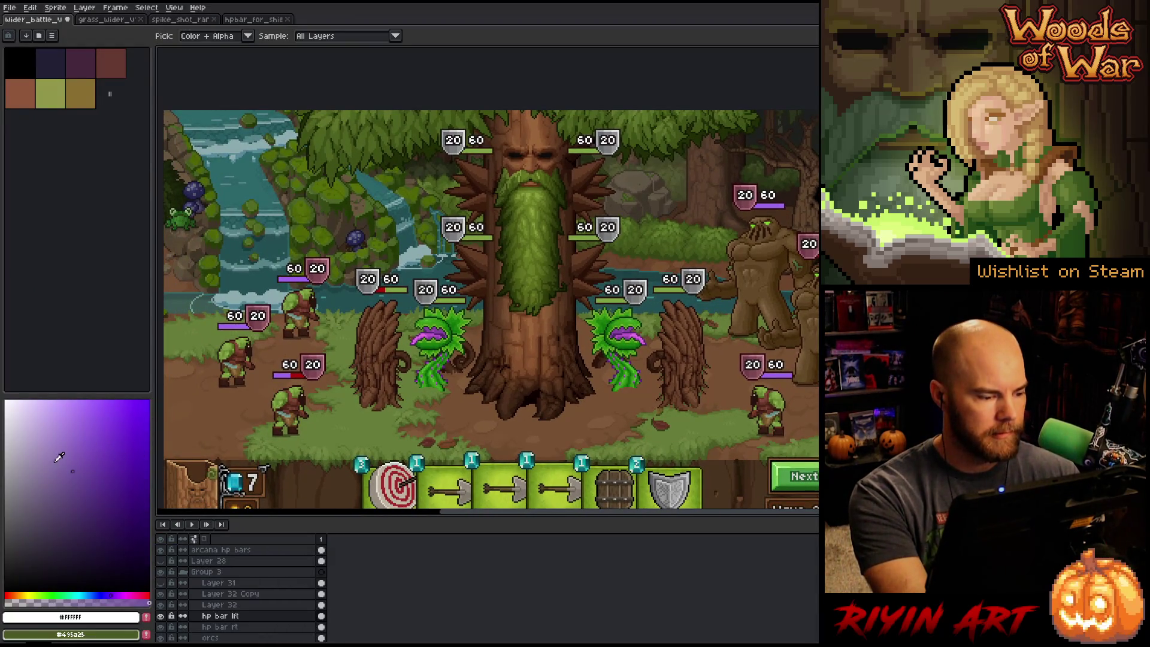
# - Pick a pale lavender-grey colour and marquee-select the area around the left orcs' badges
pyautogui.moveTo(51, 472)
pyautogui.mouseDown()
pyautogui.moveTo(7, 480)
pyautogui.moveTo(6, 443)
pyautogui.mouseUp()
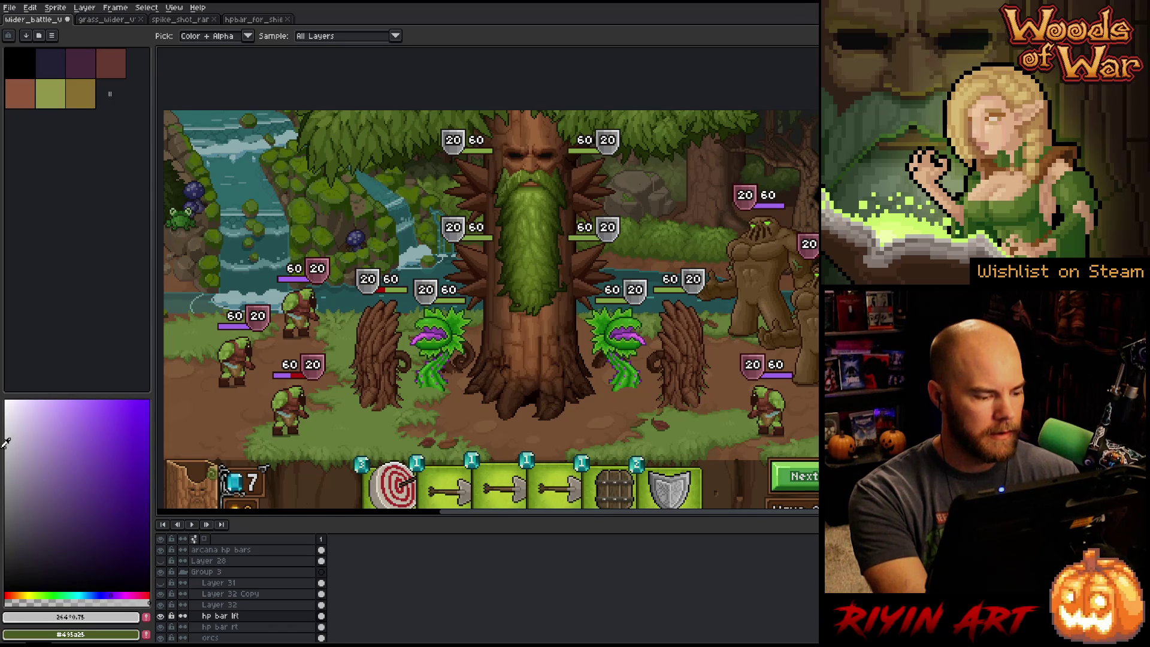
pyautogui.press('g')
pyautogui.press('+')
pyautogui.press('+')
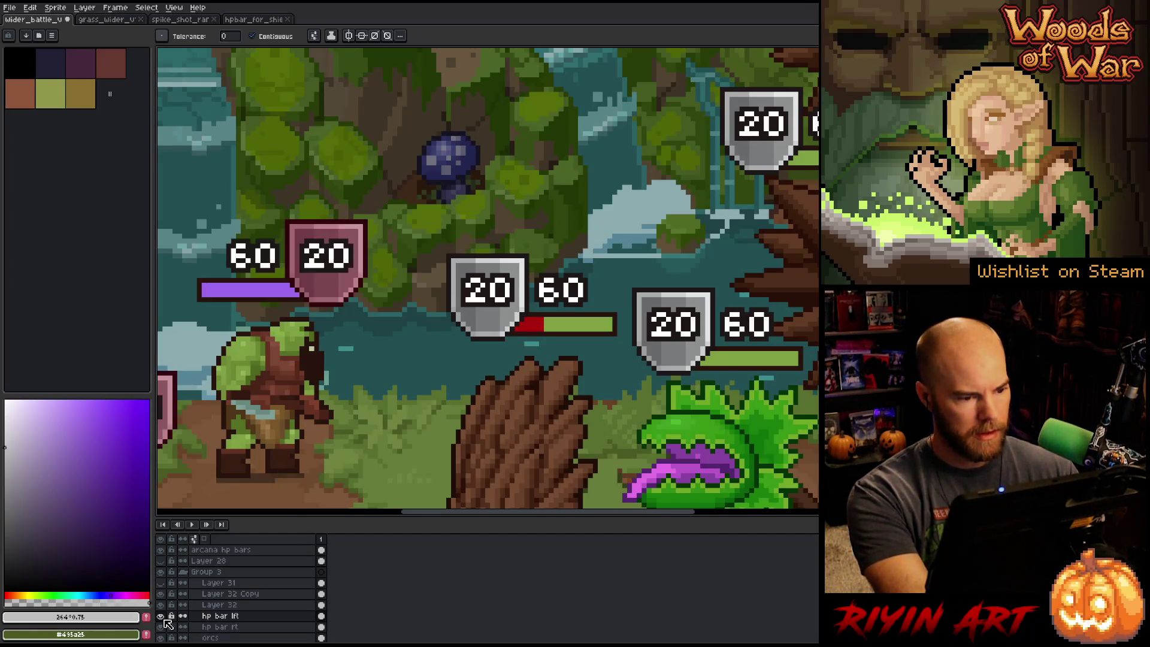
pyautogui.press('-')
pyautogui.press('-')
pyautogui.moveTo(502, 323); pyautogui.dragTo(517, 282)
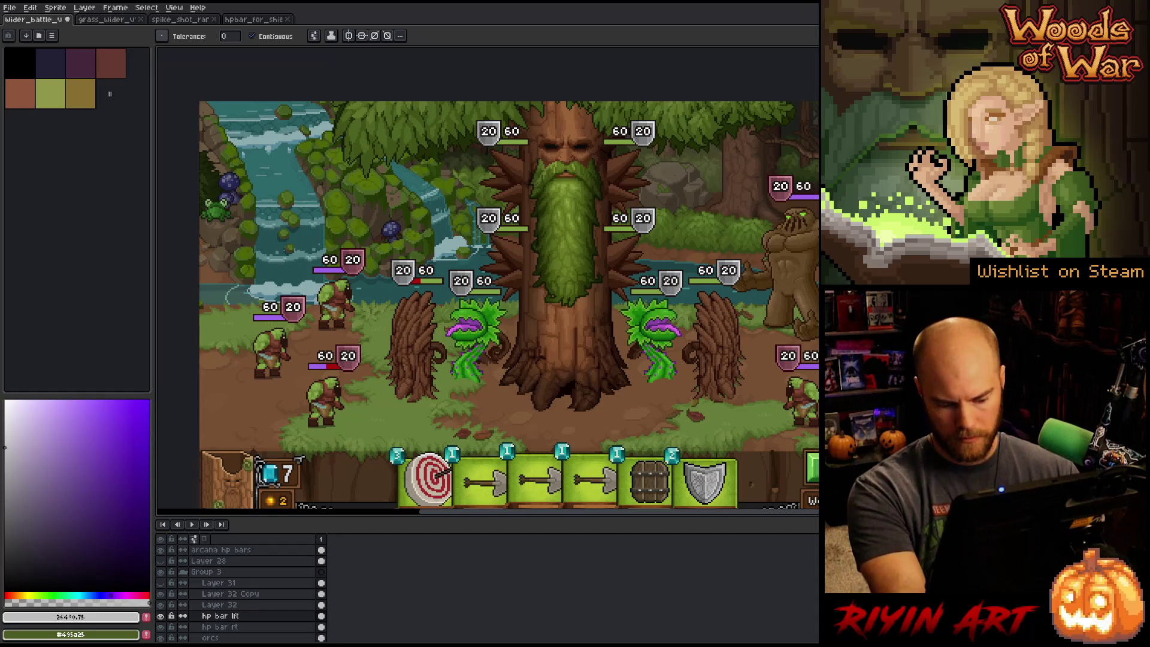
pyautogui.press('m')
pyautogui.moveTo(236, 205); pyautogui.dragTo(352, 400)
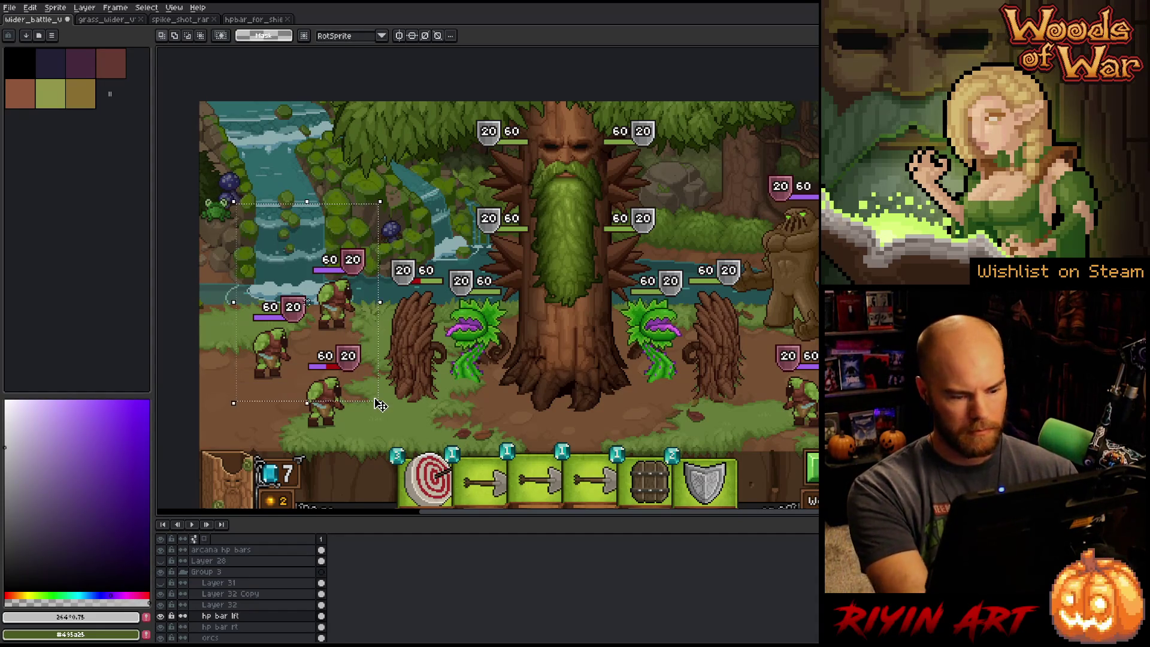
# - Try replacing white with #2c2c30 in Replace Color, then cancel that replacement
pyautogui.hotkey('shift', 'r')
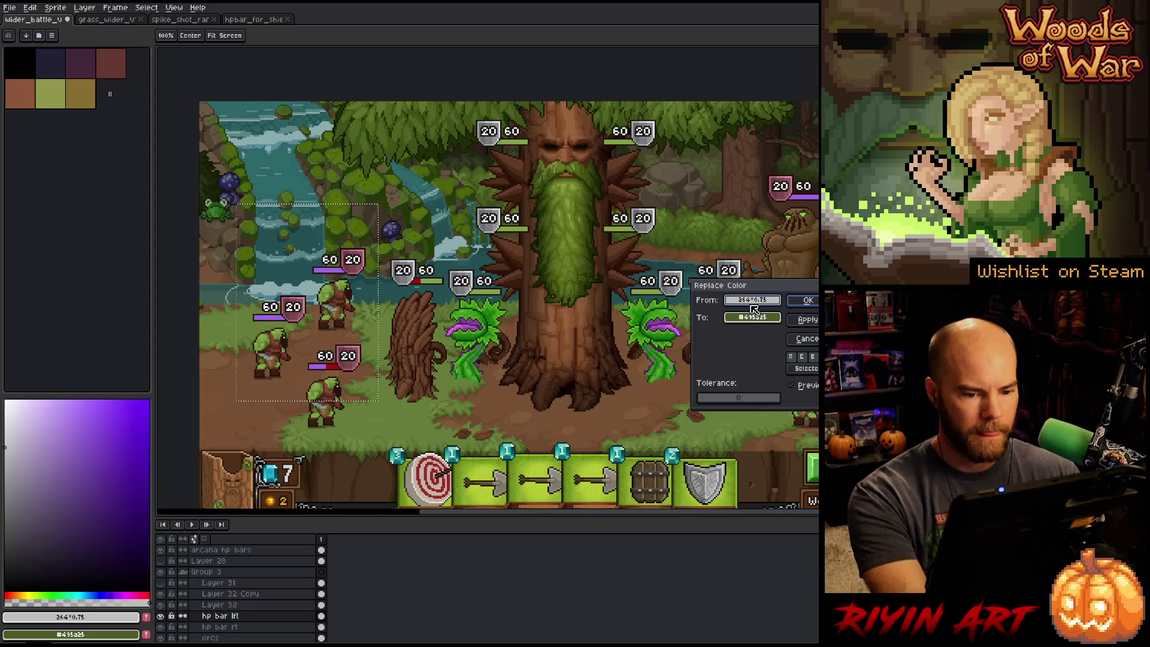
pyautogui.click(329, 257)
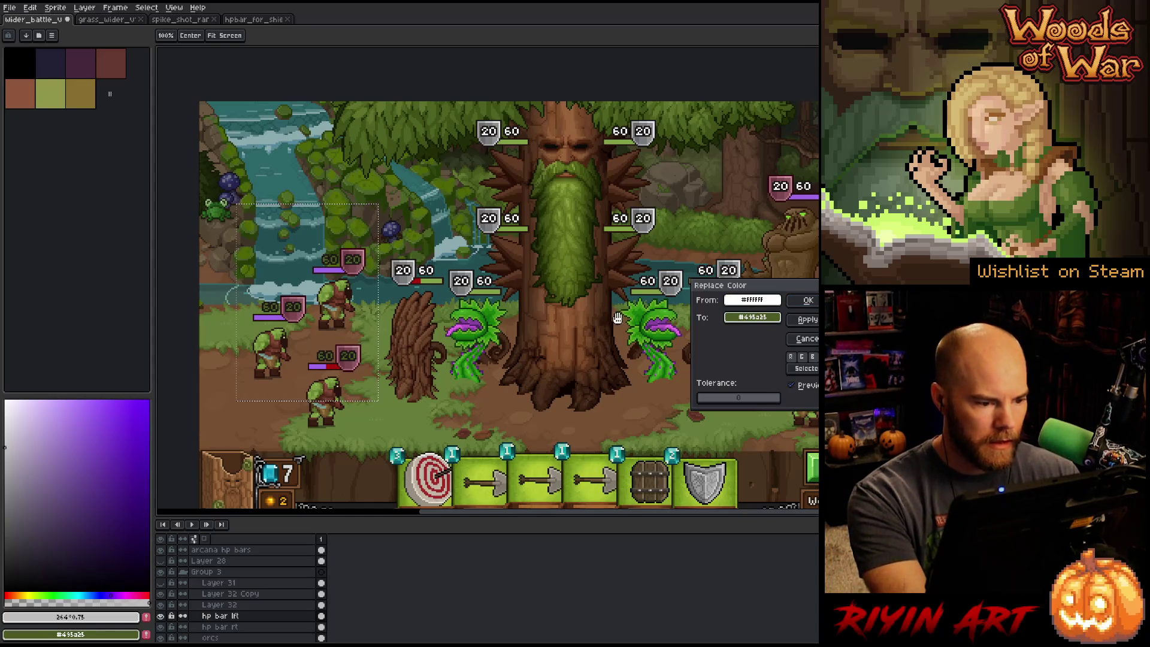
pyautogui.moveTo(760, 317)
pyautogui.mouseDown()
pyautogui.moveTo(360, 365)
pyautogui.moveTo(37, 464)
pyautogui.moveTo(27, 478)
pyautogui.moveTo(10, 452)
pyautogui.moveTo(103, 462)
pyautogui.moveTo(150, 419)
pyautogui.moveTo(99, 403)
pyautogui.moveTo(31, 454)
pyautogui.moveTo(18, 496)
pyautogui.moveTo(50, 542)
pyautogui.mouseUp()
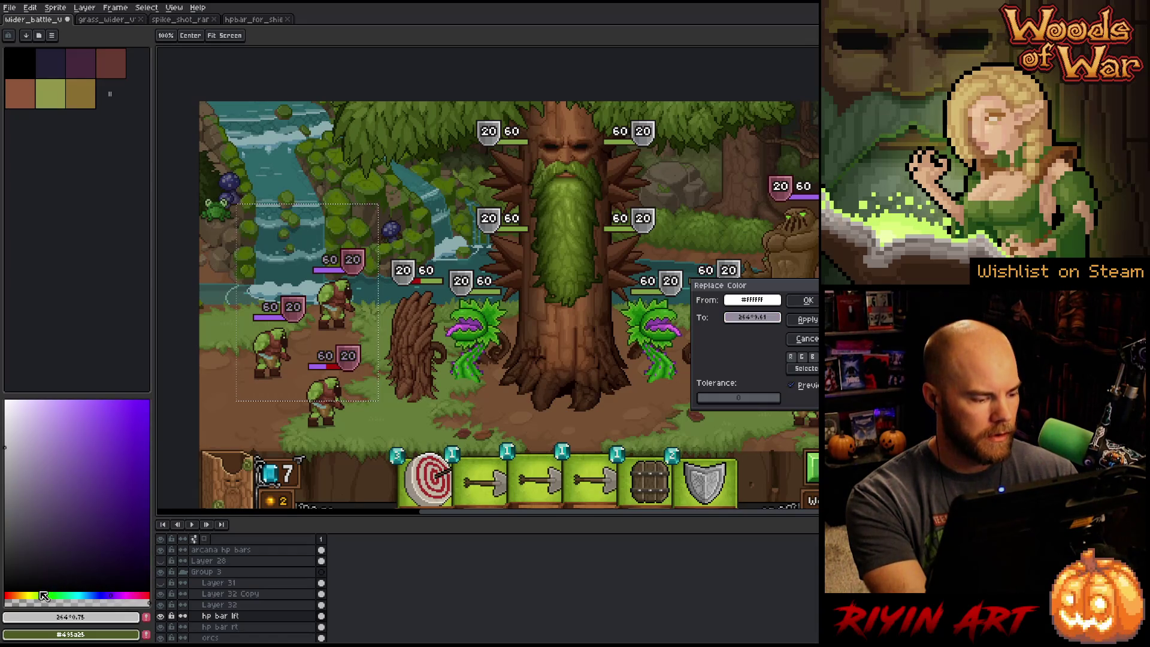
pyautogui.click(756, 322)
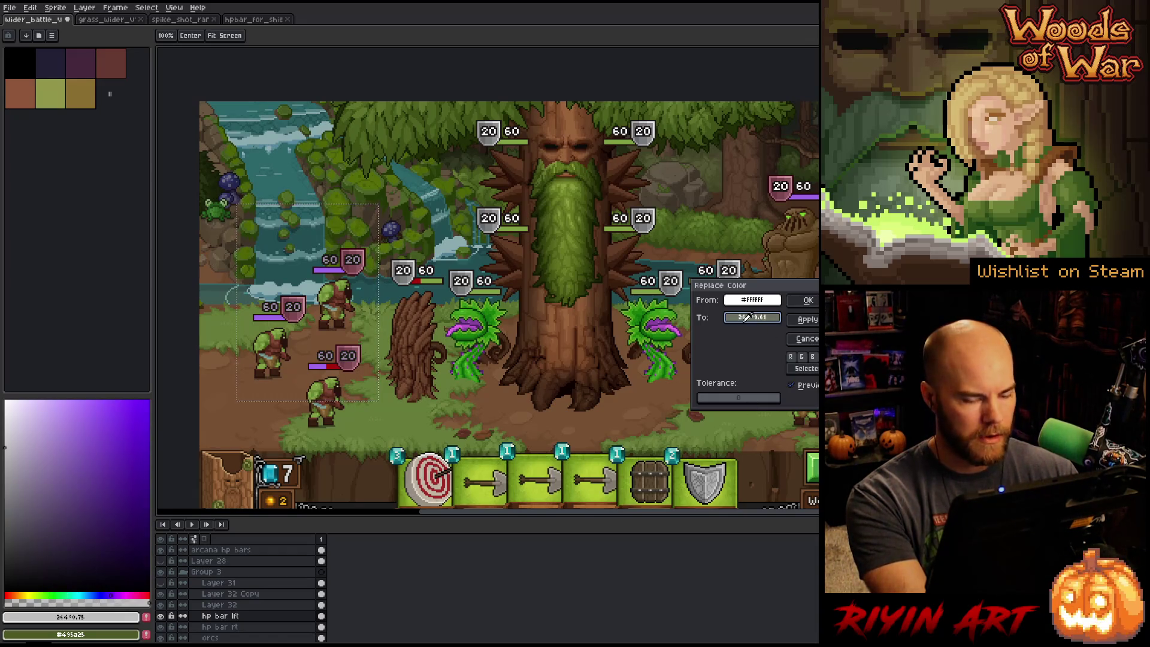
pyautogui.write('#2c2c30')
pyautogui.click(803, 339)
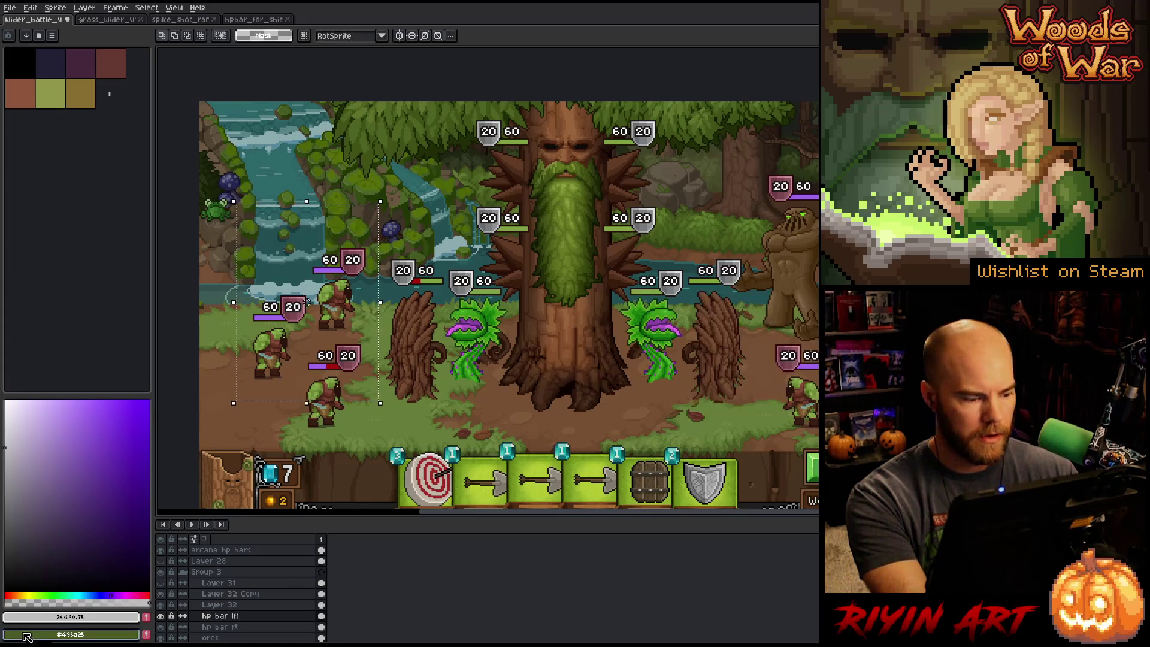
pyautogui.moveTo(29, 591); pyautogui.dragTo(24, 592)
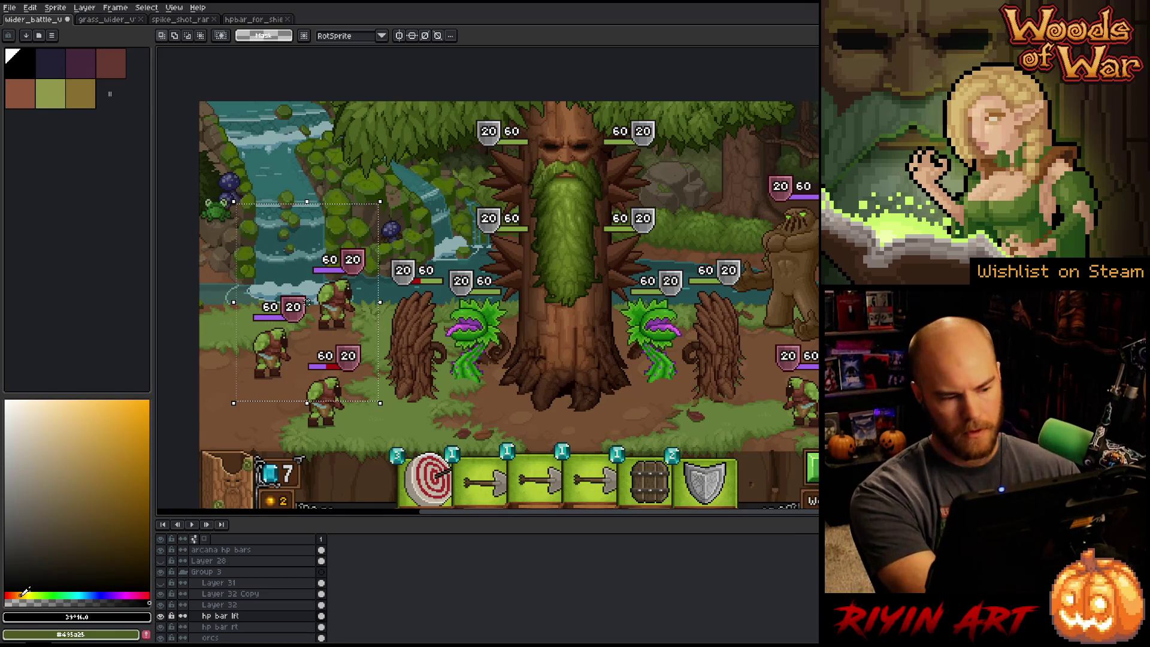
# - Reopen Replace Color with white as the source and a pale beige-orange replacement, showing its sliders
pyautogui.hotkey('shift', 'r')
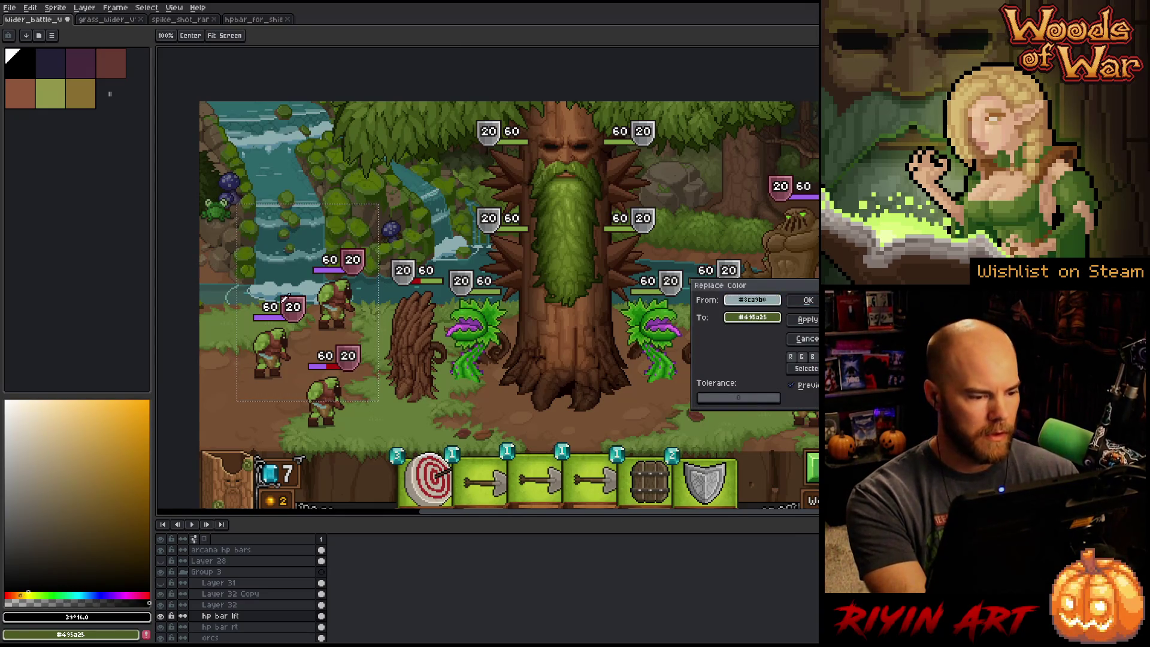
pyautogui.click(293, 303)
pyautogui.click(294, 303)
pyautogui.moveTo(96, 447)
pyautogui.mouseDown()
pyautogui.moveTo(134, 465)
pyautogui.moveTo(78, 448)
pyautogui.moveTo(98, 419)
pyautogui.moveTo(135, 415)
pyautogui.moveTo(90, 398)
pyautogui.moveTo(107, 397)
pyautogui.mouseUp()
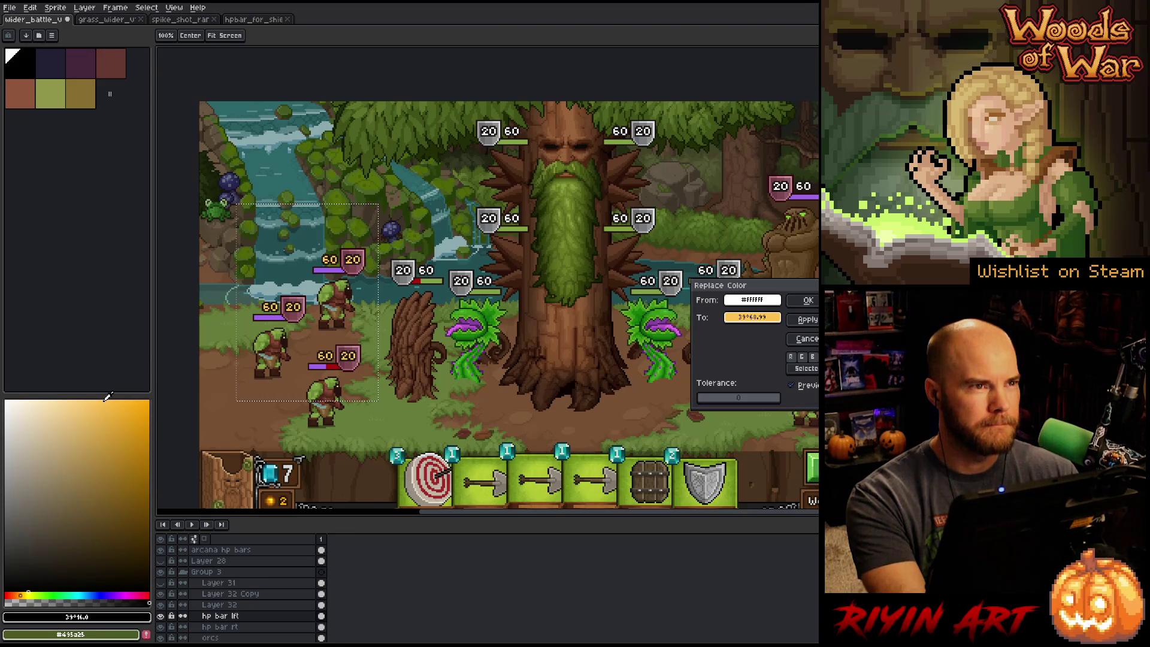
pyautogui.moveTo(107, 397); pyautogui.dragTo(108, 396)
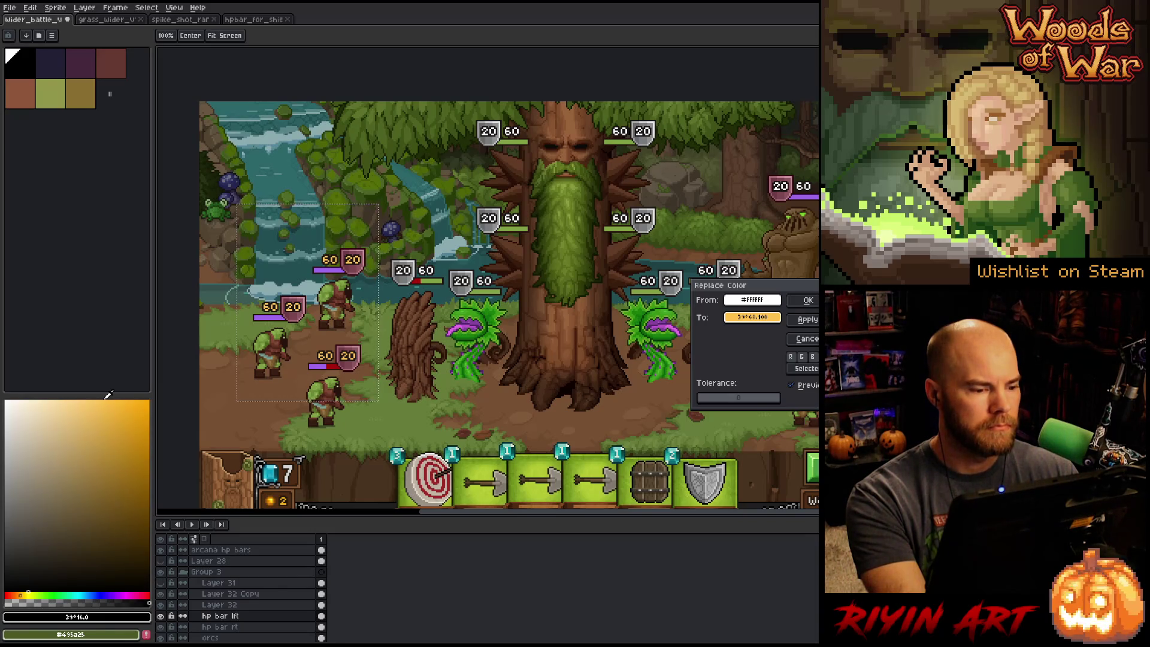
pyautogui.moveTo(107, 396)
pyautogui.mouseDown()
pyautogui.moveTo(127, 399)
pyautogui.moveTo(100, 403)
pyautogui.mouseUp()
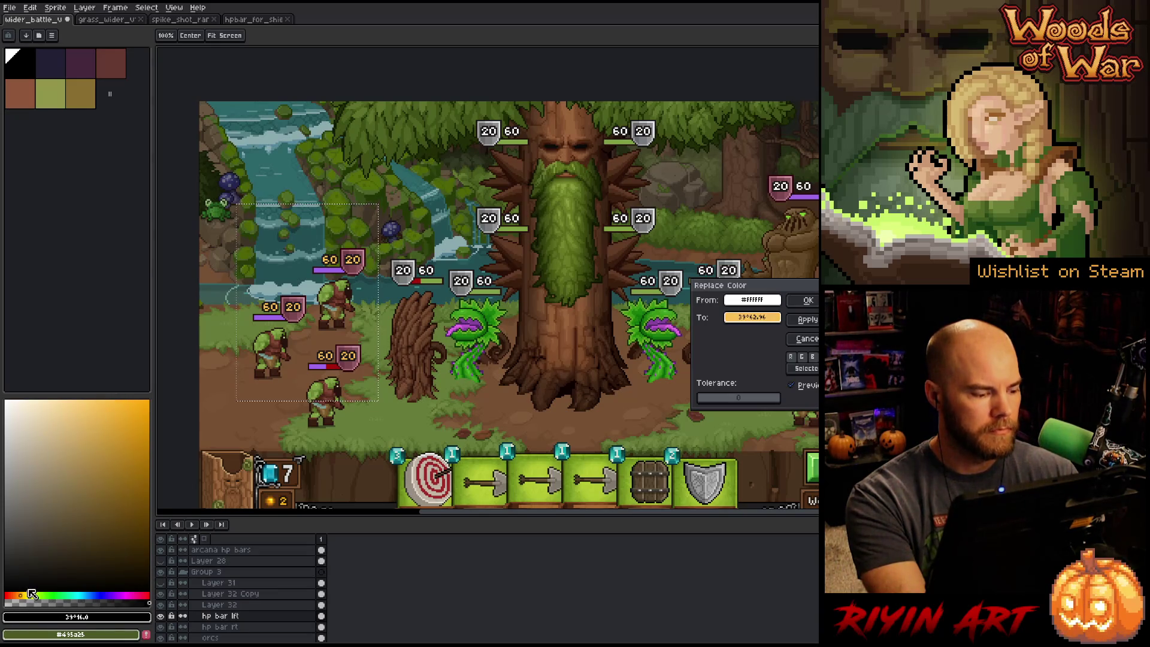
pyautogui.click(752, 317)
pyautogui.click(760, 356)
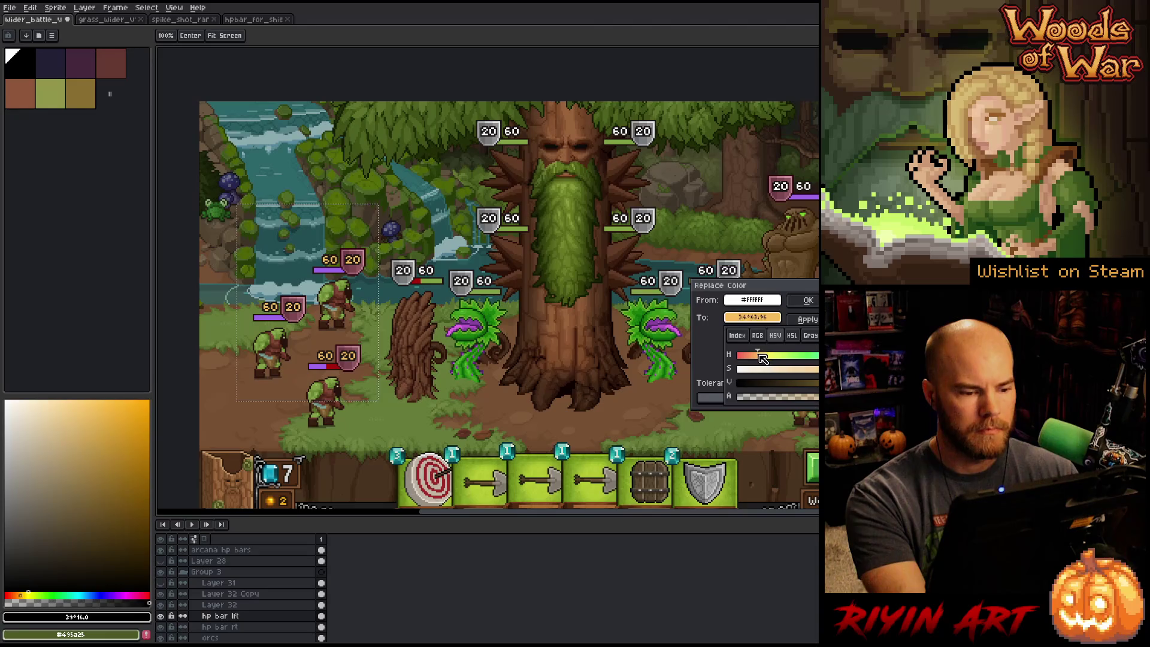
# - Tune the replacement colour's hue toward orange-yellow and lower its saturation, then apply the white recolour
pyautogui.moveTo(760, 356); pyautogui.dragTo(809, 368)
pyautogui.click(784, 369)
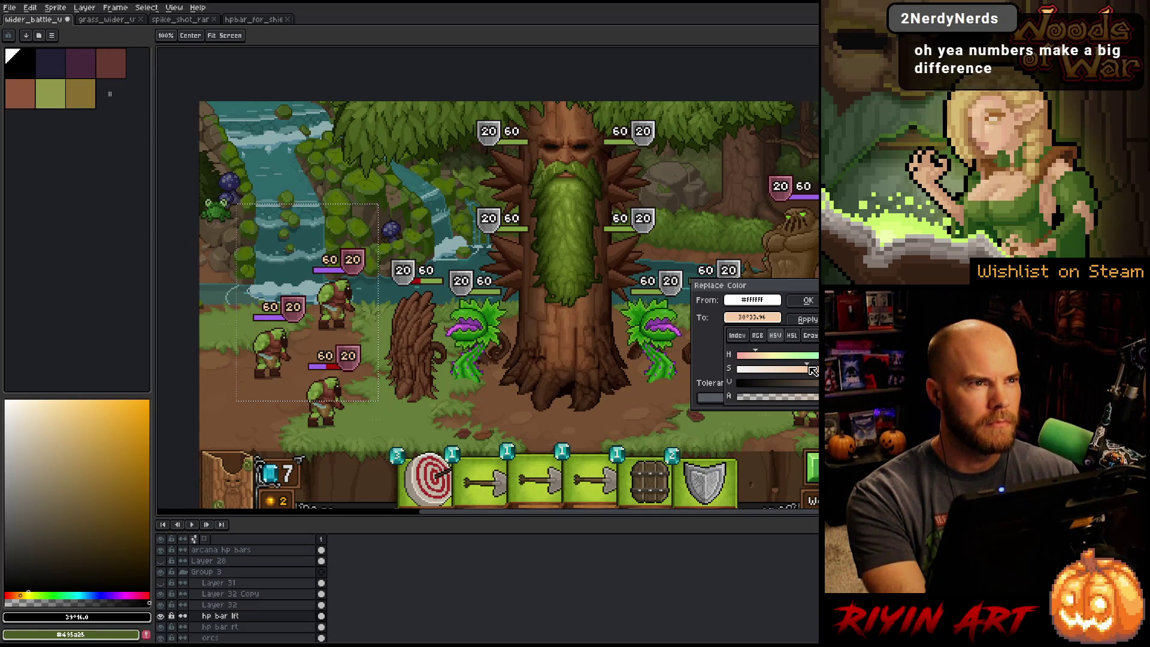
pyautogui.moveTo(813, 371); pyautogui.dragTo(826, 370)
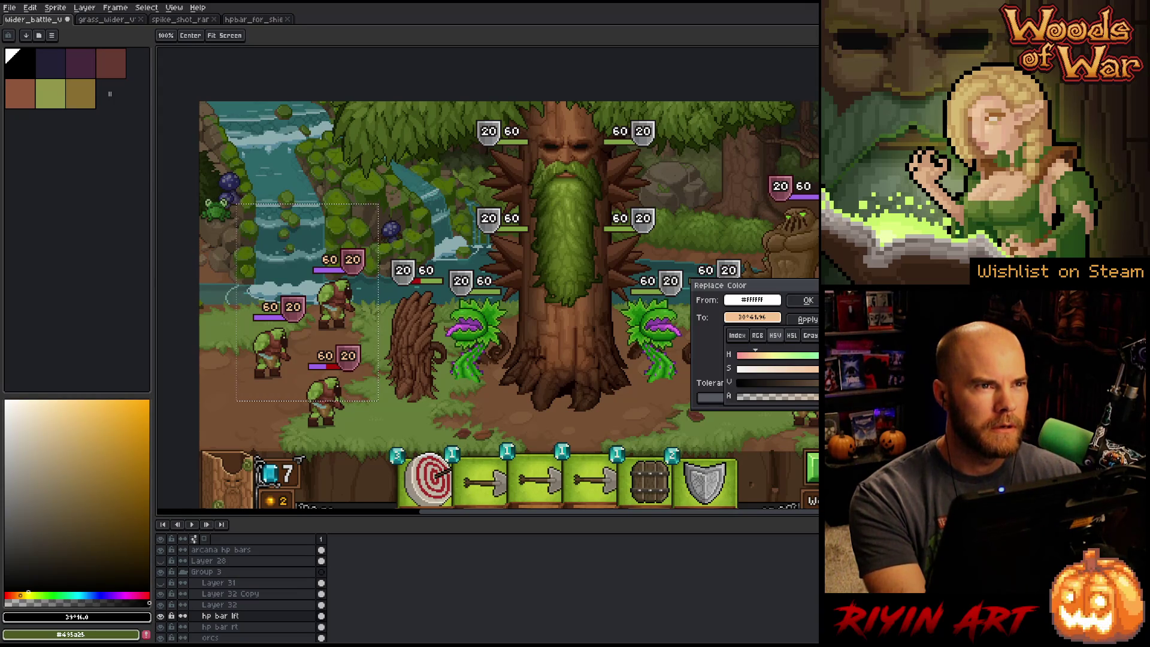
pyautogui.moveTo(826, 370)
pyautogui.mouseDown()
pyautogui.moveTo(815, 374)
pyautogui.moveTo(878, 370)
pyautogui.moveTo(847, 370)
pyautogui.mouseUp()
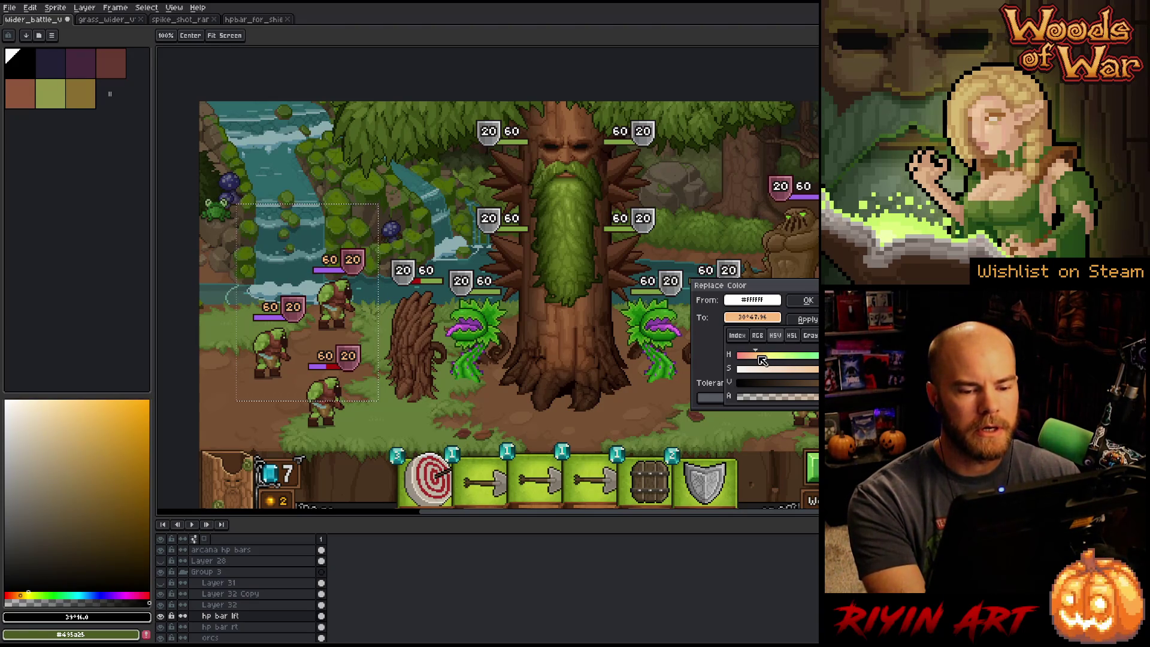
pyautogui.moveTo(761, 359)
pyautogui.mouseDown()
pyautogui.moveTo(774, 358)
pyautogui.moveTo(759, 358)
pyautogui.mouseUp()
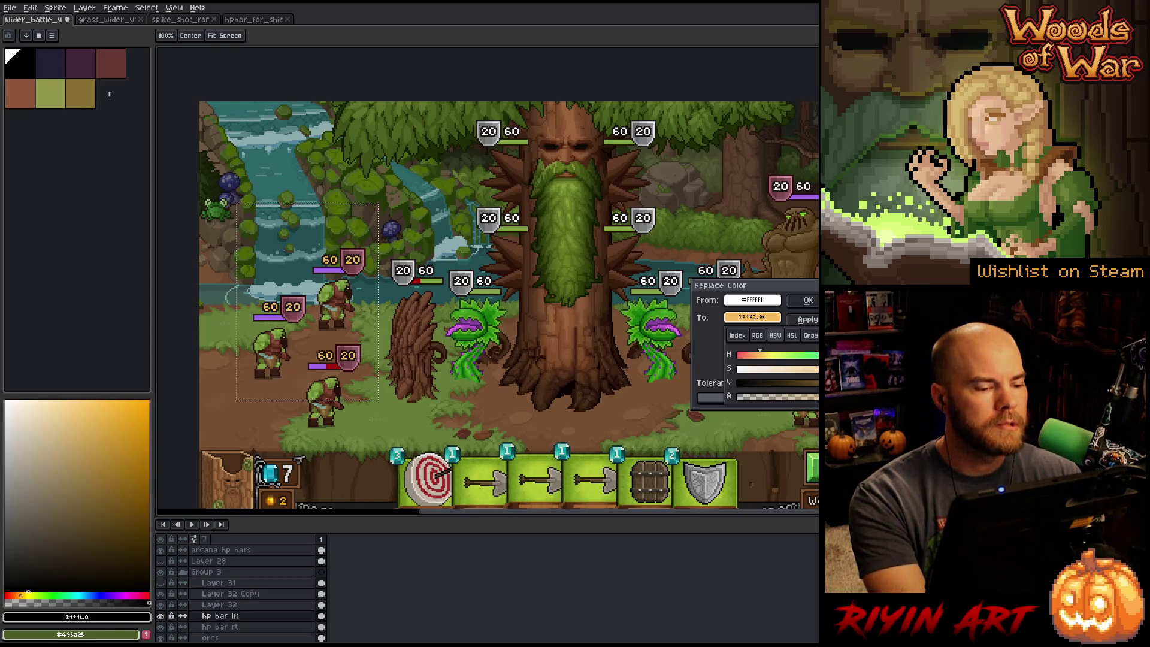
pyautogui.press('Escape')
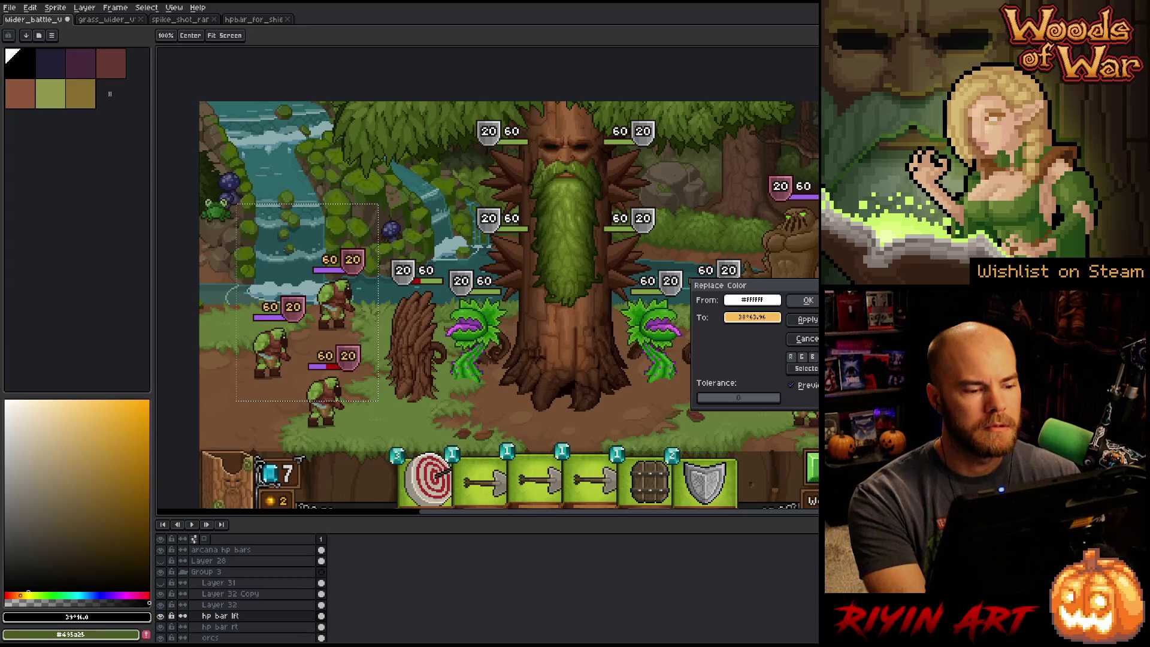
pyautogui.click(809, 300)
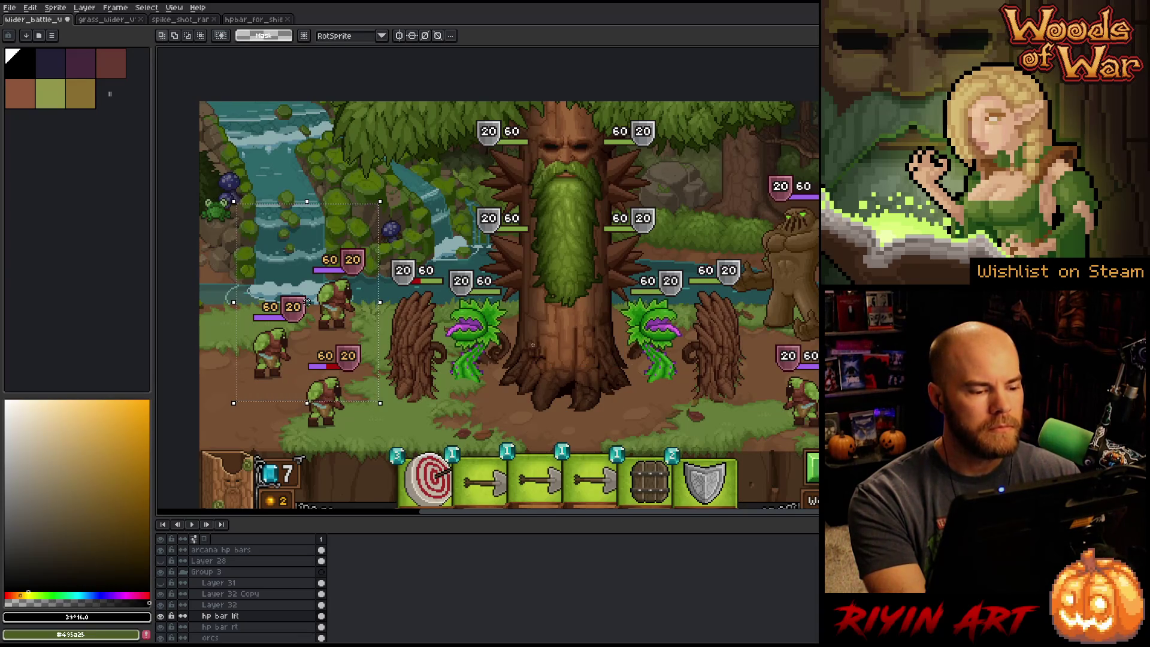
# - Deselect, pick the shields' light grey as the colour, and make arcana hp bars the active layer
pyautogui.hotkey('ctrl', 'd')
pyautogui.scroll(-1, 533, 345)
pyautogui.scroll(1, 539, 347)
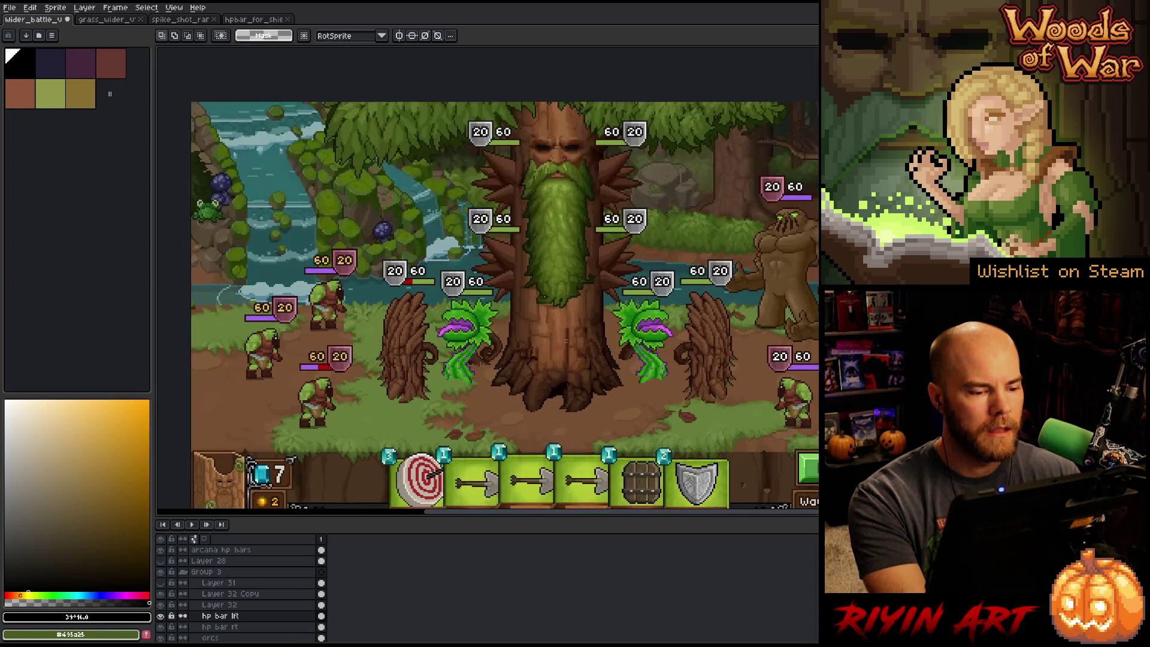
pyautogui.moveTo(587, 353); pyautogui.dragTo(542, 353)
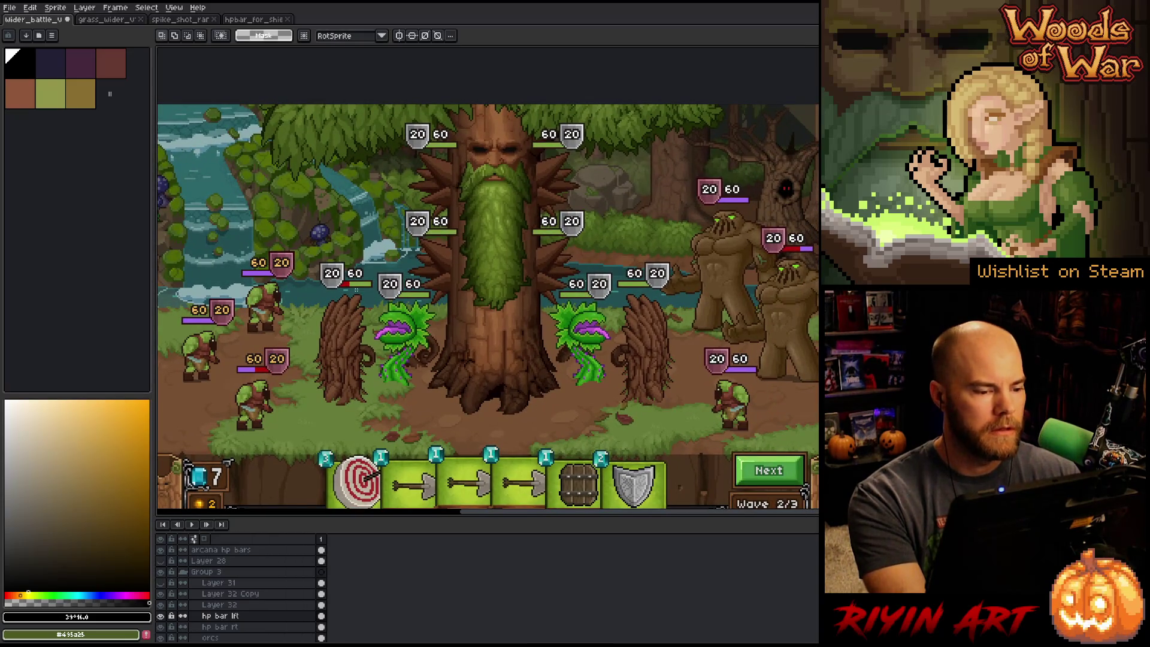
pyautogui.press('i')
pyautogui.scroll(3, 347, 282)
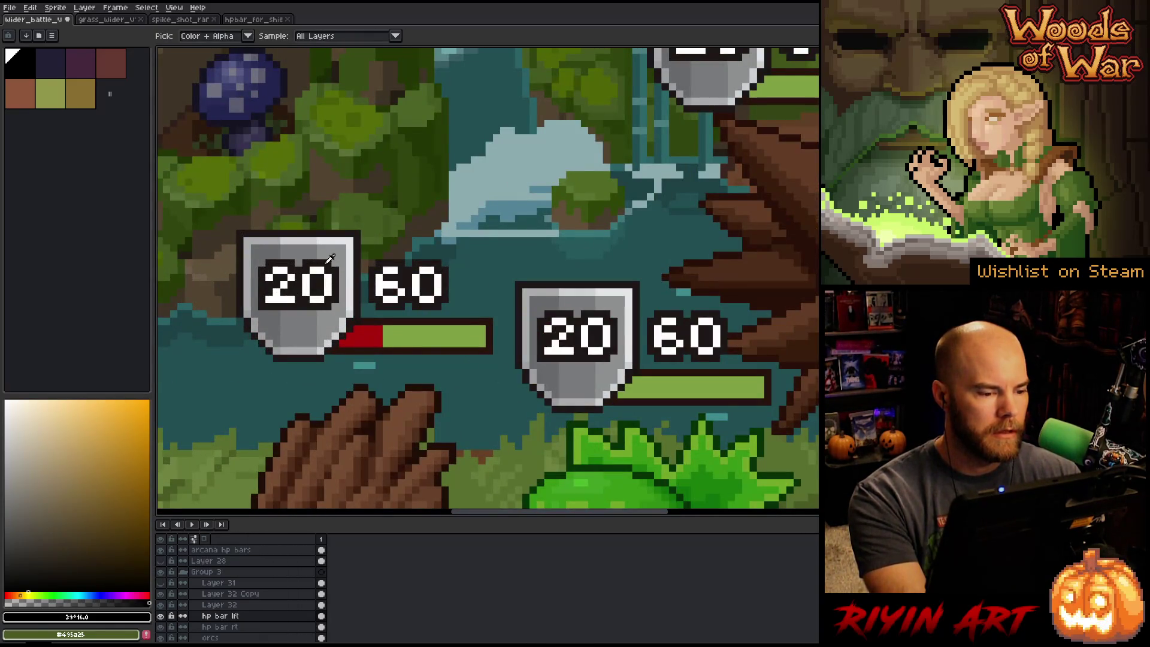
pyautogui.click(352, 250)
pyautogui.scroll(-4, 352, 252)
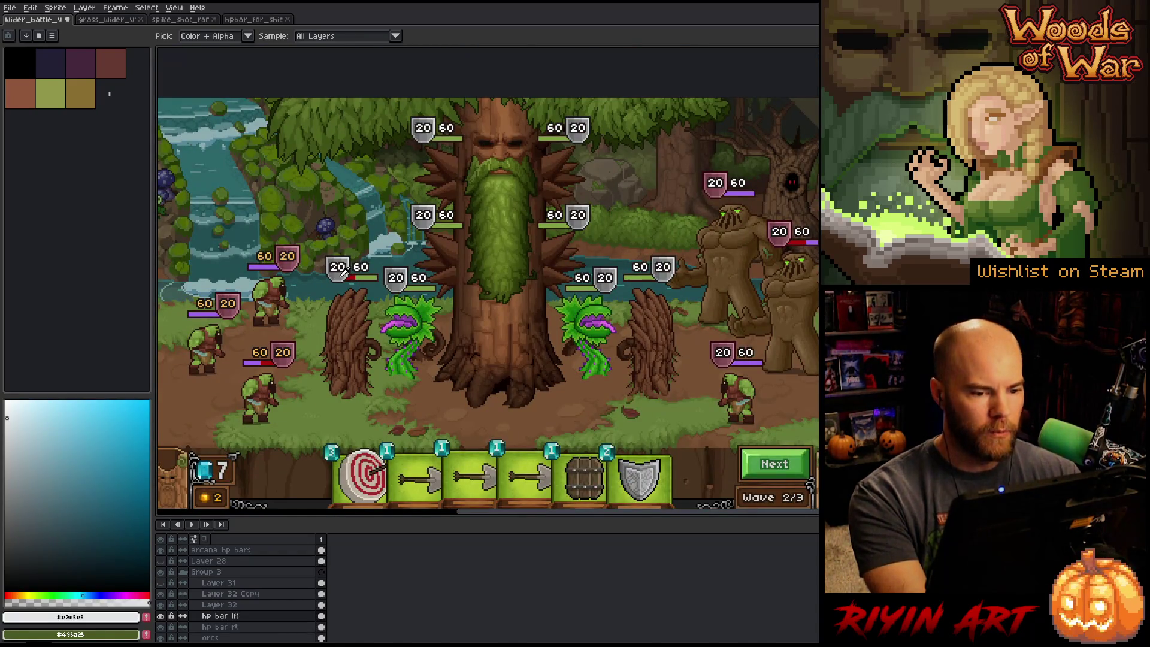
pyautogui.press('v')
pyautogui.click(345, 273)
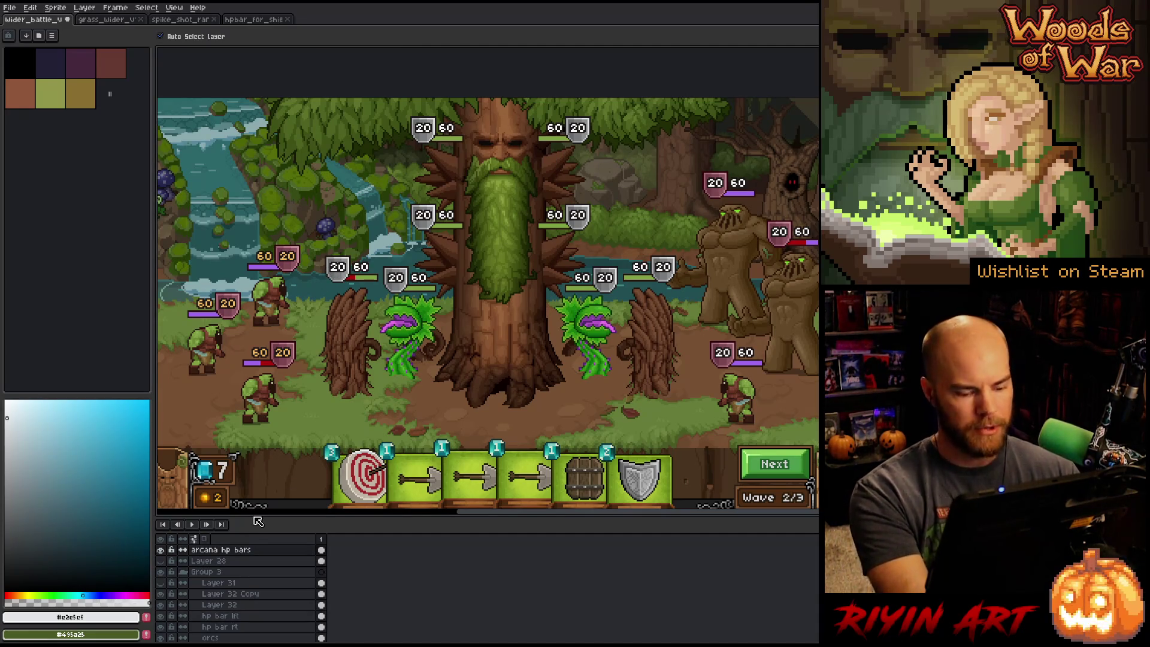
# - Replace pure white with the shield grey on the arcana hp bars layer
pyautogui.hotkey('shift', 'r')
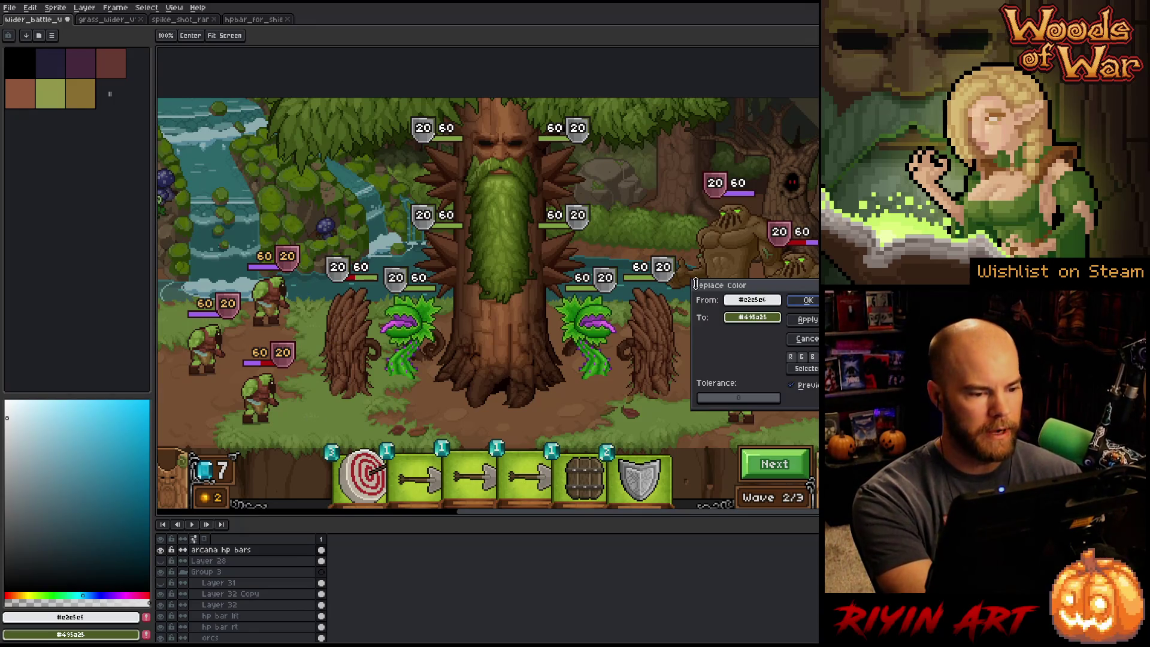
pyautogui.moveTo(737, 305)
pyautogui.mouseDown()
pyautogui.moveTo(350, 263)
pyautogui.moveTo(359, 268)
pyautogui.mouseUp()
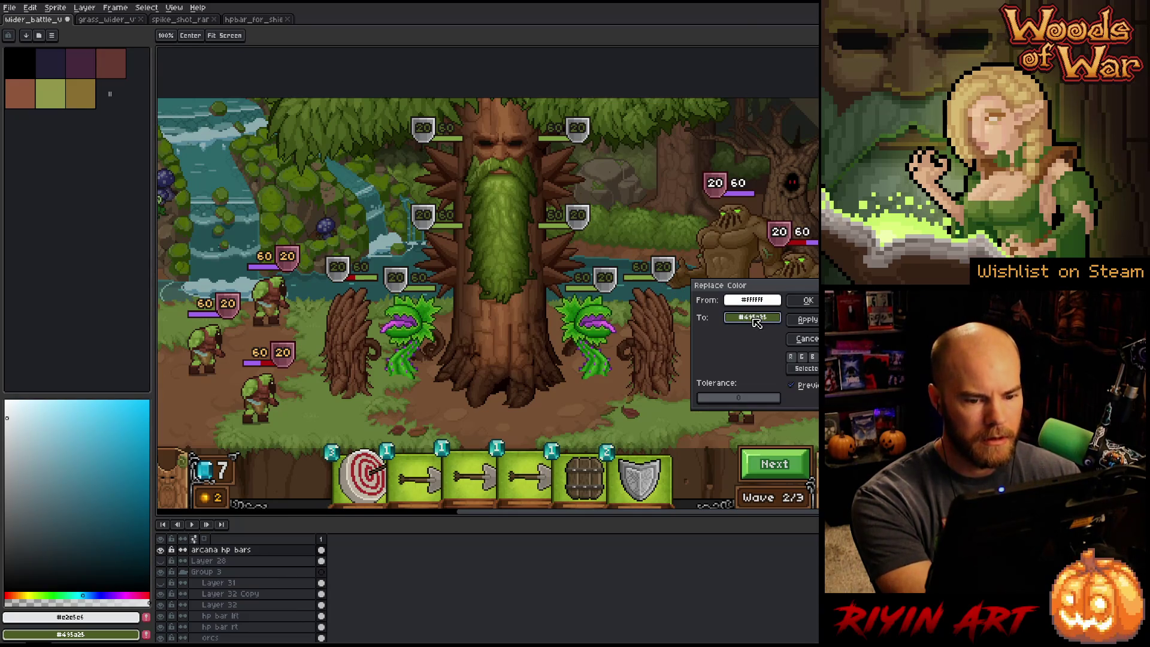
pyautogui.moveTo(752, 317)
pyautogui.mouseDown()
pyautogui.moveTo(524, 303)
pyautogui.moveTo(413, 271)
pyautogui.mouseUp()
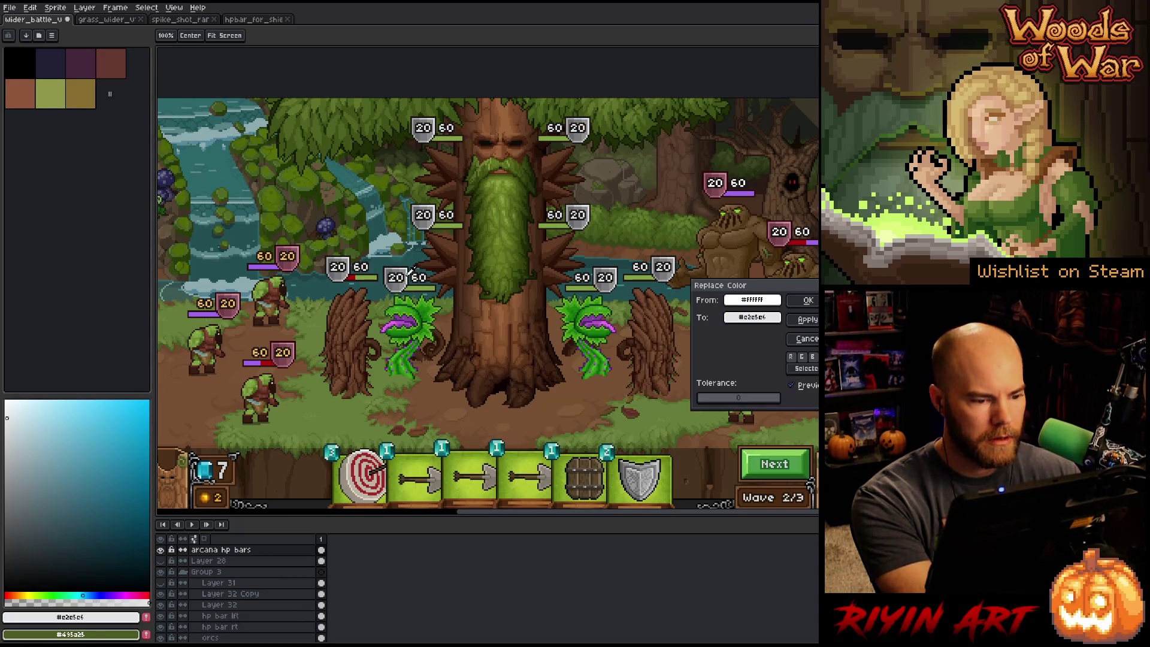
pyautogui.click(792, 386)
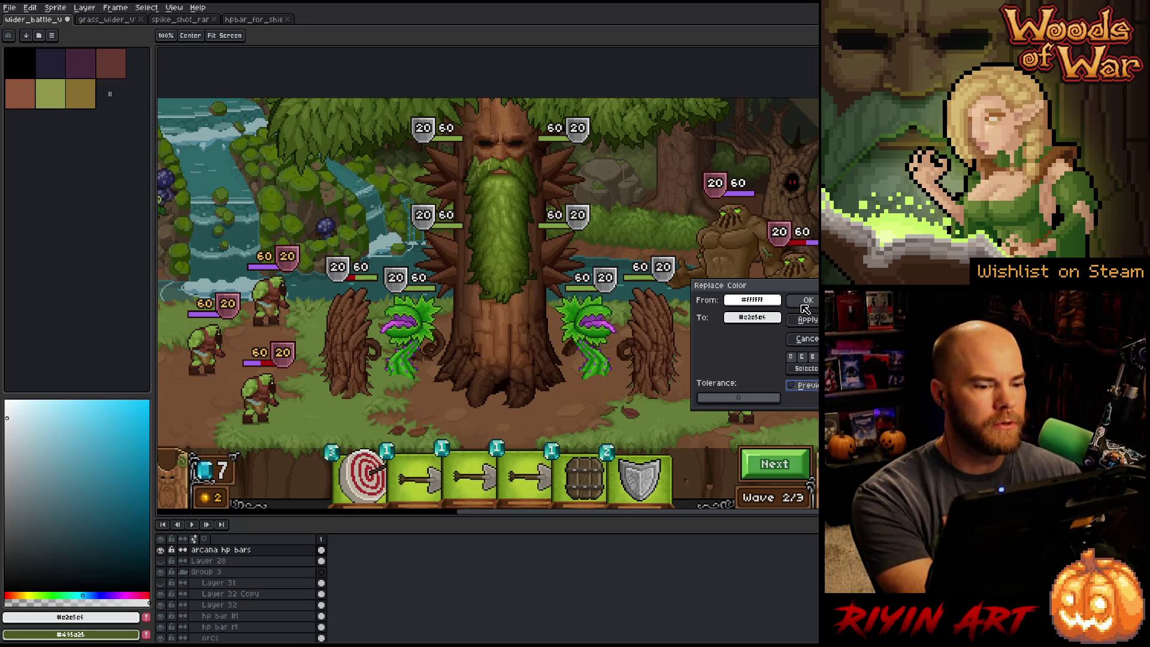
pyautogui.click(805, 308)
pyautogui.press('v')
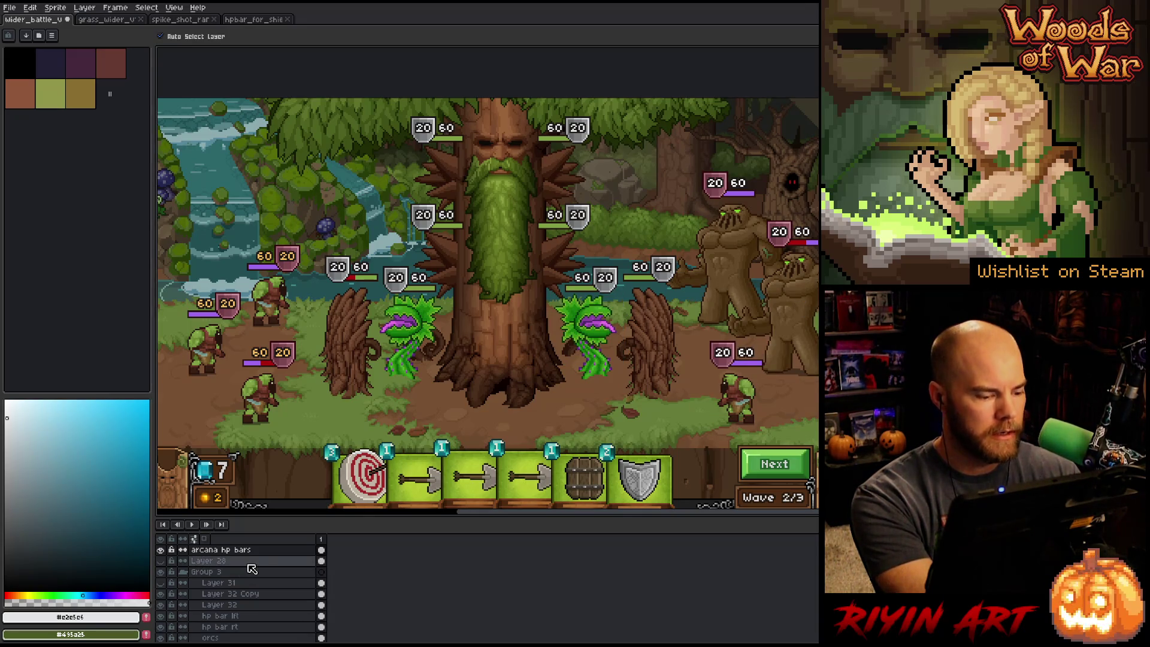
# - Add Layer 33 in Color blend mode, with pure white as the drawing colour
pyautogui.hotkey('shift', 'n')
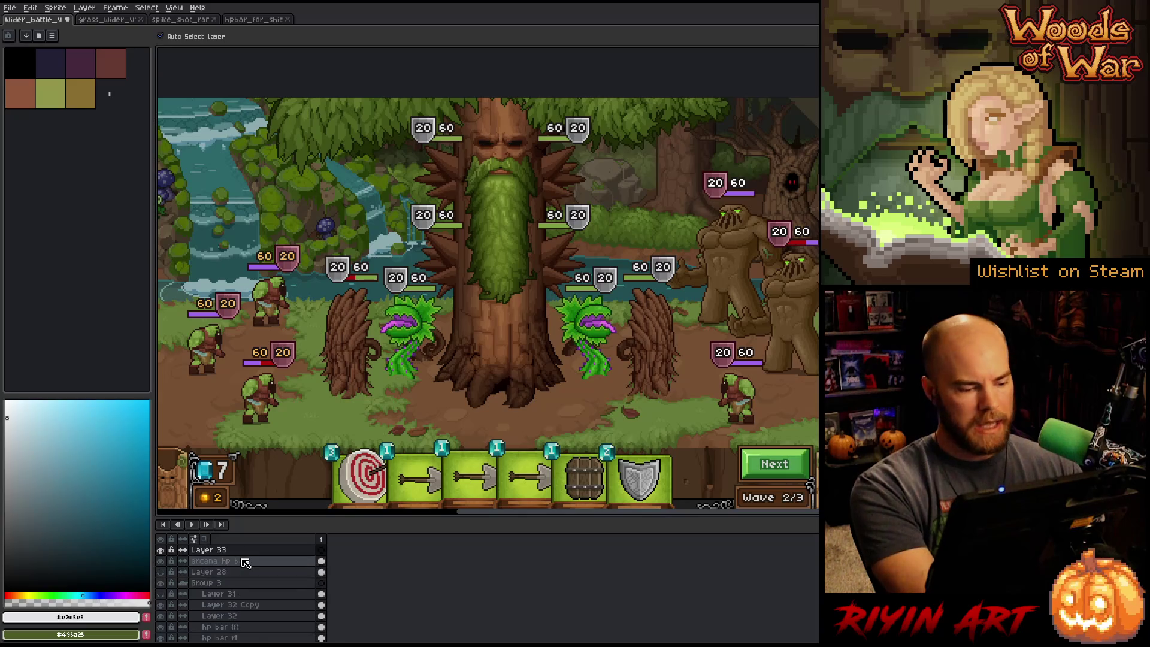
pyautogui.click(219, 550)
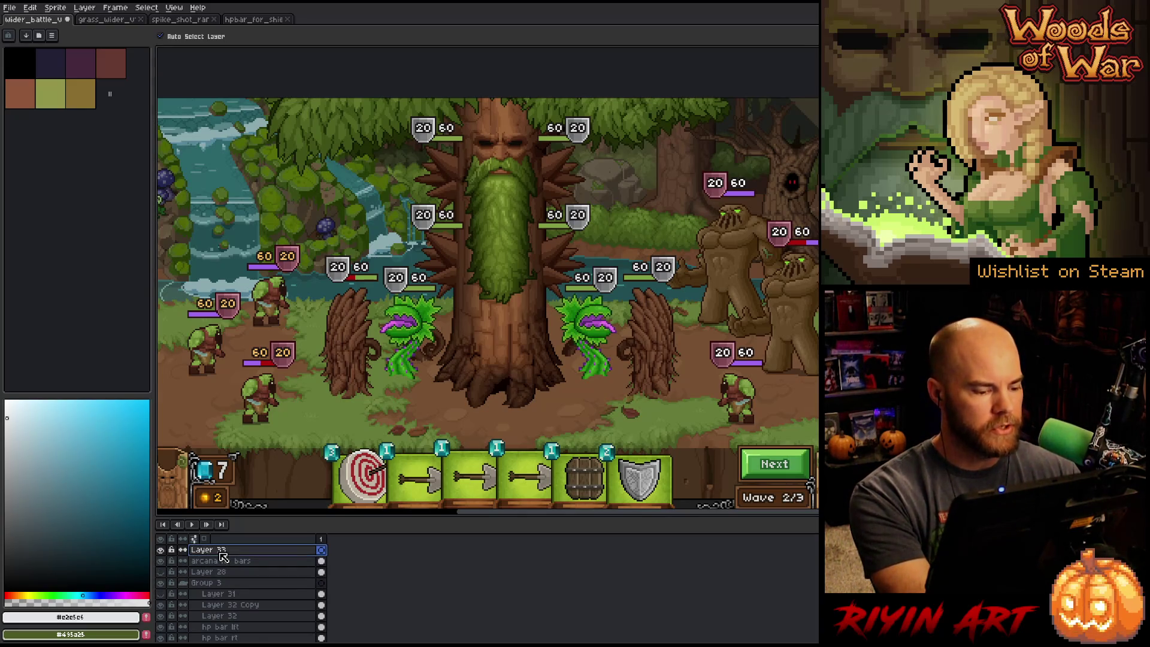
pyautogui.click(6, 401)
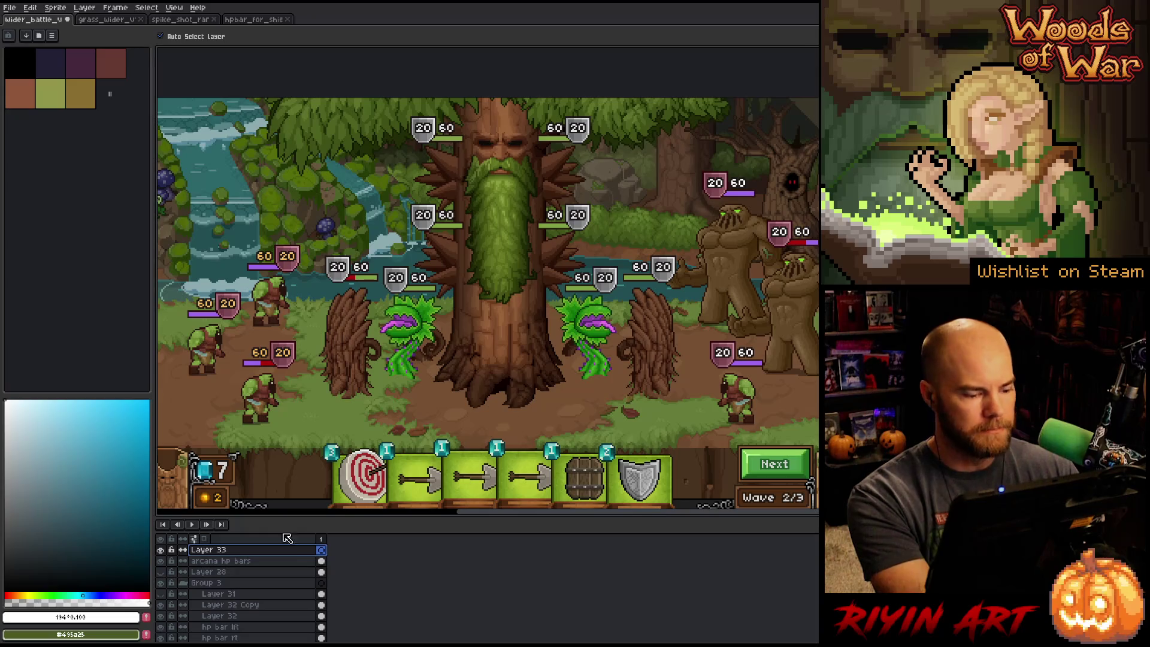
pyautogui.doubleClick(259, 552)
pyautogui.click(452, 48)
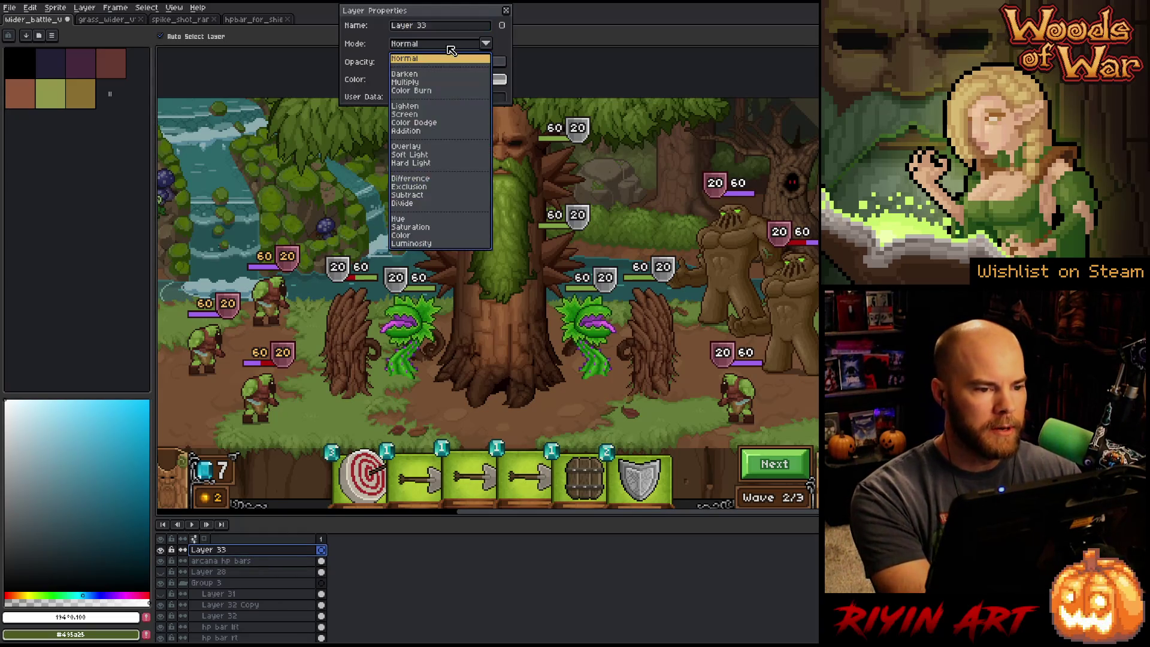
pyautogui.click(409, 236)
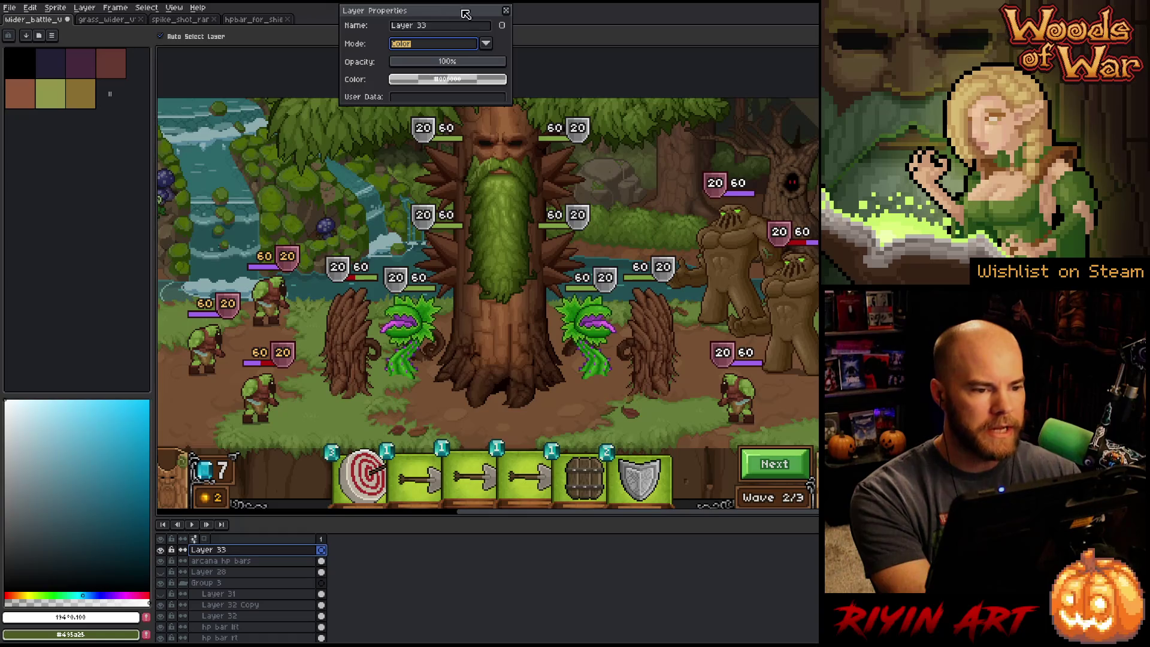
pyautogui.click(507, 12)
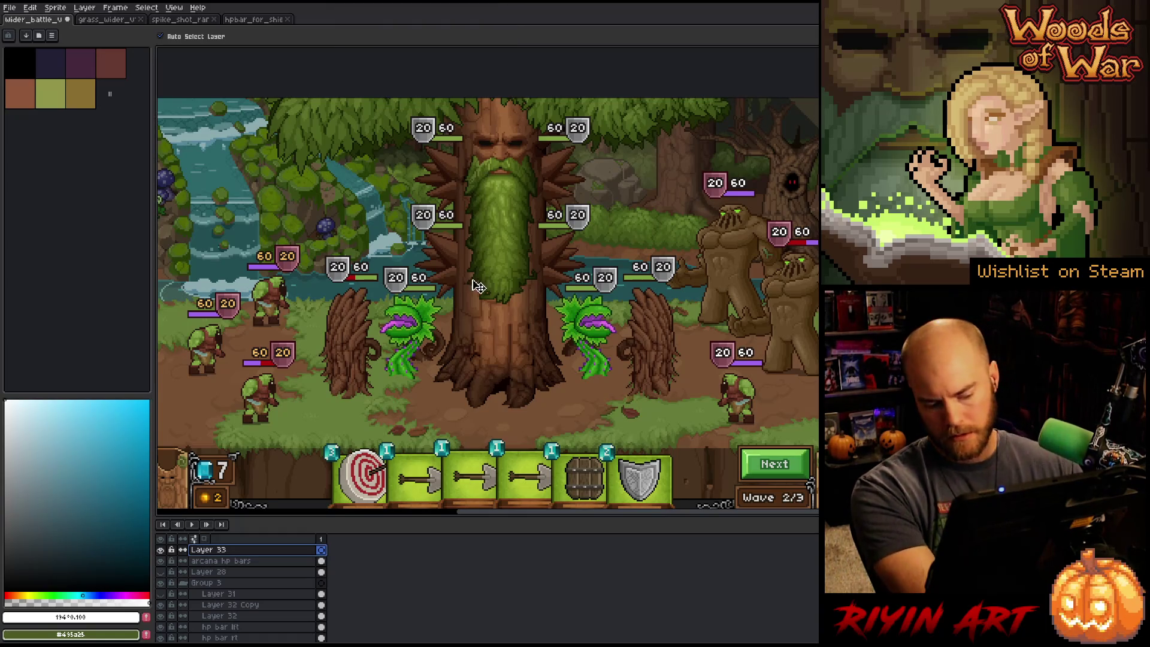
# - Fill Layer 33 to check the scene in greyscale, then hide it and the interface panels
pyautogui.press('w')
pyautogui.click(492, 273)
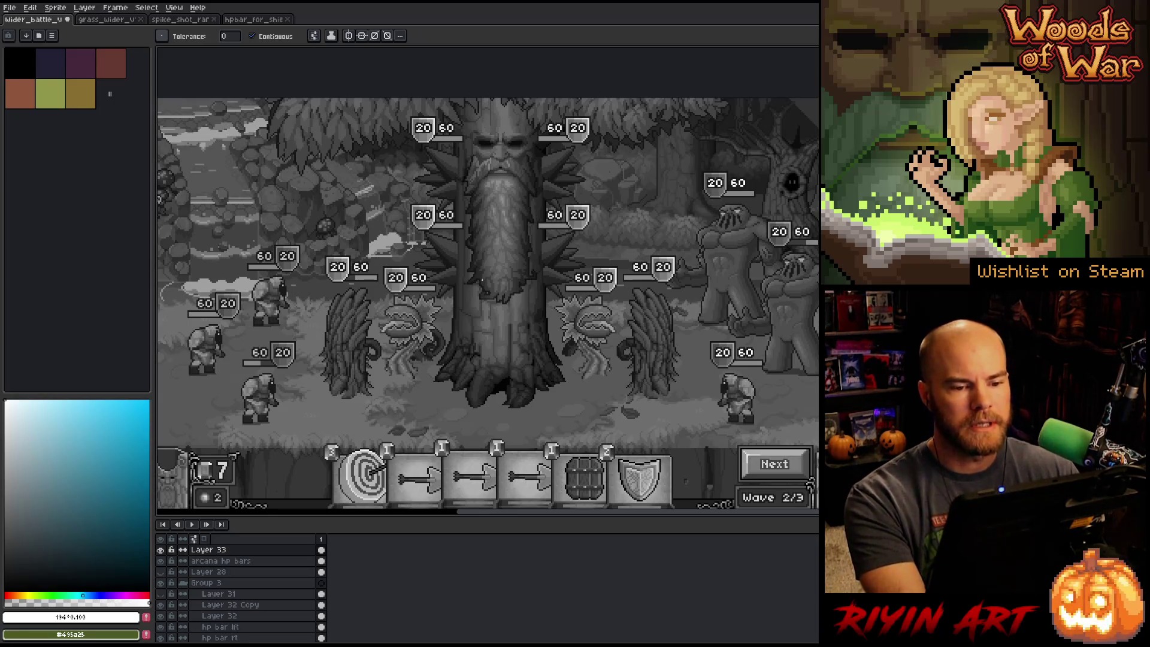
pyautogui.click(160, 549)
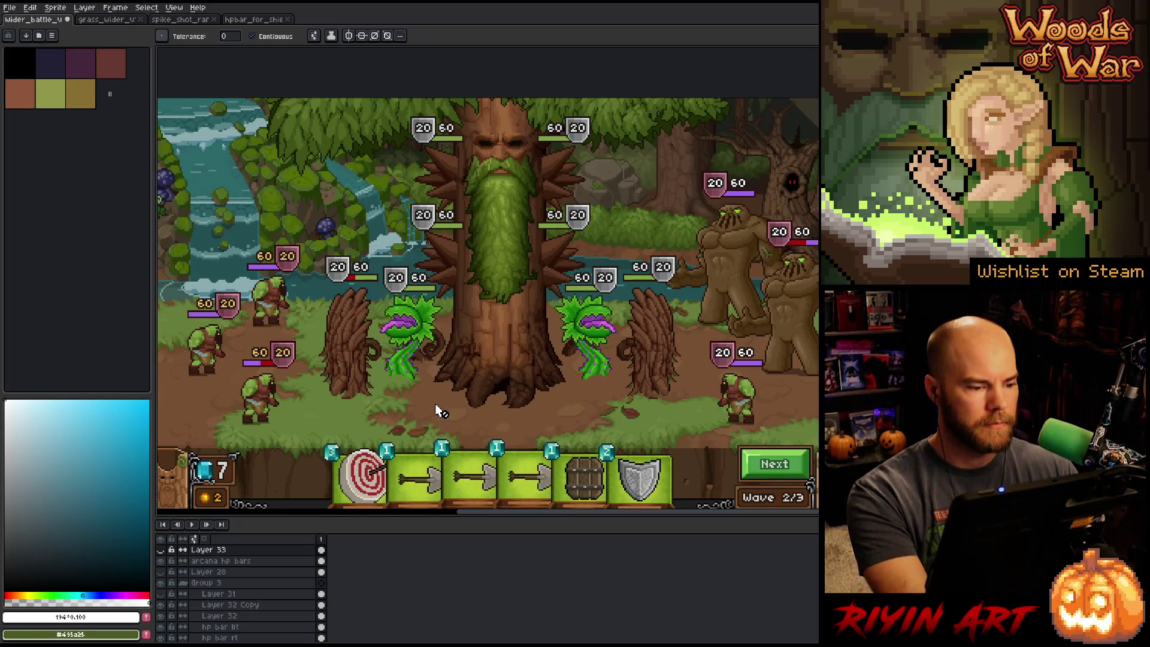
pyautogui.hotkey('ctrl', 'f')
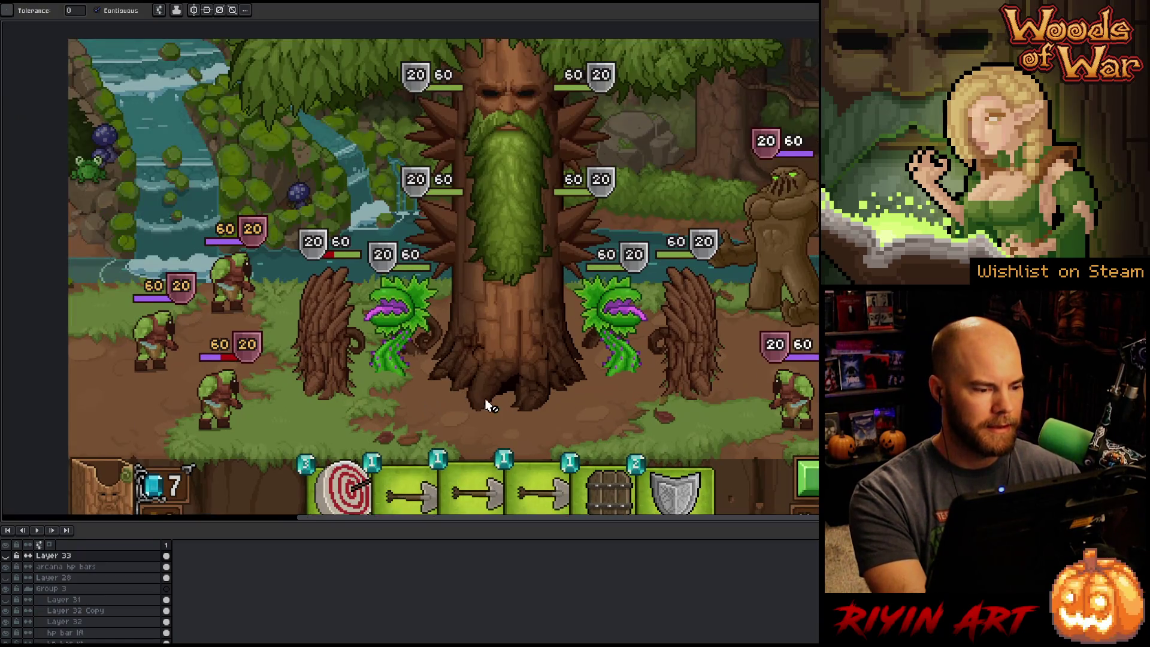
# - Pick an HP bar on the canvas to select its layer, then swap it with the other HP bar layer
pyautogui.moveTo(485, 403); pyautogui.dragTo(419, 394)
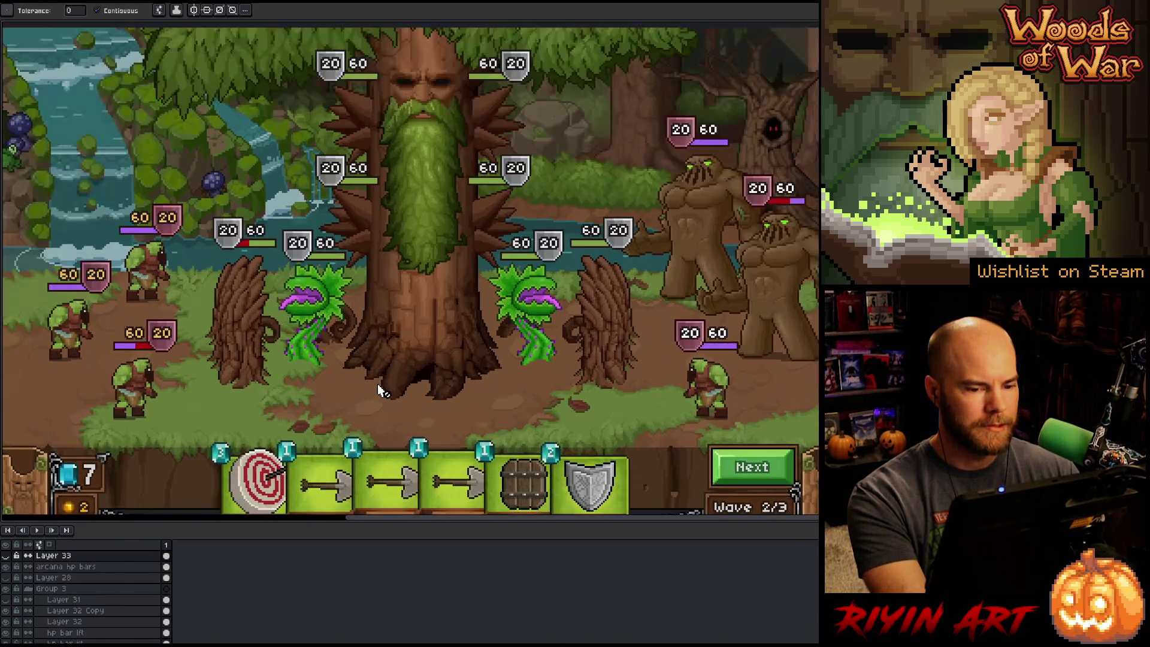
pyautogui.moveTo(403, 390)
pyautogui.mouseDown()
pyautogui.moveTo(385, 377)
pyautogui.moveTo(398, 382)
pyautogui.mouseUp()
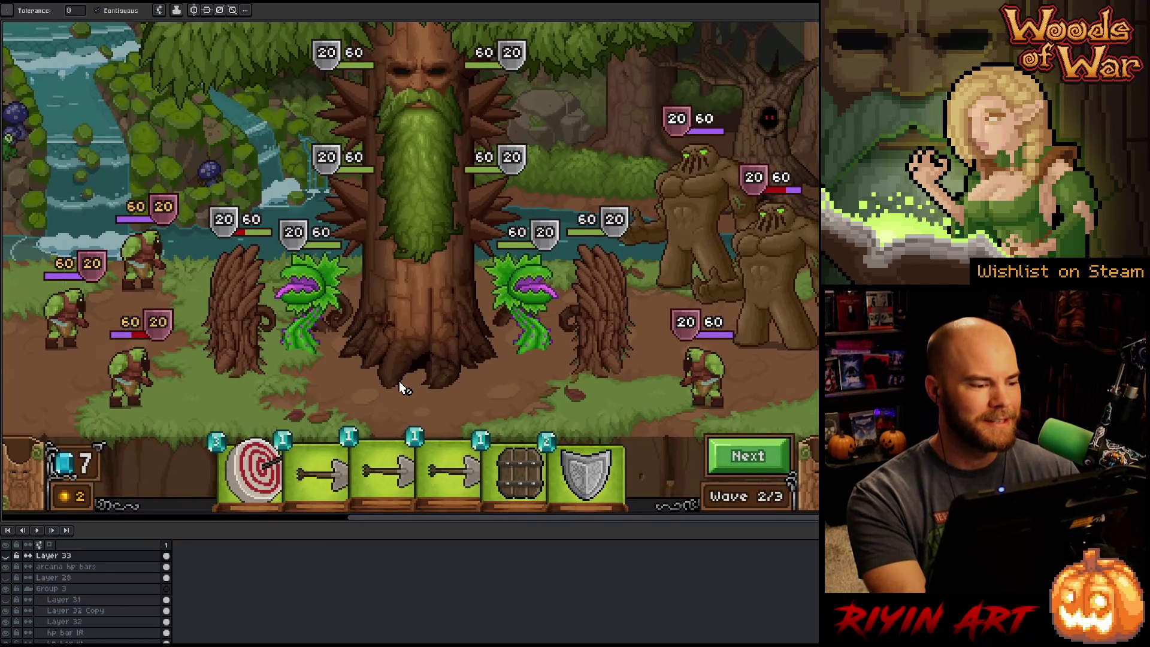
pyautogui.press('v')
pyautogui.click(143, 229)
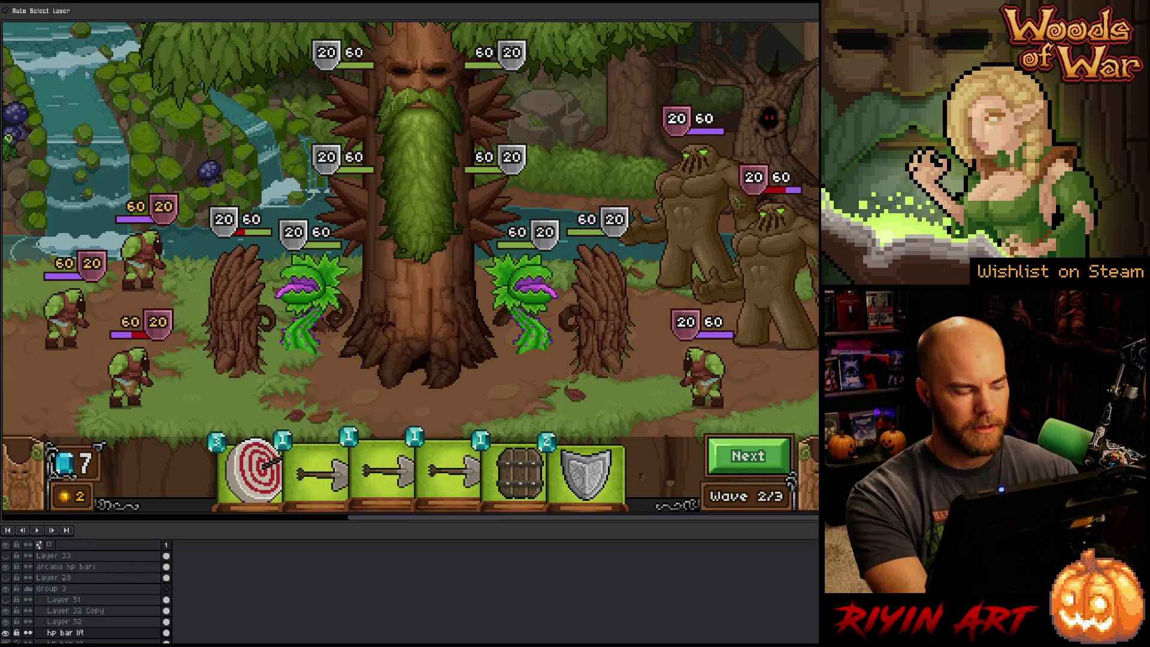
pyautogui.moveTo(58, 633); pyautogui.dragTo(58, 638)
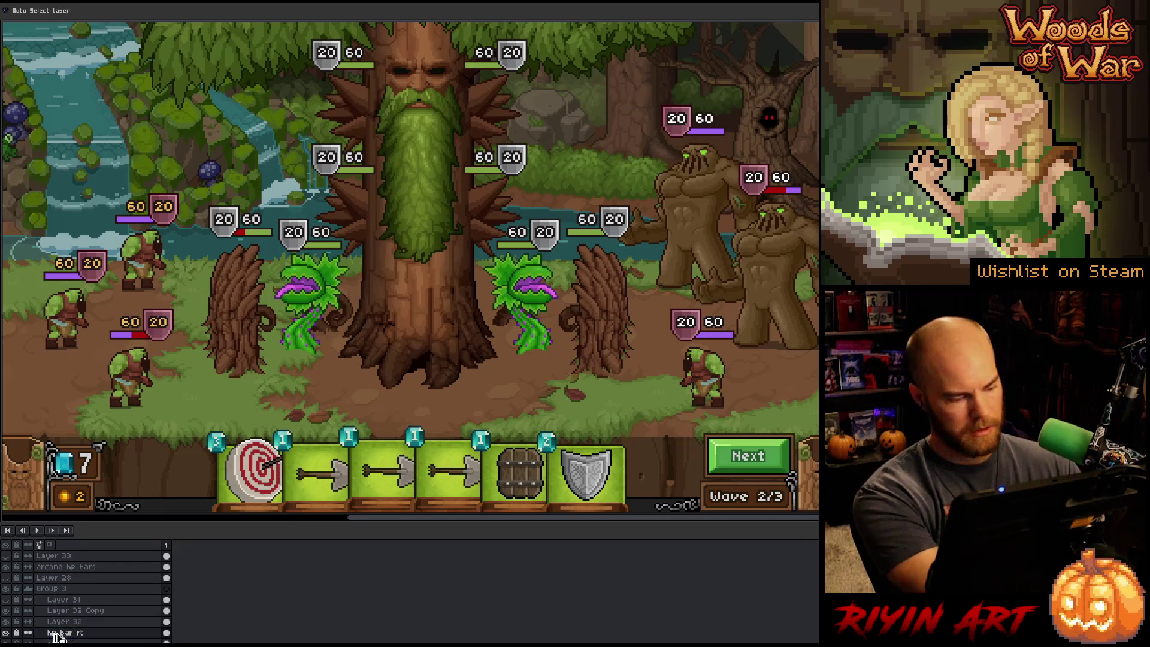
pyautogui.hotkey('shift', 'r')
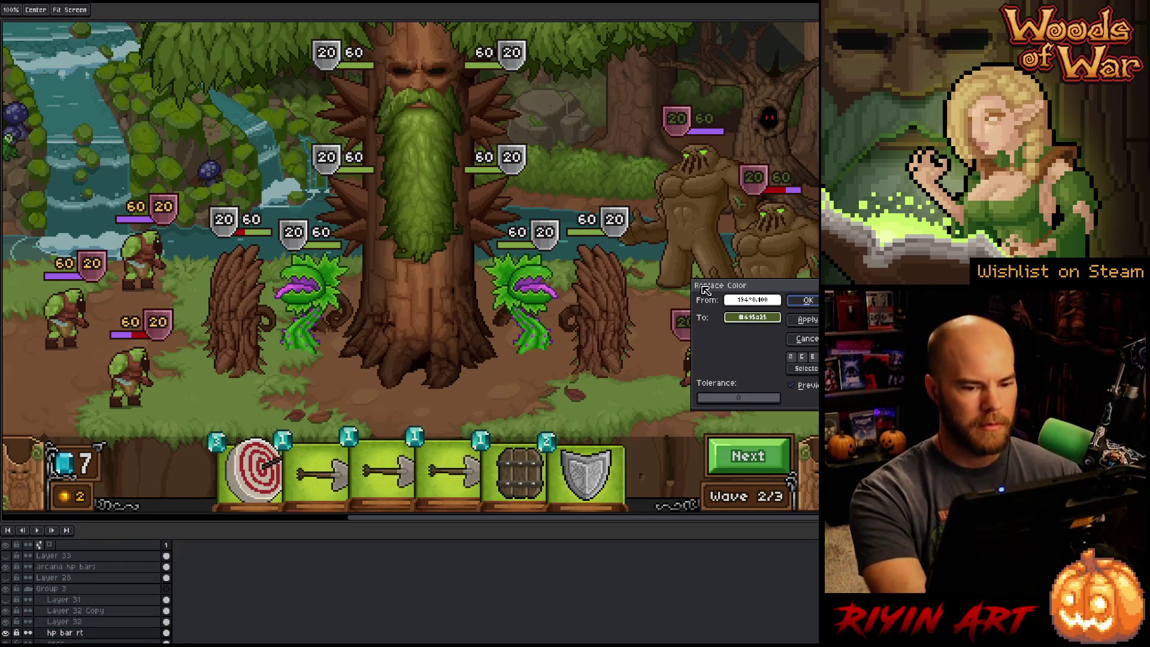
pyautogui.moveTo(705, 290); pyautogui.dragTo(316, 304)
pyautogui.click(115, 341)
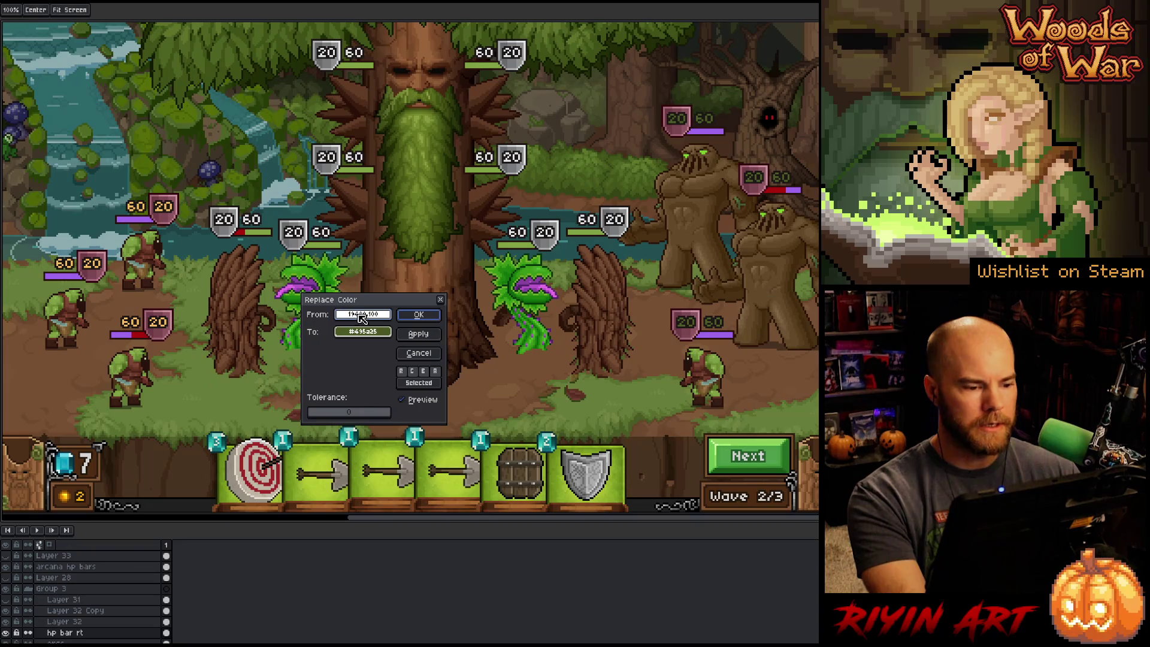
pyautogui.click(120, 335)
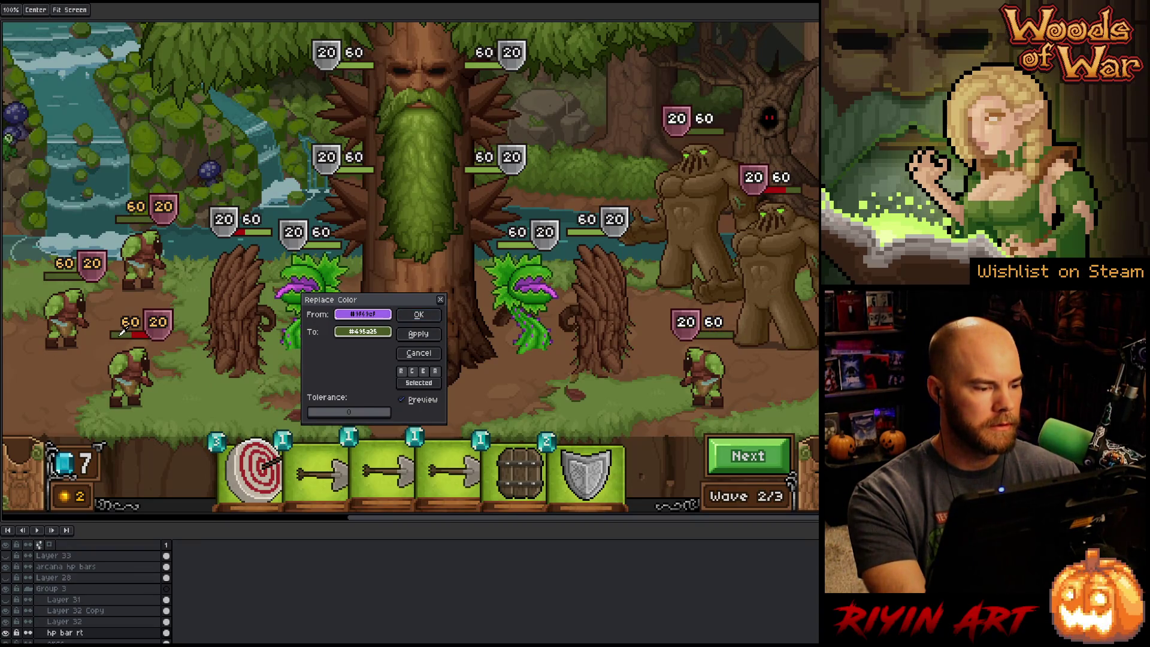
pyautogui.moveTo(355, 317); pyautogui.dragTo(360, 331)
pyautogui.click(361, 333)
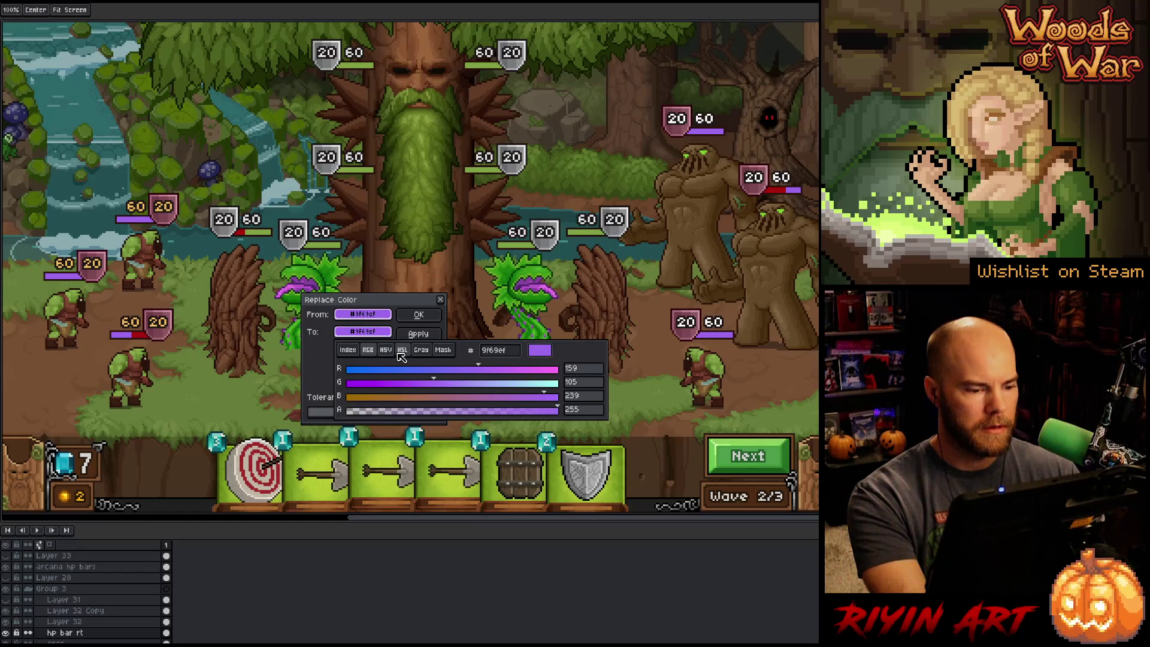
pyautogui.click(402, 350)
pyautogui.click(479, 398)
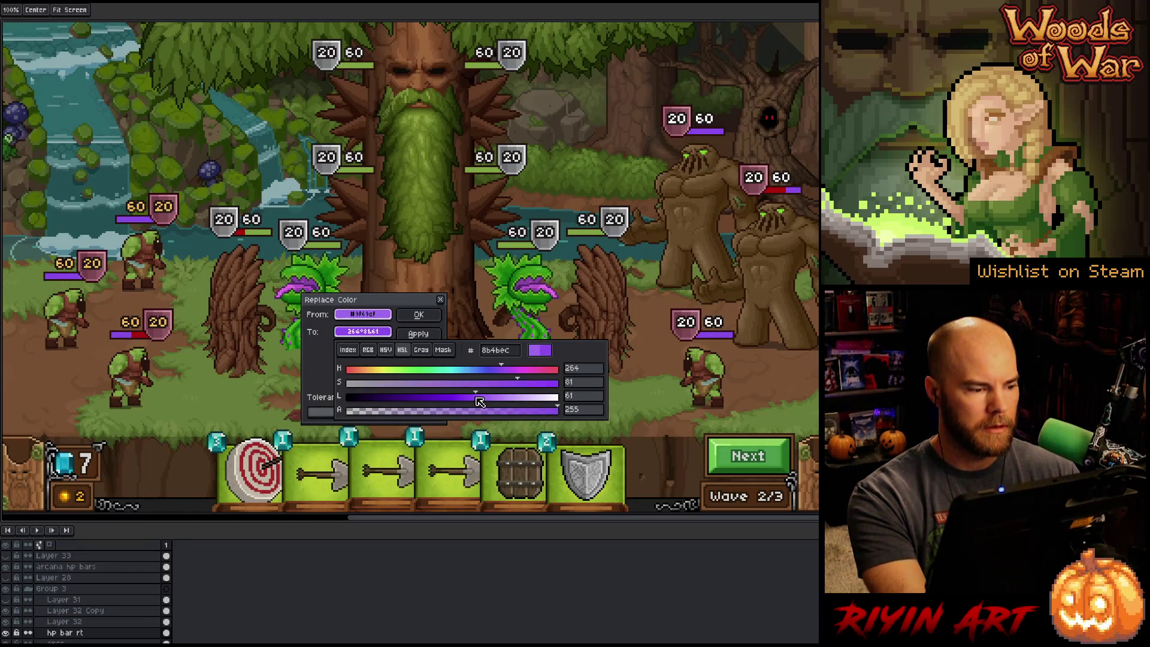
pyautogui.moveTo(480, 402)
pyautogui.mouseDown()
pyautogui.moveTo(452, 399)
pyautogui.moveTo(514, 393)
pyautogui.moveTo(480, 394)
pyautogui.moveTo(508, 373)
pyautogui.mouseUp()
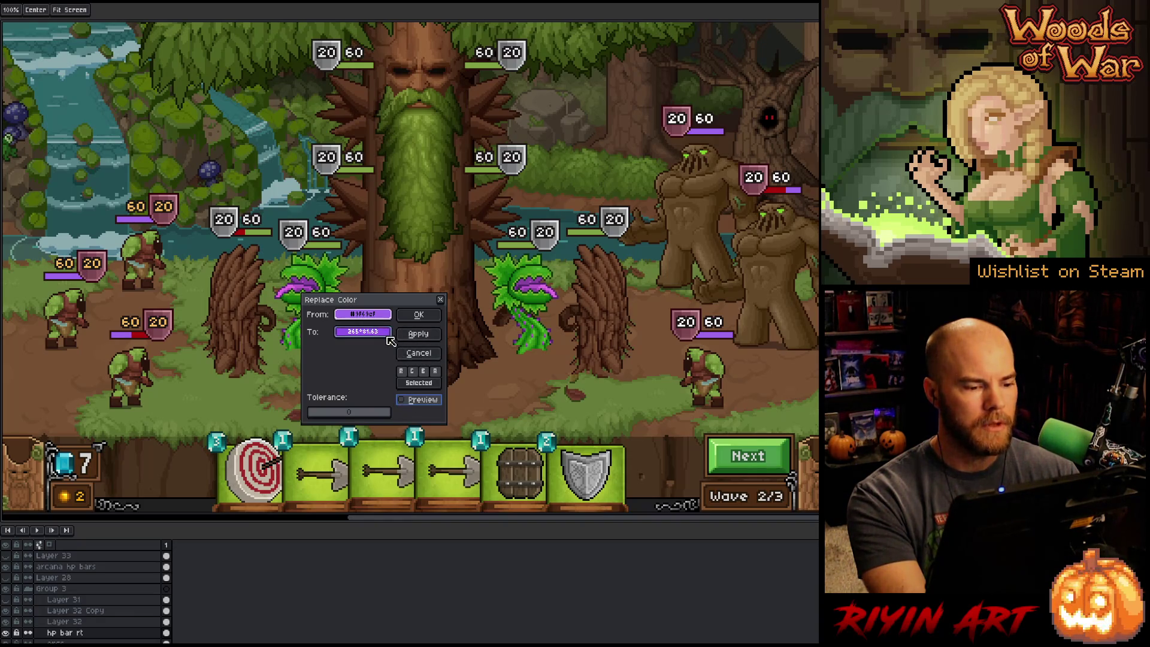
pyautogui.click(173, 317)
pyautogui.click(169, 318)
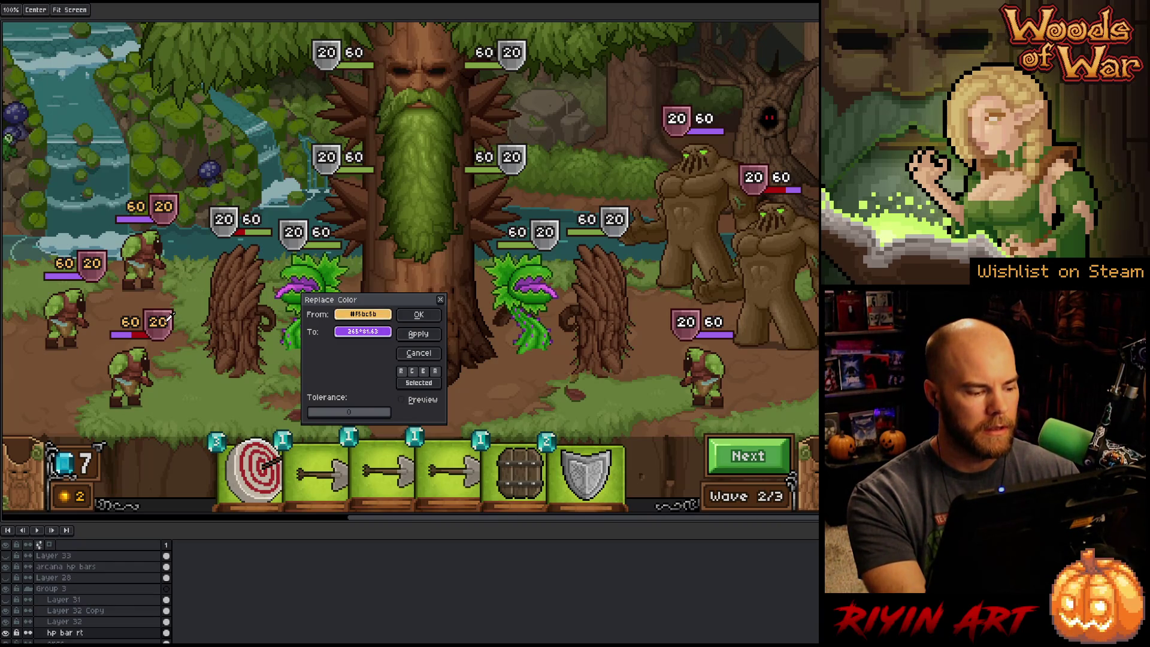
pyautogui.click(414, 355)
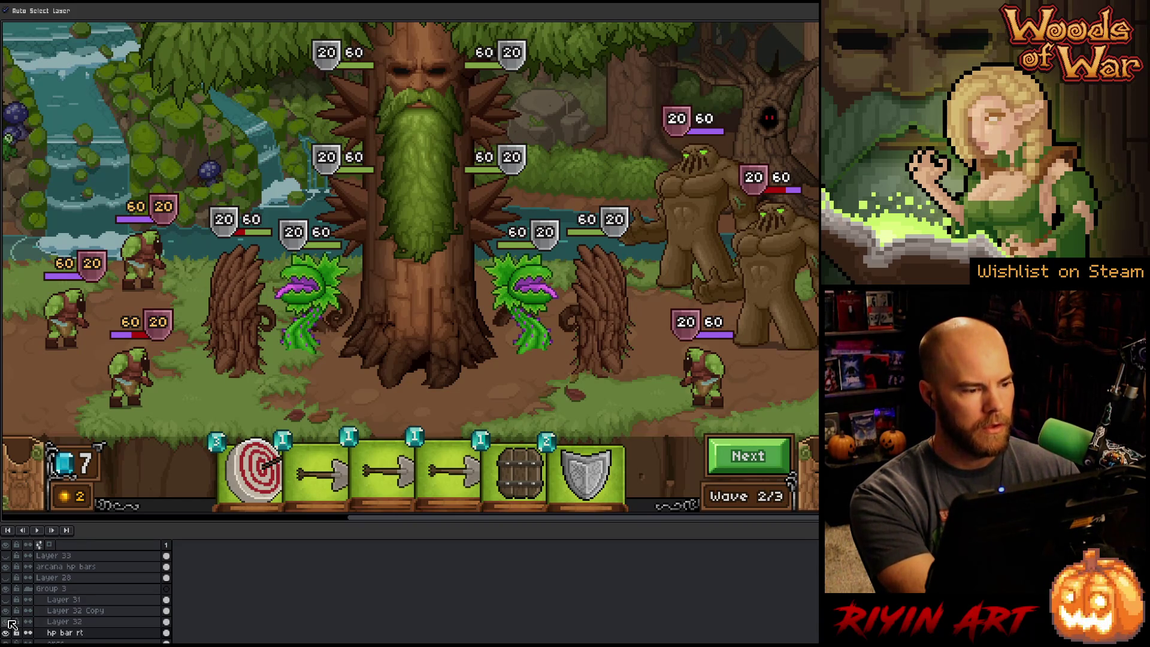
# - Raise Layer 32 Copy's opacity to 66% and lower its saturation to about -55
pyautogui.doubleClick(75, 611)
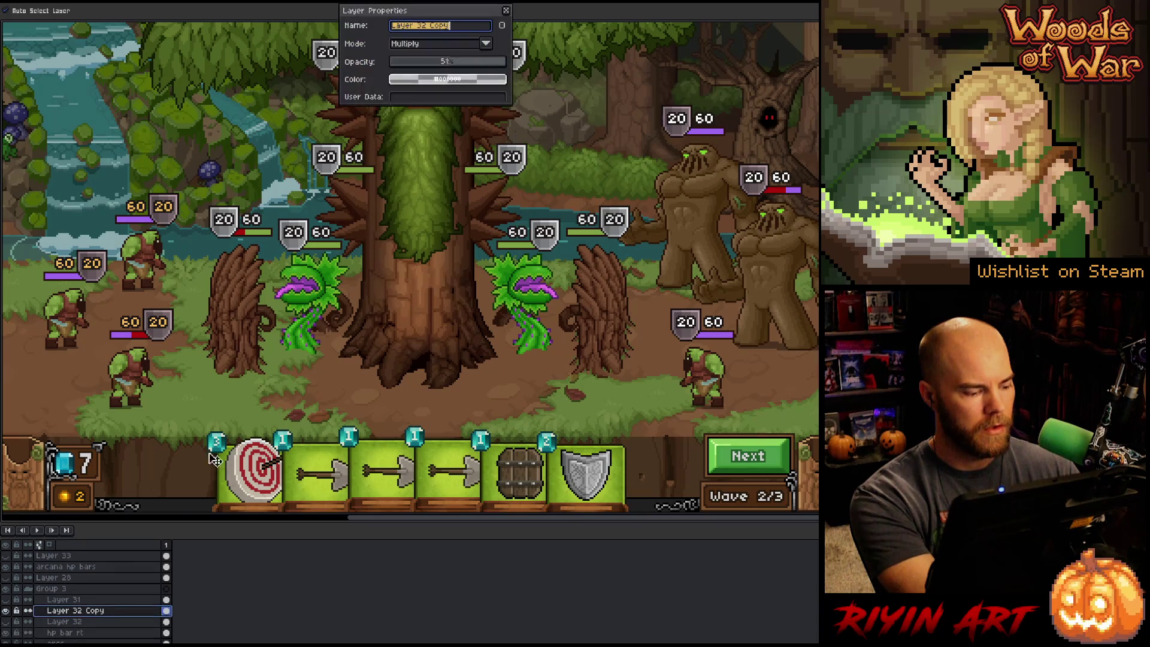
pyautogui.click(471, 64)
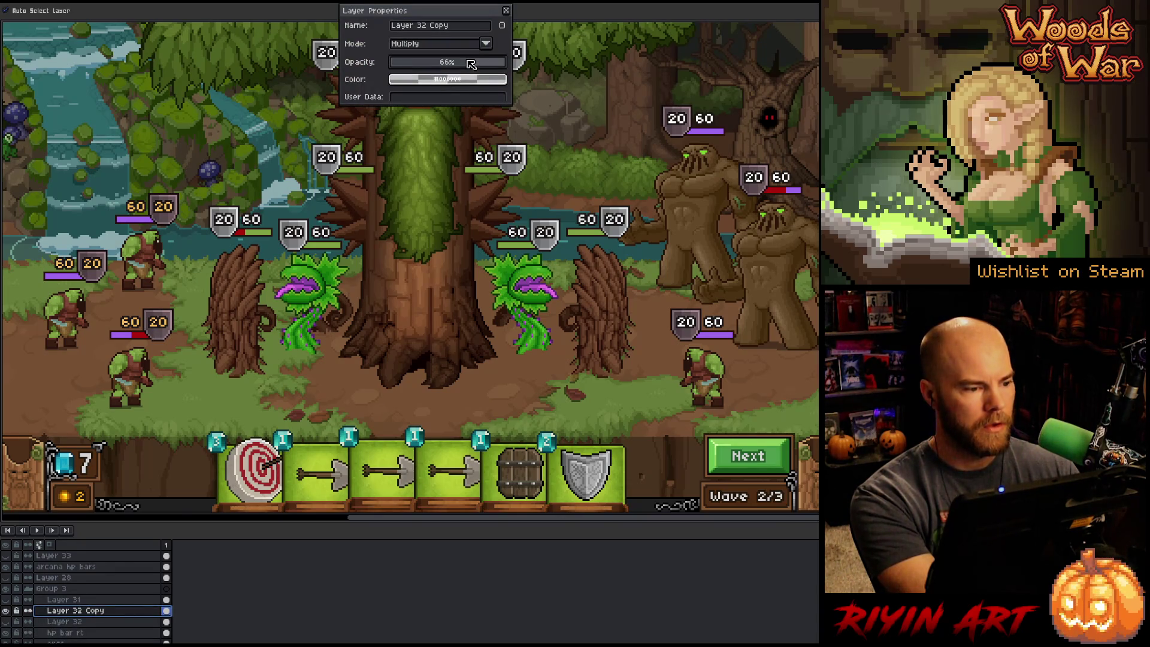
pyautogui.click(506, 11)
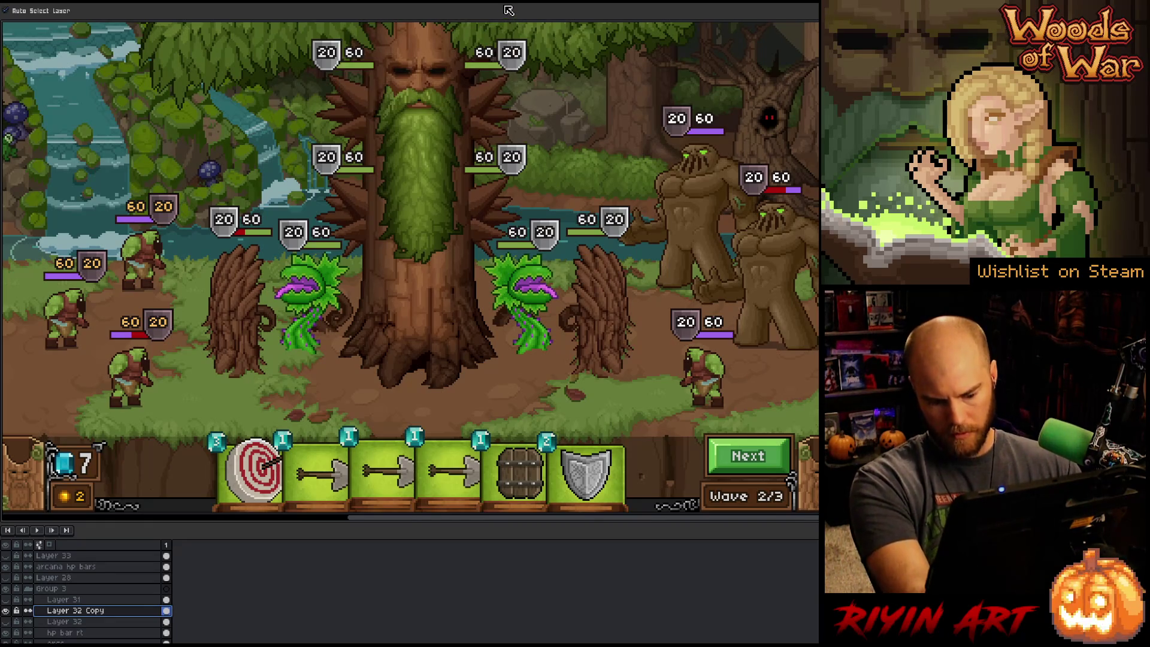
pyautogui.hotkey('ctrl', 'u')
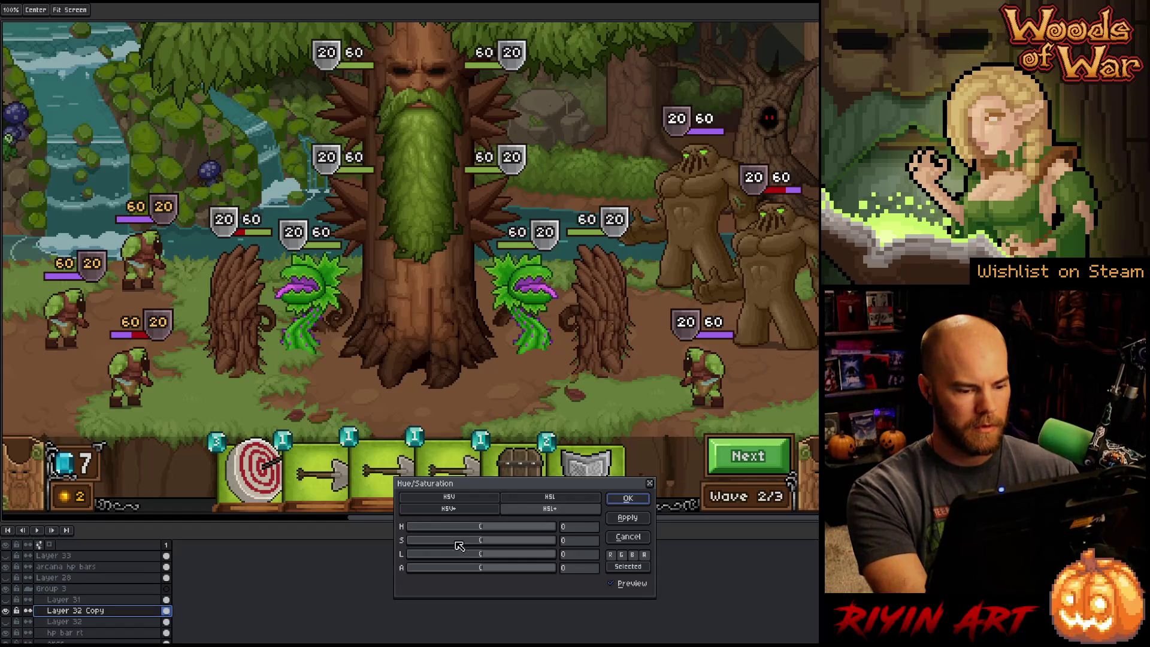
pyautogui.moveTo(467, 541); pyautogui.dragTo(81, 543)
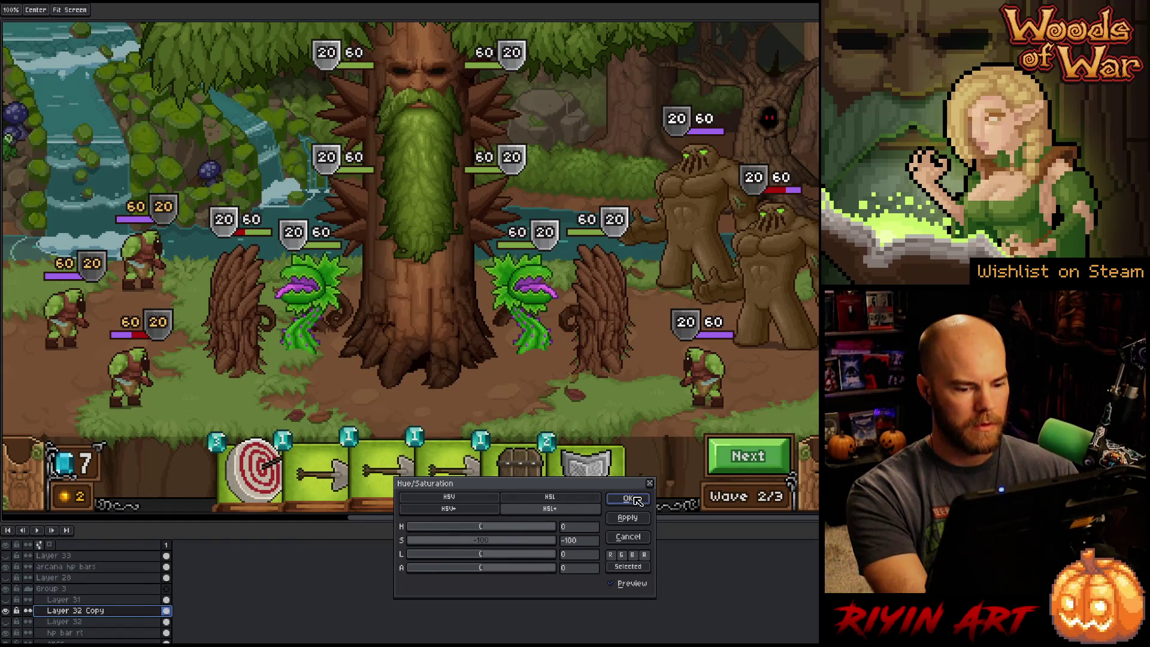
pyautogui.moveTo(427, 545); pyautogui.dragTo(447, 541)
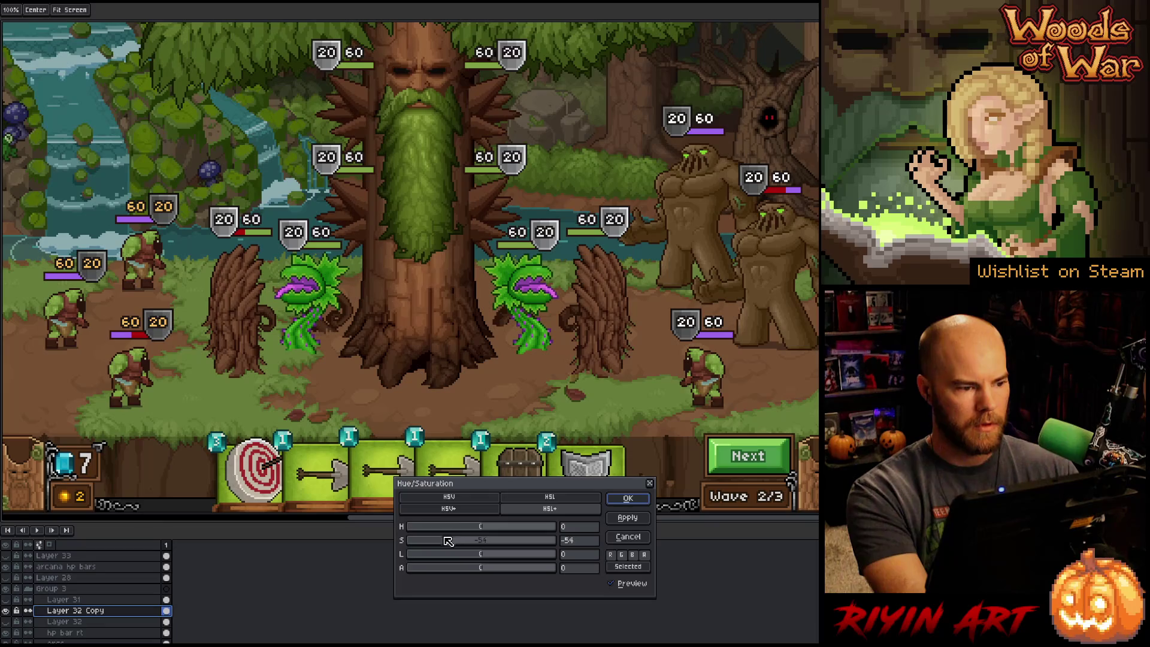
pyautogui.click(638, 501)
# - Raise Layer 32 Copy's opacity further to 77% and select the hp bar rt layer
pyautogui.hotkey('ctrl', 'u')
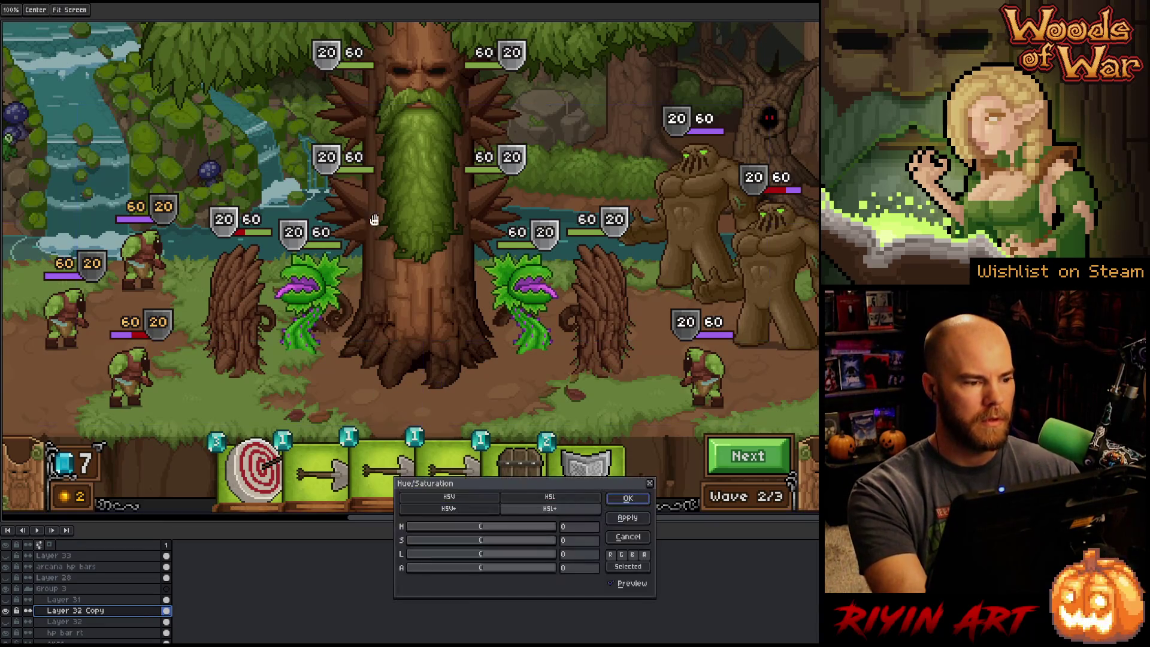
pyautogui.click(627, 537)
pyautogui.doubleClick(87, 611)
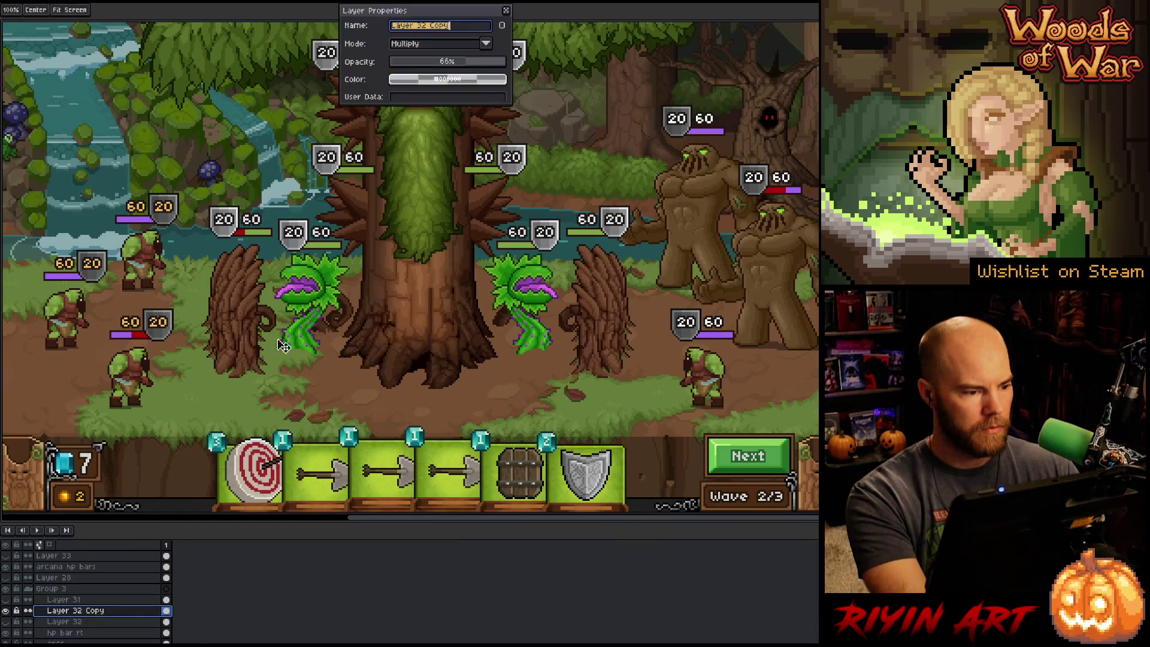
pyautogui.click(491, 62)
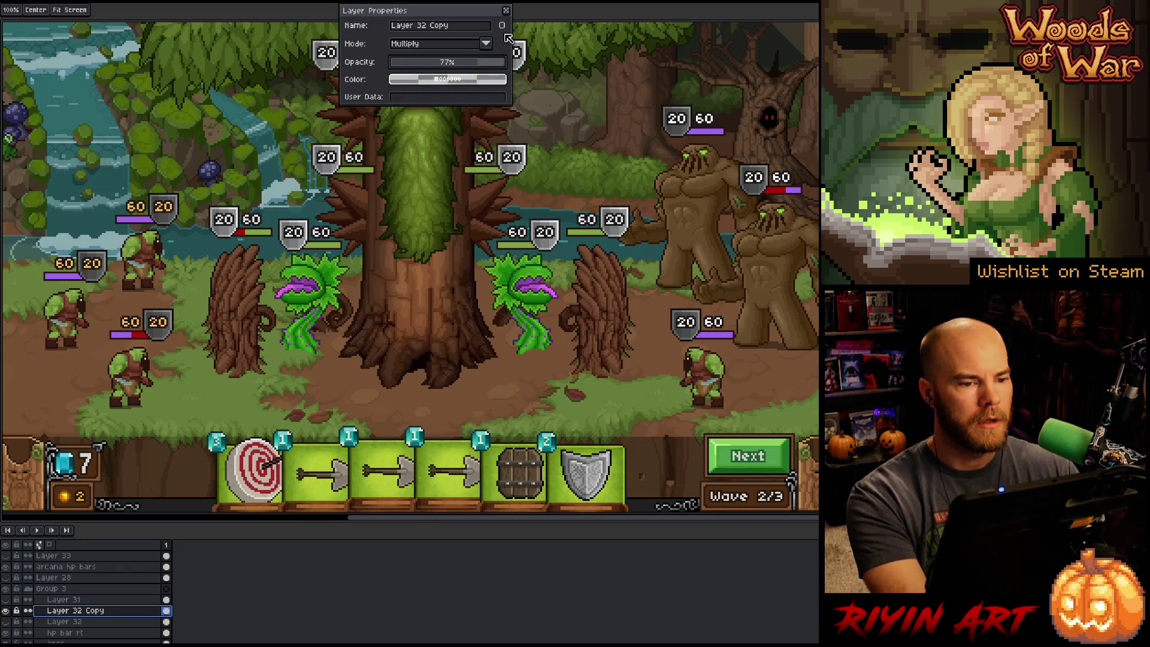
pyautogui.click(506, 11)
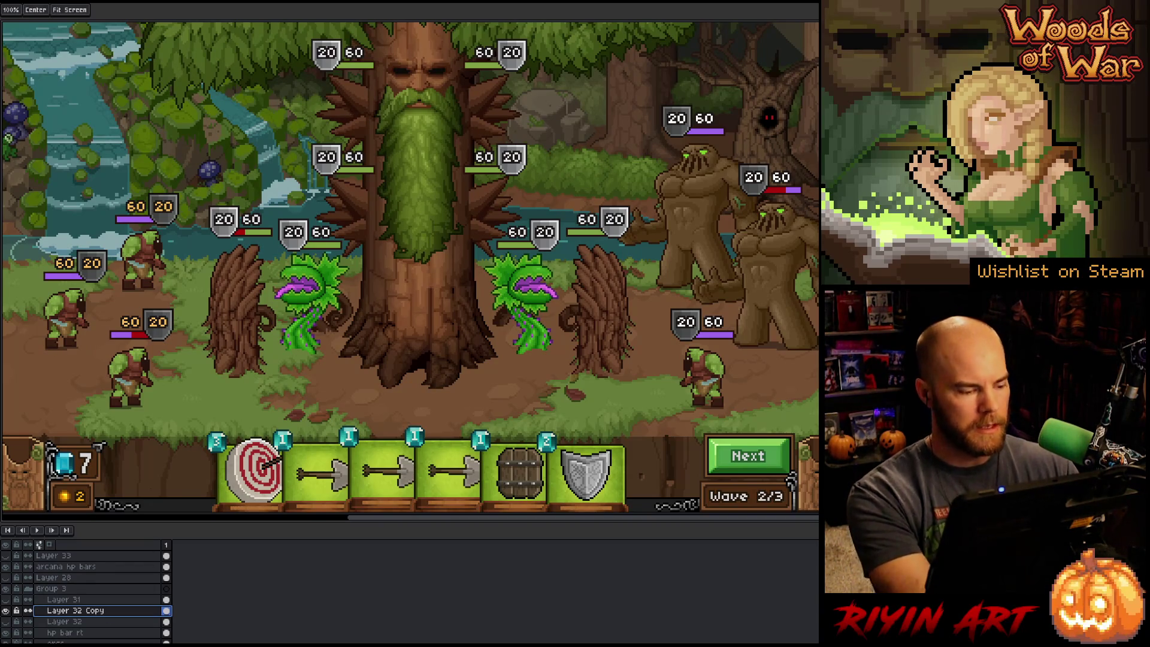
pyautogui.press('Down')
pyautogui.press('Down')
pyautogui.press('Down')
pyautogui.press('Up')
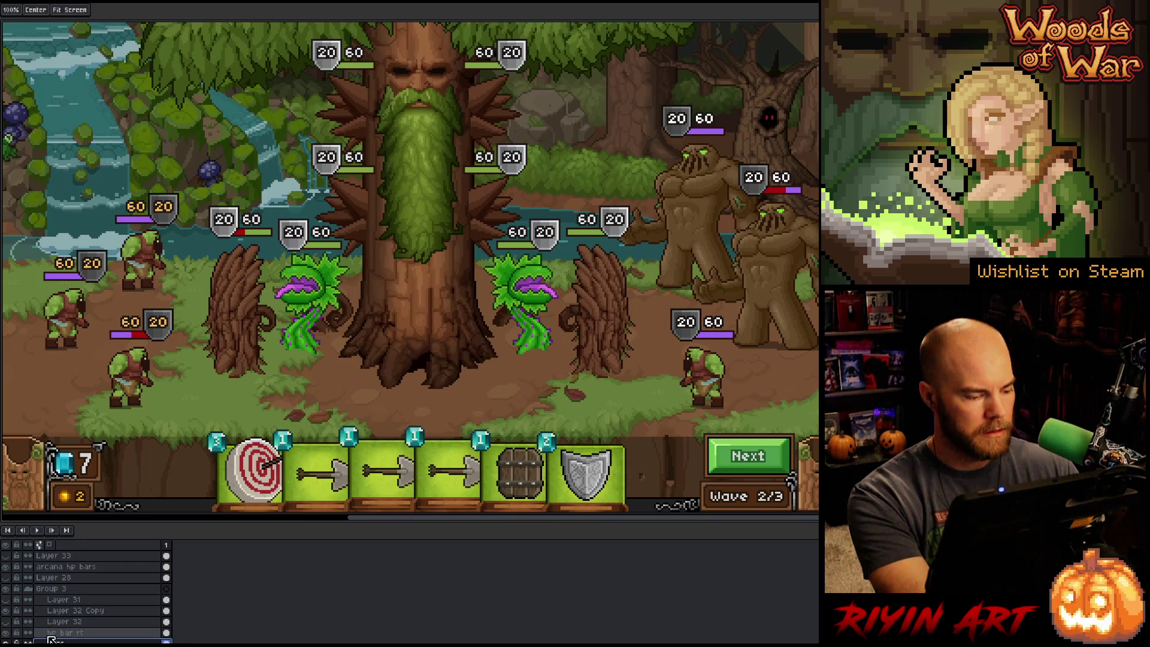
# - Recolour the white HP numbers on the hp bar rt layer to the orange digit colour
pyautogui.click(7, 633)
pyautogui.click(7, 634)
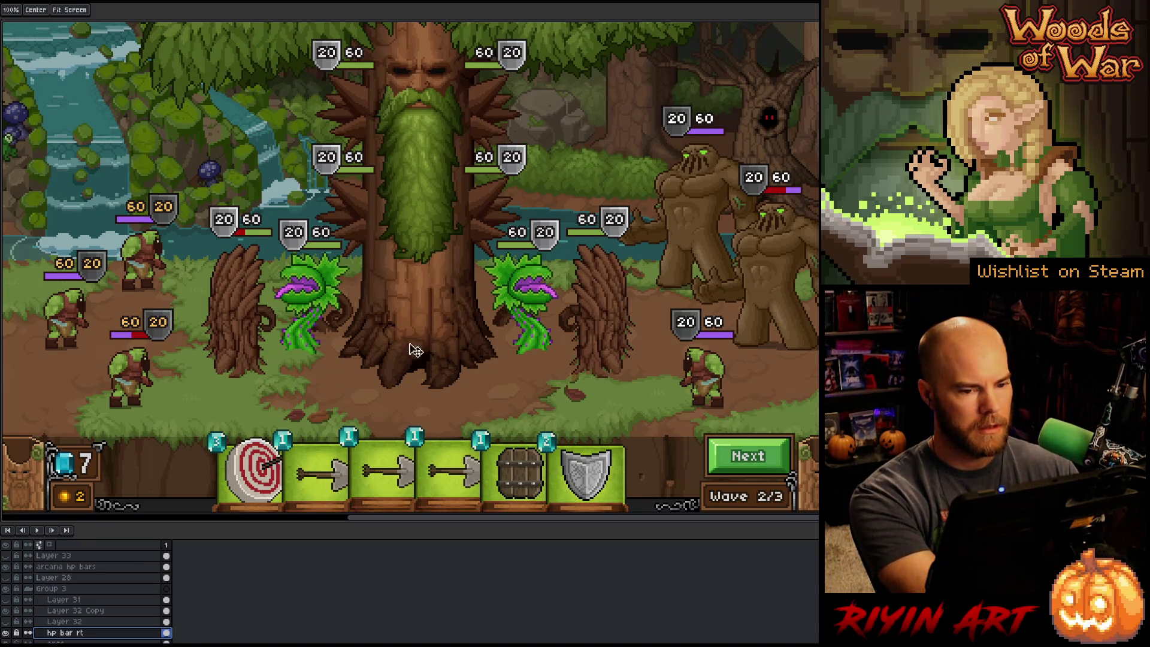
pyautogui.hotkey('shift', 'r')
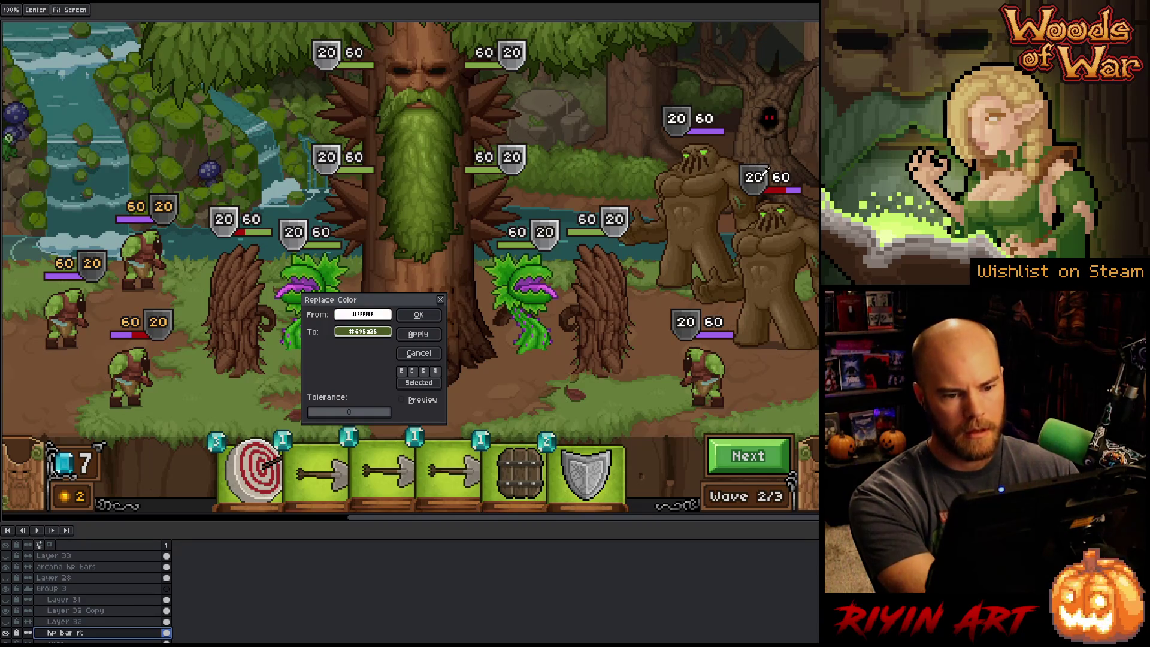
pyautogui.click(760, 175)
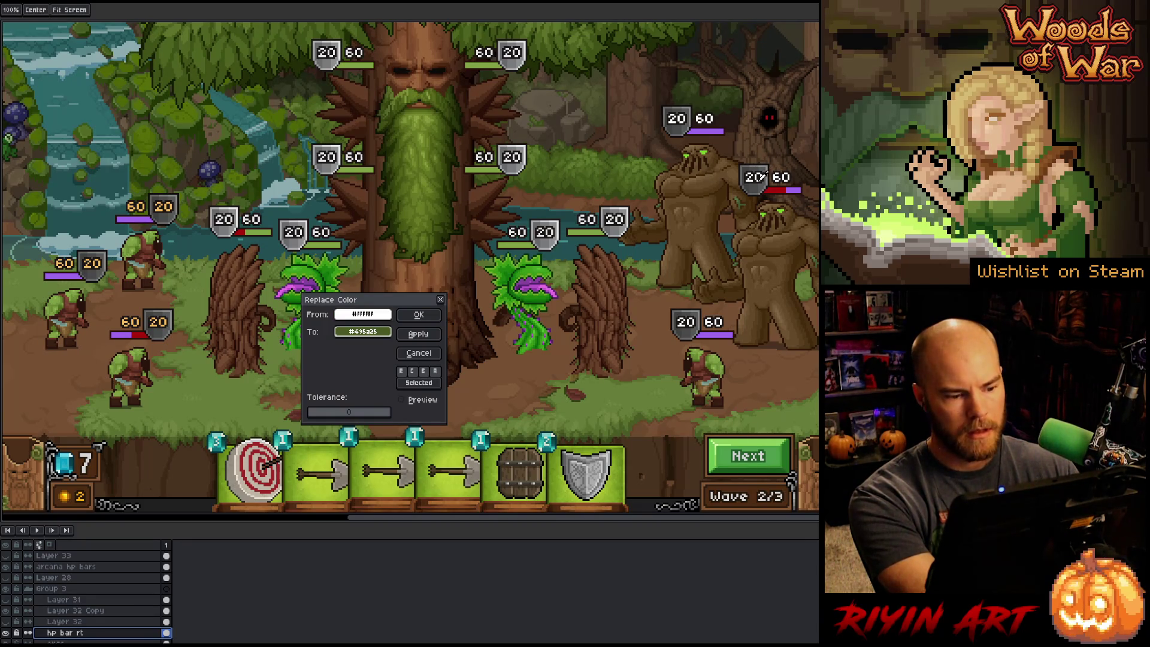
pyautogui.click(401, 399)
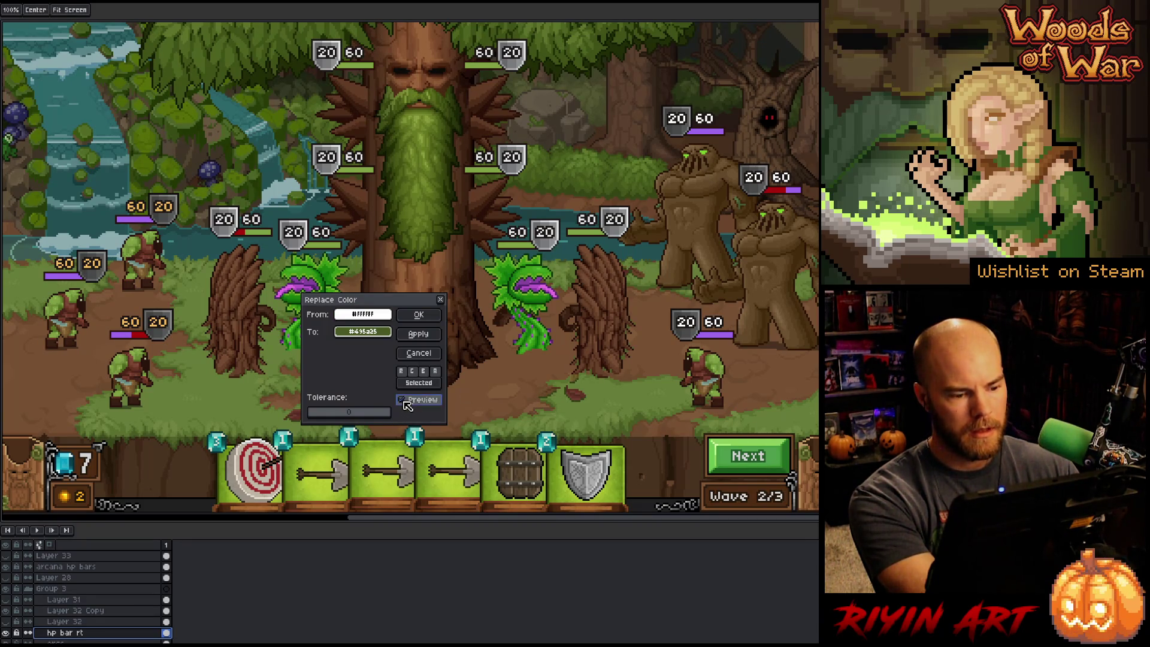
pyautogui.click(363, 332)
pyautogui.click(170, 317)
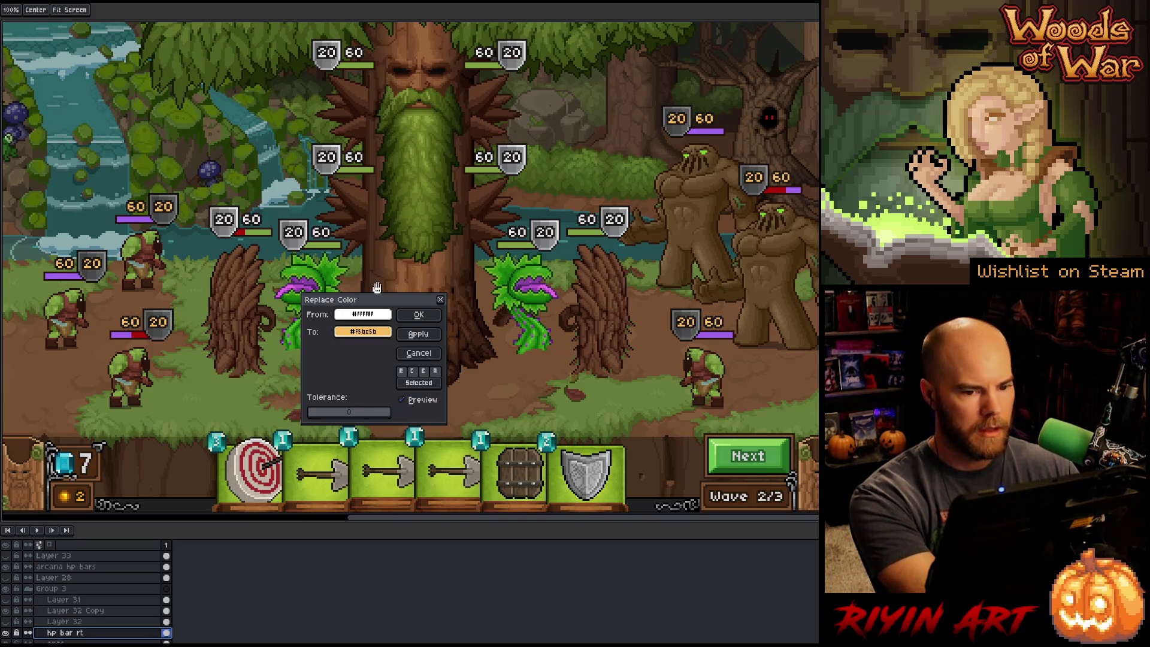
pyautogui.click(422, 316)
# - Start a new replacement with the orange HP digits as source and raise target saturation to 100
pyautogui.hotkey('shift', 'r')
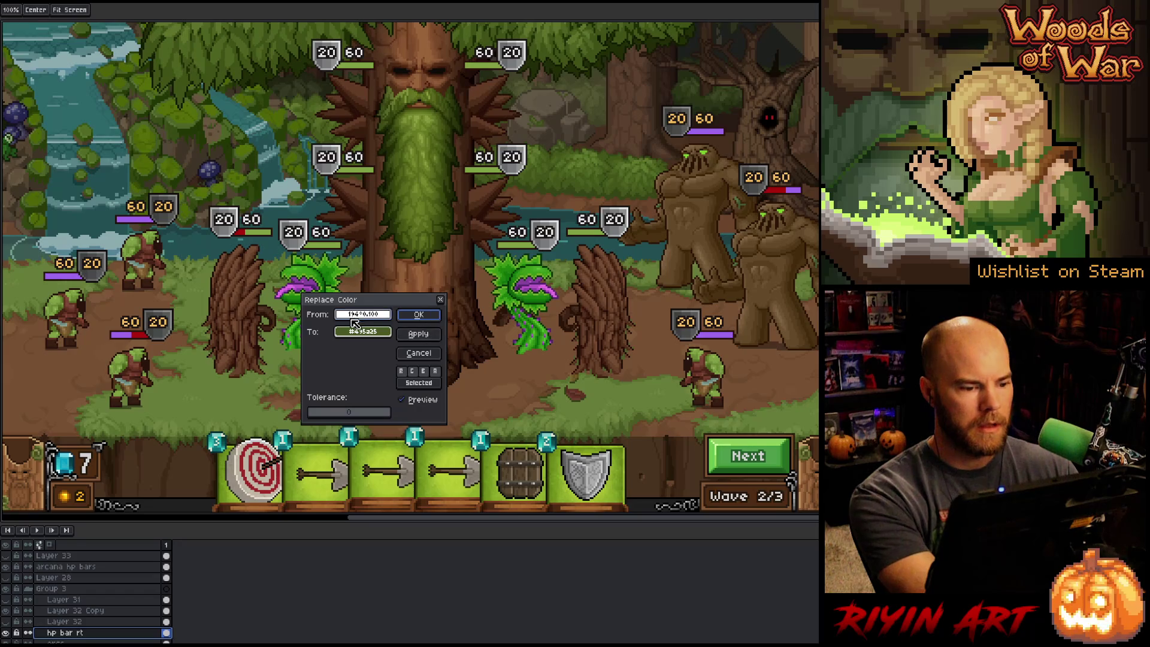
pyautogui.click(171, 318)
pyautogui.click(166, 319)
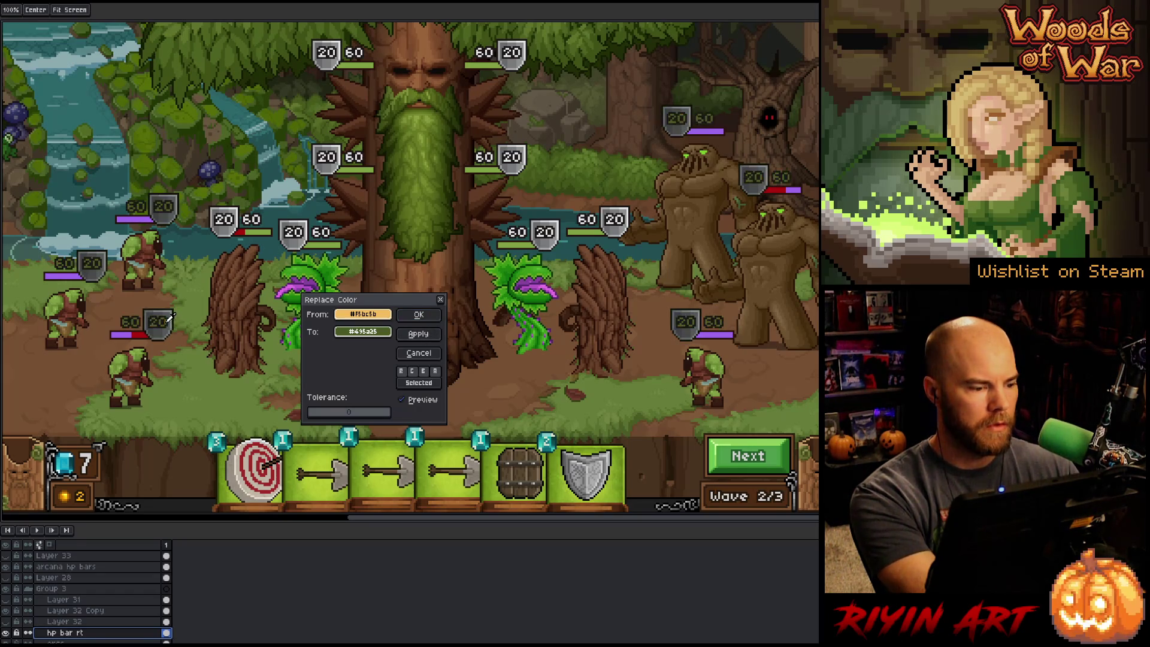
pyautogui.click(363, 332)
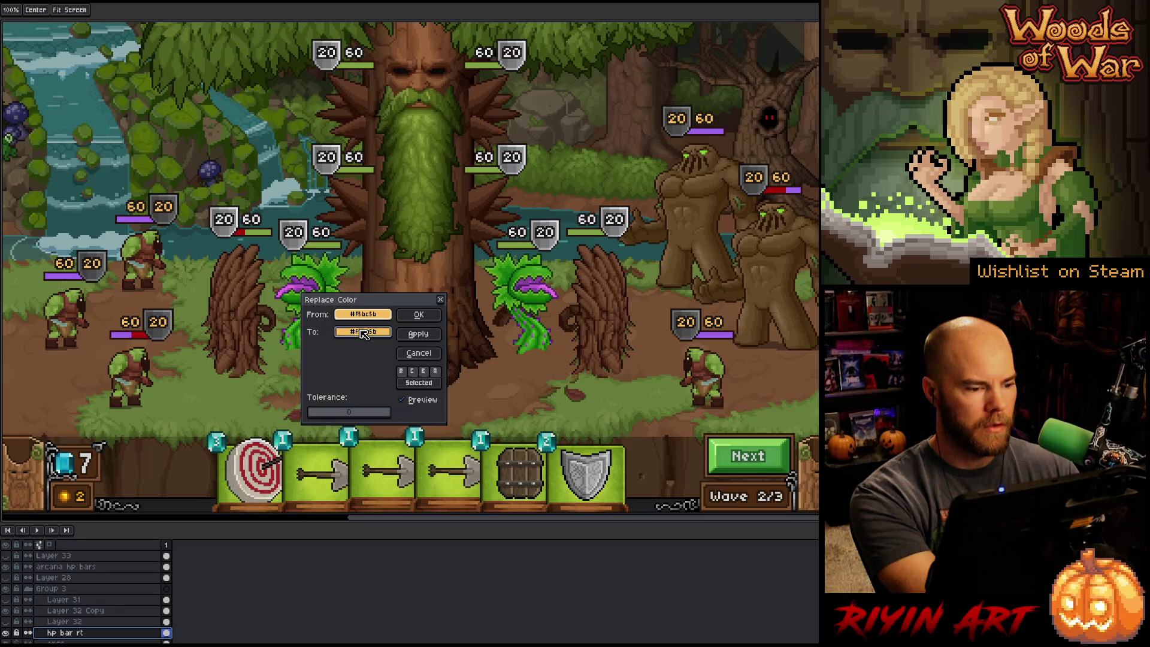
pyautogui.click(362, 332)
pyautogui.click(402, 350)
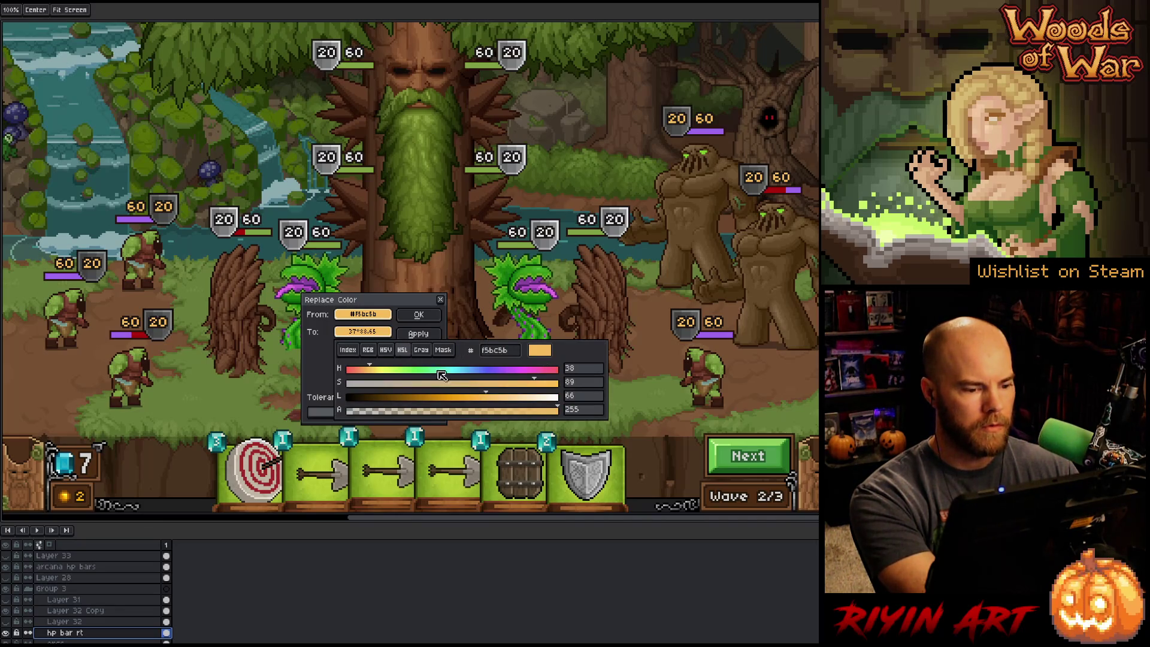
pyautogui.moveTo(535, 382); pyautogui.dragTo(599, 379)
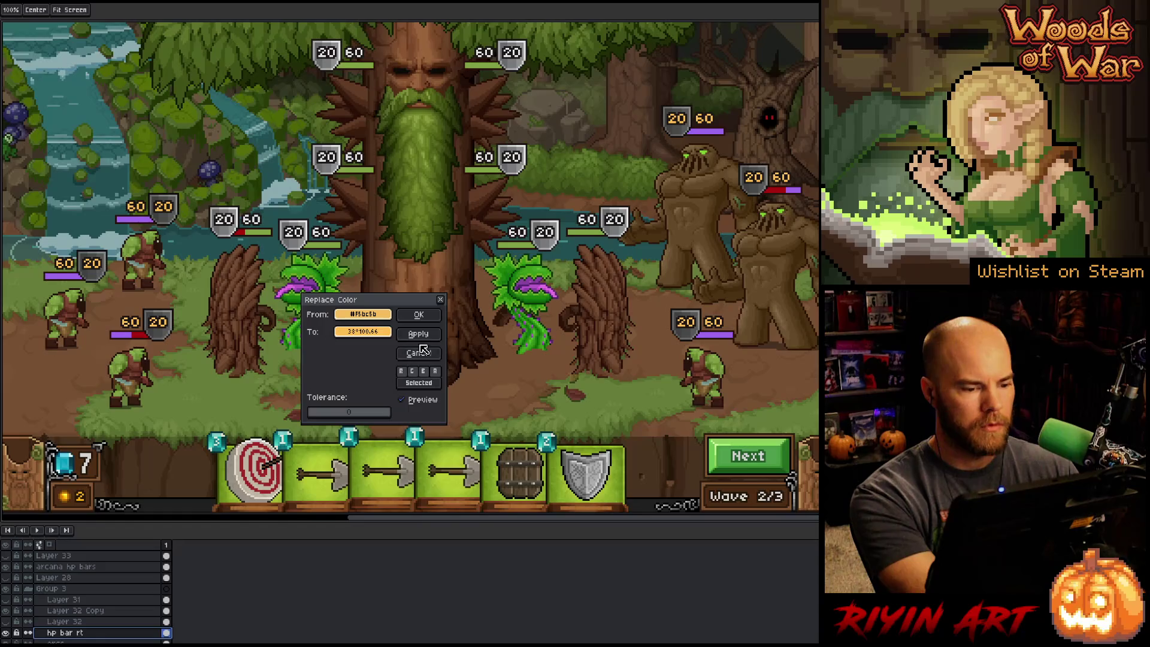
pyautogui.click(373, 332)
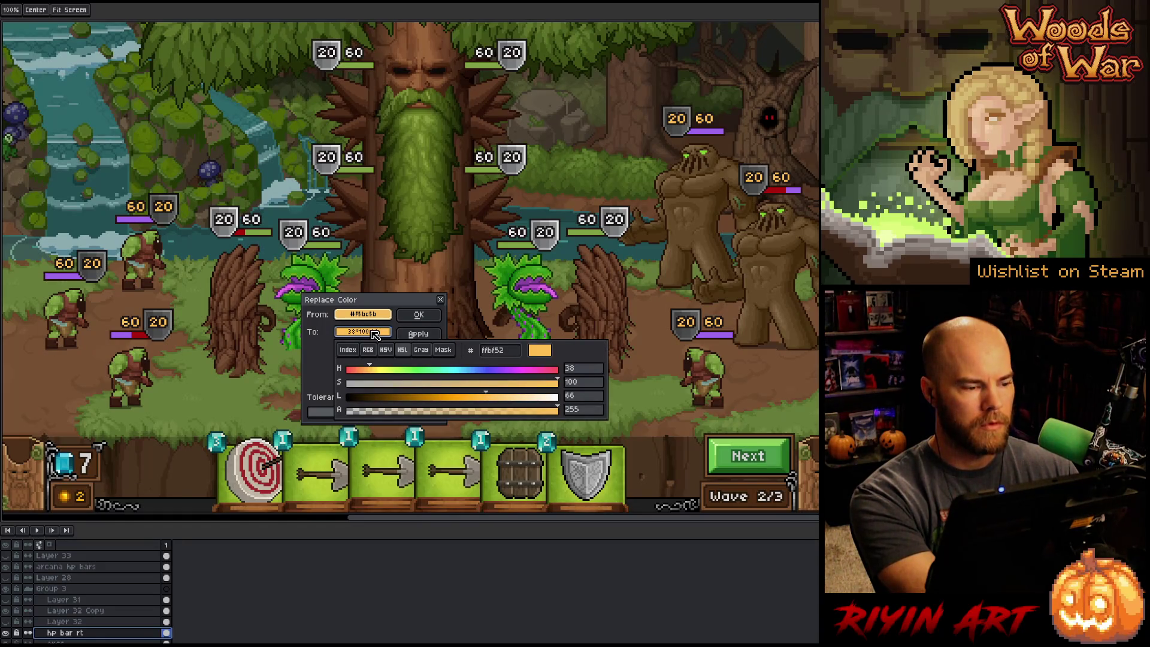
# - Try pink and purple target hues, then settle on a muted red, #e86464
pyautogui.moveTo(558, 384)
pyautogui.mouseDown()
pyautogui.moveTo(453, 399)
pyautogui.moveTo(498, 399)
pyautogui.moveTo(456, 399)
pyautogui.moveTo(478, 400)
pyautogui.mouseUp()
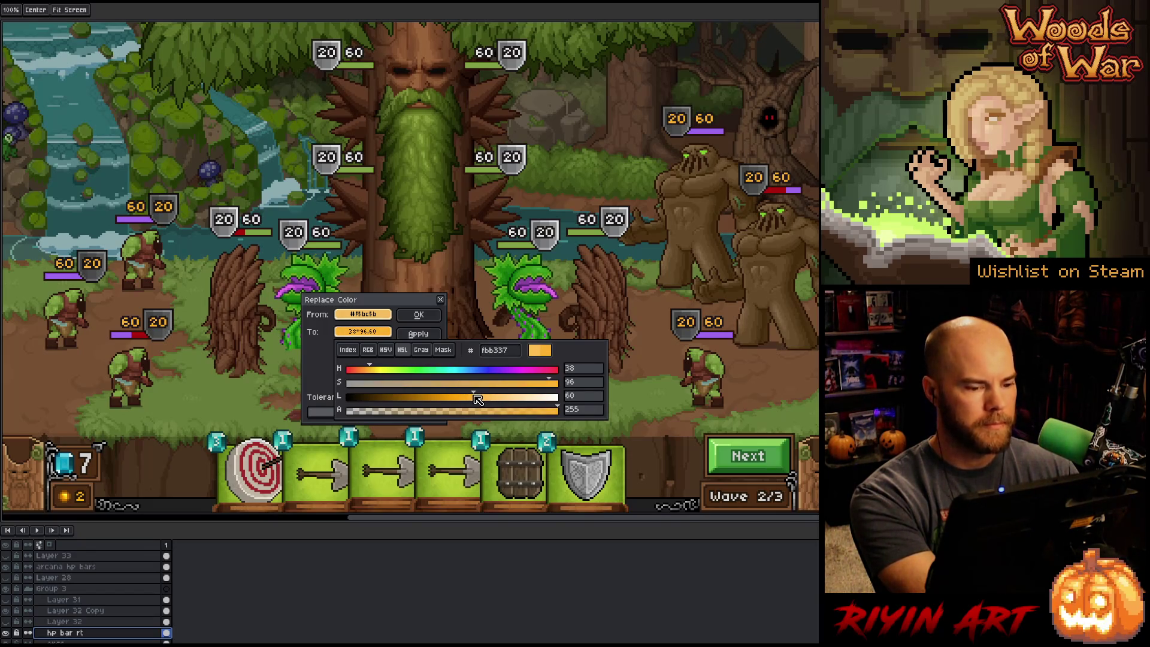
pyautogui.moveTo(374, 372); pyautogui.dragTo(521, 367)
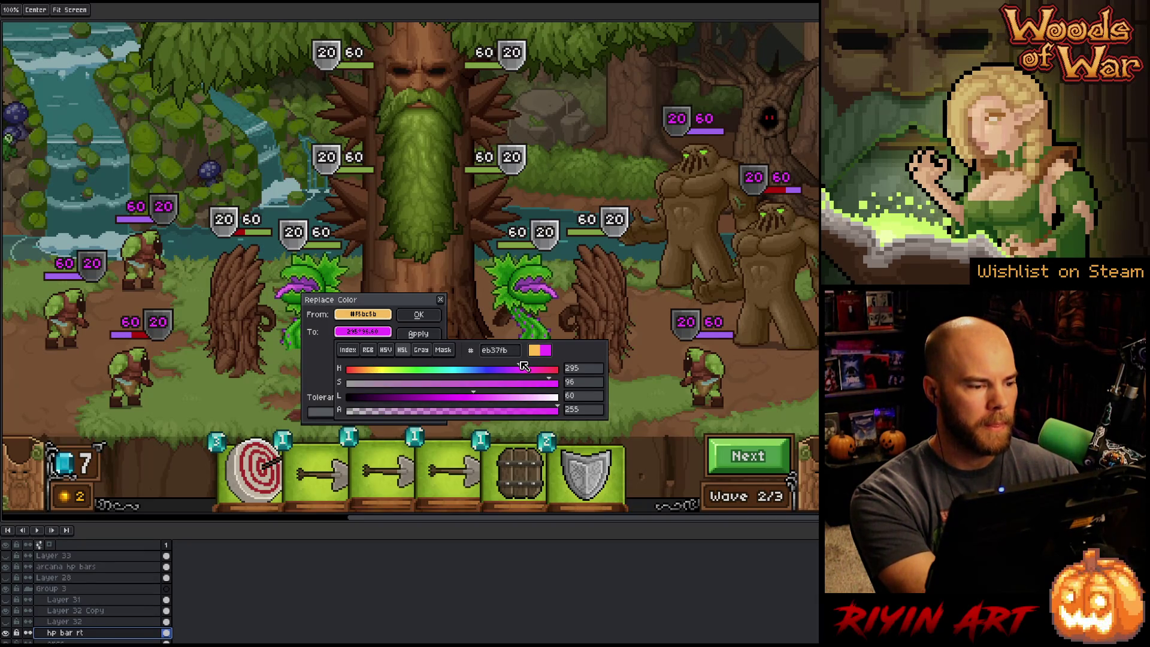
pyautogui.moveTo(524, 367); pyautogui.dragTo(549, 367)
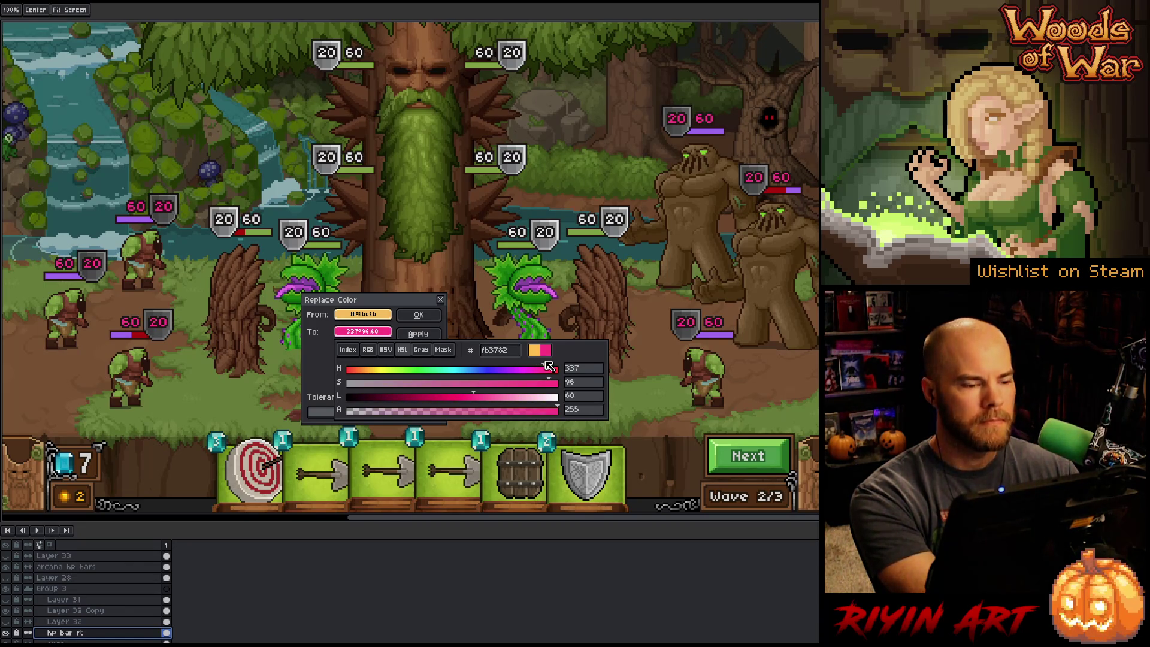
pyautogui.click(509, 371)
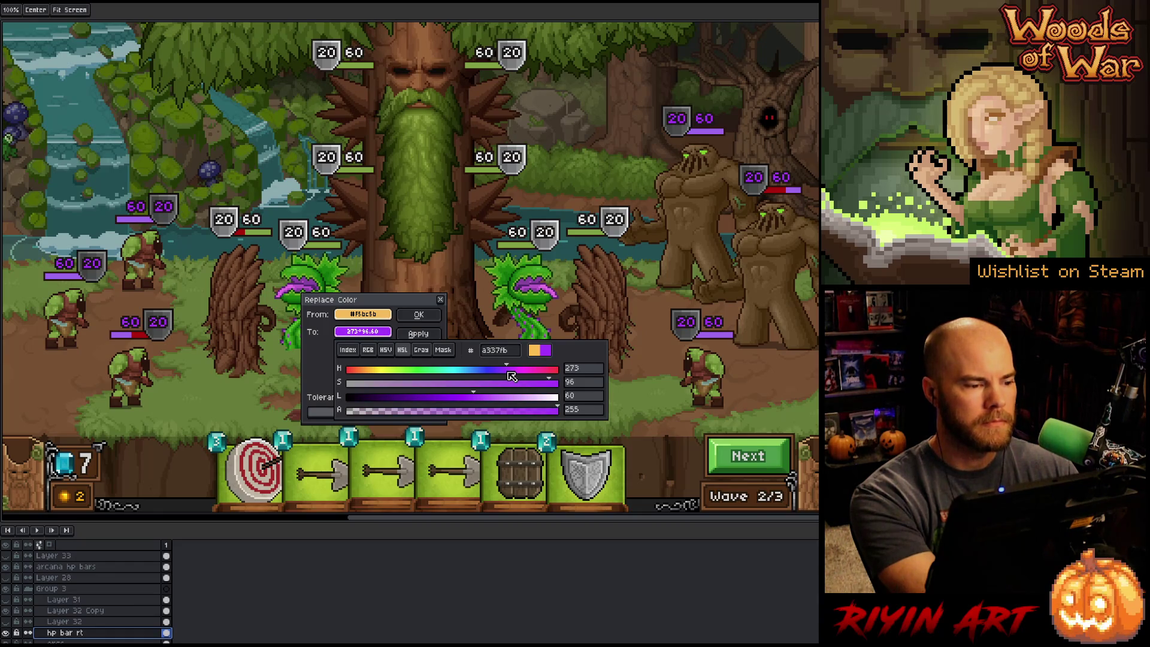
pyautogui.moveTo(511, 376)
pyautogui.mouseDown()
pyautogui.moveTo(495, 375)
pyautogui.moveTo(526, 370)
pyautogui.mouseUp()
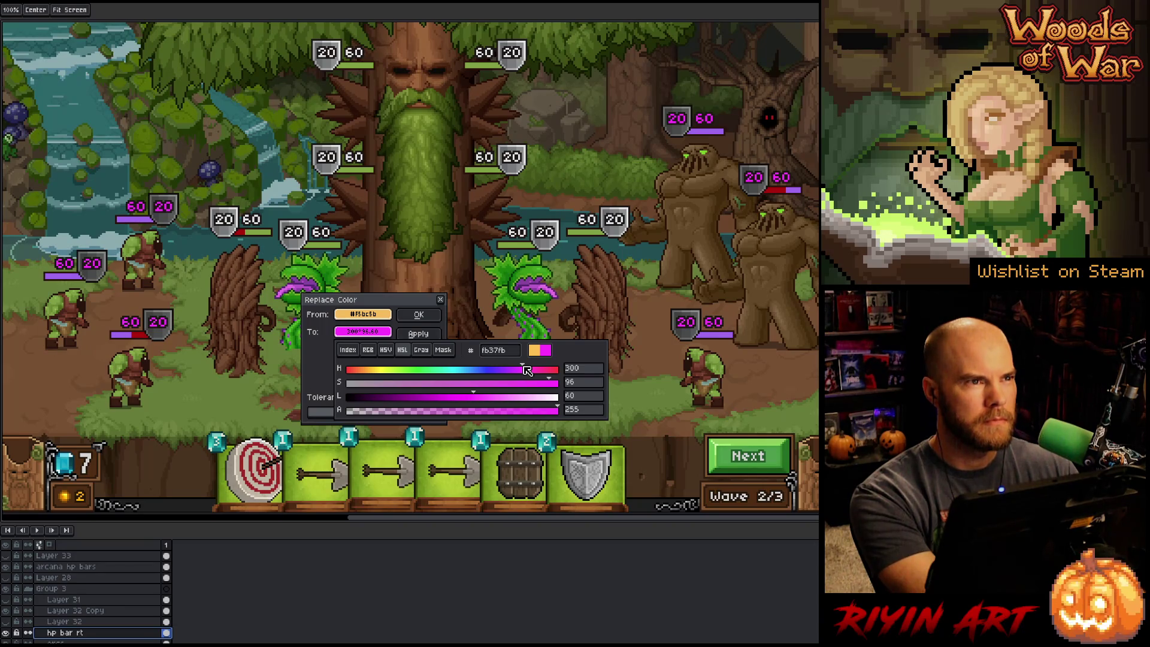
pyautogui.moveTo(526, 369)
pyautogui.mouseDown()
pyautogui.moveTo(541, 369)
pyautogui.moveTo(530, 370)
pyautogui.mouseUp()
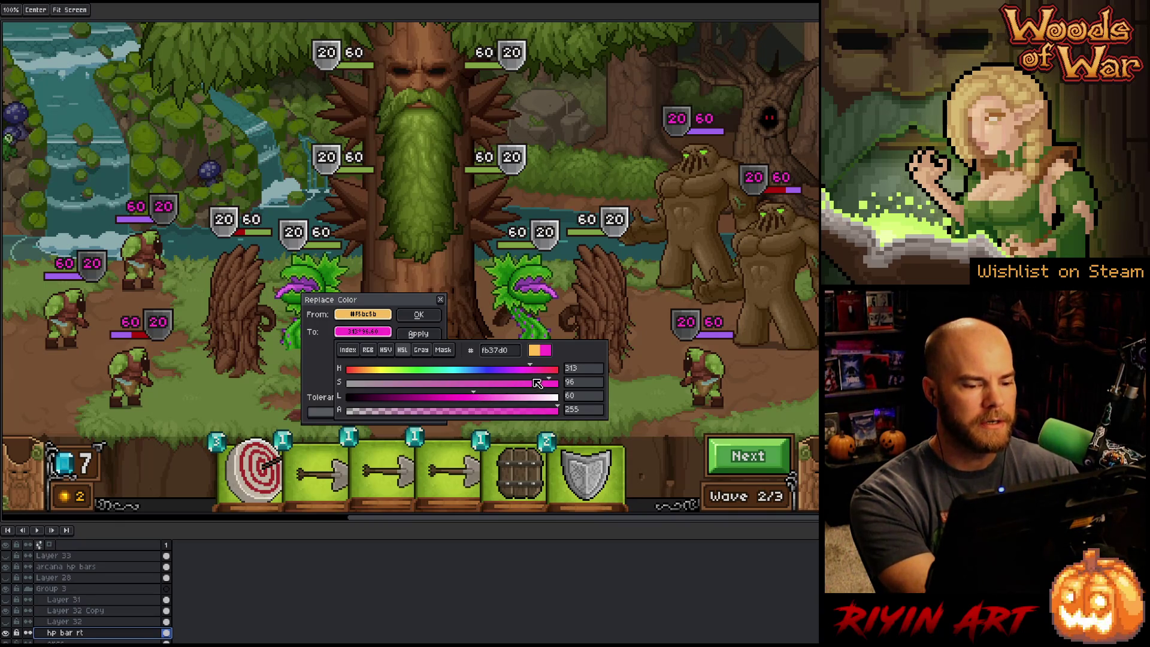
pyautogui.click(533, 384)
pyautogui.moveTo(536, 387)
pyautogui.mouseDown()
pyautogui.moveTo(480, 387)
pyautogui.moveTo(508, 390)
pyautogui.moveTo(488, 397)
pyautogui.mouseUp()
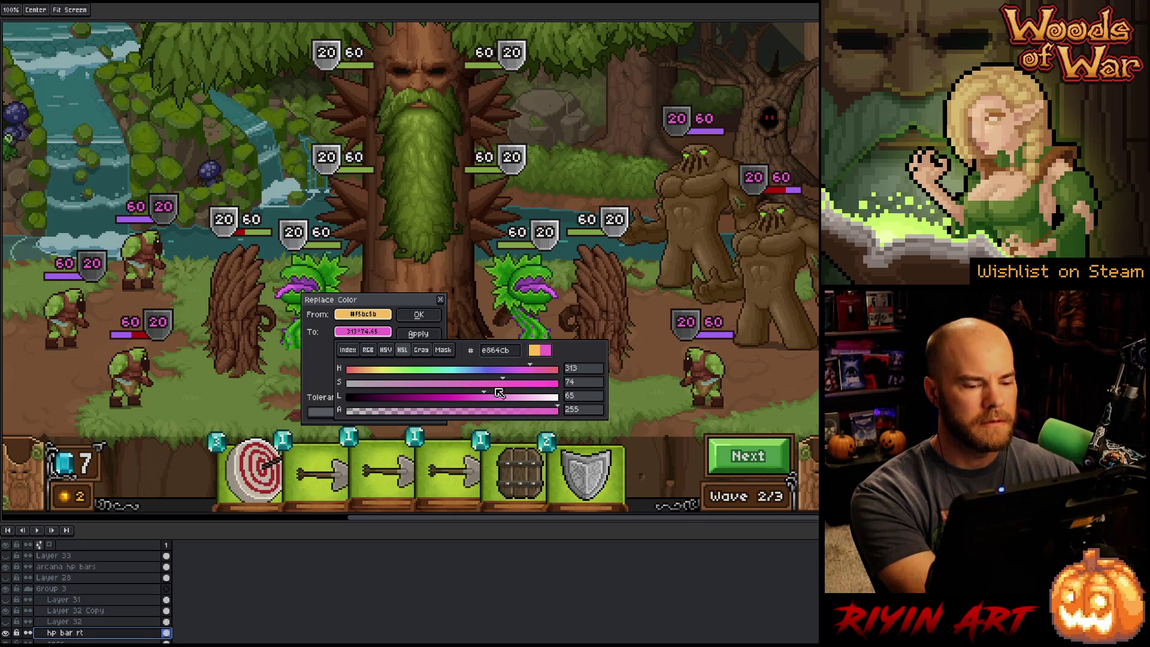
pyautogui.moveTo(530, 369)
pyautogui.mouseDown()
pyautogui.moveTo(503, 371)
pyautogui.moveTo(541, 375)
pyautogui.mouseUp()
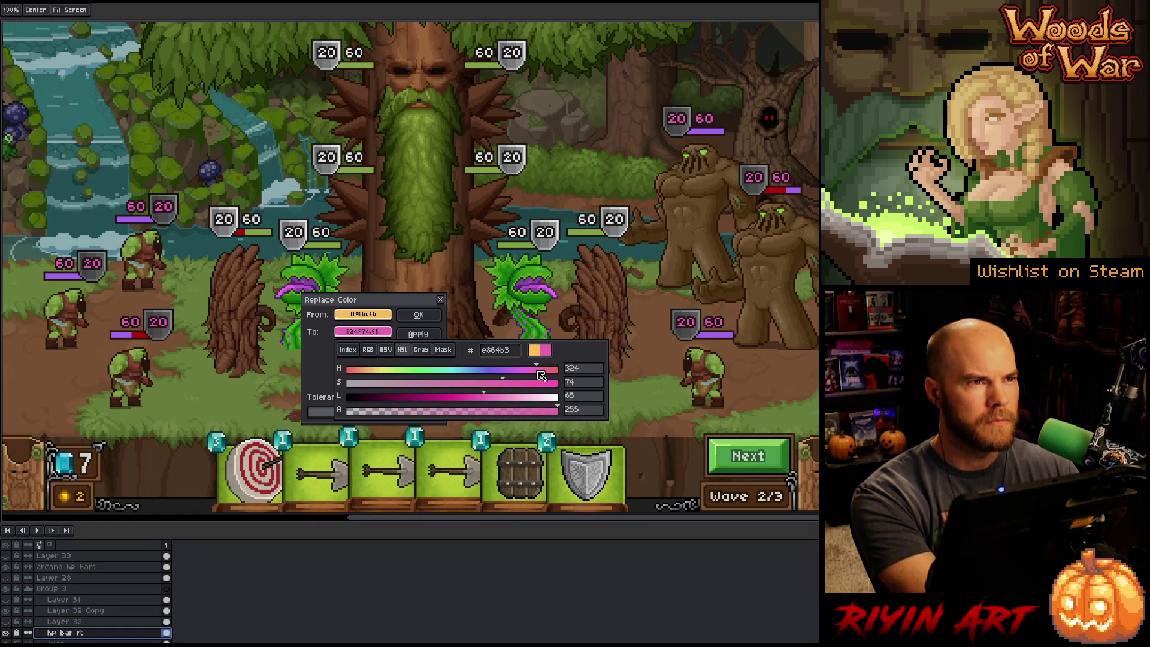
pyautogui.moveTo(541, 375)
pyautogui.mouseDown()
pyautogui.moveTo(350, 374)
pyautogui.moveTo(363, 378)
pyautogui.mouseUp()
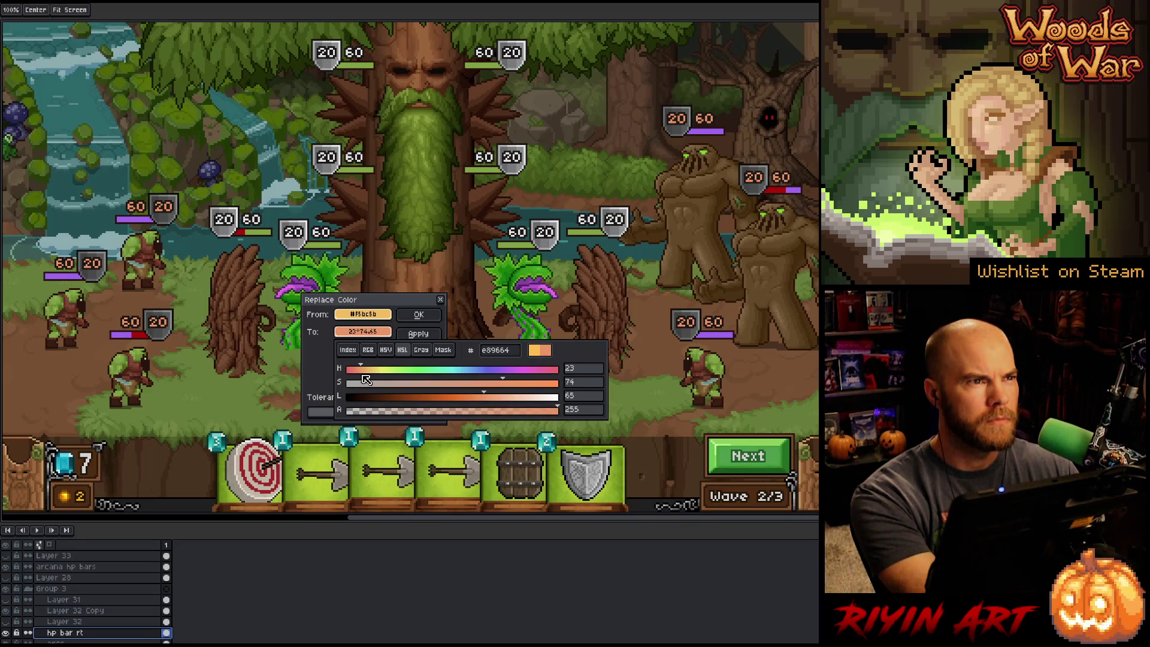
pyautogui.moveTo(366, 379)
pyautogui.mouseDown()
pyautogui.moveTo(345, 376)
pyautogui.moveTo(576, 372)
pyautogui.mouseUp()
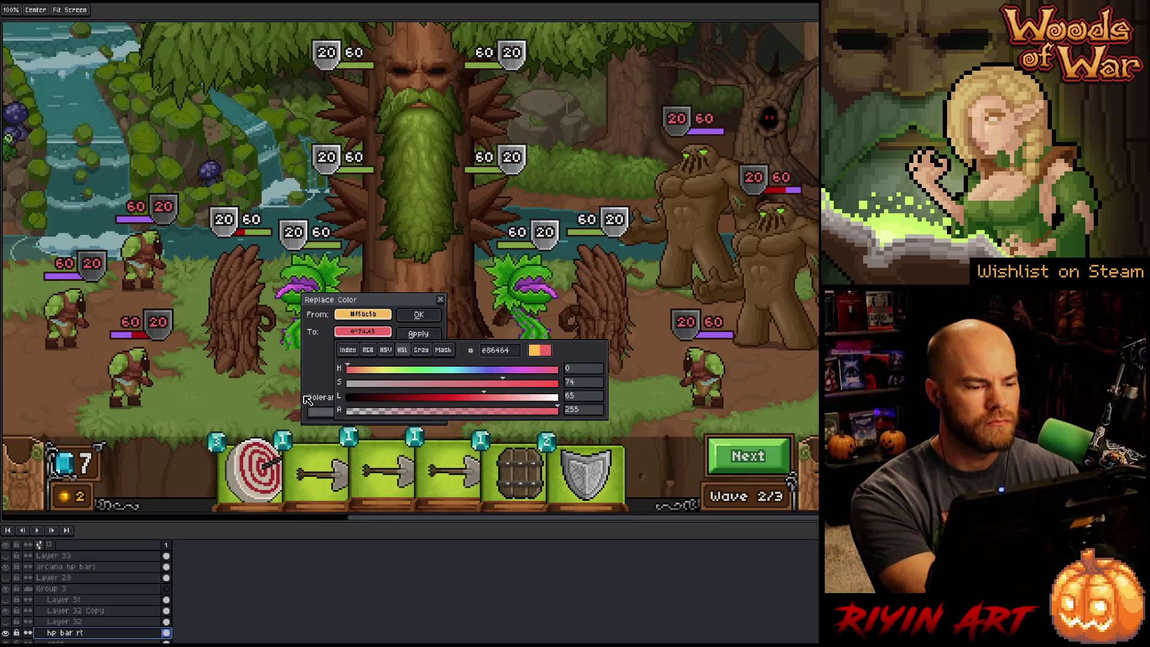
pyautogui.click(356, 370)
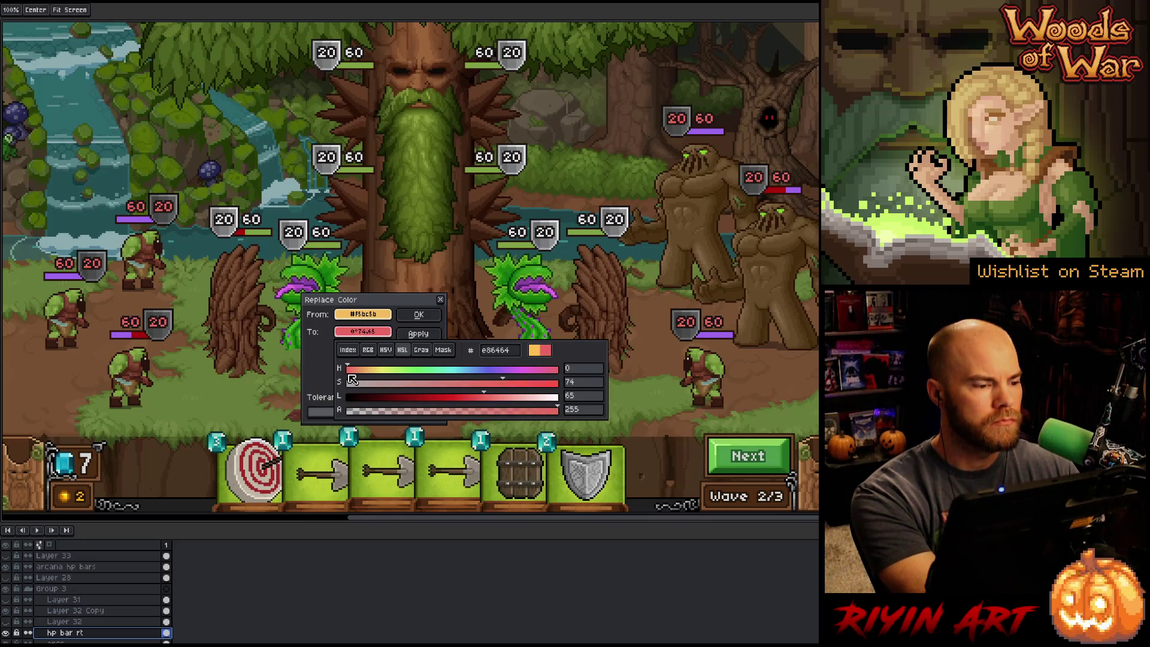
# - Tune the replacement colour with live preview, settling on a warm orange at hue 24, saturation 90
pyautogui.moveTo(359, 375); pyautogui.dragTo(347, 377)
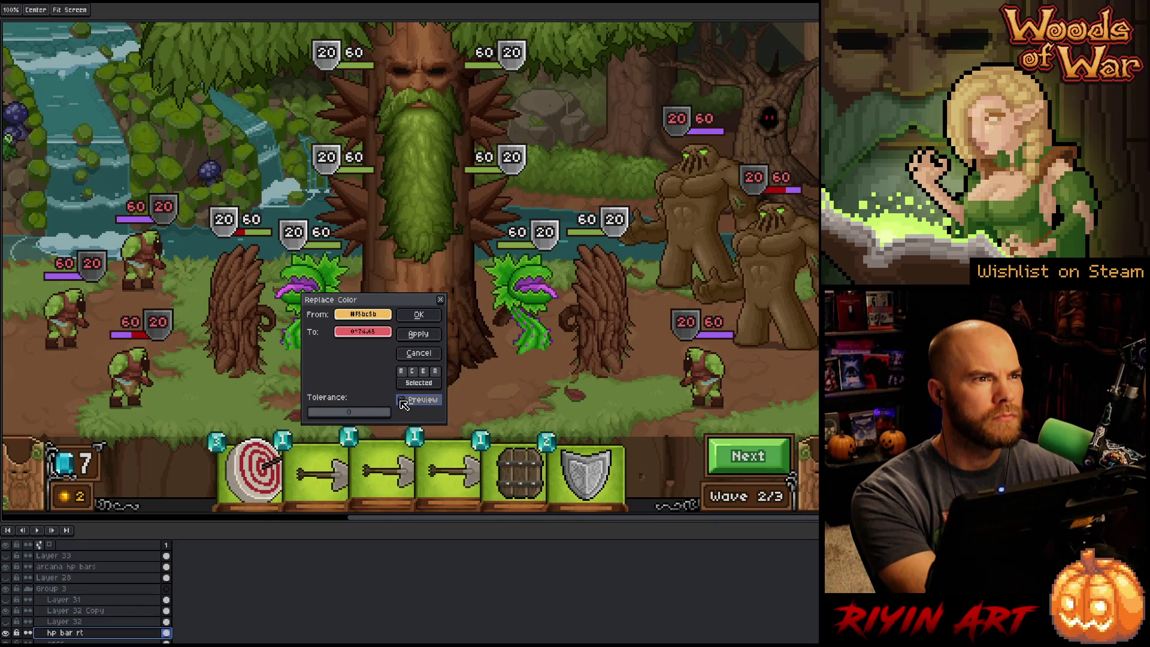
pyautogui.click(368, 334)
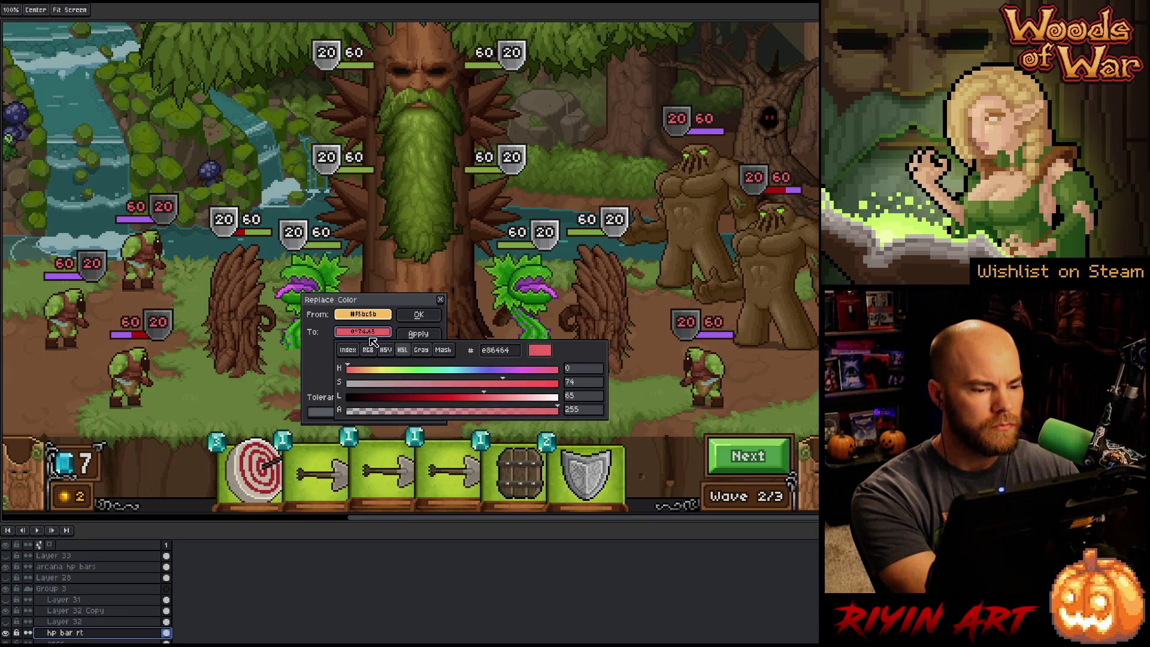
pyautogui.click(360, 371)
pyautogui.moveTo(363, 372); pyautogui.dragTo(360, 373)
pyautogui.click(363, 331)
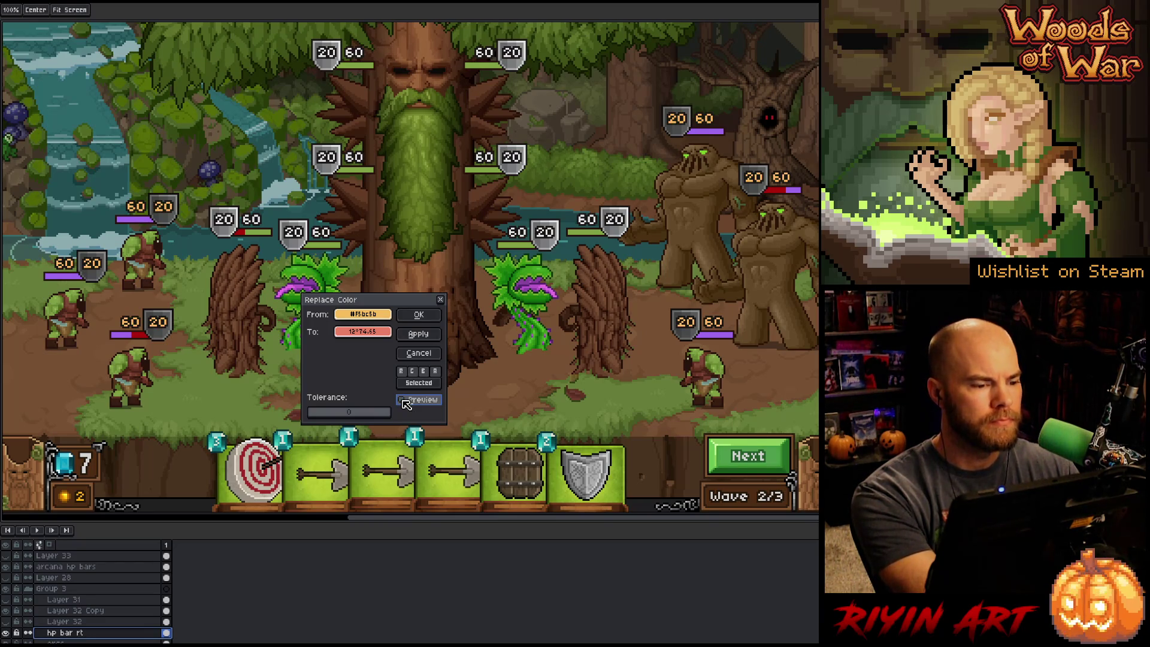
pyautogui.click(406, 401)
pyautogui.click(380, 334)
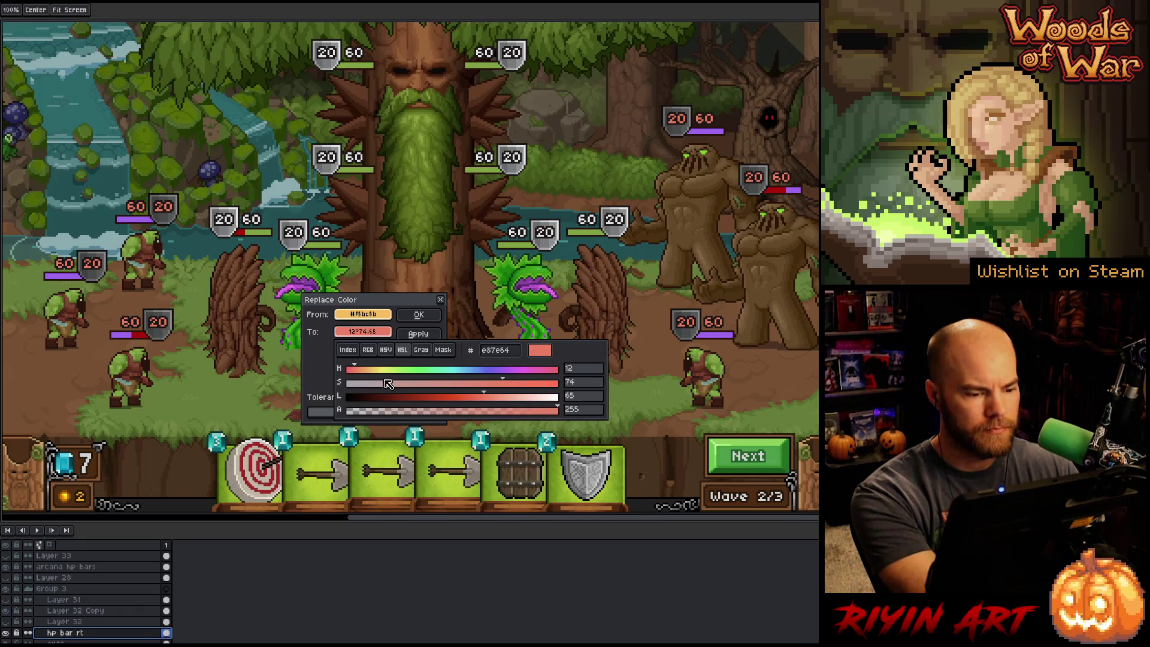
pyautogui.click(361, 370)
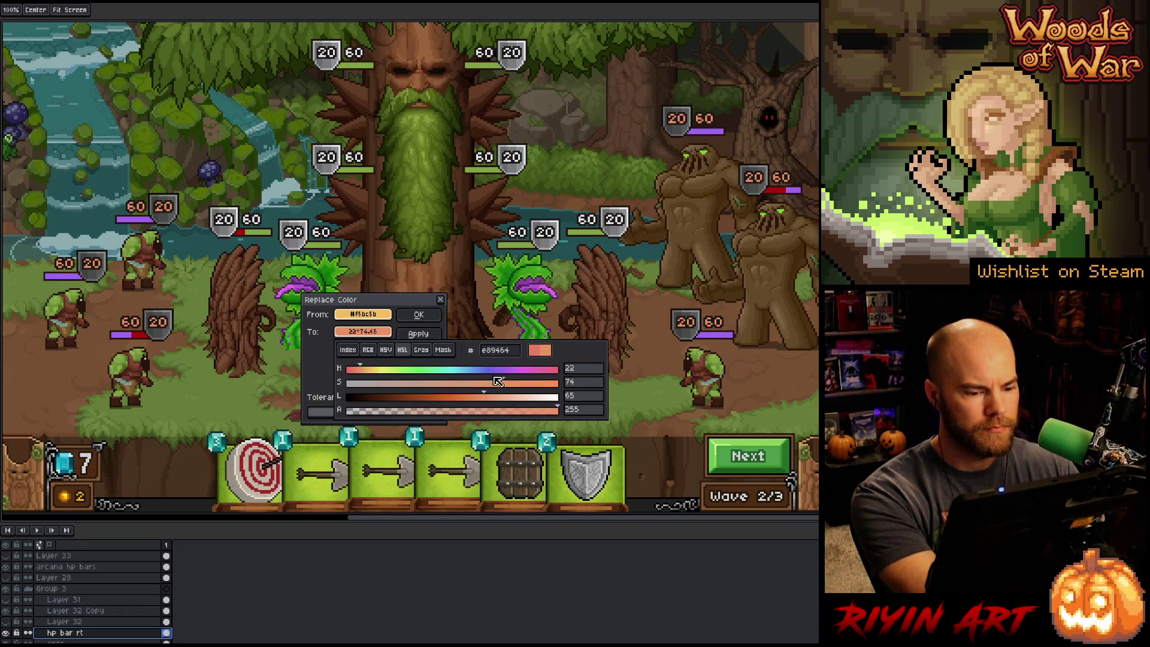
pyautogui.moveTo(512, 397); pyautogui.dragTo(485, 398)
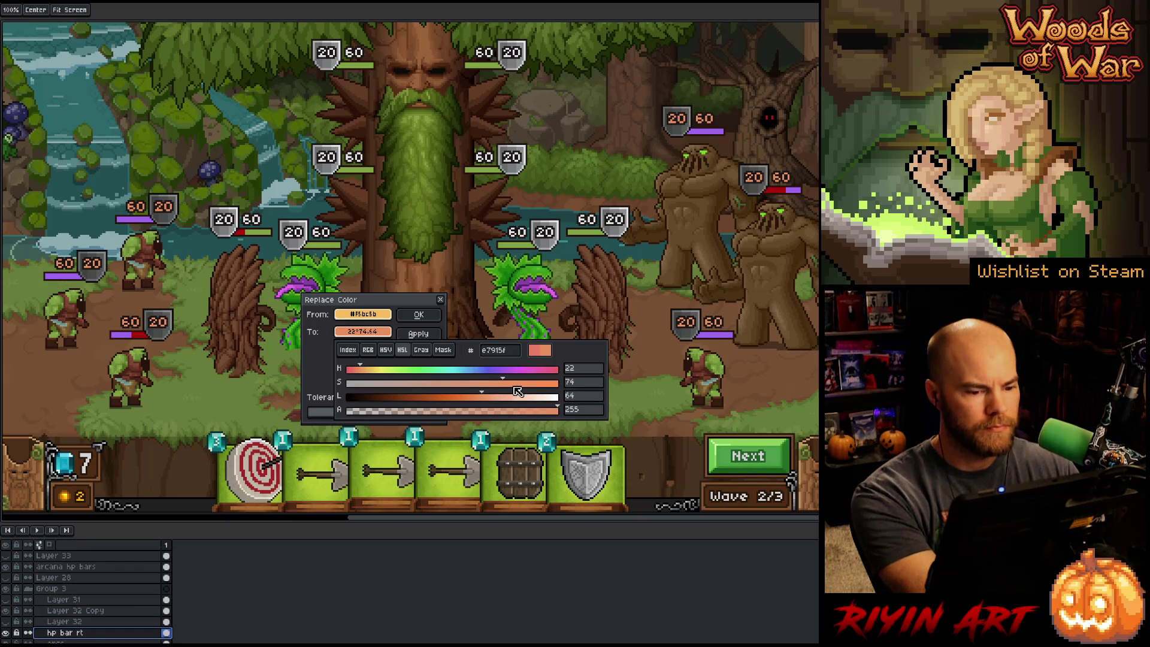
pyautogui.moveTo(561, 384); pyautogui.dragTo(540, 384)
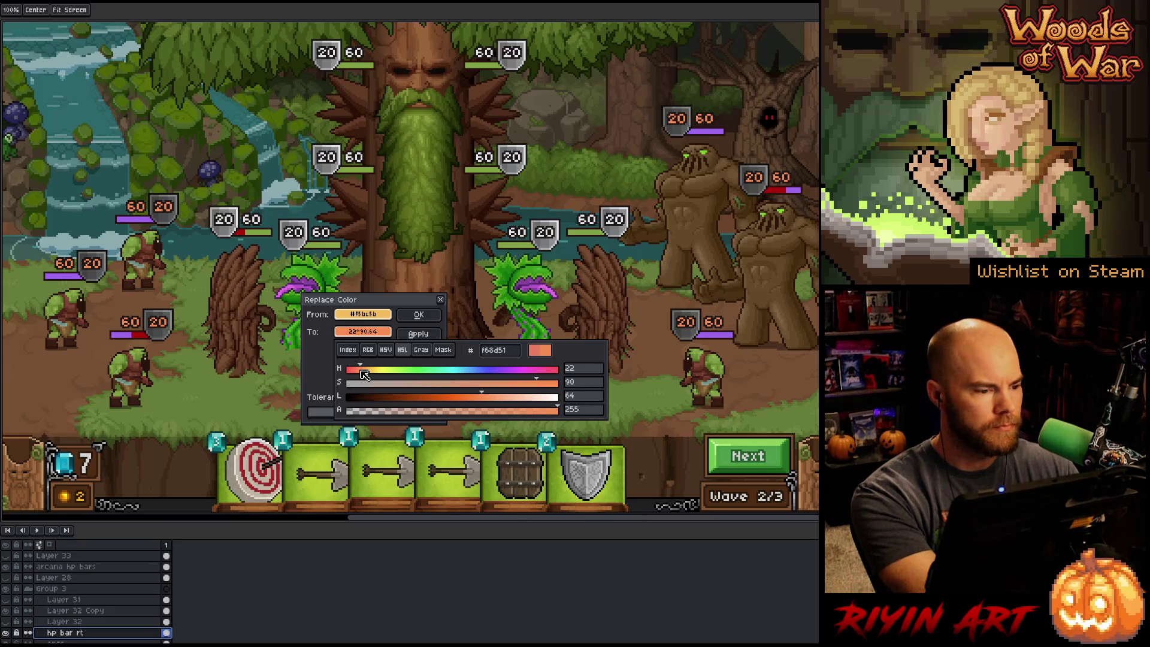
pyautogui.moveTo(365, 375); pyautogui.dragTo(363, 376)
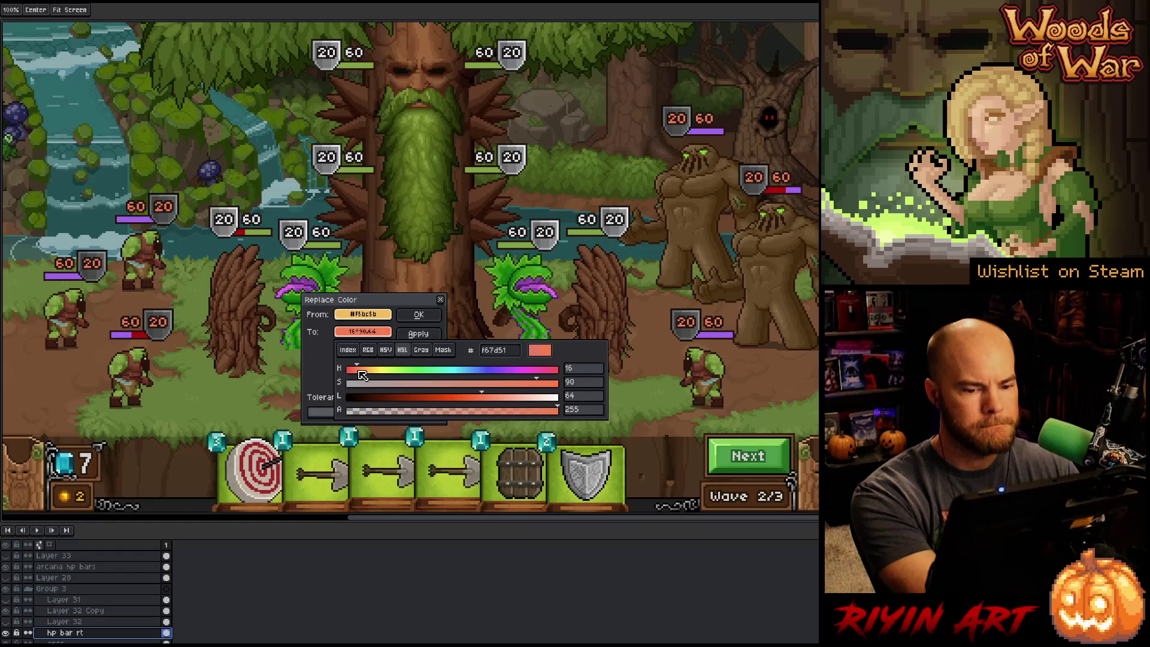
pyautogui.moveTo(363, 375); pyautogui.dragTo(376, 375)
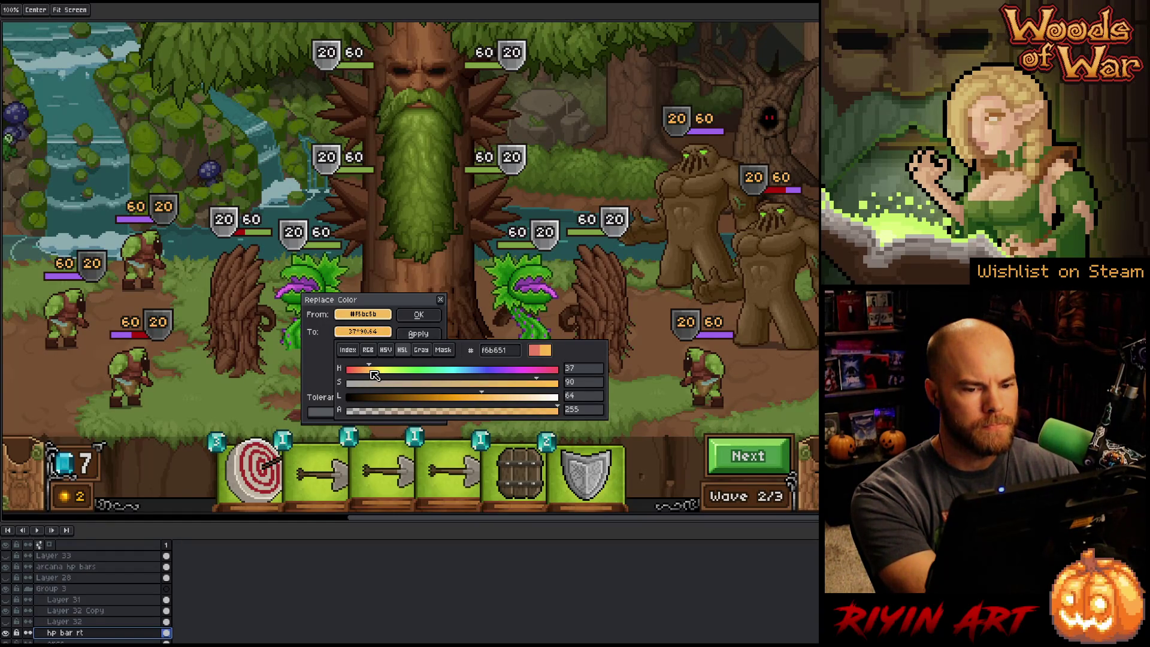
pyautogui.moveTo(375, 375); pyautogui.dragTo(370, 374)
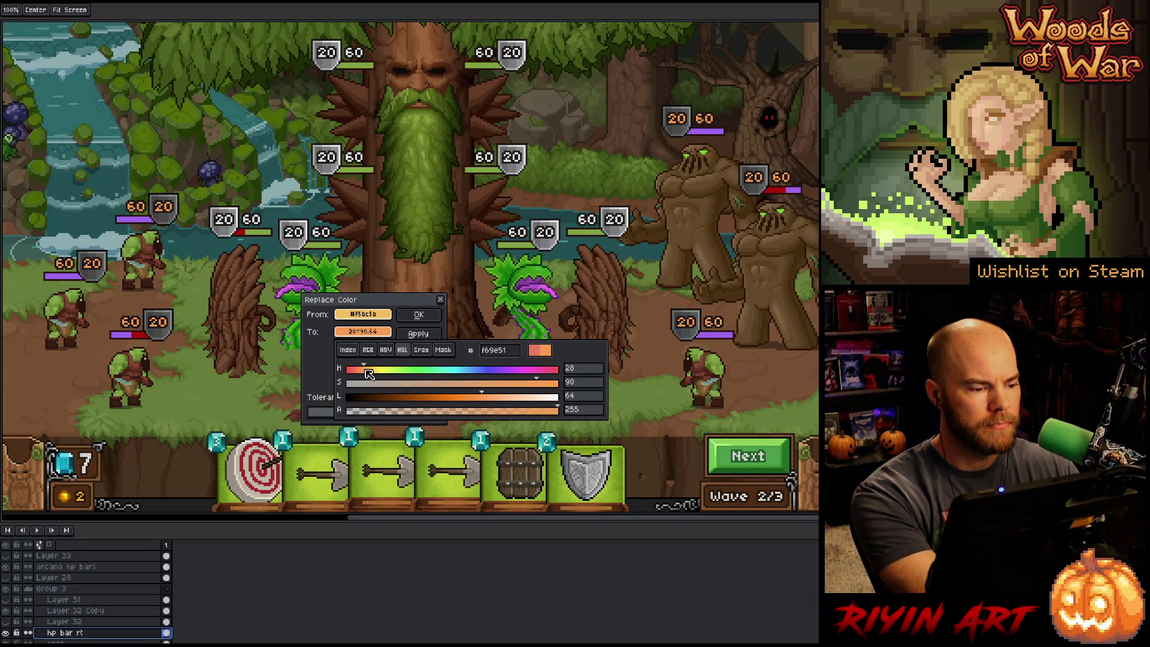
pyautogui.moveTo(369, 374); pyautogui.dragTo(368, 377)
pyautogui.press('Escape')
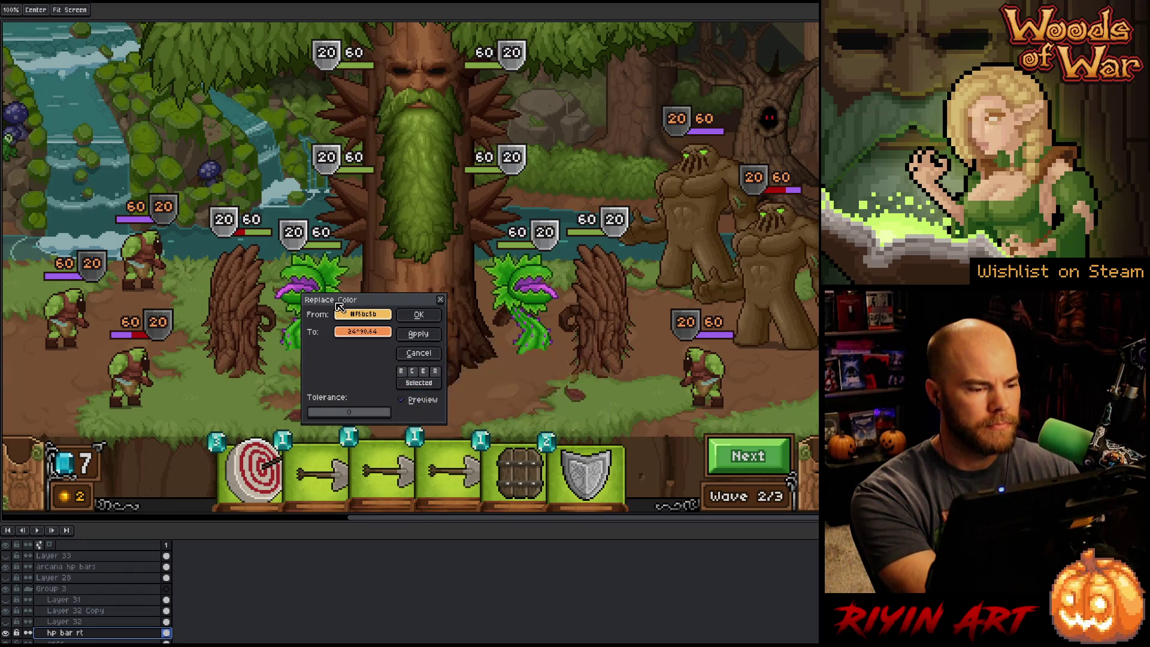
# - Nudge the replacement hue from 24 to 17 and apply the colour replacement
pyautogui.click(405, 402)
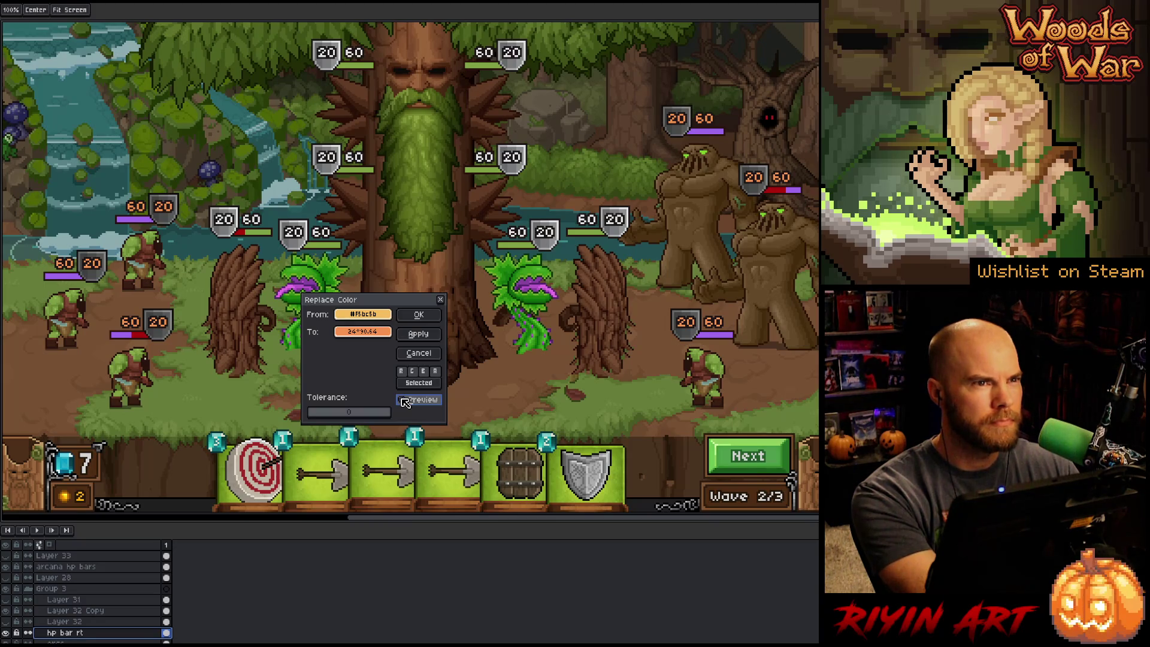
pyautogui.click(363, 331)
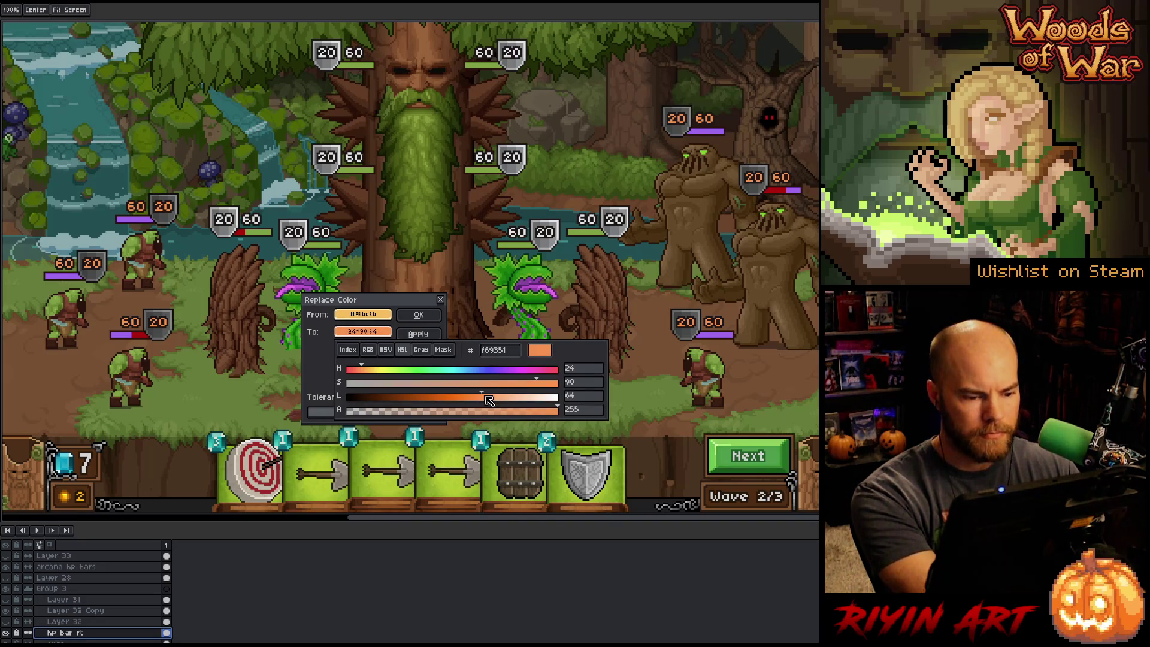
pyautogui.moveTo(489, 400)
pyautogui.mouseDown()
pyautogui.moveTo(500, 401)
pyautogui.moveTo(489, 402)
pyautogui.mouseUp()
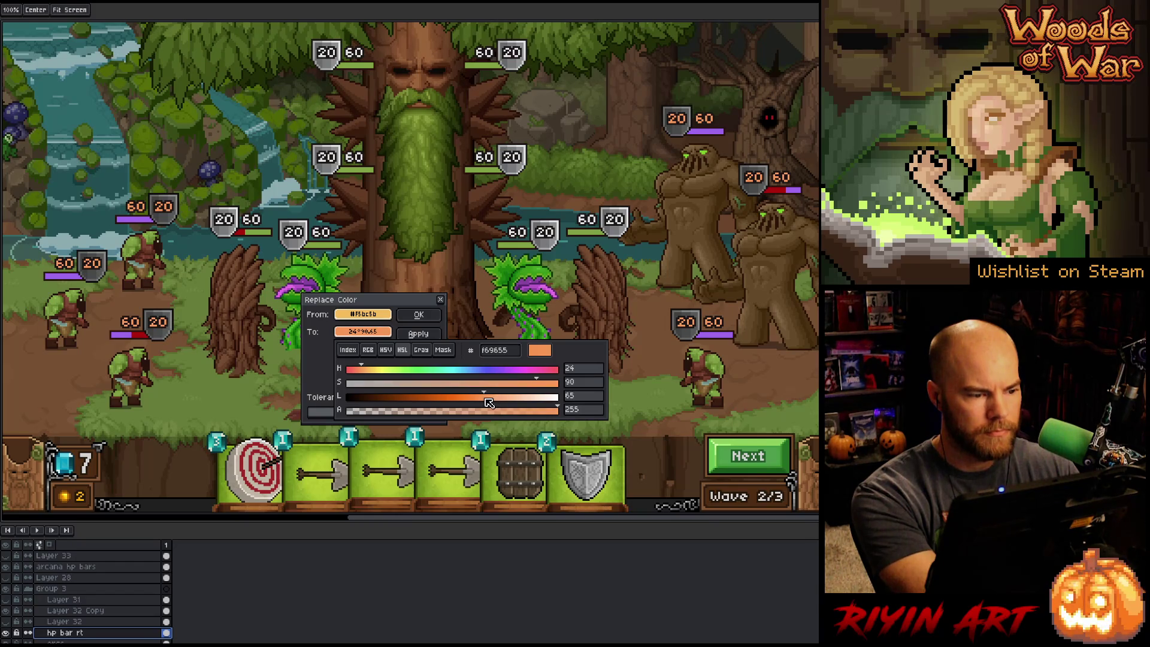
pyautogui.click(419, 333)
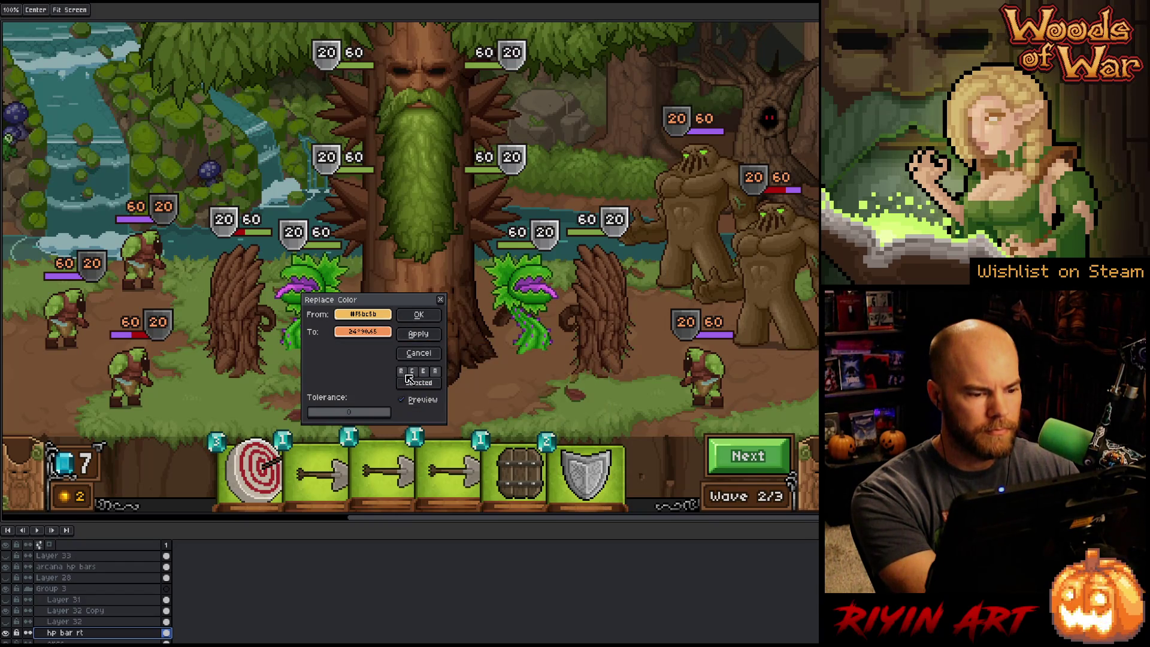
pyautogui.click(406, 406)
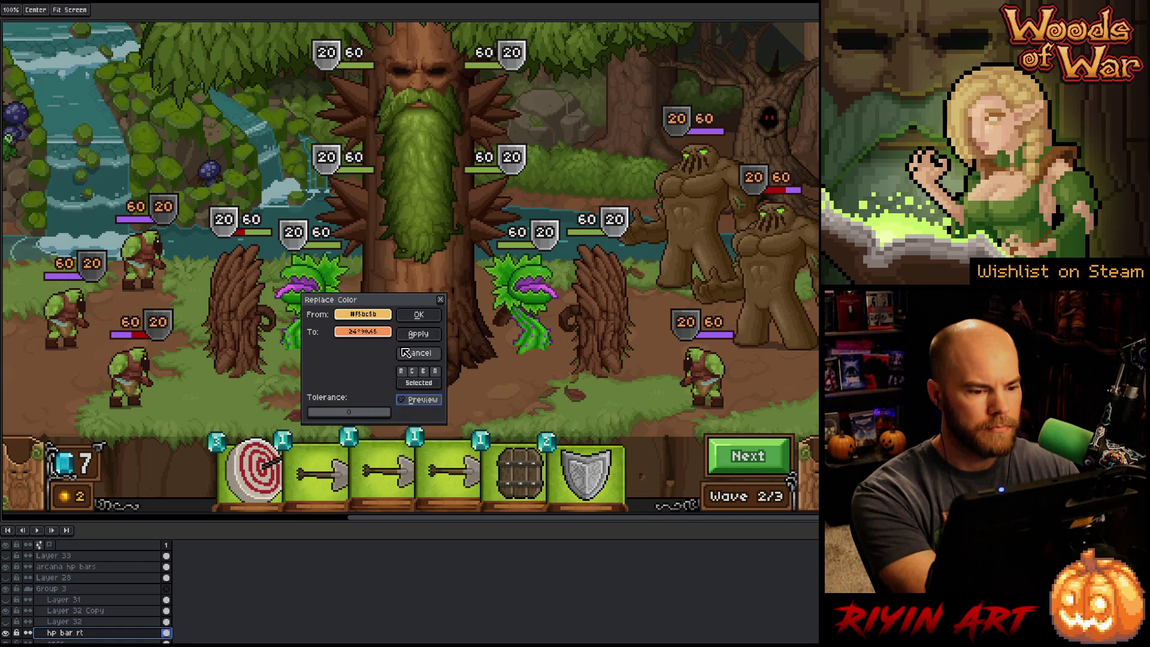
pyautogui.click(383, 334)
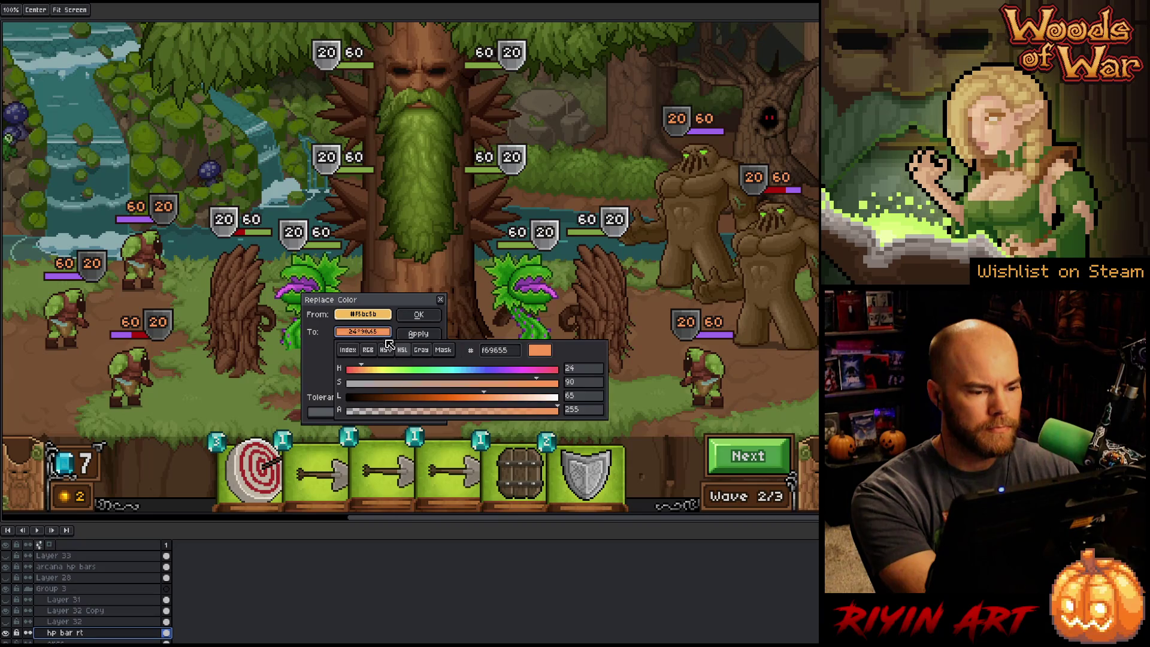
pyautogui.click(360, 371)
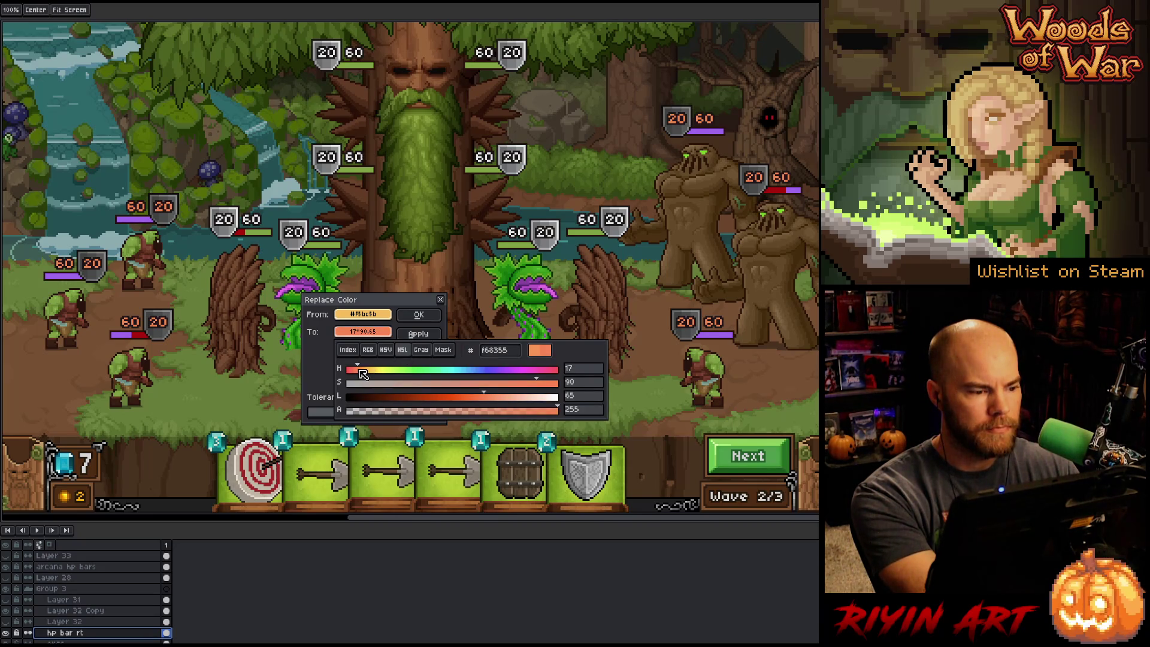
pyautogui.click(396, 327)
pyautogui.click(419, 315)
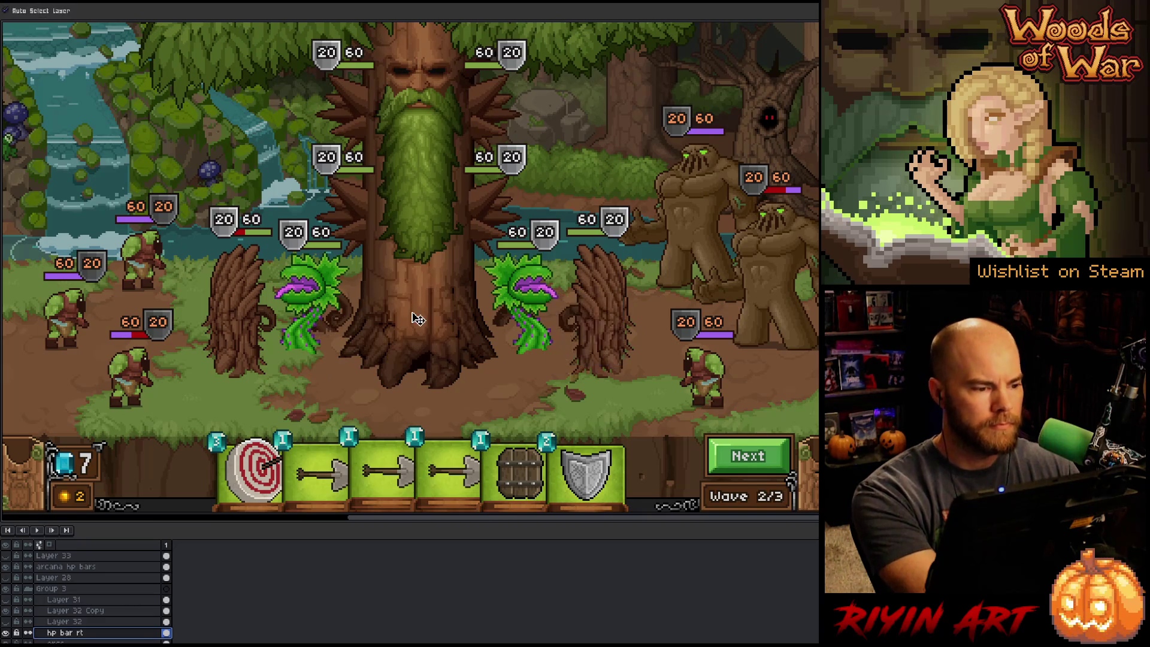
# - Zoom out, pick the arcana hp bars layer, and marquee the 20/60 HP badges on both sides
pyautogui.moveTo(441, 341); pyautogui.dragTo(458, 380)
pyautogui.scroll(-1, 362, 372)
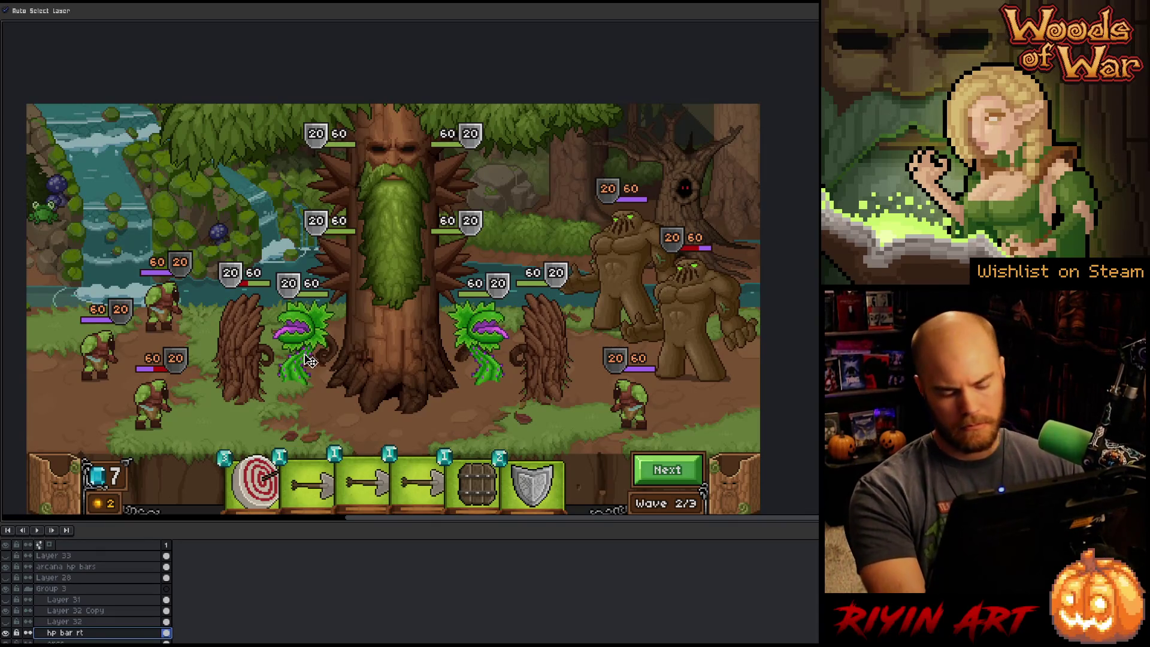
pyautogui.click(289, 288)
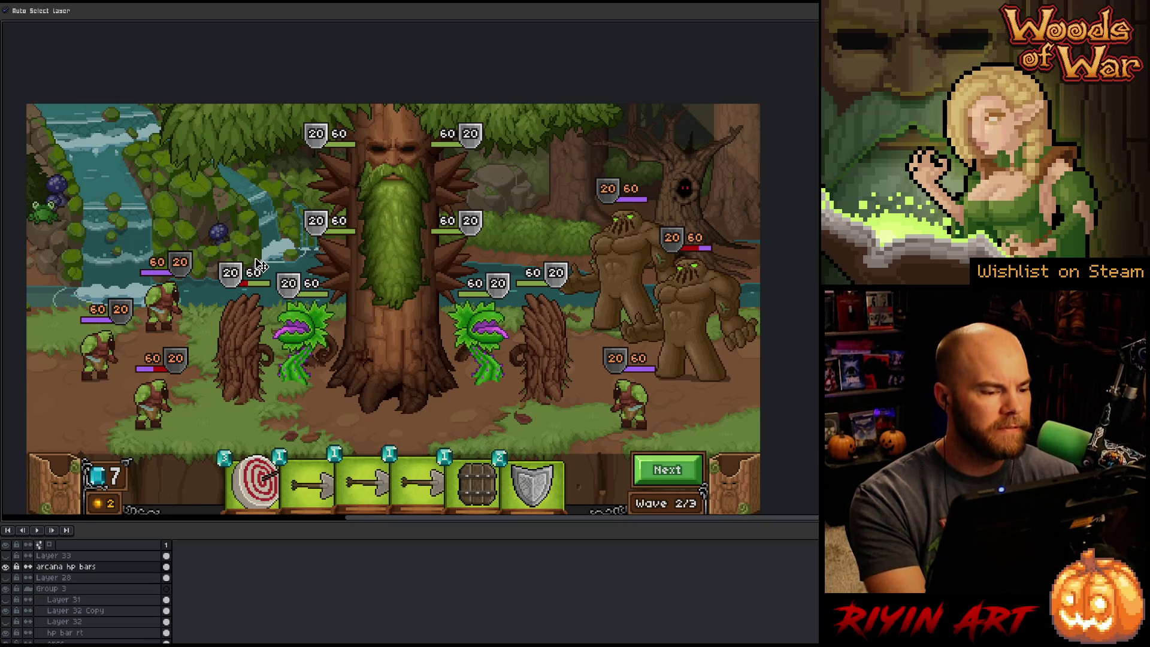
pyautogui.press('m')
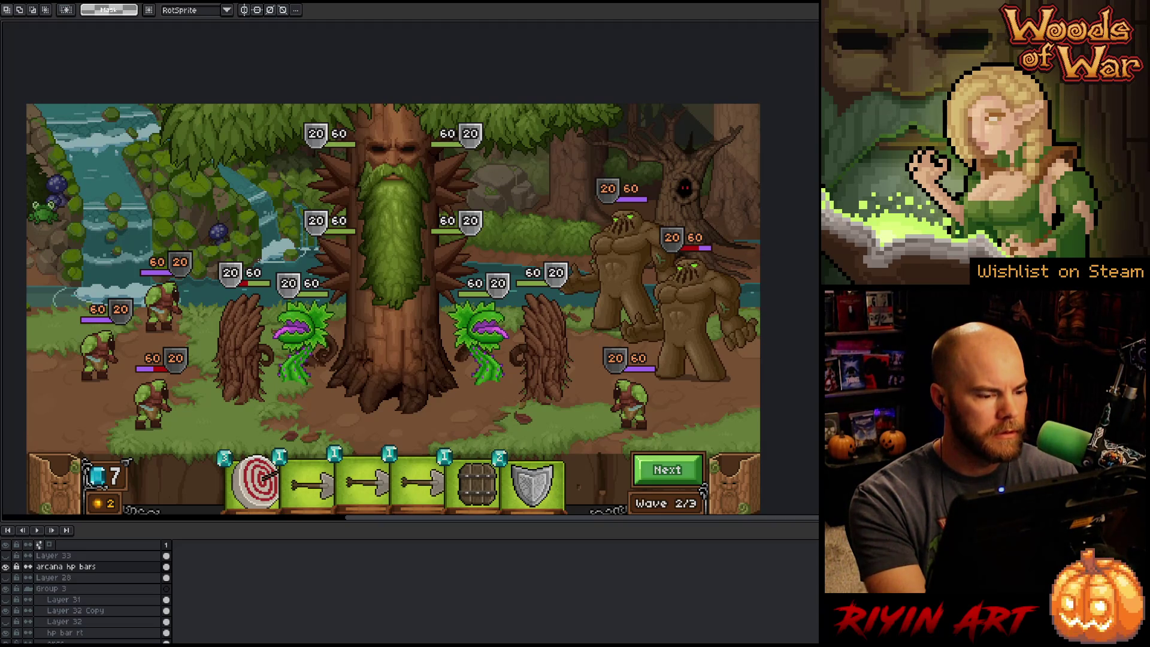
pyautogui.moveTo(260, 262); pyautogui.dragTo(249, 301)
pyautogui.moveTo(244, 256); pyautogui.dragTo(263, 285)
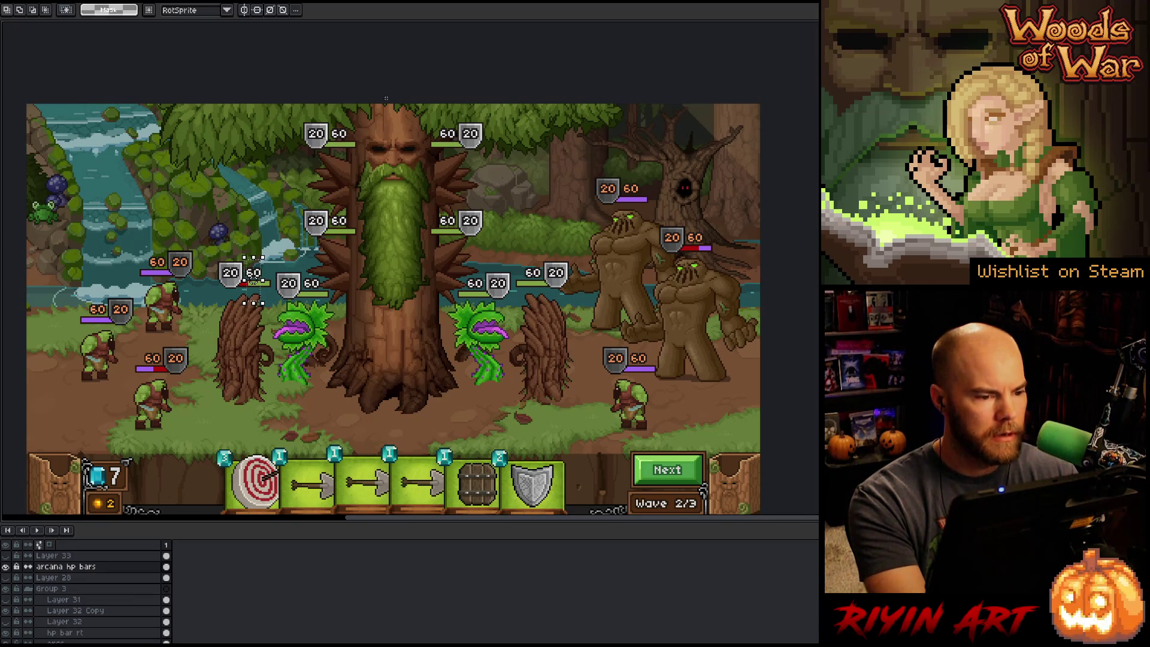
pyautogui.moveTo(458, 121)
pyautogui.mouseDown()
pyautogui.moveTo(432, 182)
pyautogui.moveTo(316, 329)
pyautogui.moveTo(486, 329)
pyautogui.mouseUp()
pyautogui.moveTo(394, 223); pyautogui.dragTo(423, 223)
pyautogui.moveTo(245, 264); pyautogui.dragTo(269, 295)
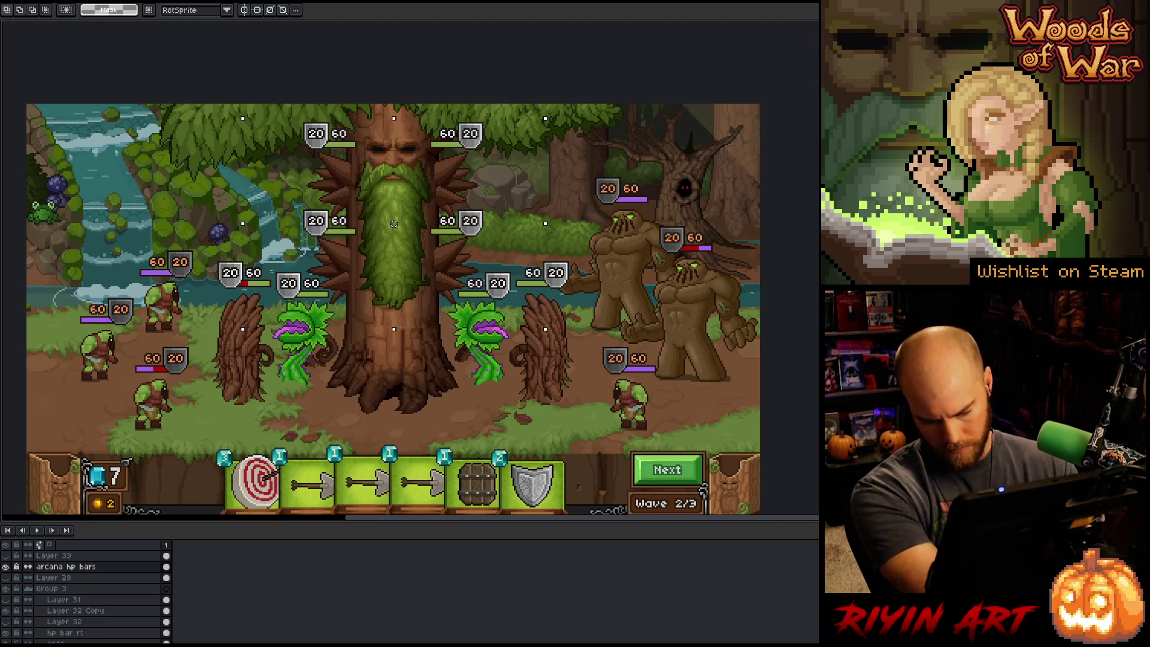
pyautogui.hotkey('shift', 'r')
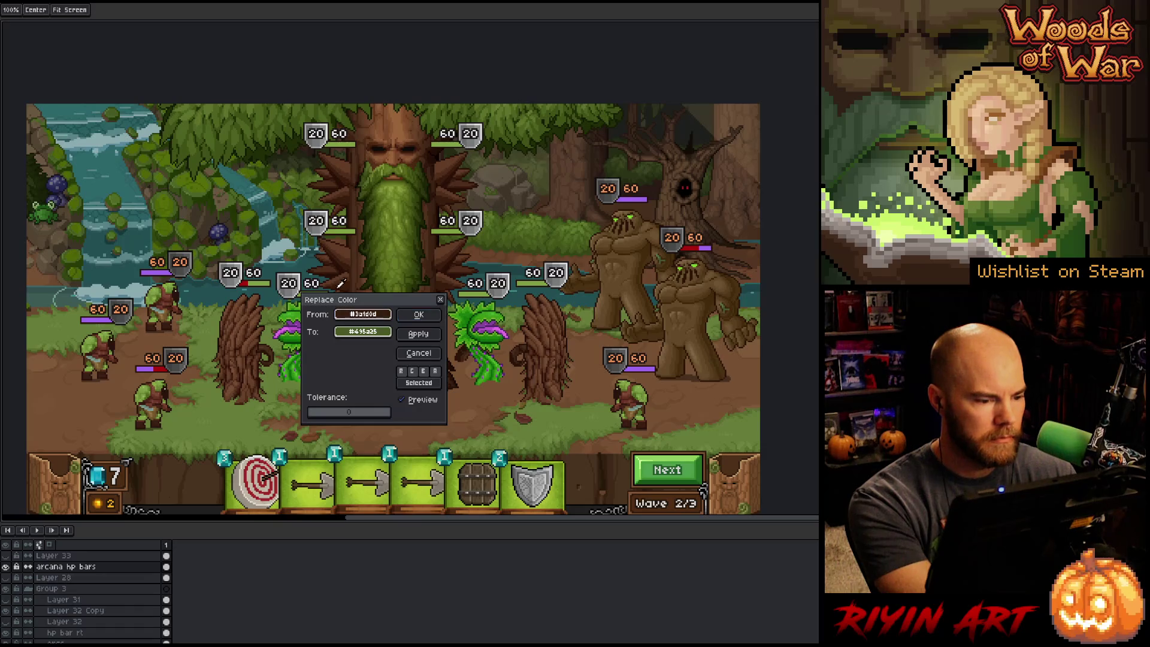
# - Swap the badge digits' white for a light yellow-green at lightness 58, then deselect
pyautogui.click(322, 278)
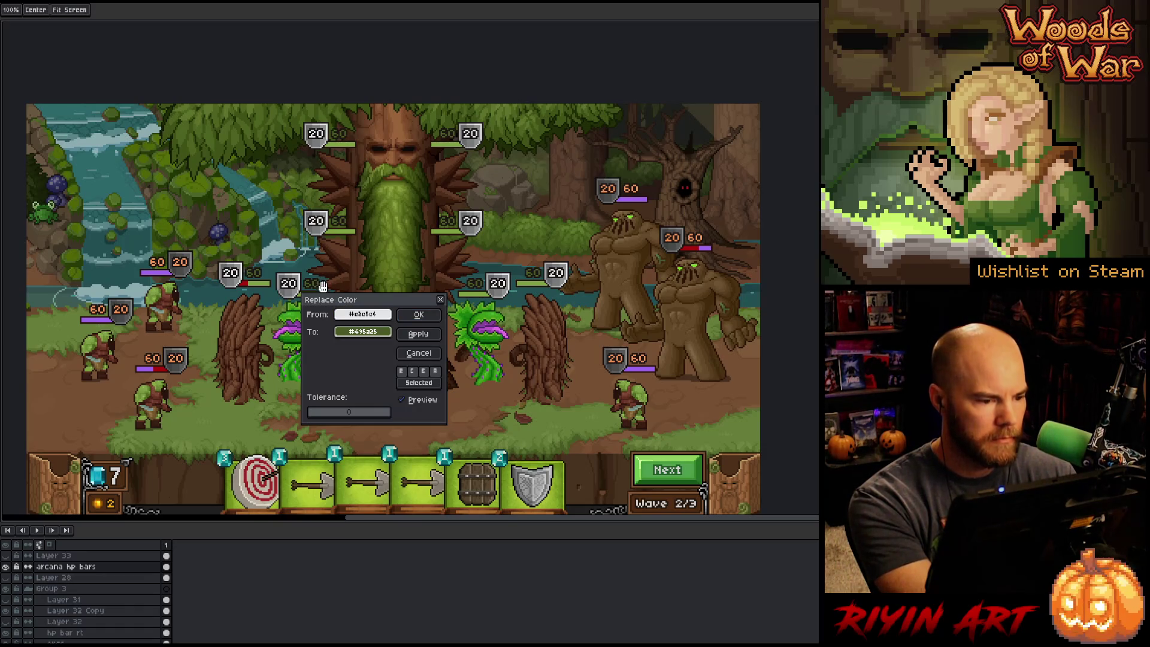
pyautogui.moveTo(347, 304)
pyautogui.mouseDown()
pyautogui.moveTo(320, 350)
pyautogui.moveTo(315, 292)
pyautogui.mouseUp()
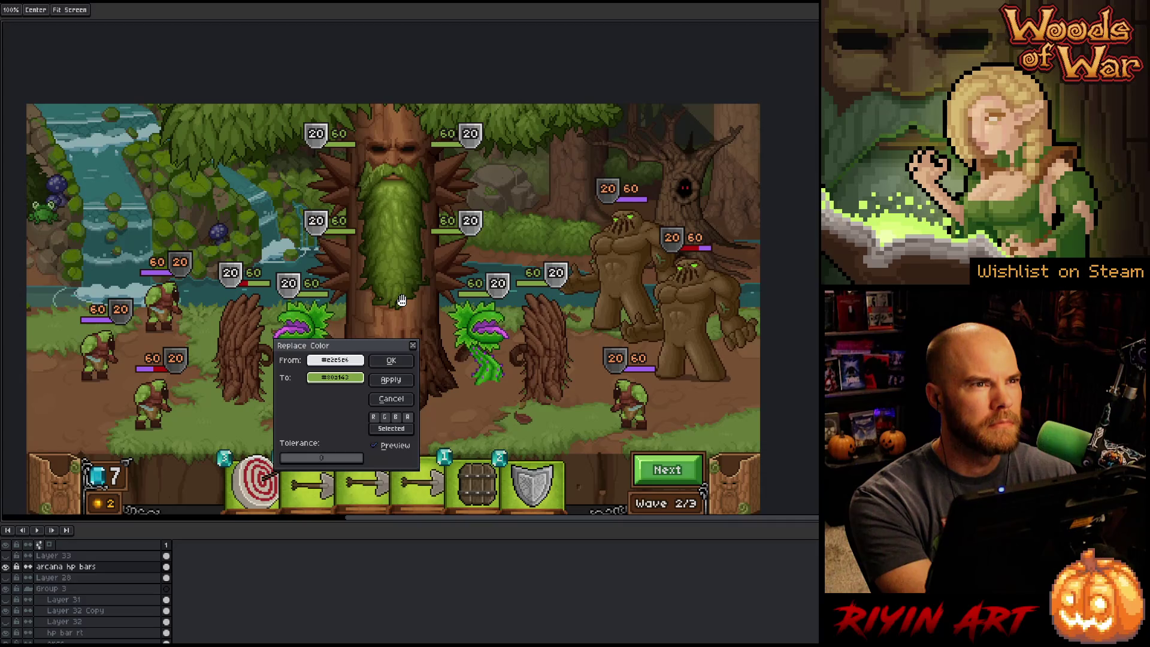
pyautogui.click(335, 377)
pyautogui.click(374, 396)
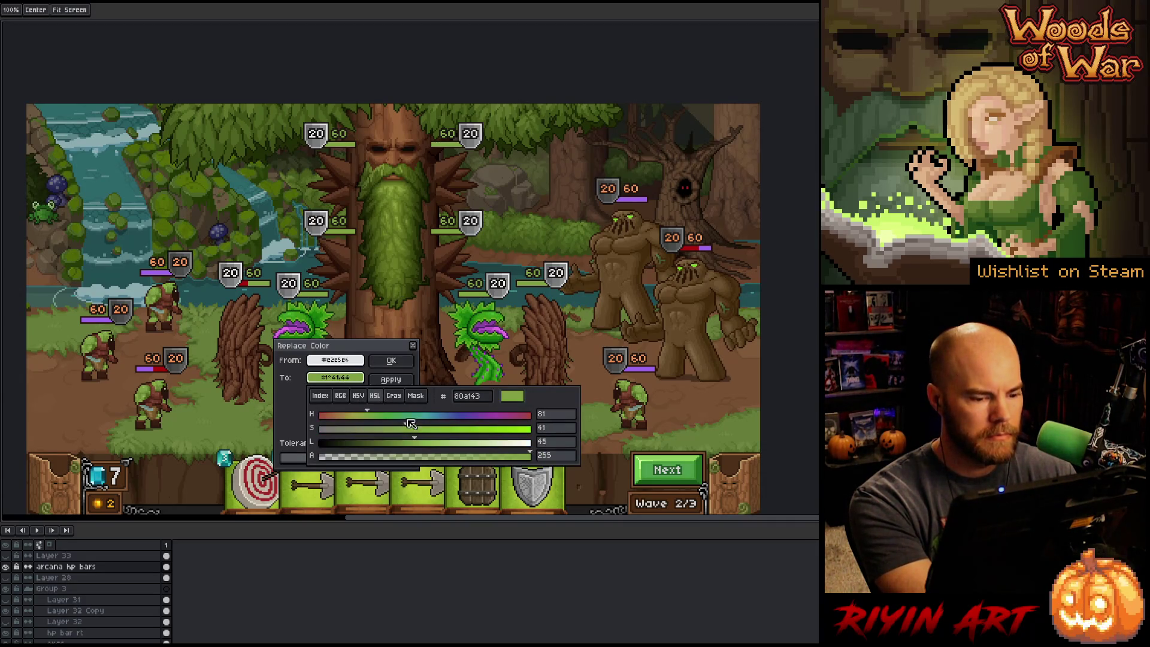
pyautogui.moveTo(463, 450); pyautogui.dragTo(447, 451)
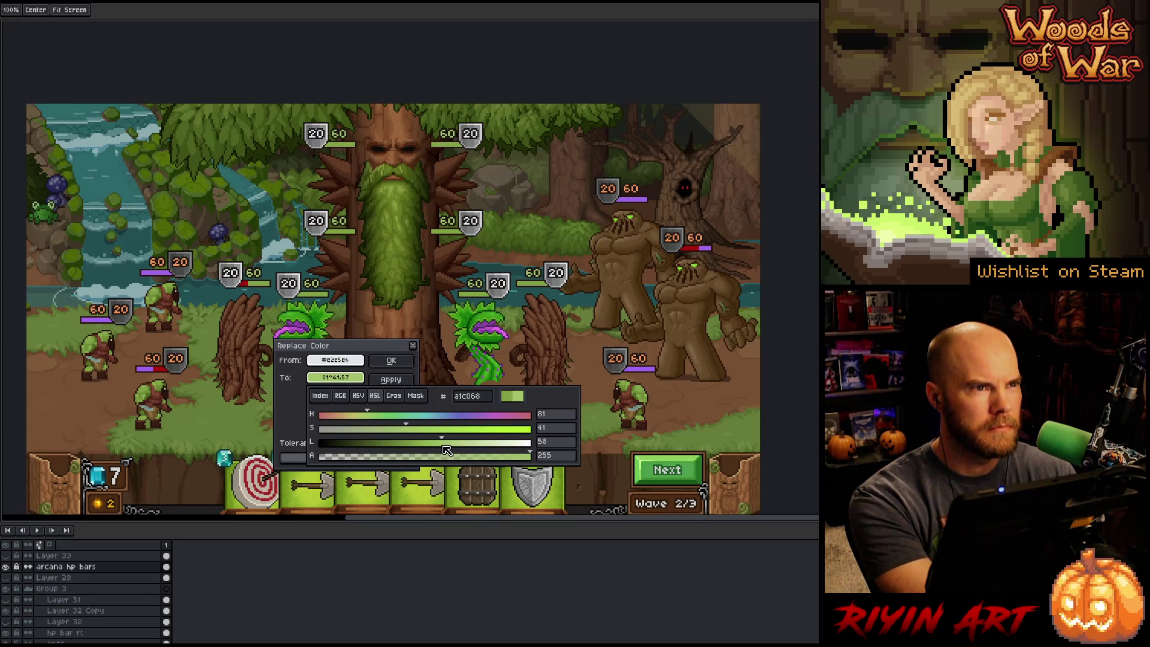
pyautogui.click(410, 361)
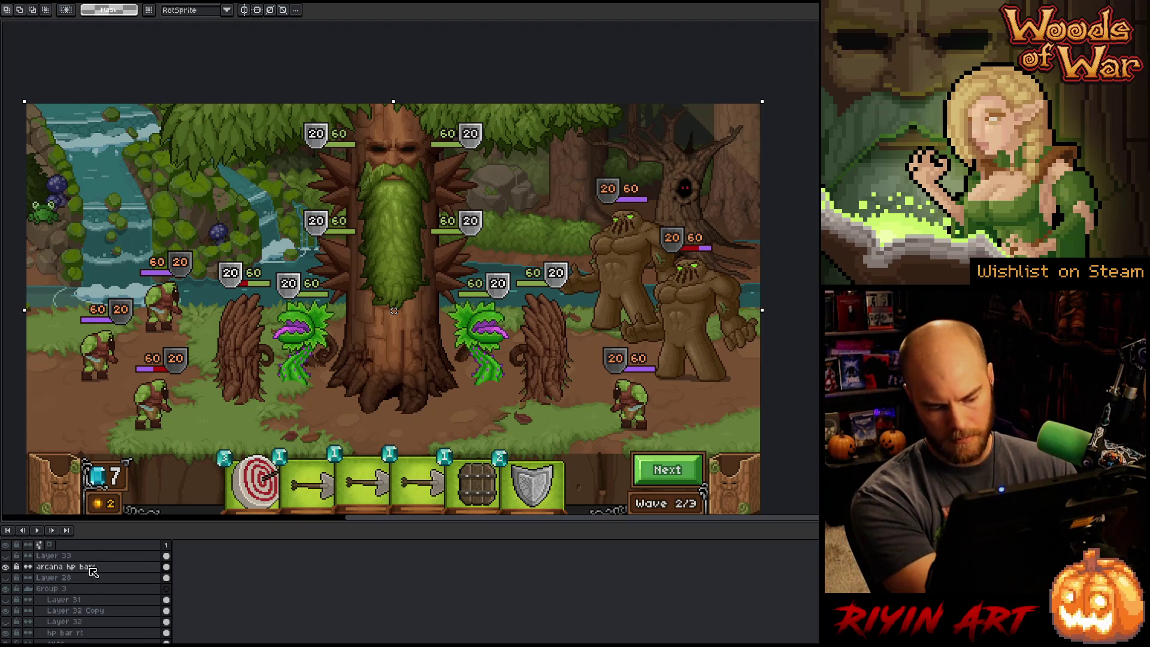
pyautogui.press('Return')
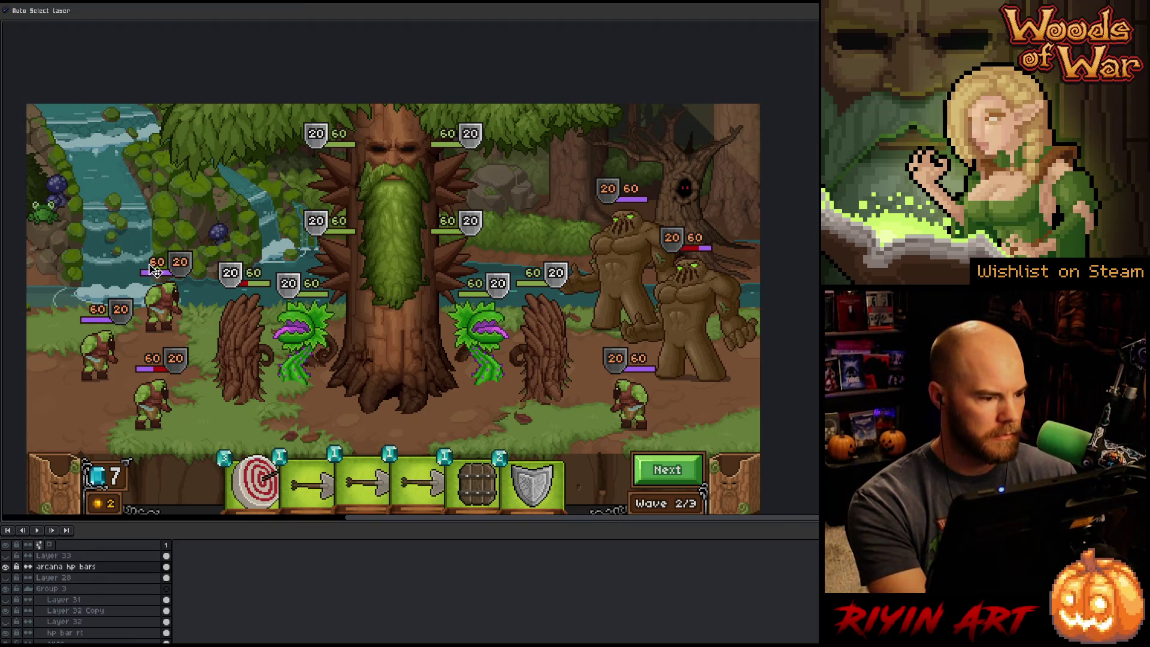
pyautogui.click(159, 271)
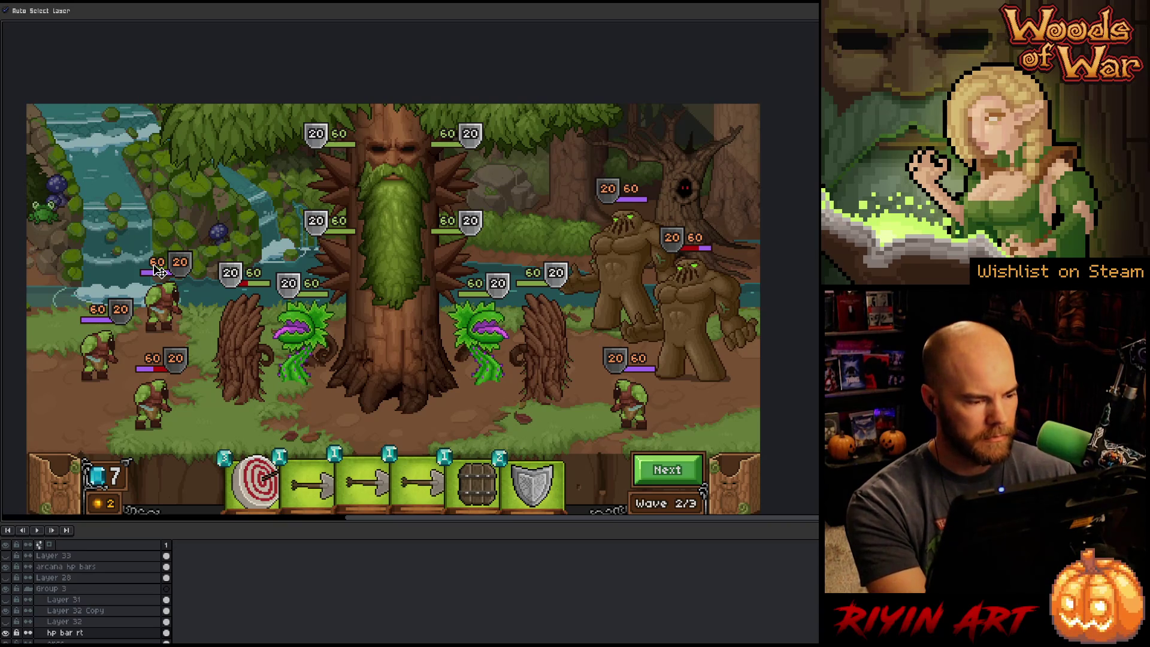
# - Replace orange #F69655 with an HP bar's purple, lightened to lightness 75
pyautogui.hotkey('shift', 'r')
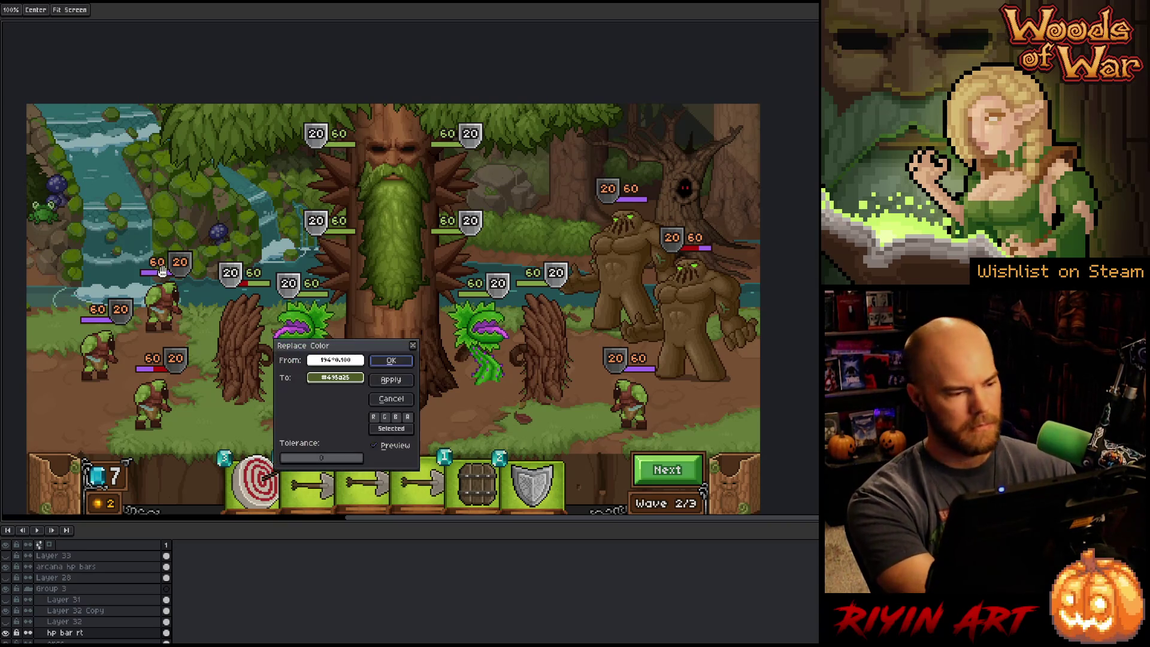
pyautogui.click(167, 256)
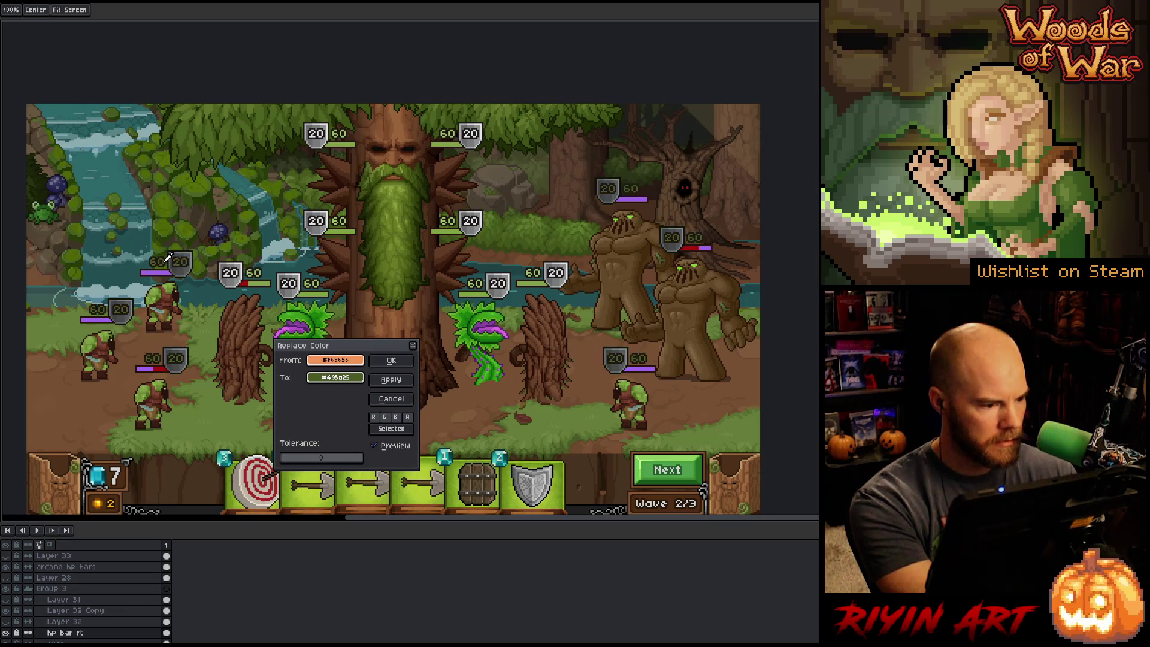
pyautogui.rightClick(163, 271)
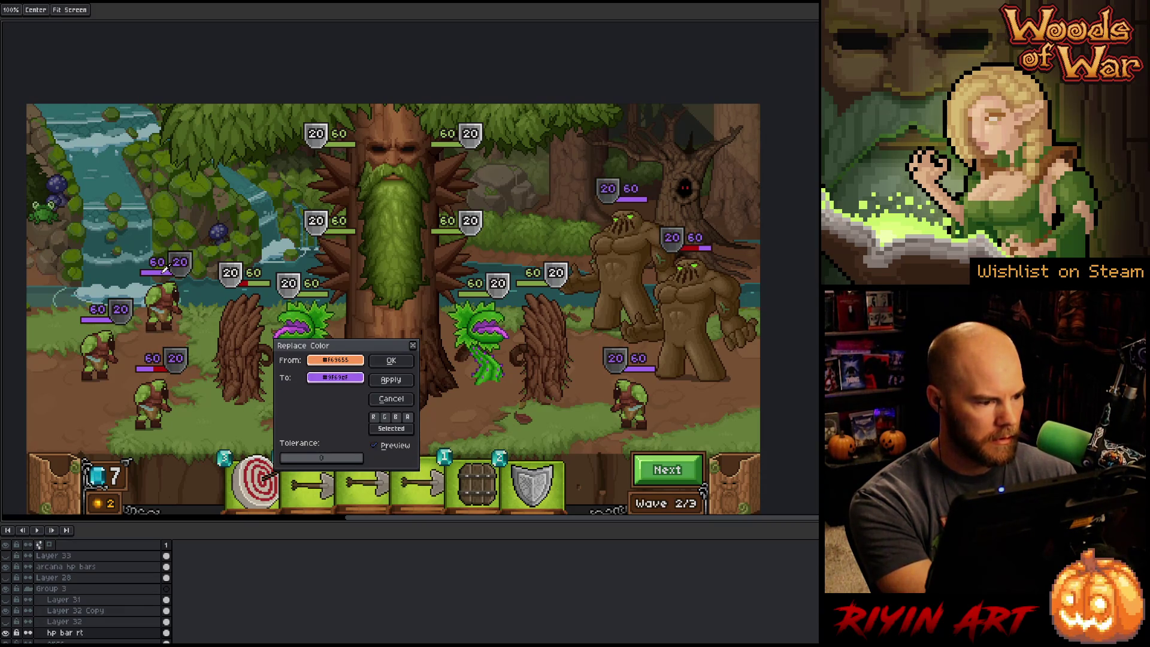
pyautogui.click(335, 377)
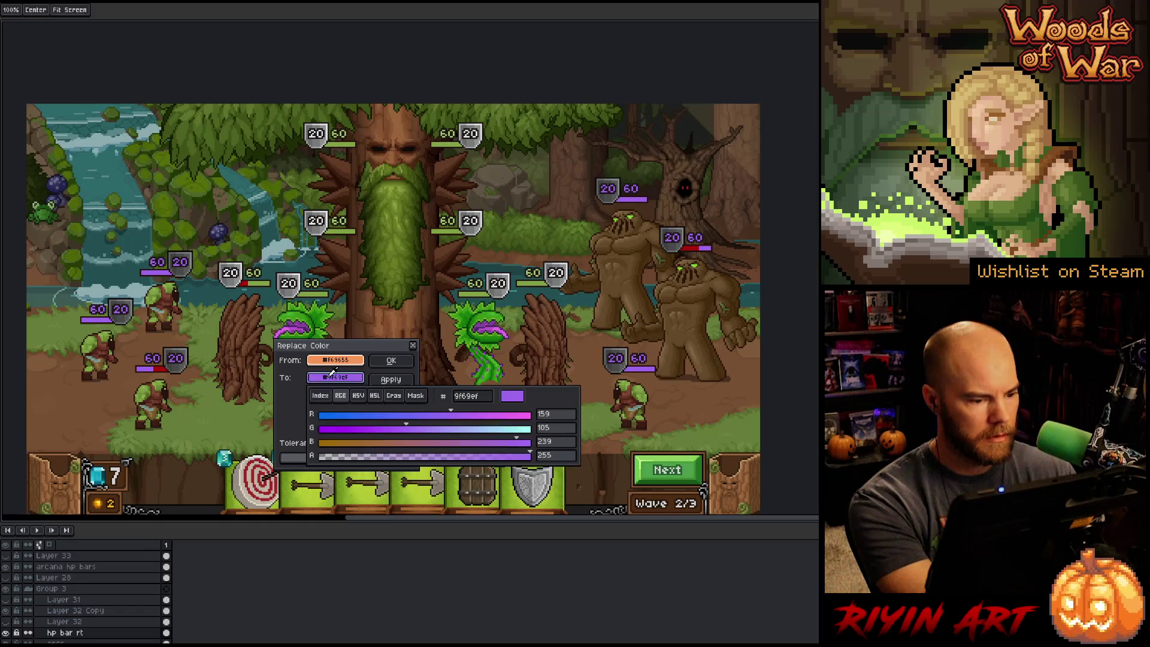
pyautogui.click(374, 396)
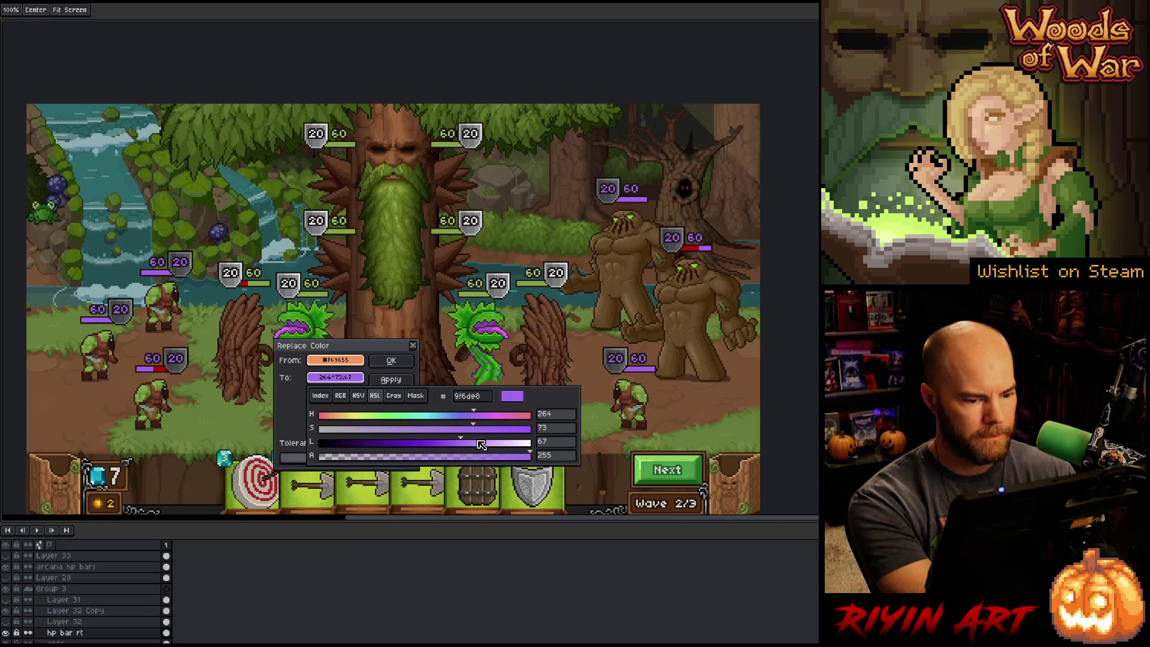
pyautogui.moveTo(476, 443); pyautogui.dragTo(485, 447)
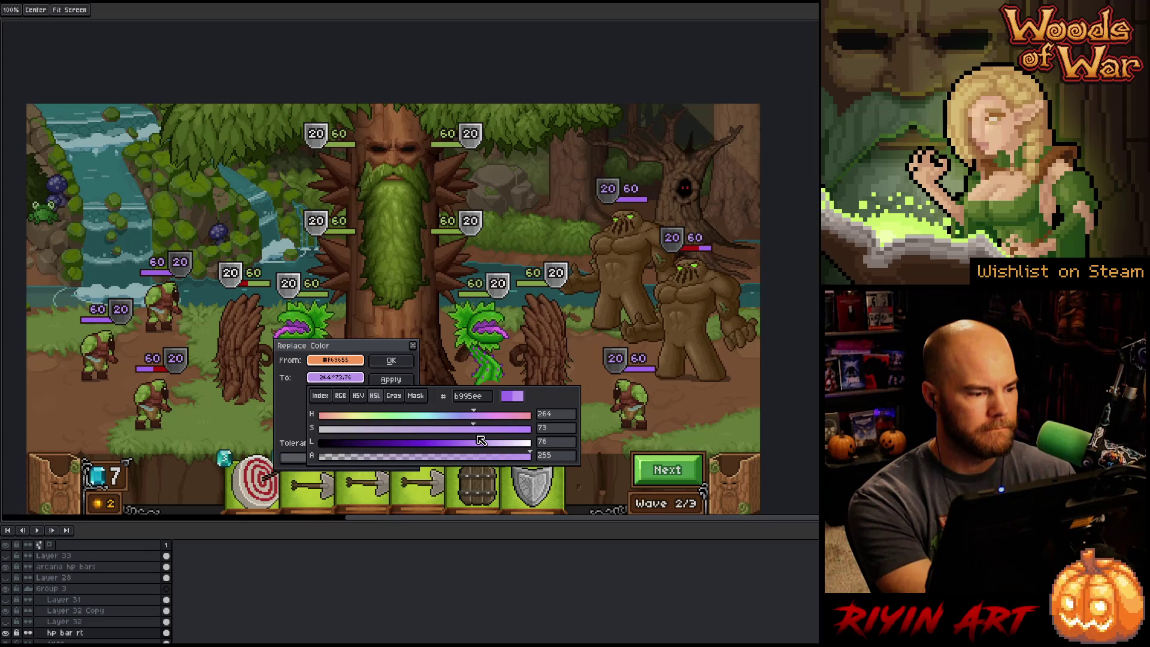
pyautogui.click(391, 362)
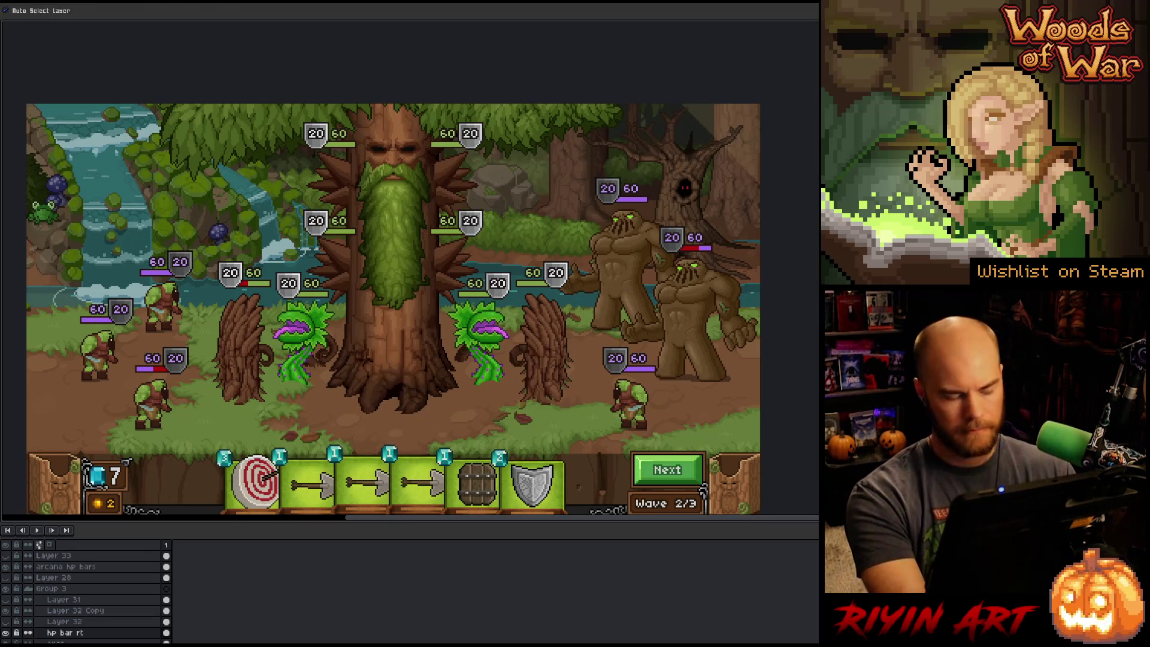
# - Marquee the five goblin and golem HP bars on both sides of the battlefield
pyautogui.press('m')
pyautogui.moveTo(212, 232)
pyautogui.mouseDown()
pyautogui.moveTo(173, 298)
pyautogui.moveTo(110, 341)
pyautogui.mouseUp()
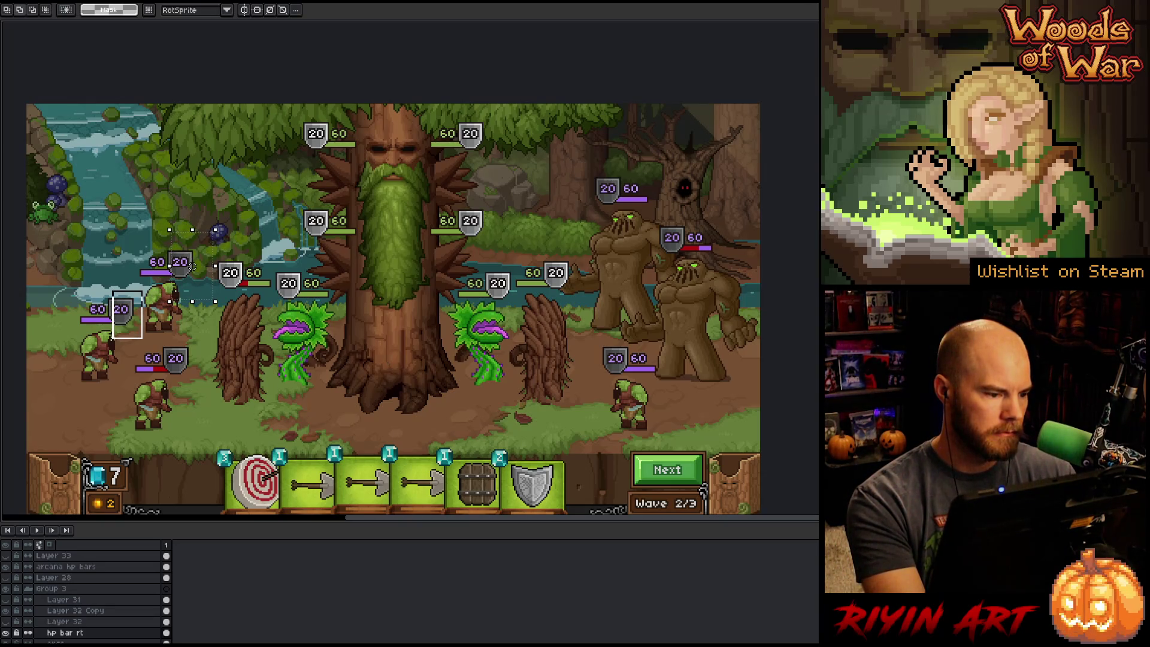
pyautogui.moveTo(213, 332); pyautogui.dragTo(168, 404)
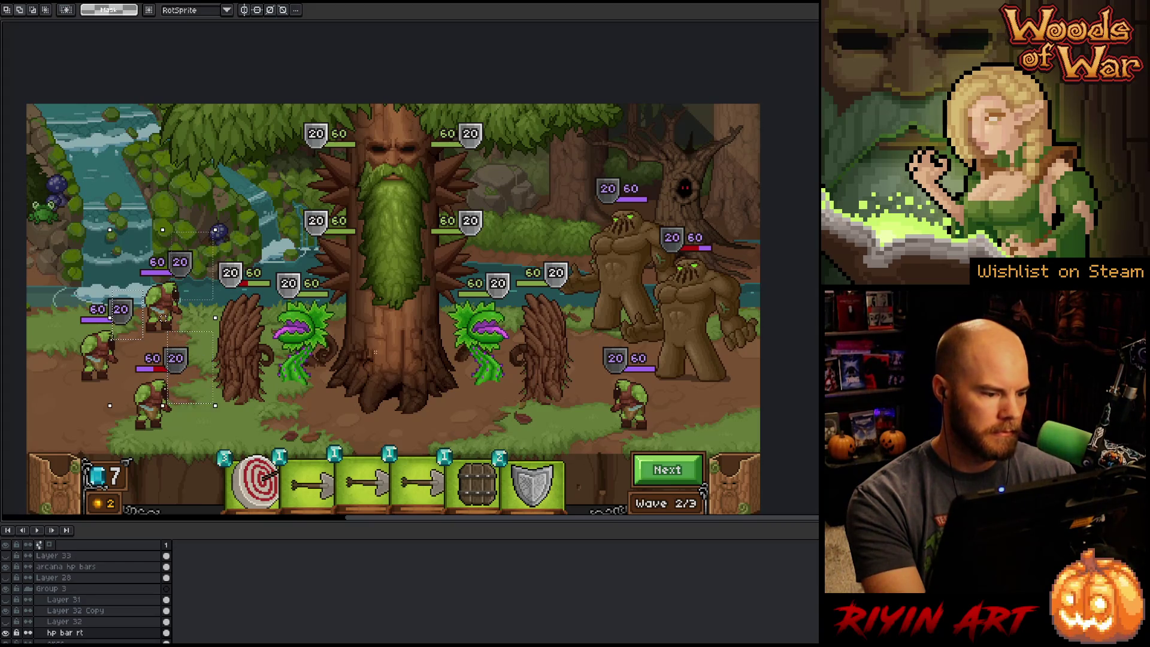
pyautogui.moveTo(595, 348); pyautogui.dragTo(623, 373)
pyautogui.moveTo(645, 289); pyautogui.dragTo(679, 226)
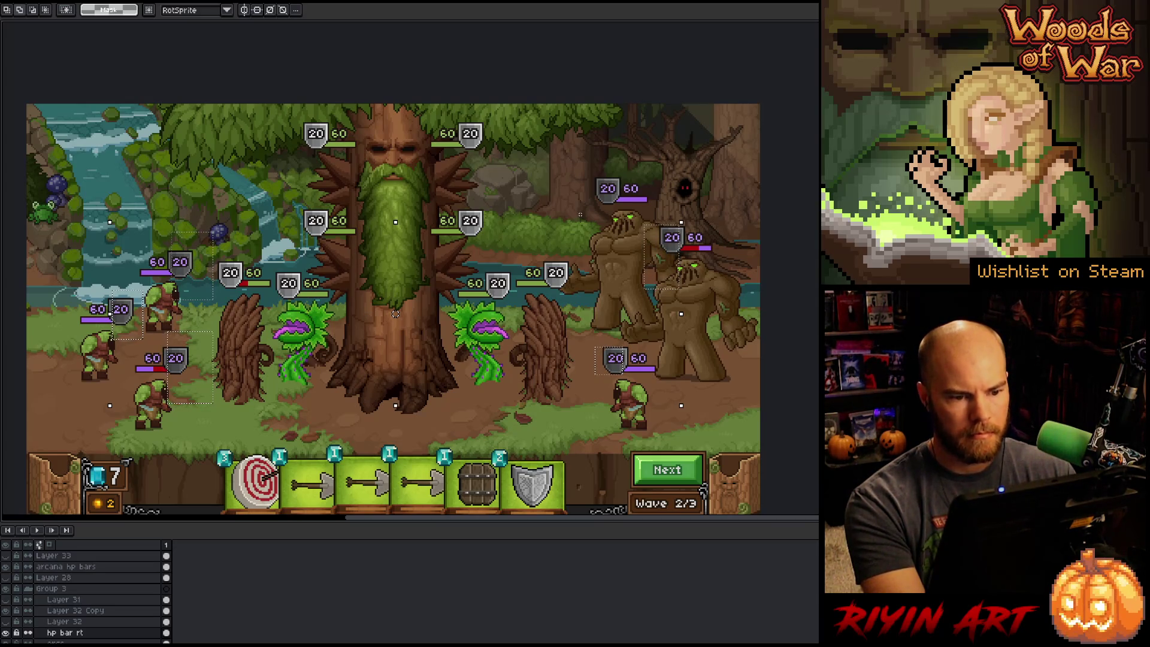
pyautogui.moveTo(578, 210); pyautogui.dragTo(618, 159)
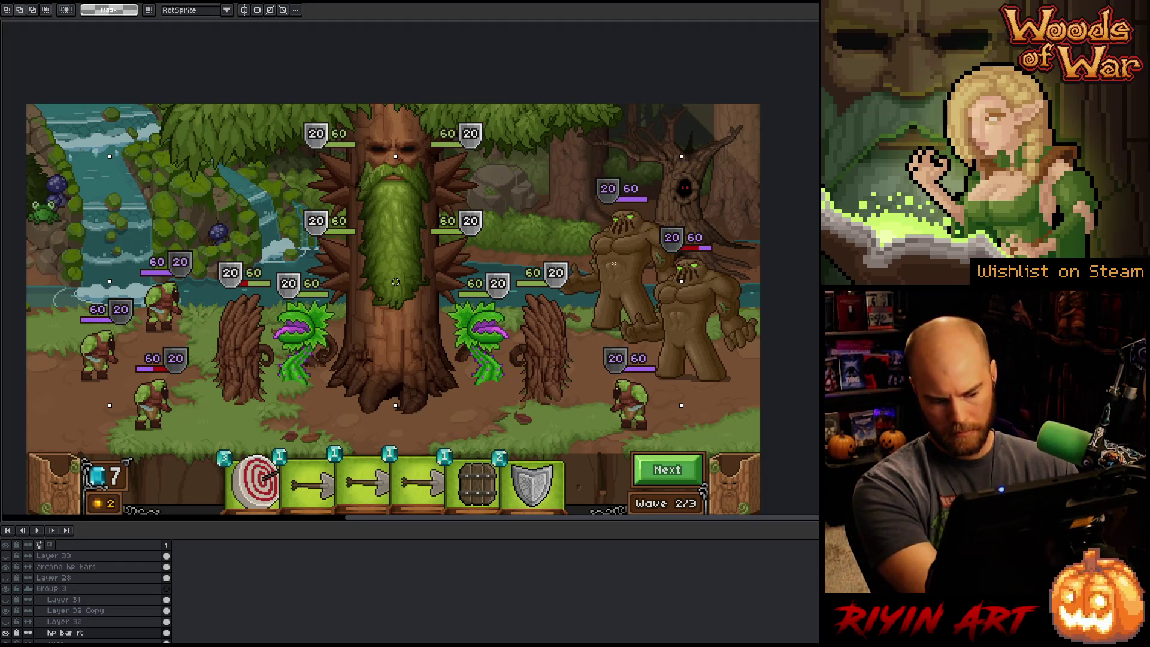
pyautogui.hotkey('shift', 'r')
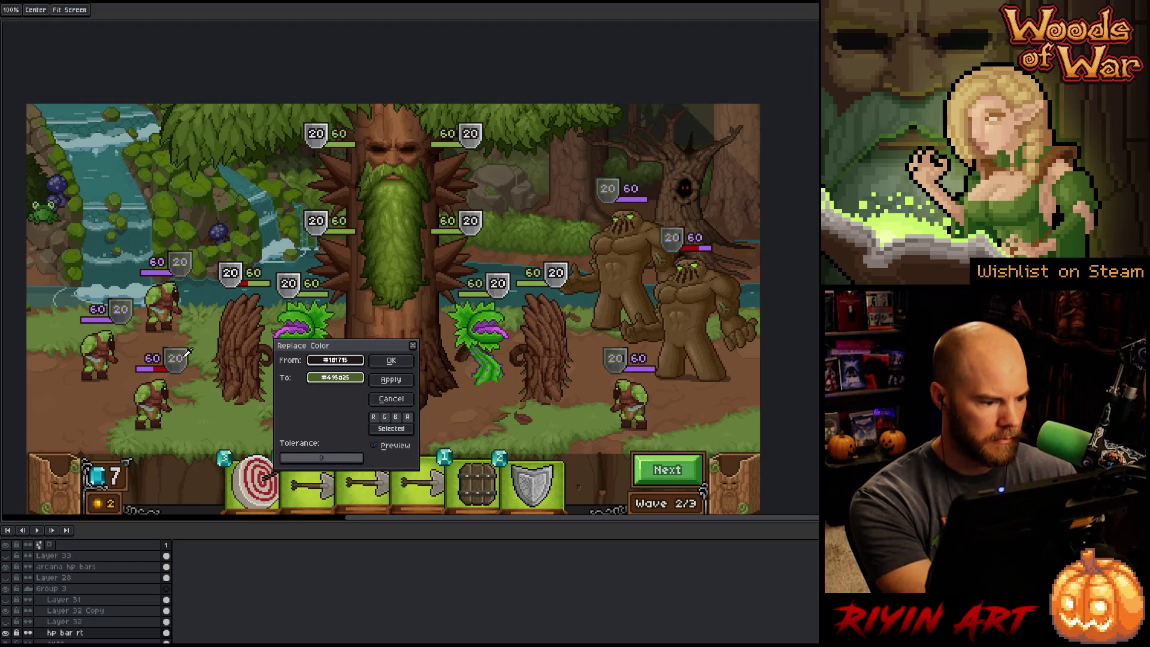
# - Eyedrop the lavender HP bar purple as From, then lighten and desaturate the To colour in HSL
pyautogui.click(187, 354)
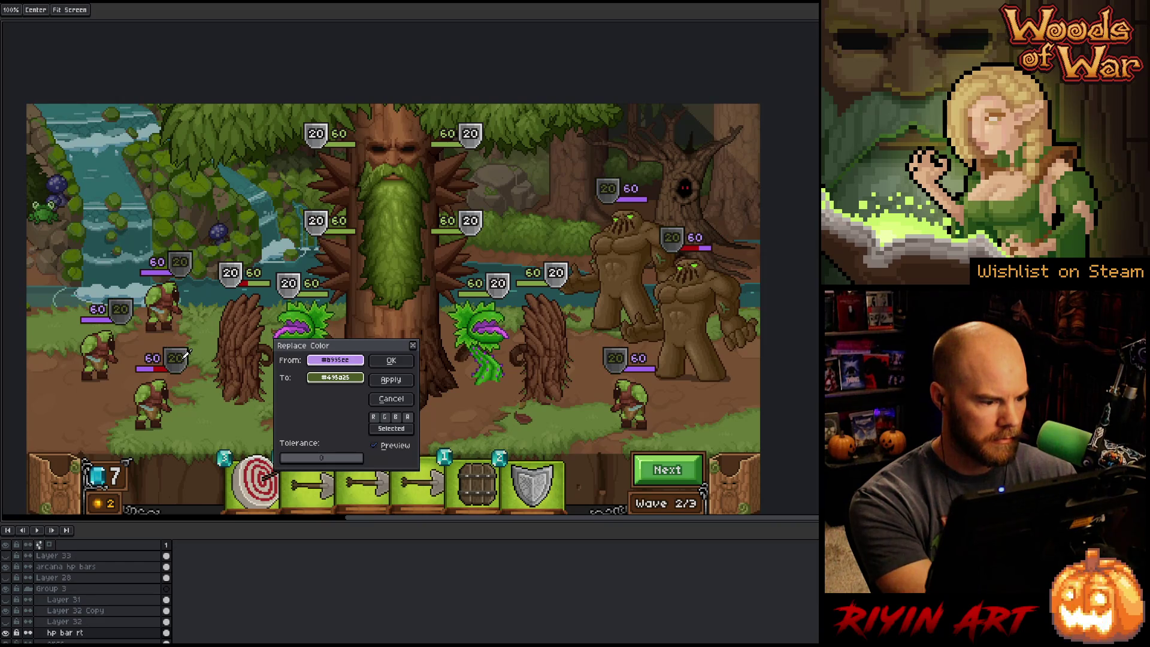
pyautogui.click(353, 383)
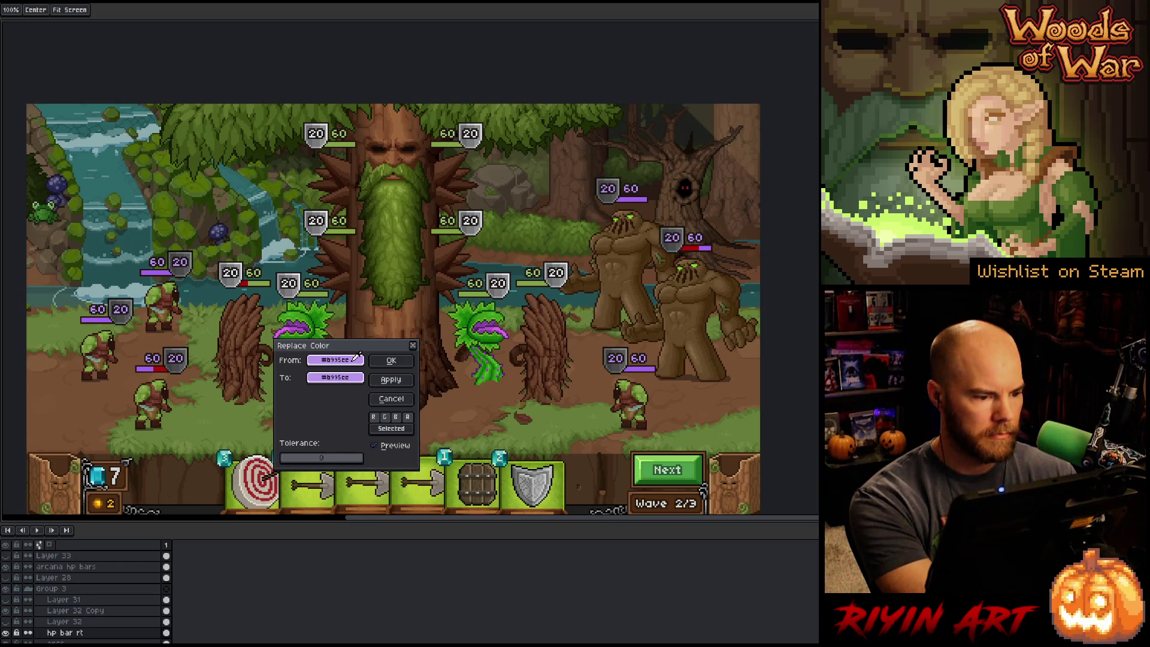
pyautogui.click(353, 377)
pyautogui.click(375, 396)
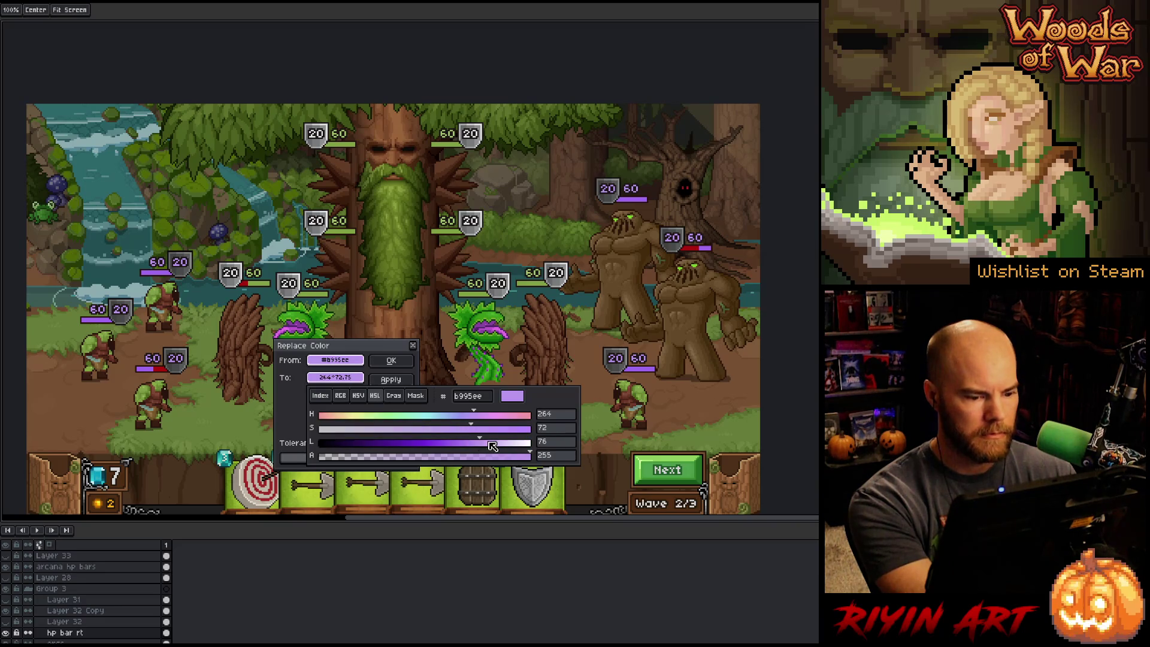
pyautogui.moveTo(492, 446)
pyautogui.mouseDown()
pyautogui.moveTo(482, 448)
pyautogui.moveTo(502, 449)
pyautogui.mouseUp()
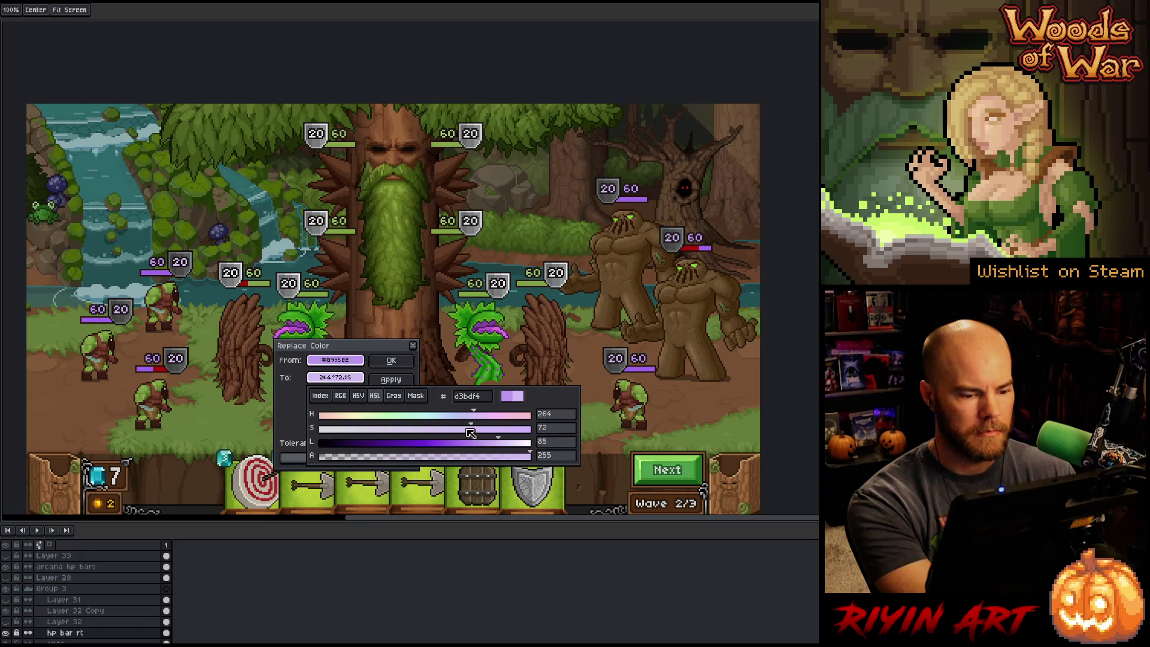
pyautogui.moveTo(474, 429); pyautogui.dragTo(416, 429)
pyautogui.moveTo(486, 450)
pyautogui.mouseDown()
pyautogui.moveTo(438, 453)
pyautogui.moveTo(509, 450)
pyautogui.mouseUp()
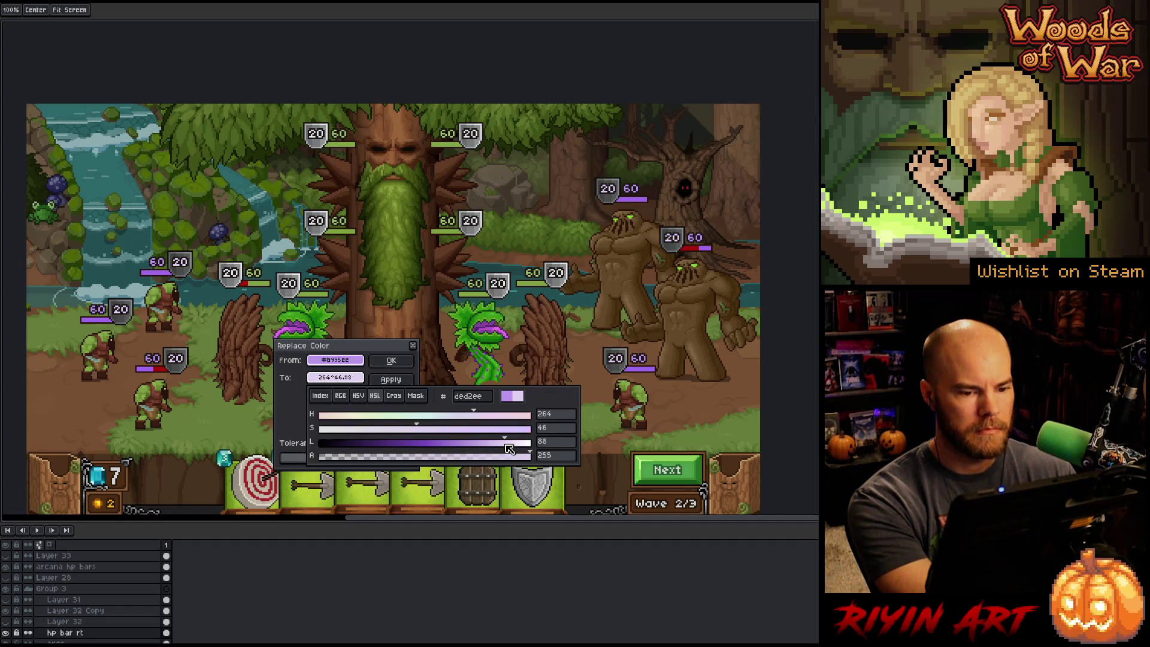
pyautogui.moveTo(509, 450); pyautogui.dragTo(210, 437)
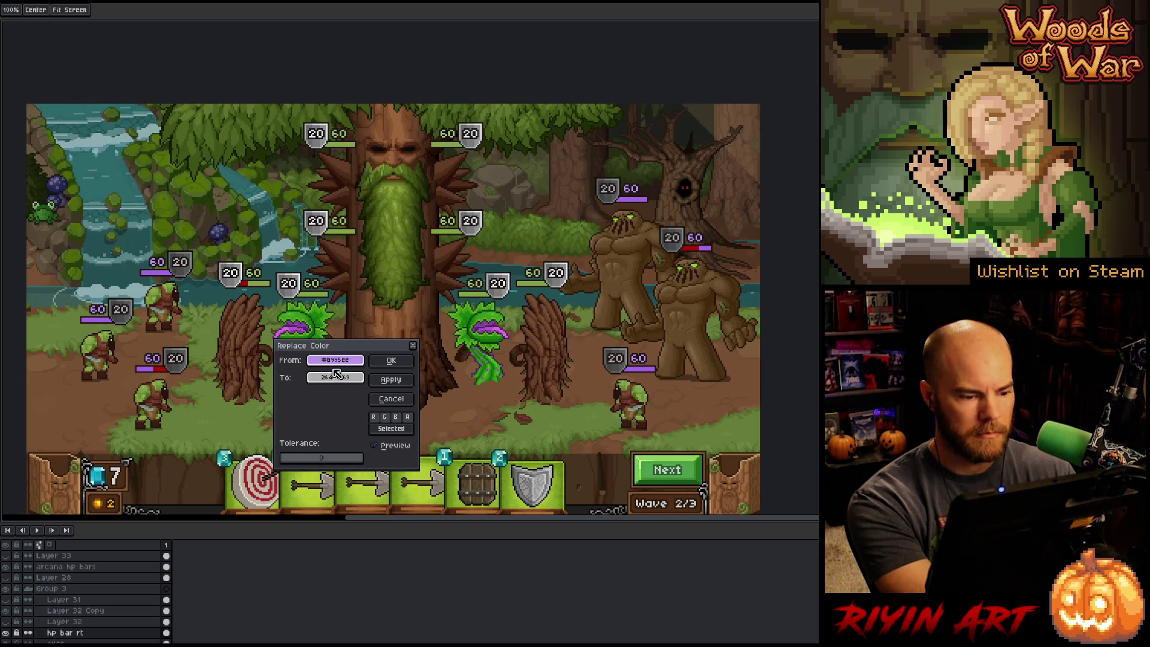
# - Darken and re-saturate the replacement purple, lighten it slightly, and apply it to the HP bars
pyautogui.moveTo(466, 447)
pyautogui.mouseDown()
pyautogui.moveTo(446, 449)
pyautogui.moveTo(456, 447)
pyautogui.mouseUp()
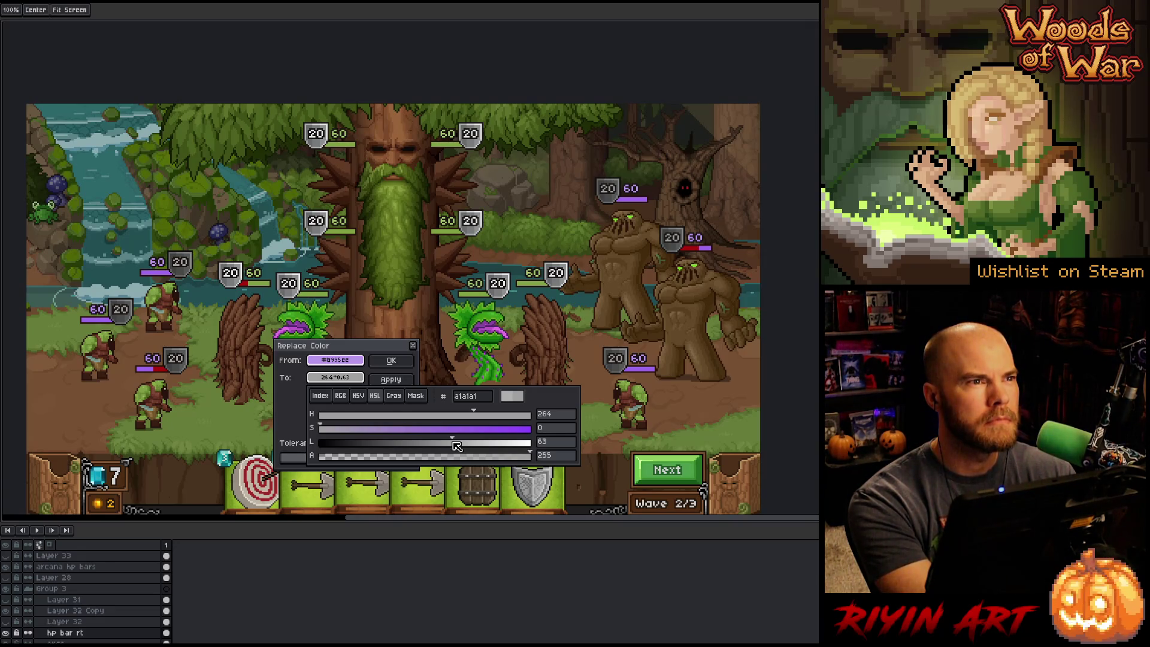
pyautogui.click(420, 428)
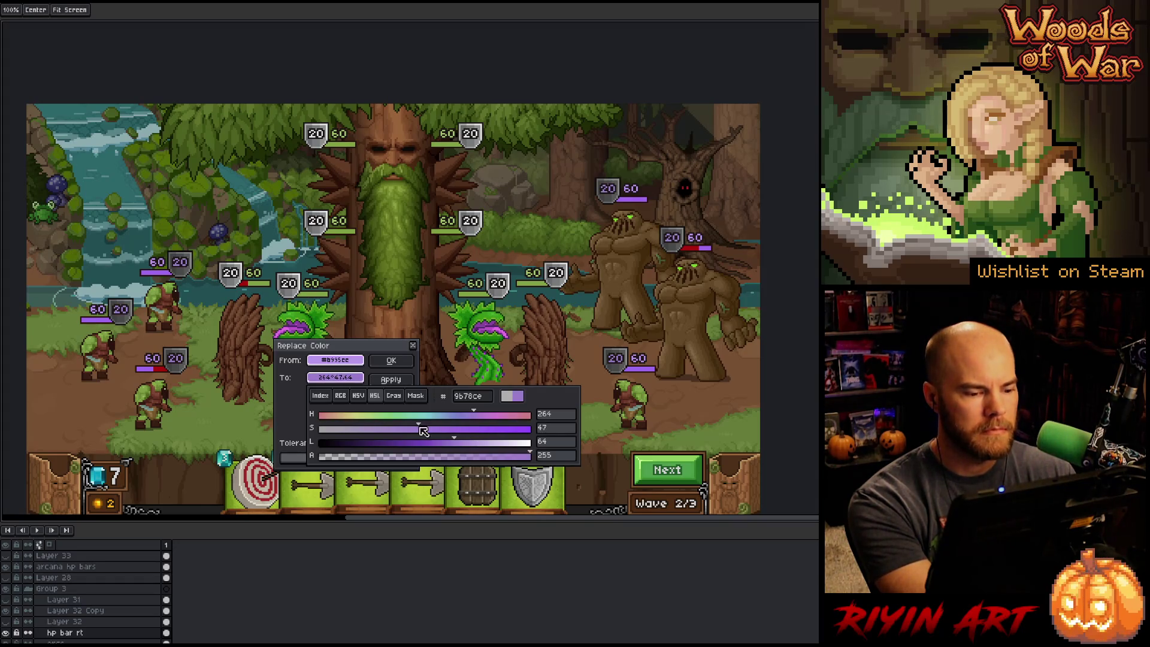
pyautogui.moveTo(421, 427)
pyautogui.mouseDown()
pyautogui.moveTo(456, 428)
pyautogui.moveTo(286, 436)
pyautogui.mouseUp()
pyautogui.click(286, 436)
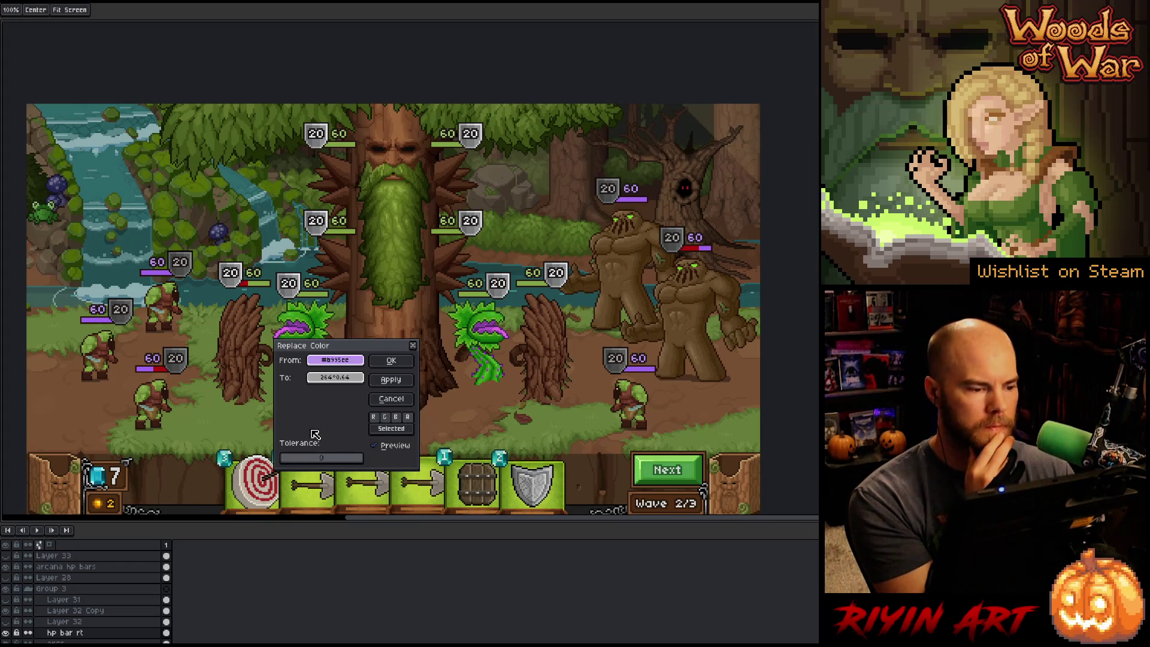
pyautogui.click(331, 379)
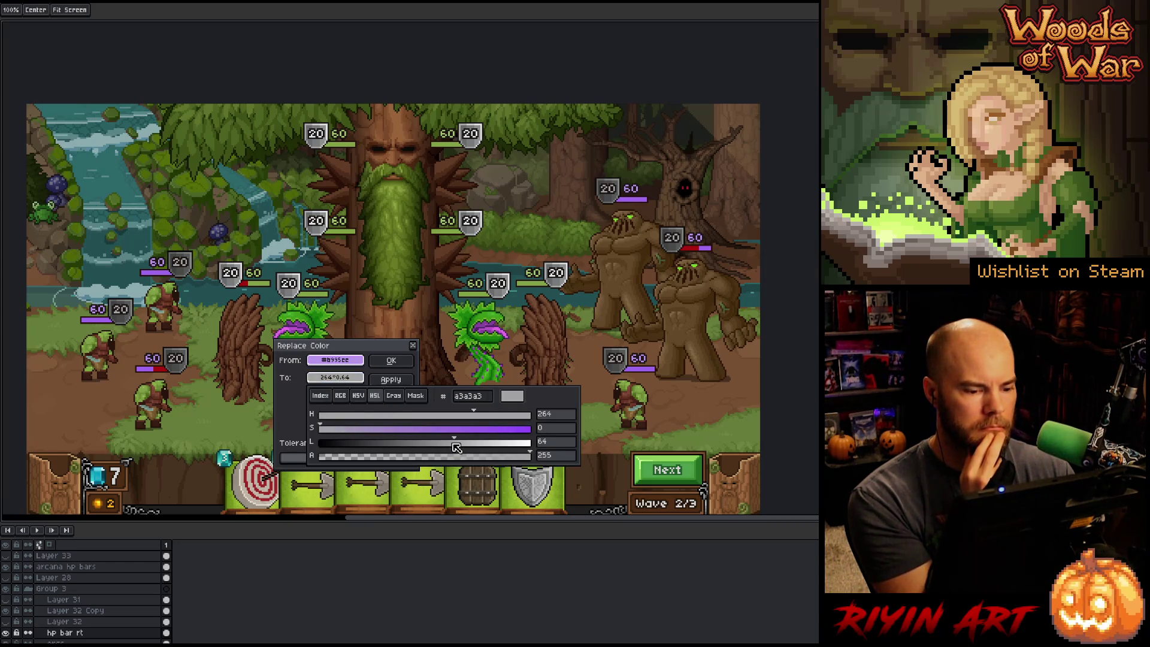
pyautogui.moveTo(455, 445); pyautogui.dragTo(474, 448)
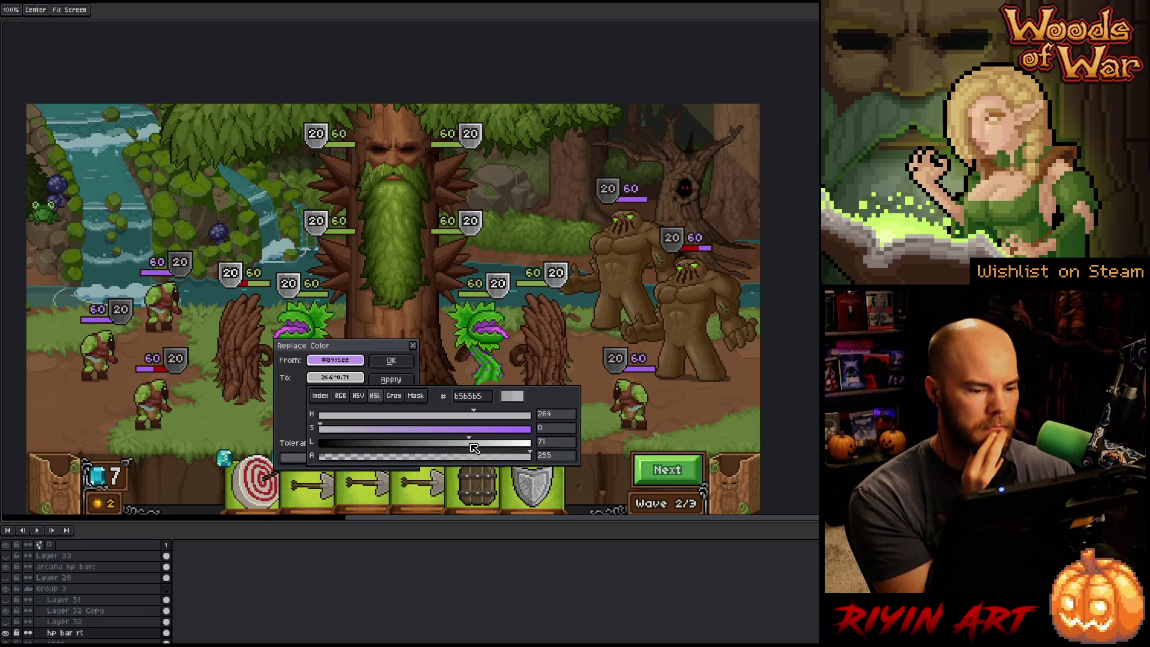
pyautogui.press('Escape')
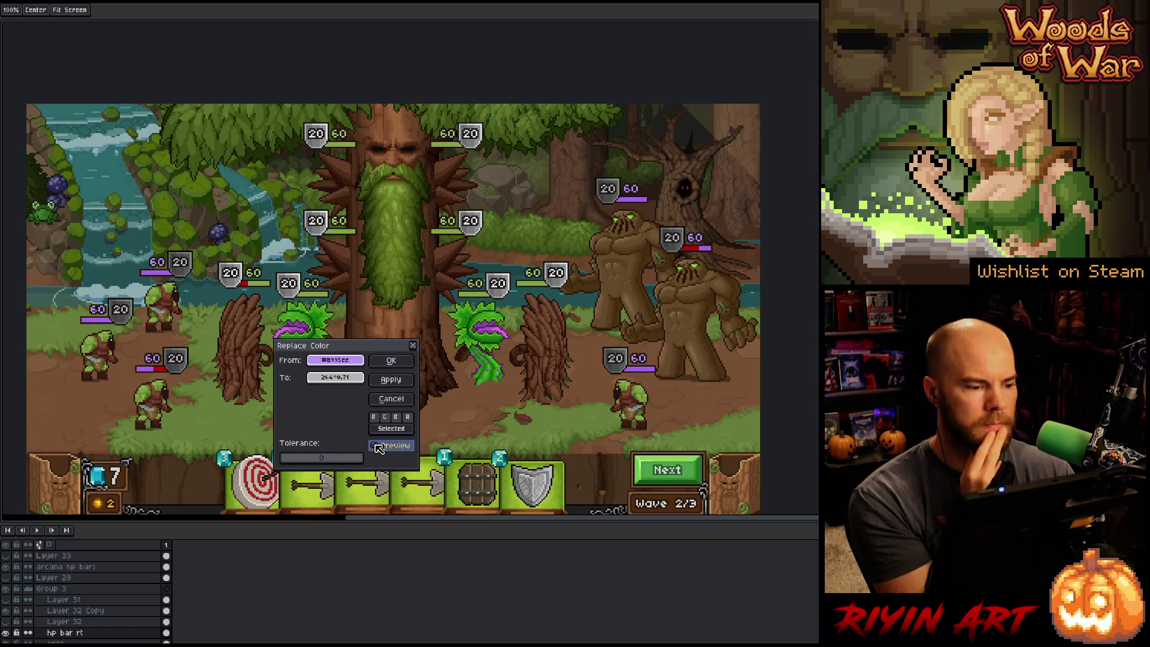
pyautogui.click(391, 360)
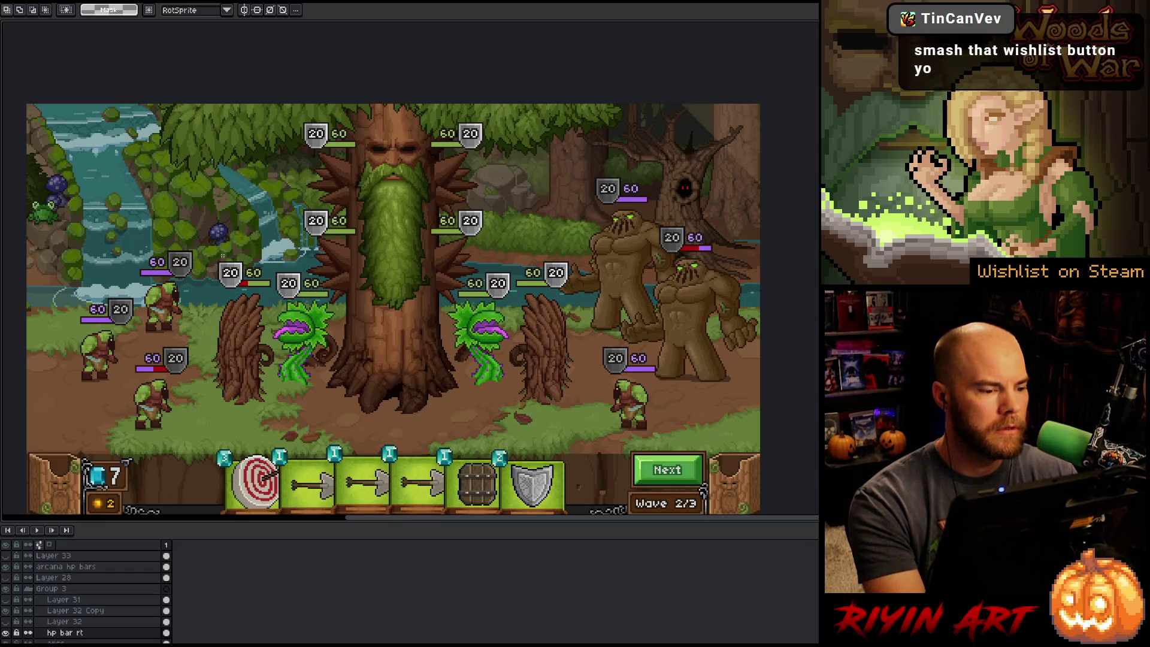
# - Marquee-select the HP badge and both bars left of the tree, plus the HP bars right of it
pyautogui.moveTo(210, 253); pyautogui.dragTo(237, 307)
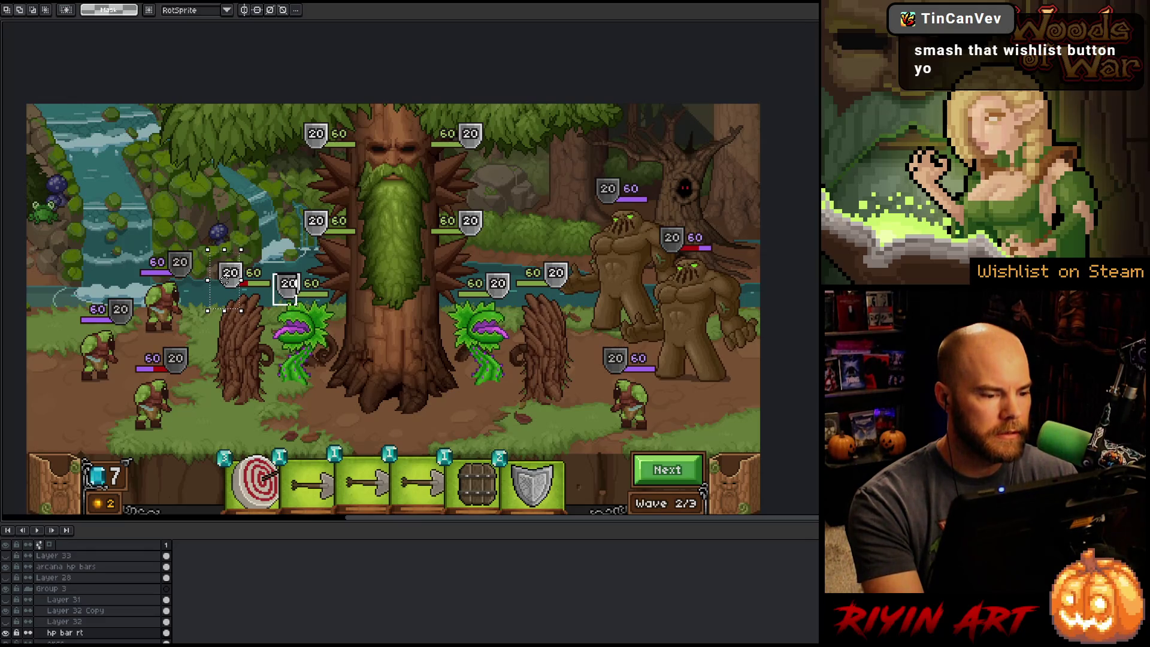
pyautogui.moveTo(297, 305); pyautogui.dragTo(300, 309)
pyautogui.moveTo(321, 80); pyautogui.dragTo(323, 83)
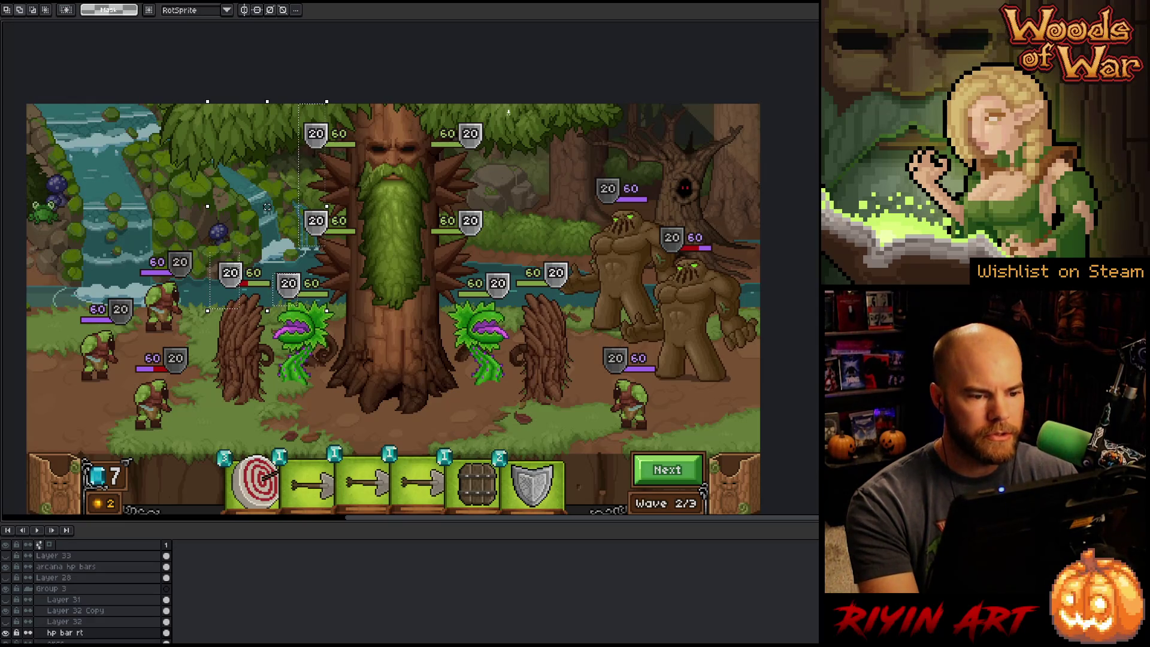
pyautogui.moveTo(509, 111)
pyautogui.mouseDown()
pyautogui.moveTo(459, 266)
pyautogui.moveTo(465, 255)
pyautogui.mouseUp()
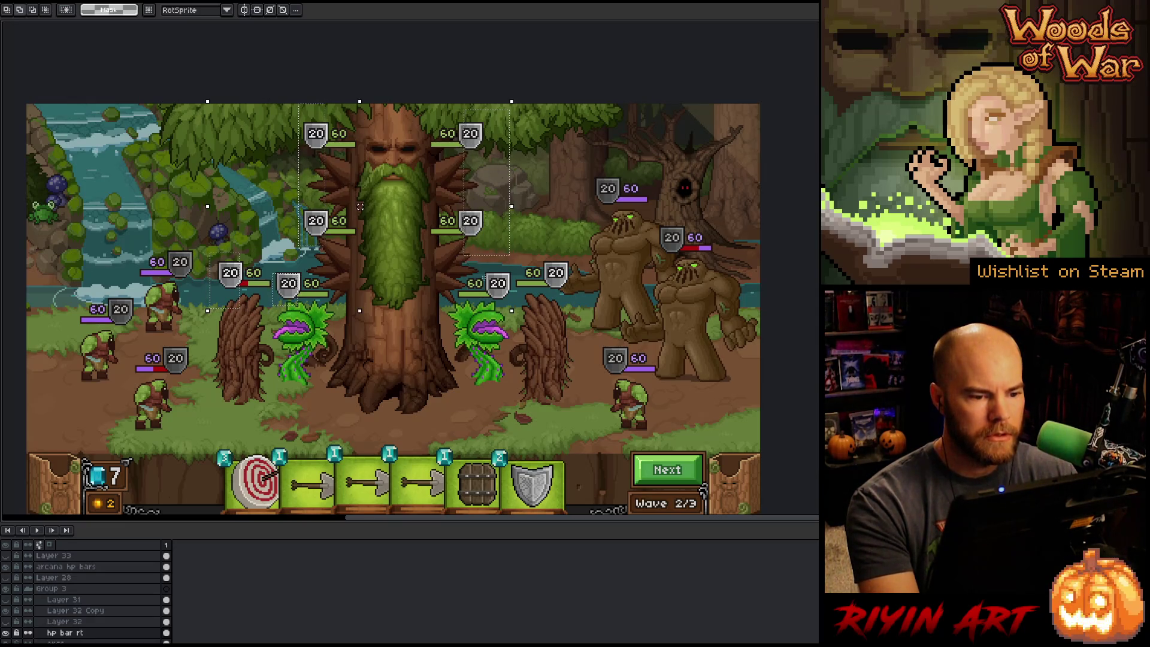
pyautogui.moveTo(512, 311); pyautogui.dragTo(514, 311)
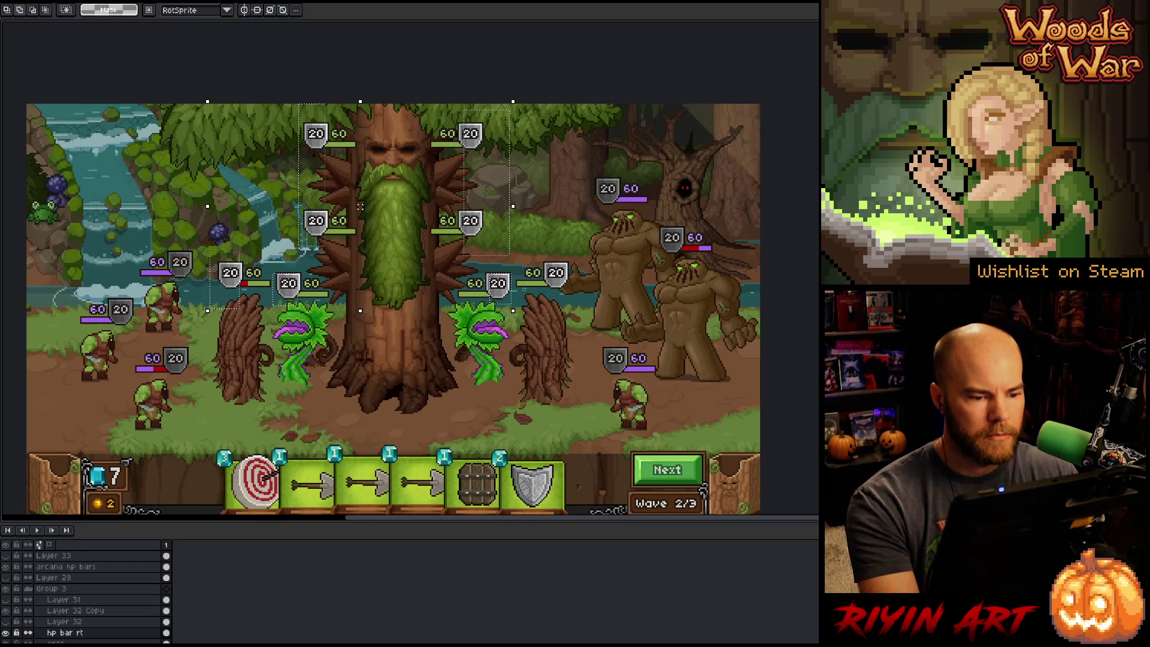
pyautogui.moveTo(562, 269)
pyautogui.mouseDown()
pyautogui.moveTo(544, 289)
pyautogui.moveTo(546, 309)
pyautogui.mouseUp()
# - Try Hue/Saturation and Replace Color on the white badge colour, cancelling both without changes
pyautogui.hotkey('ctrl', 'u')
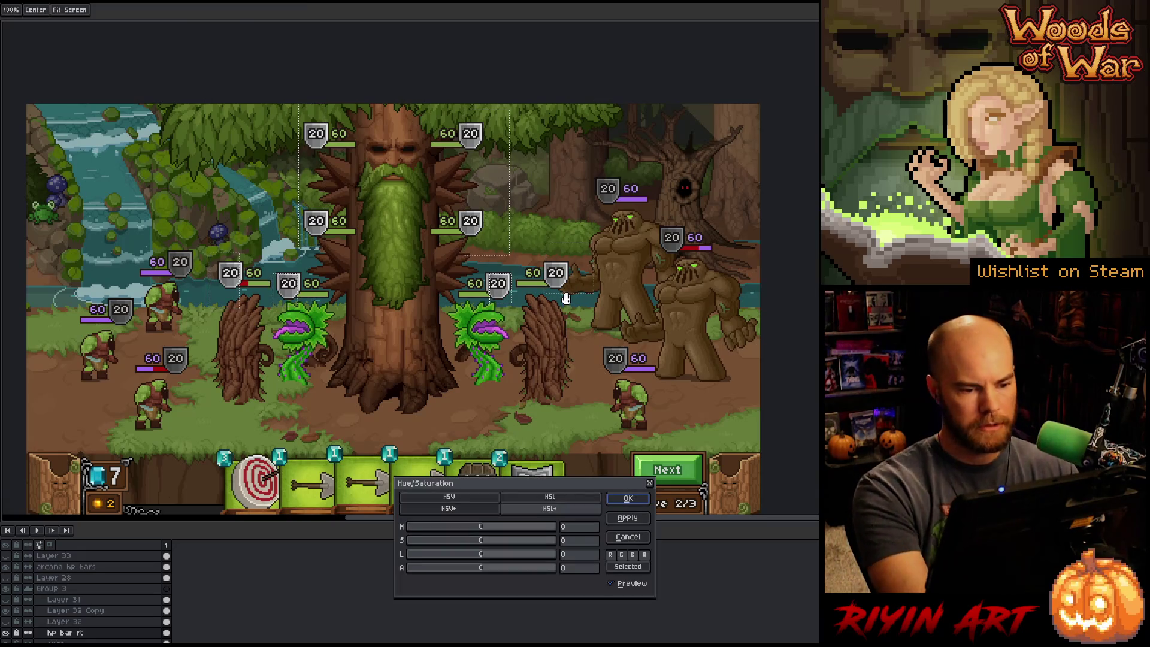
pyautogui.click(621, 537)
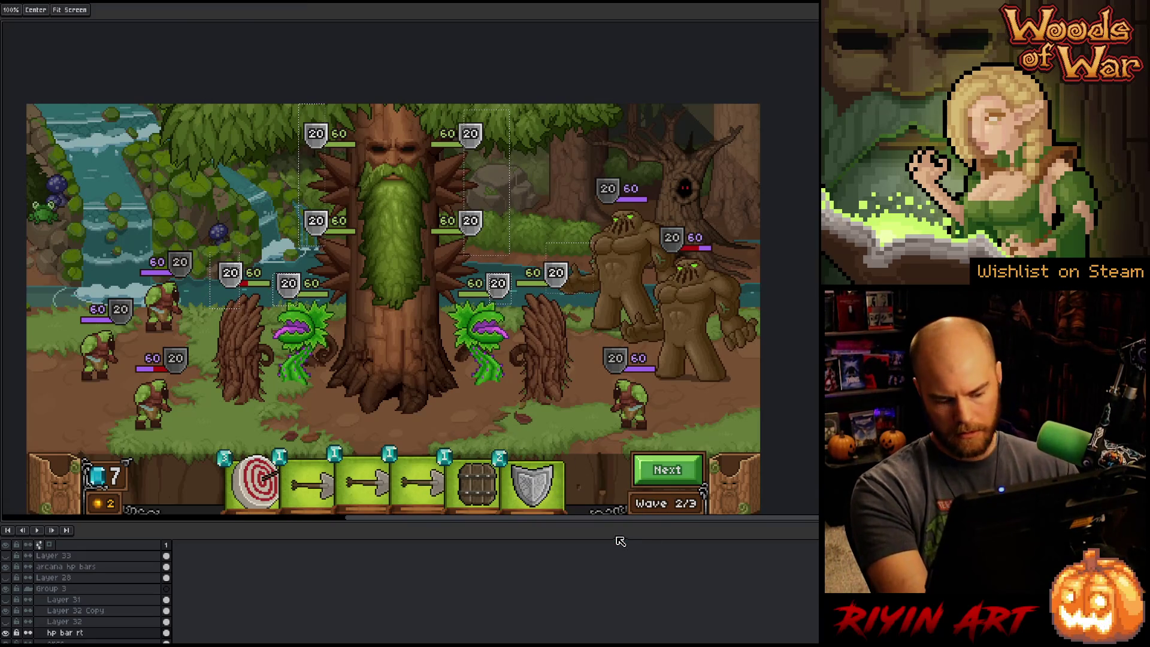
pyautogui.hotkey('shift', 'r')
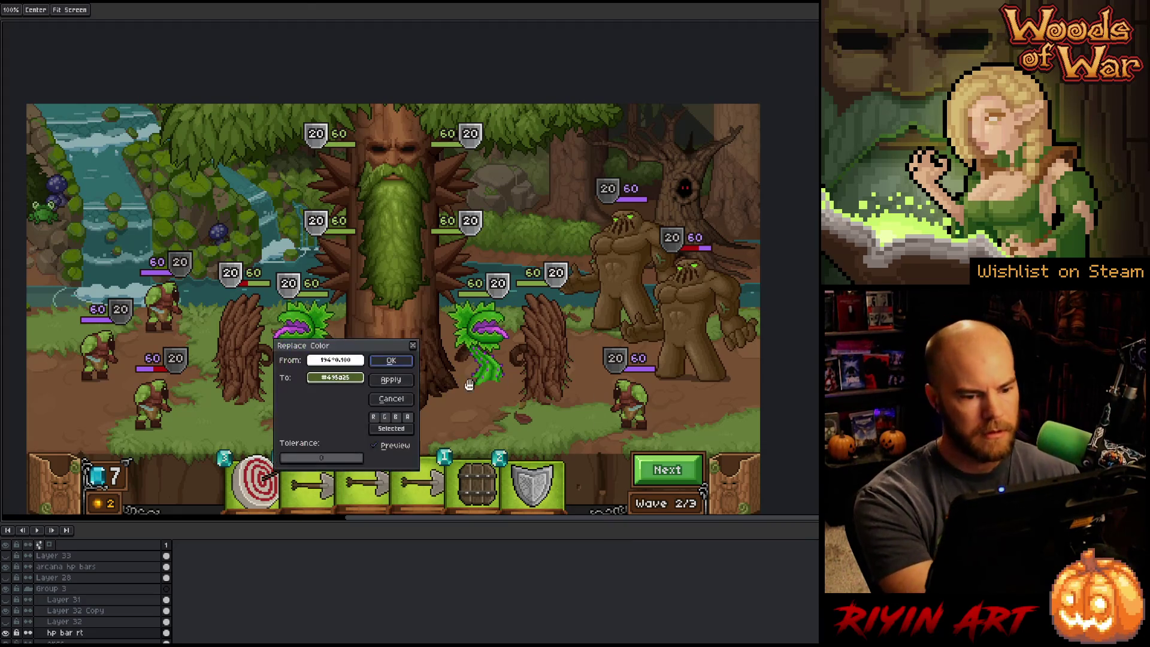
pyautogui.moveTo(359, 363); pyautogui.dragTo(298, 277)
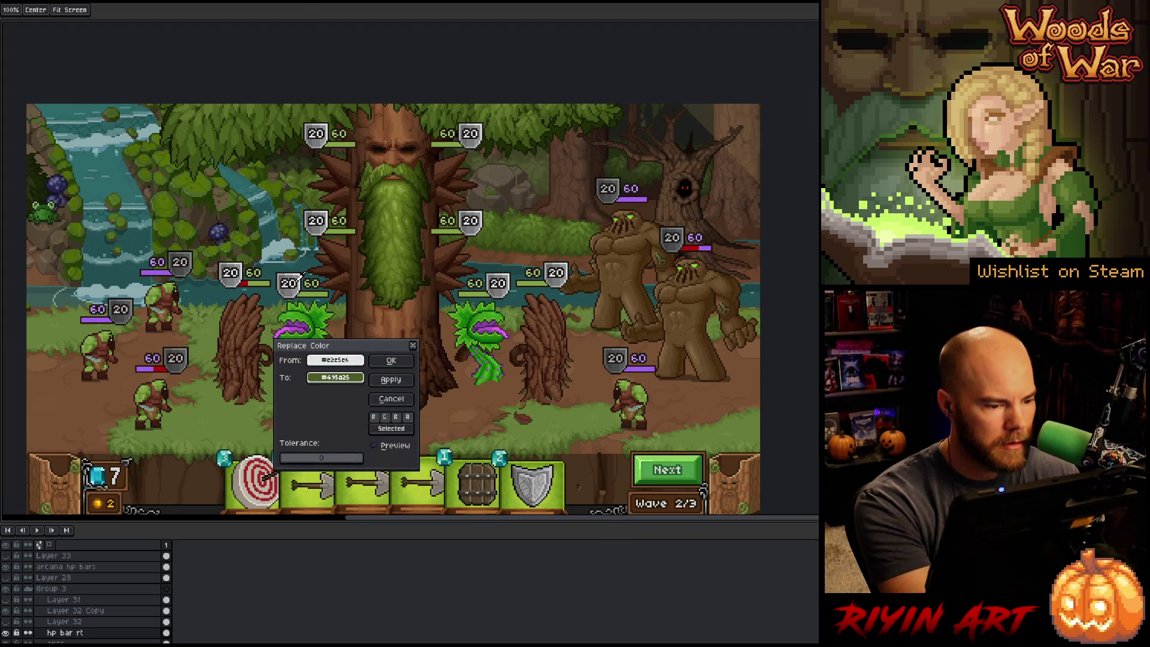
pyautogui.click(391, 398)
# - Switch to the 'arcana hp bars' layer, retry and cancel Replace Color, then zoom in on the badges
pyautogui.click(70, 568)
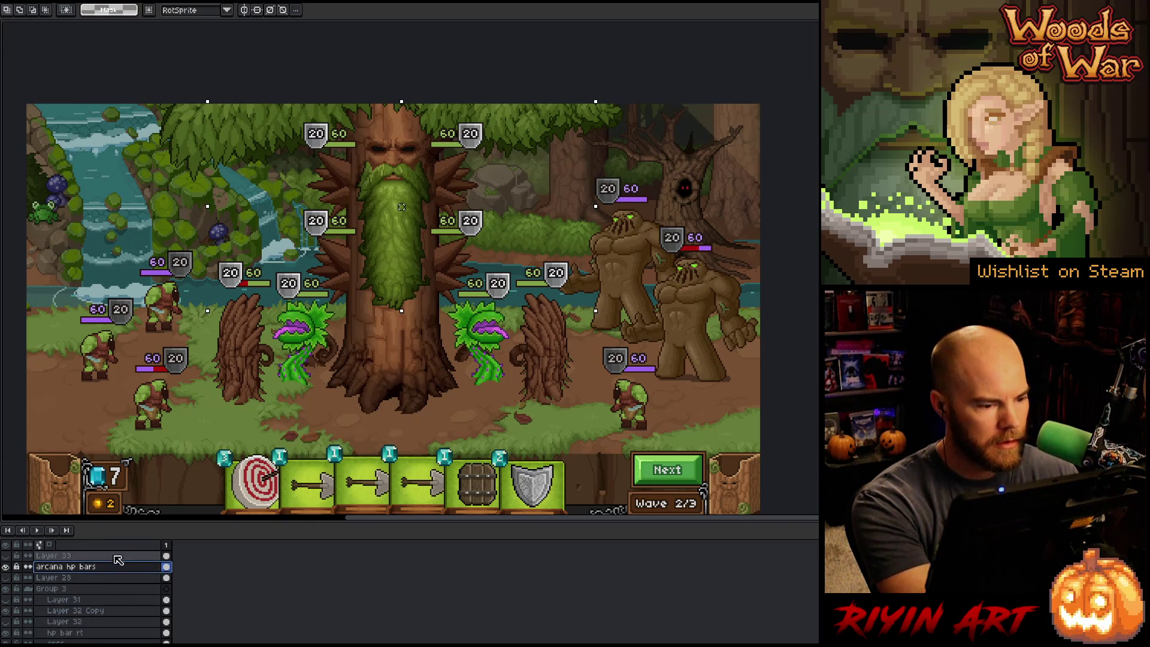
pyautogui.hotkey('shift', 'r')
pyautogui.moveTo(335, 361)
pyautogui.mouseDown()
pyautogui.moveTo(264, 379)
pyautogui.moveTo(316, 292)
pyautogui.moveTo(299, 277)
pyautogui.mouseUp()
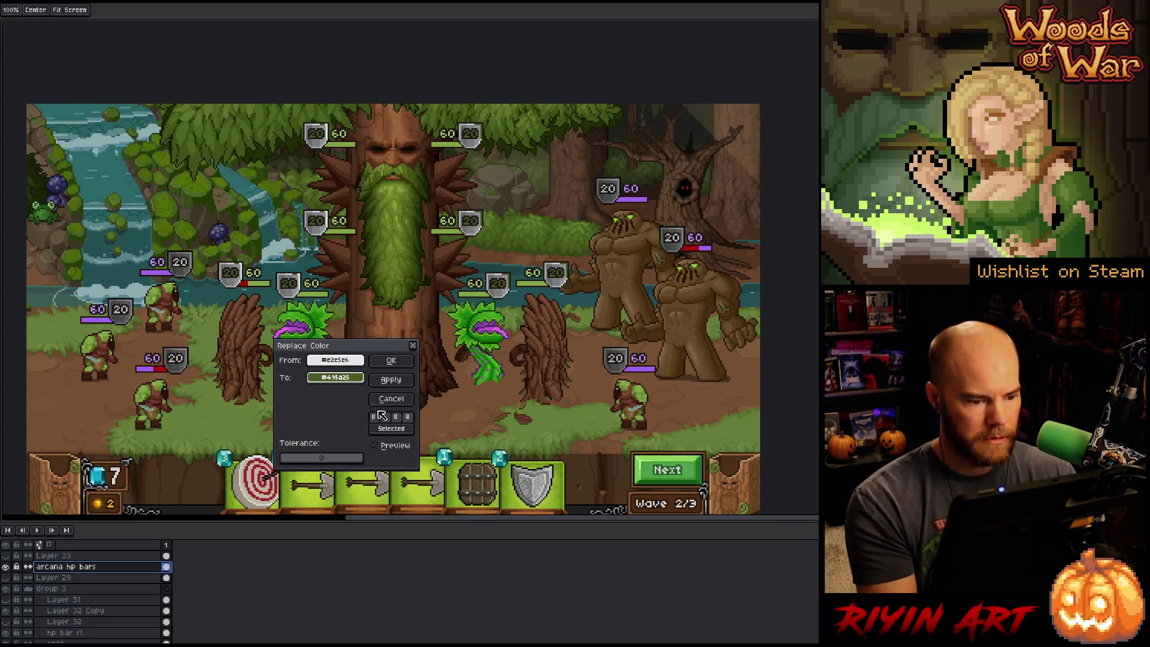
pyautogui.click(392, 399)
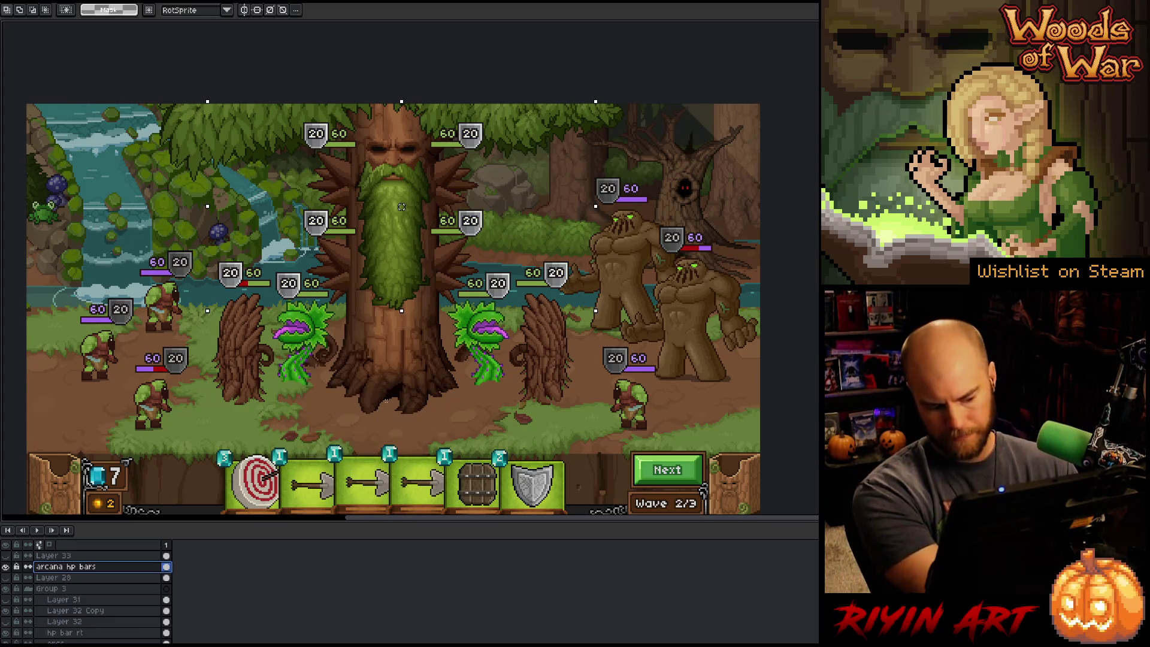
pyautogui.scroll(2, 402, 206)
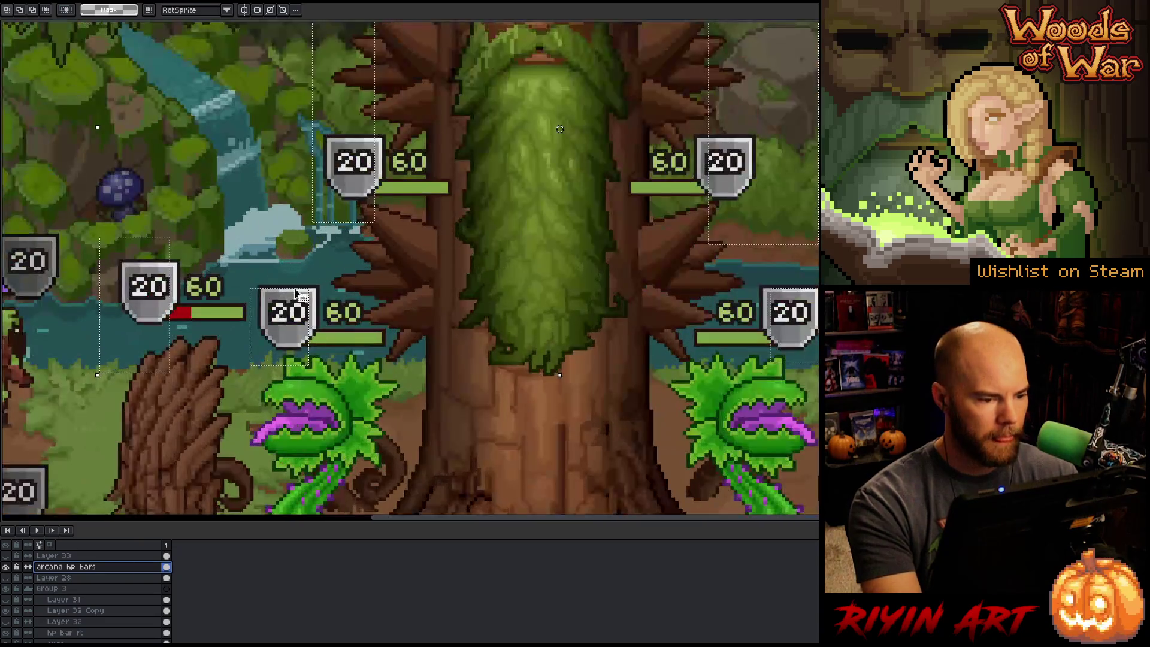